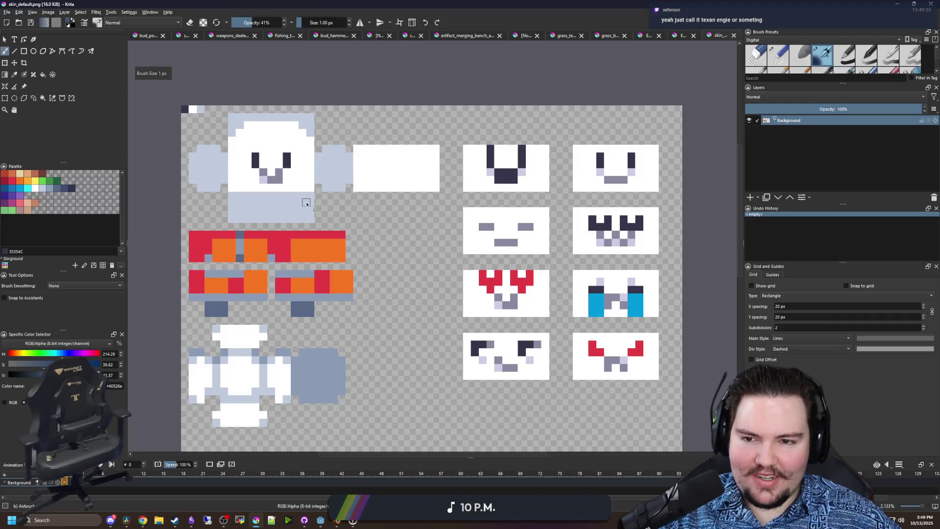
- Pick orange and dark red from the palette, flood-fill the red shirt area, then undo it
scroll(303, 191, up, 1)
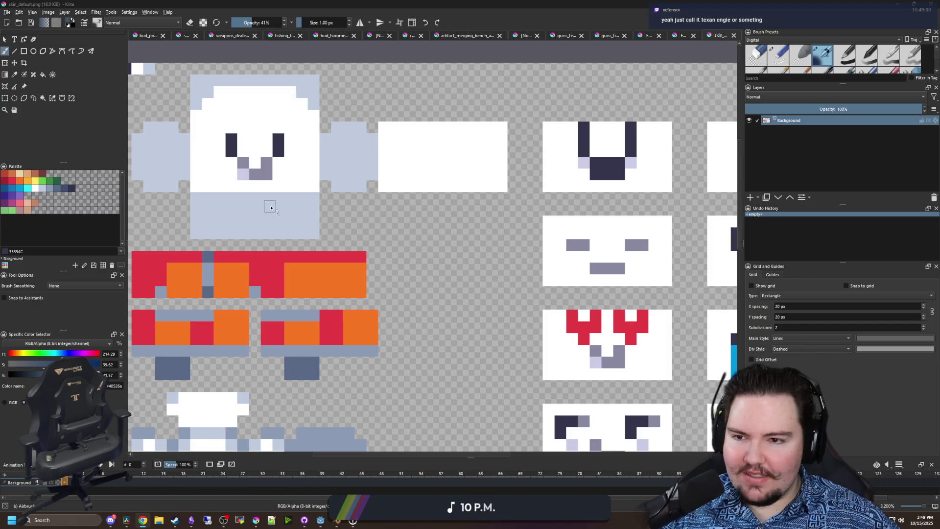
scroll(268, 205, up, 1)
click(21, 182)
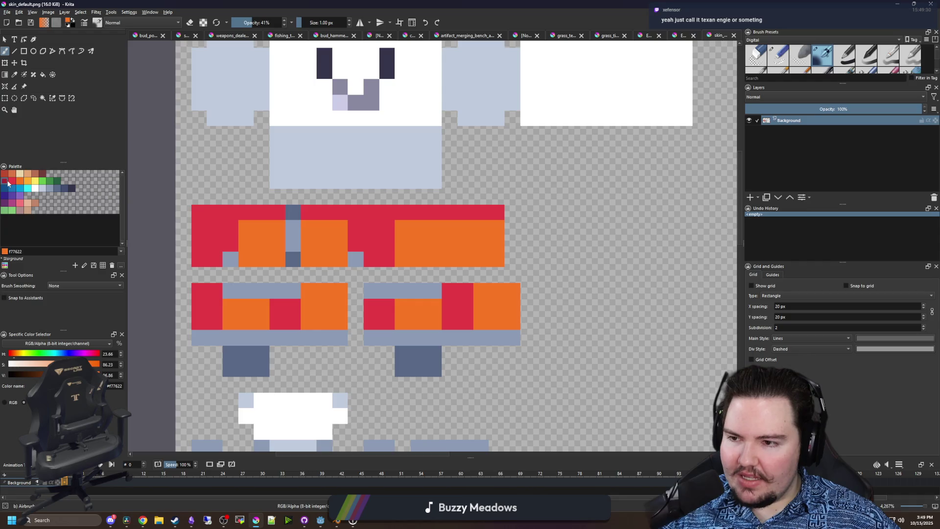
click(5, 181)
key(f)
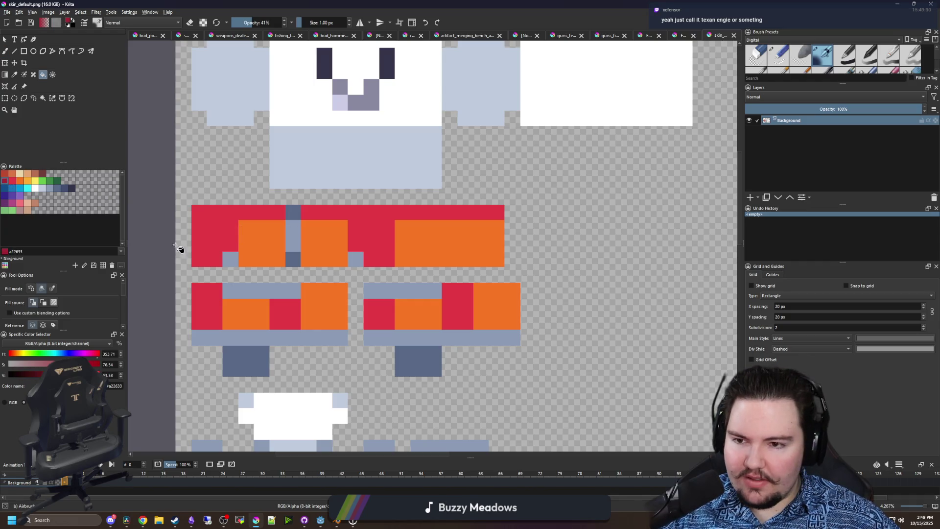
click(212, 228)
key(ctrl+z)
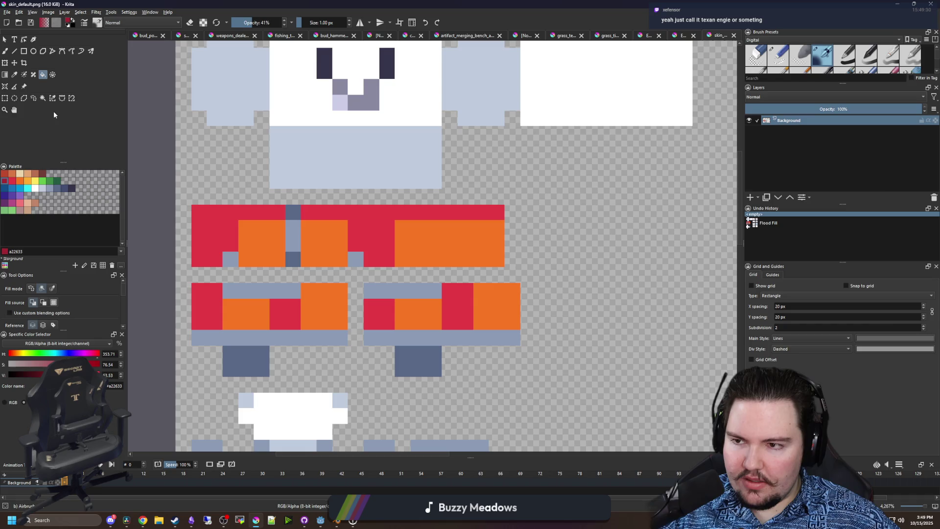
- Switch over to the browser, then back in Krita bring up and dismiss the File menu
key(alt+Tab)
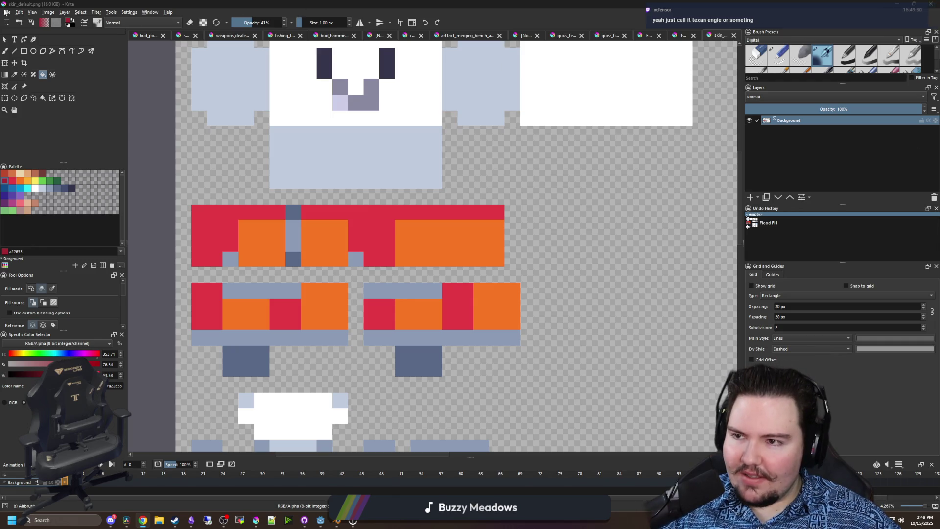
key(alt+f)
key(Escape)
- Create a new document from the clipboard by pasting the attached Engineer bitmap
key(ctrl+n)
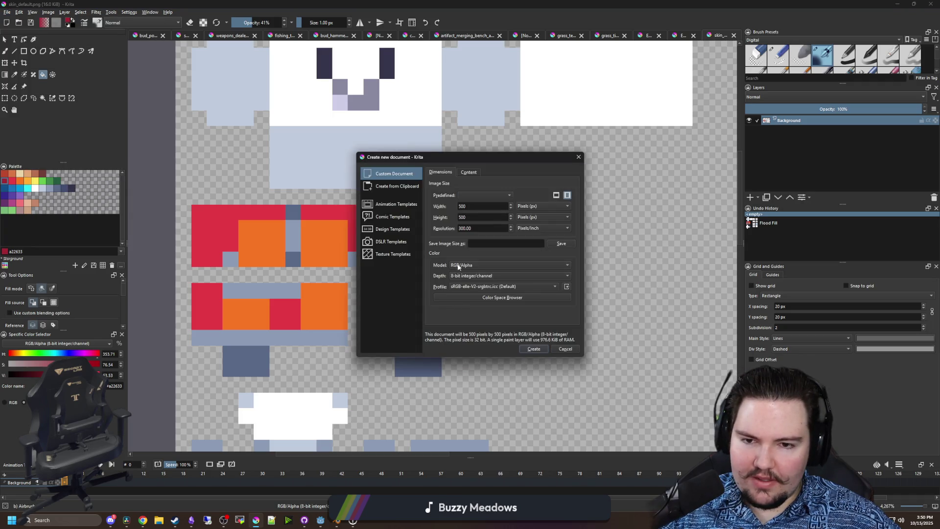
click(391, 186)
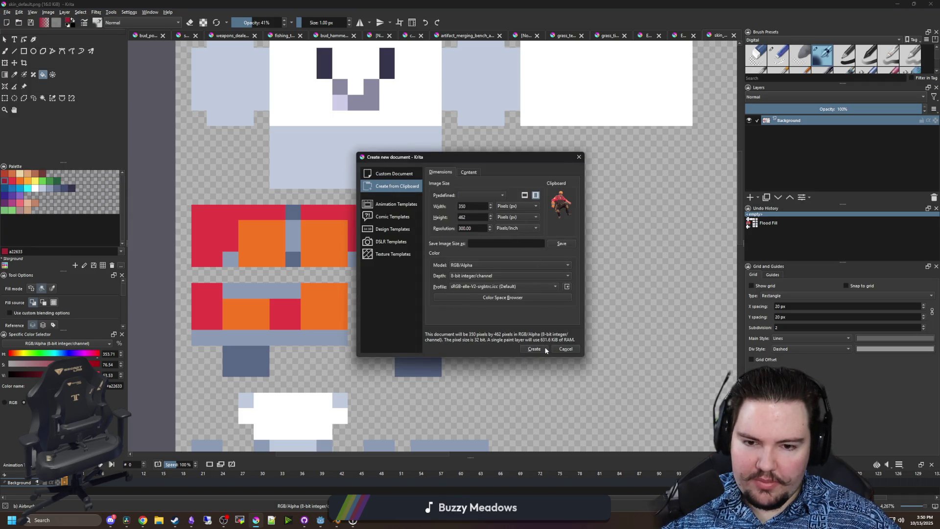
click(535, 349)
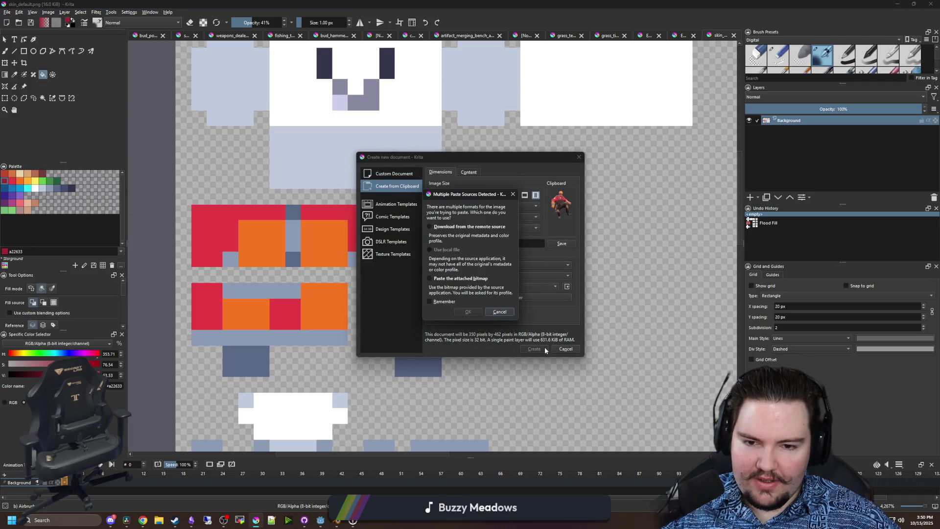
click(460, 278)
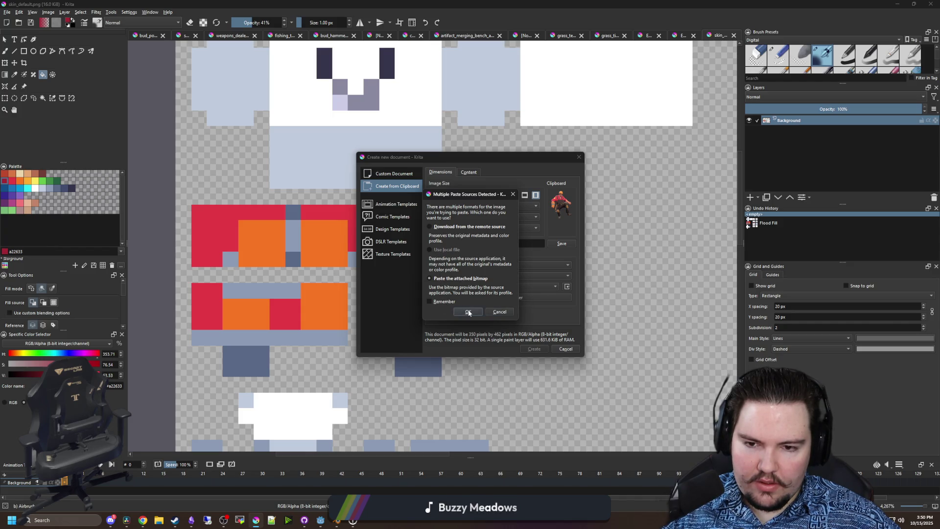
click(468, 311)
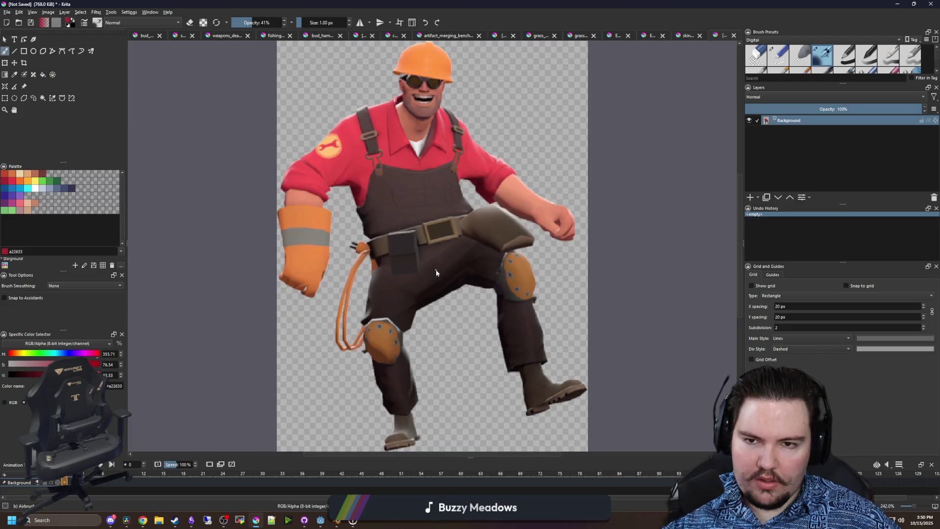
- Sample the Engineer's shirt red and flood-fill the shirt area on skin_default.png with it
key(p)
scroll(418, 157, up, 1)
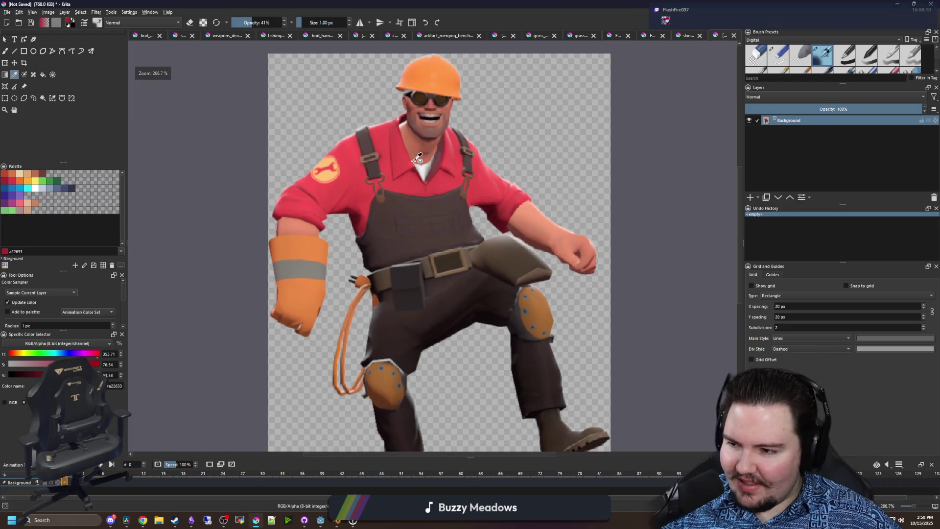
scroll(417, 158, up, 4)
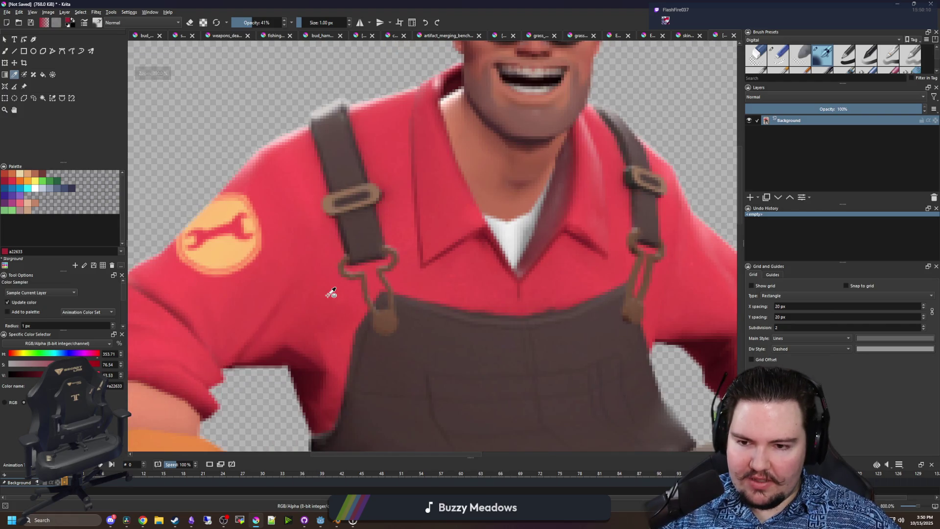
click(330, 292)
key(f)
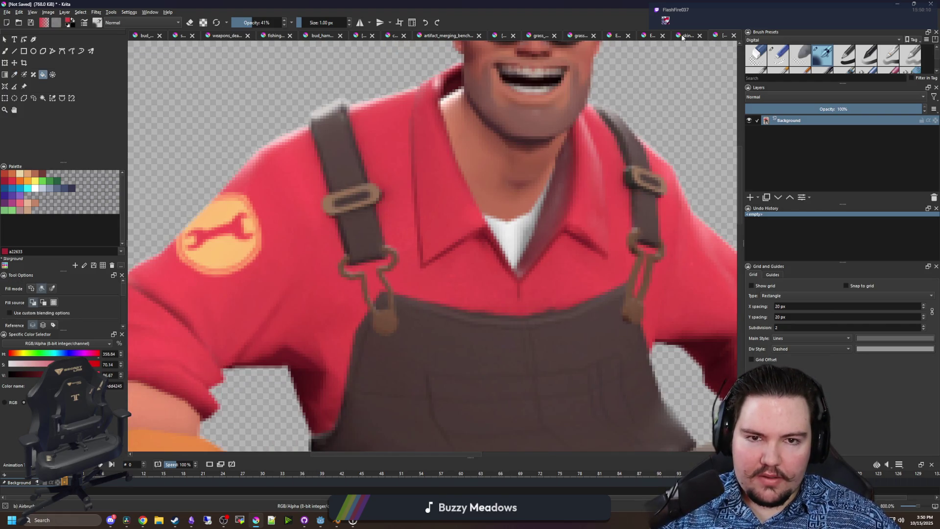
click(683, 36)
click(206, 237)
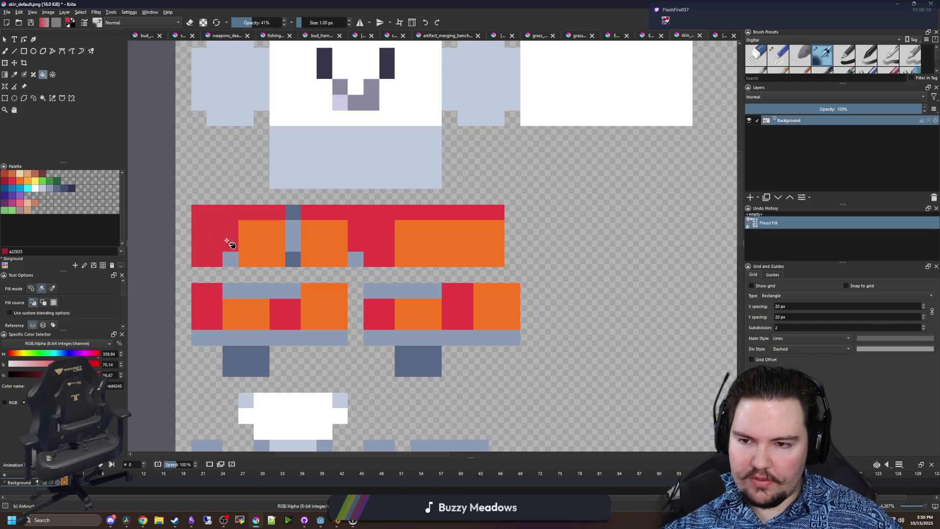
- Flood-fill the shirt and its orange stripe with the sampled red, undoing unwanted fills
click(256, 245)
key(ctrl+z)
click(226, 239)
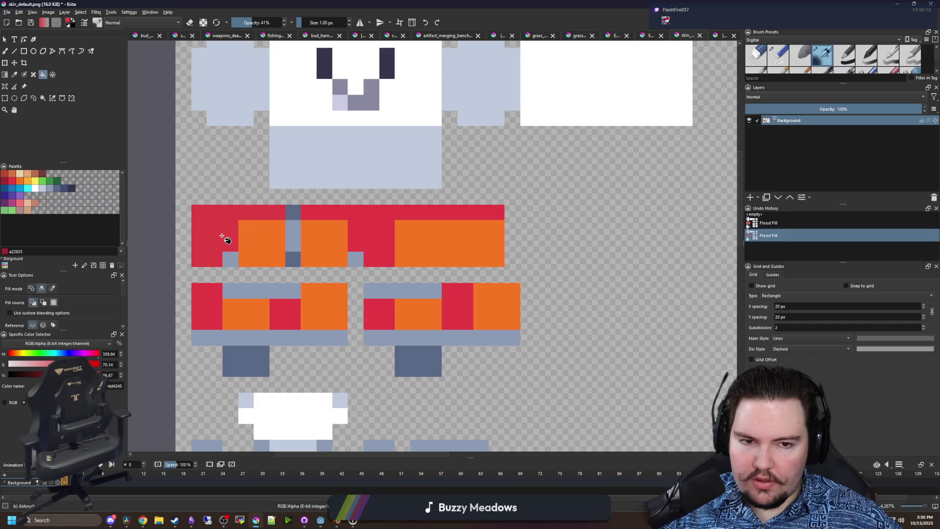
click(222, 236)
click(263, 238)
key(ctrl+z)
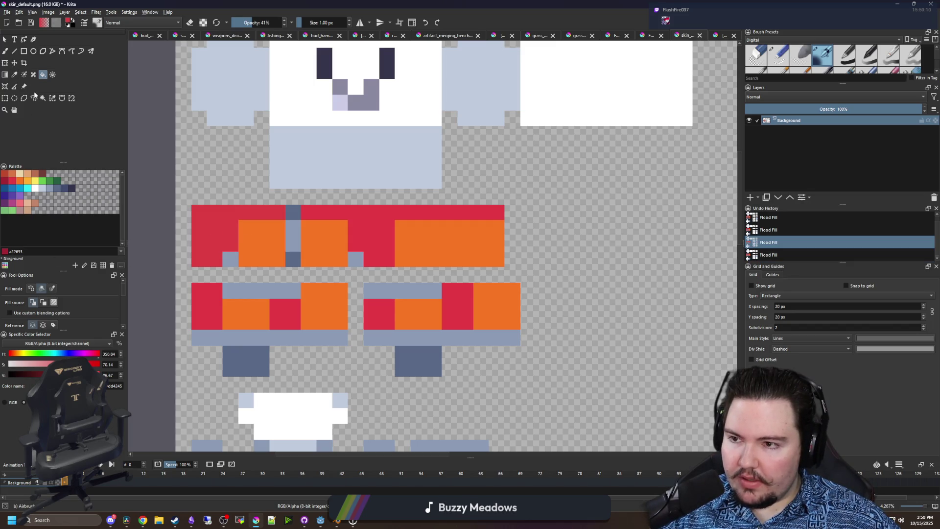
scroll(76, 310, down, 5)
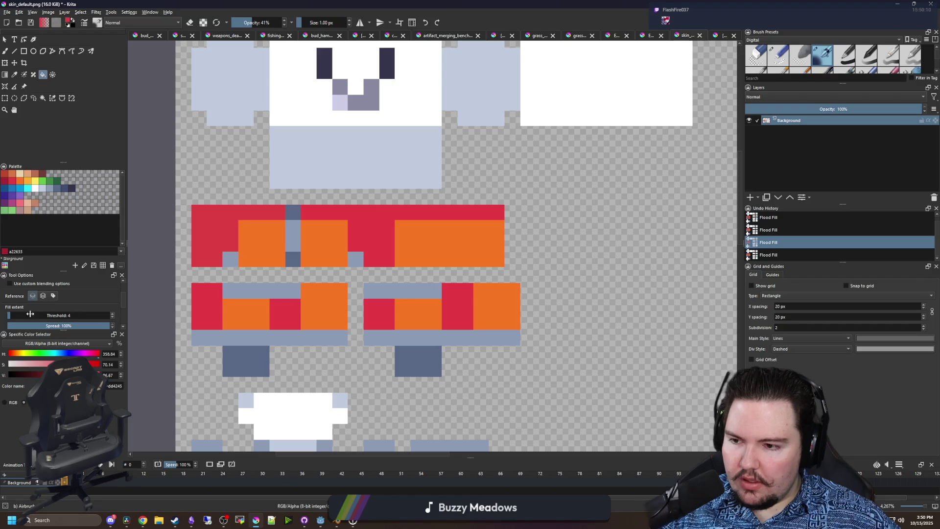
scroll(68, 313, up, 1)
scroll(81, 290, up, 1)
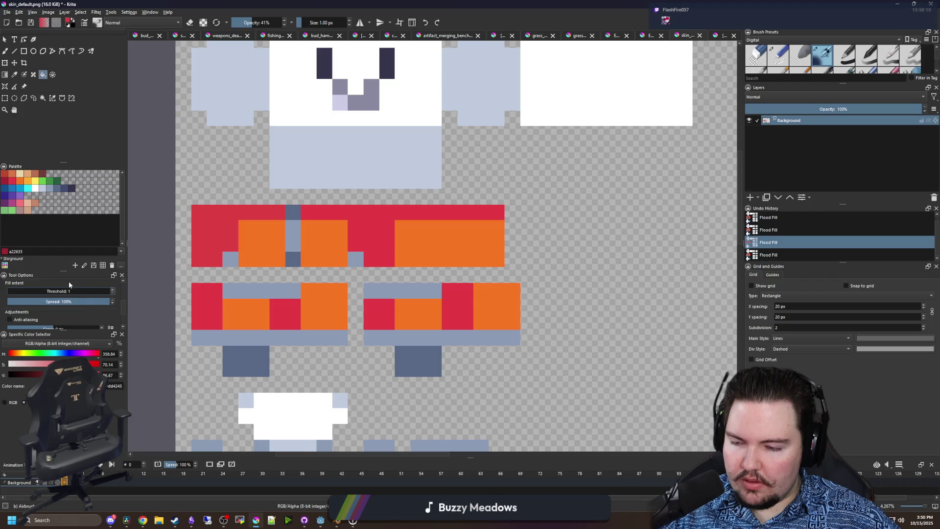
scroll(68, 281, up, 3)
click(208, 226)
scroll(254, 233, down, 4)
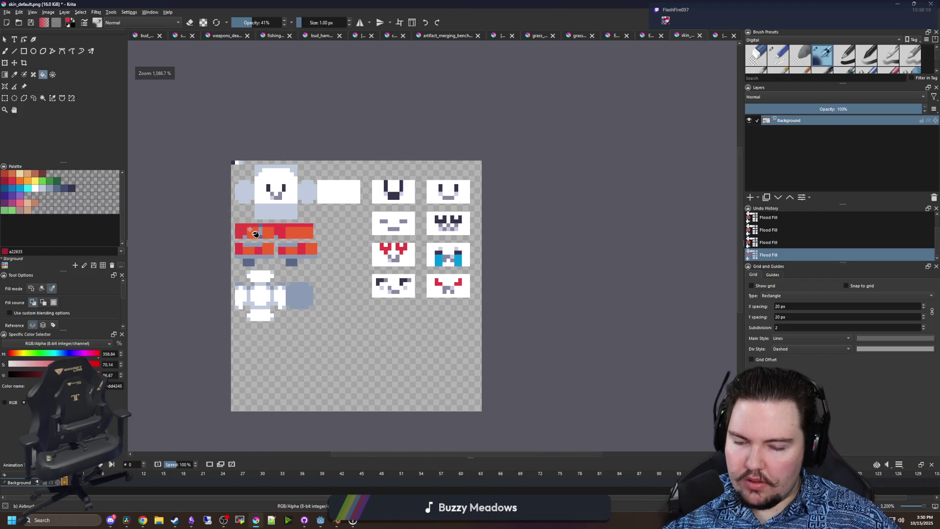
click(284, 233)
scroll(284, 233, up, 2)
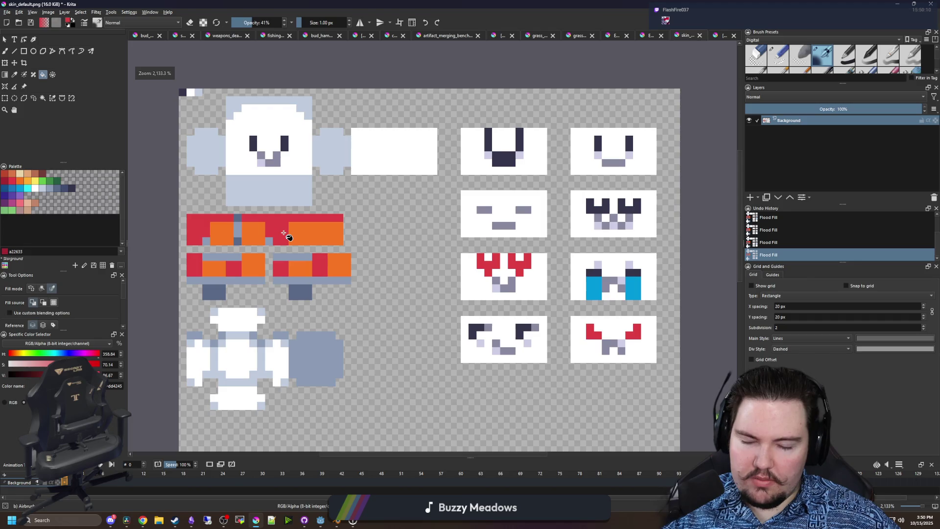
scroll(240, 235, up, 1)
- Paint individual shirt pixels red using a 1 px Pixel Art brush at full opacity
key(b)
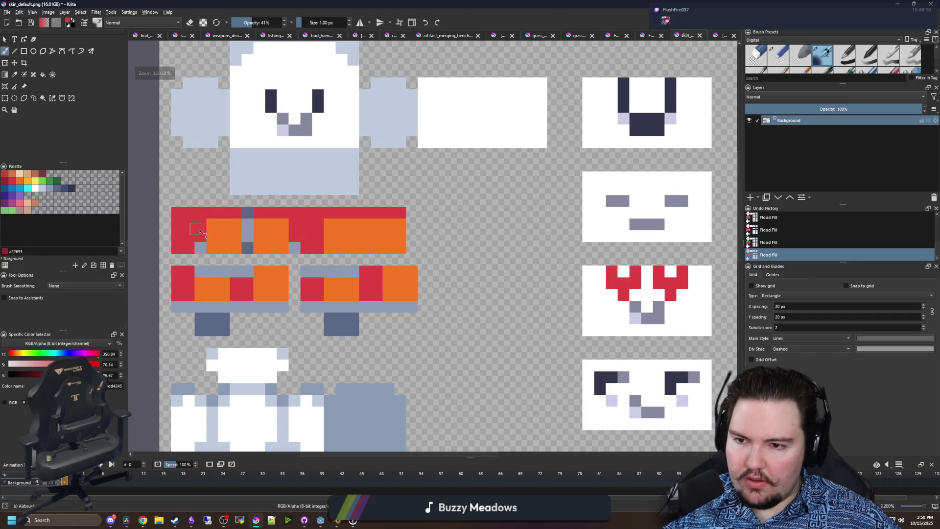
click(219, 228)
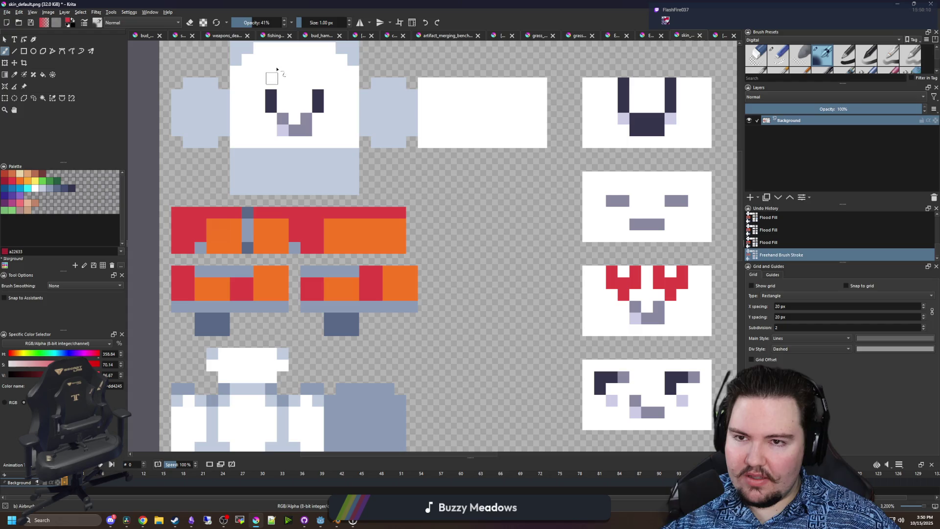
drag(267, 22, 312, 22)
click(194, 226)
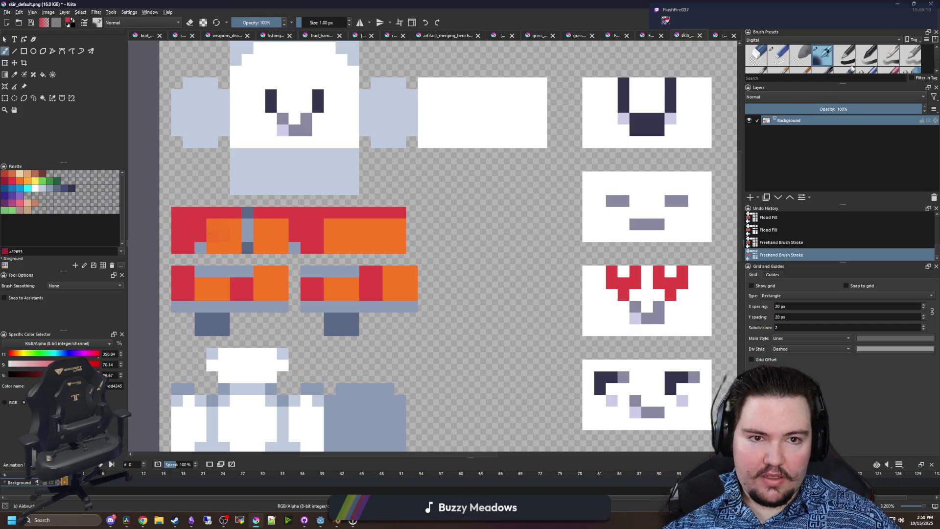
scroll(852, 68, down, 3)
click(756, 56)
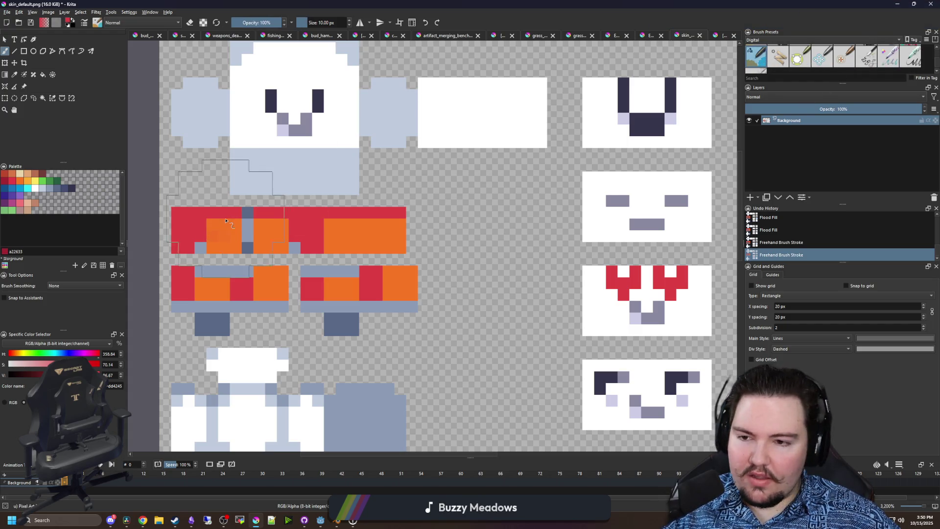
key(bracketleft)
key(bracketleft)
key(bracketleft)
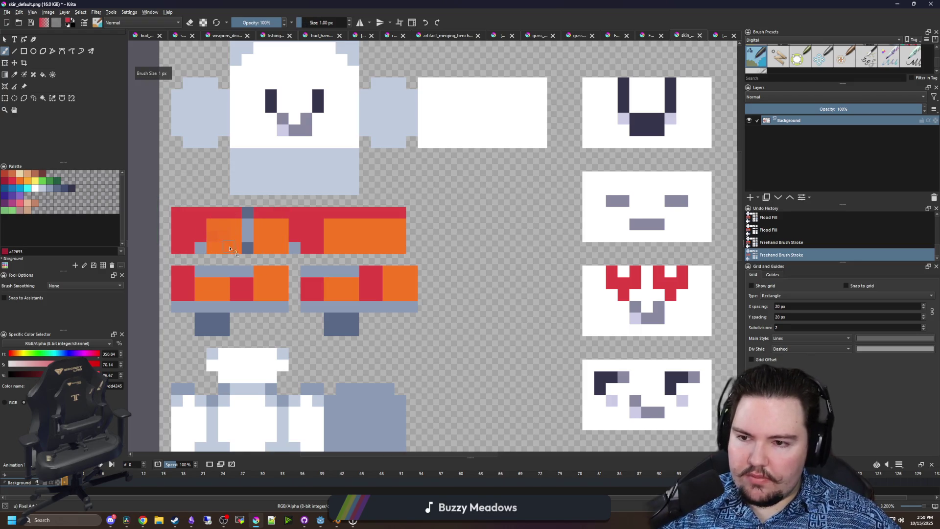
scroll(230, 249, up, 2)
drag(242, 243, 206, 244)
scroll(244, 238, down, 1)
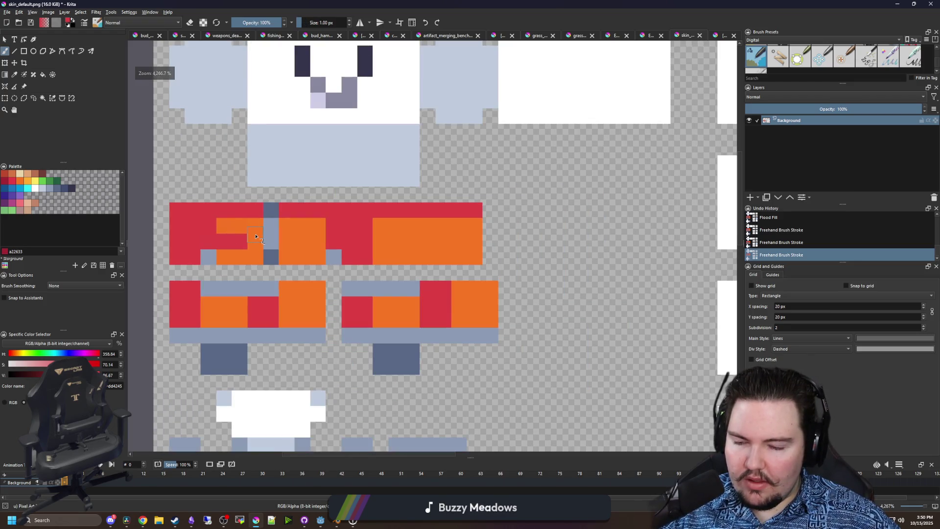
- Fill a shirt region, pick the brighter palette red, and paint the red shirt strip orange
key(f)
click(204, 239)
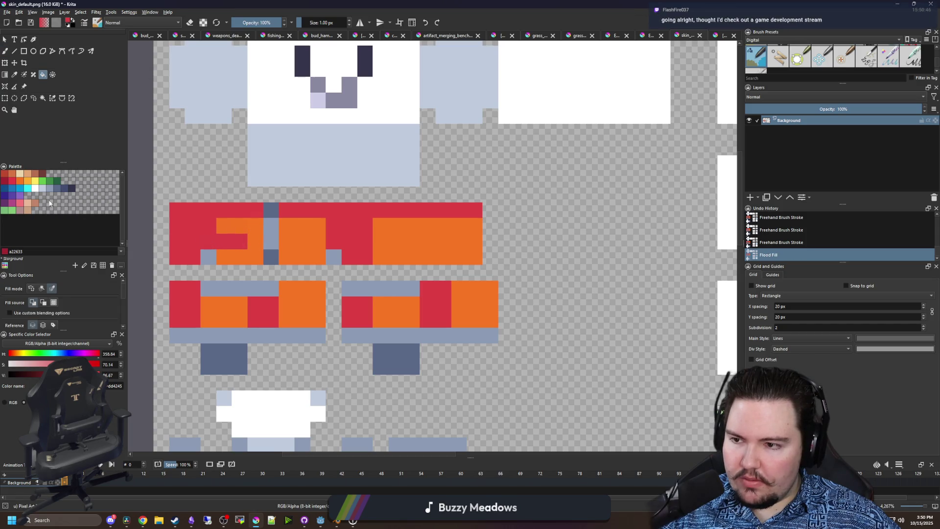
click(15, 183)
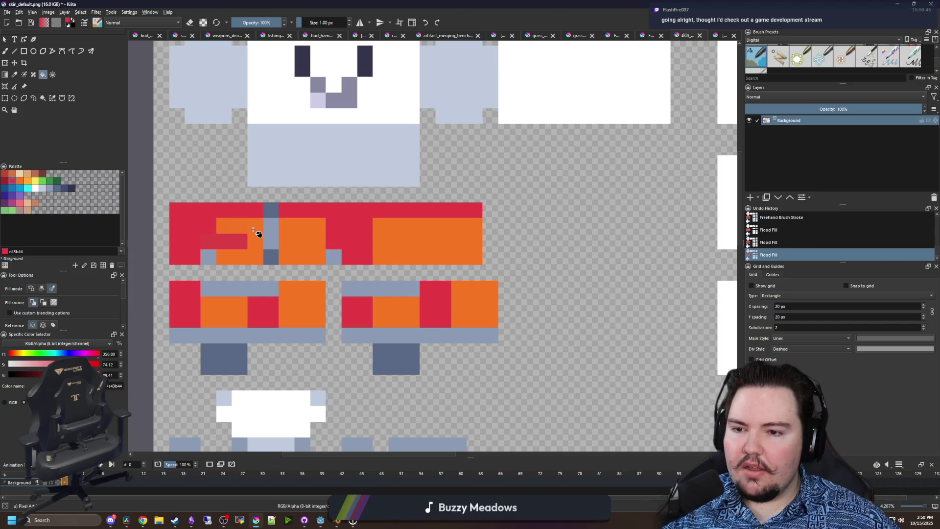
key(b)
ctrl+click(256, 223)
drag(245, 241, 220, 241)
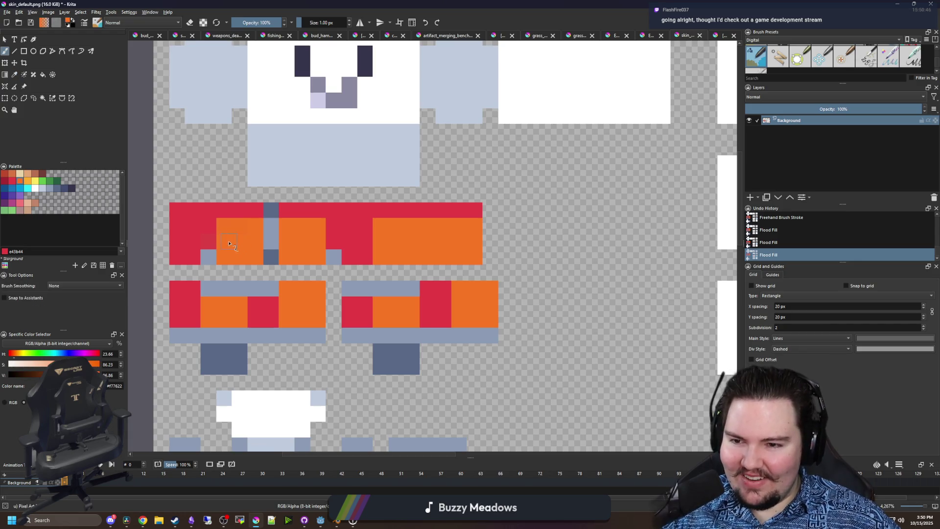
- Try a #feae34 fill and undo it, then fill the shirt panels with orange #f77622
click(36, 181)
key(f)
click(251, 241)
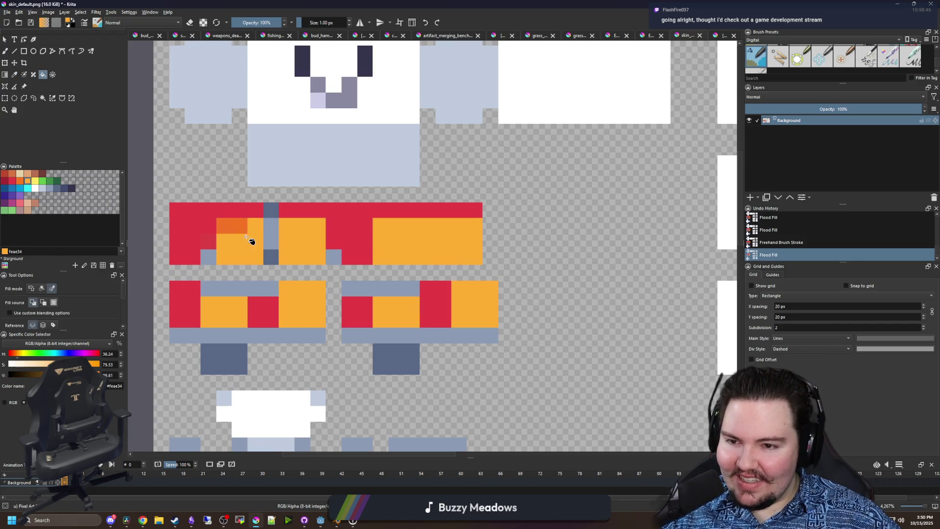
key(ctrl+z)
click(22, 183)
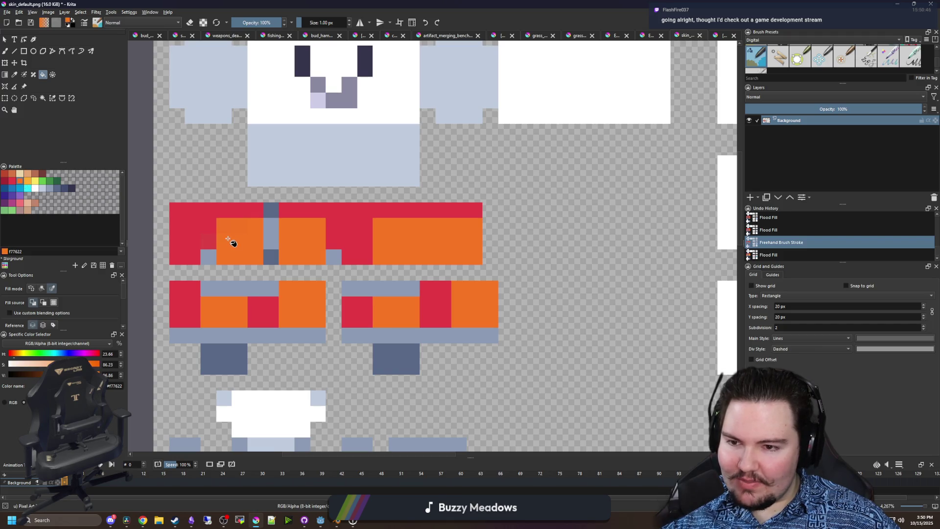
click(230, 243)
click(237, 228)
scroll(274, 228, down, 3)
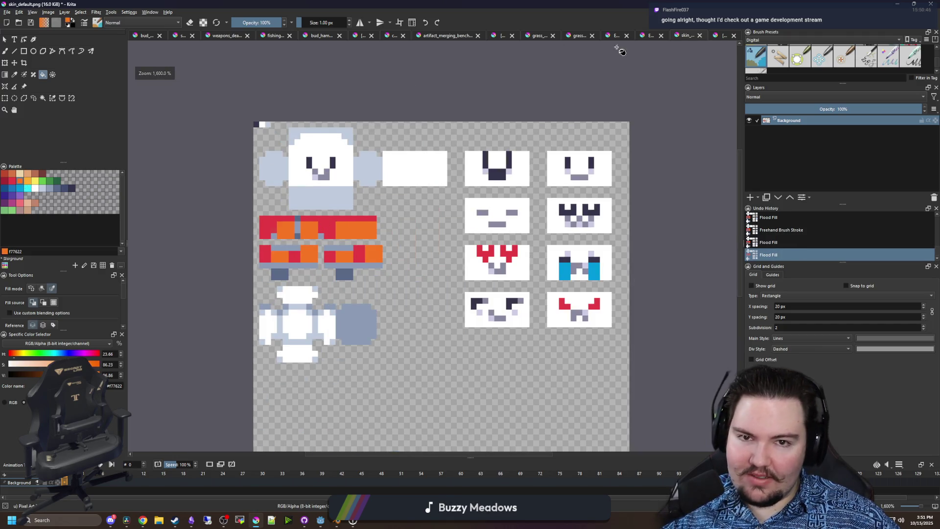
- Check the reference, sample the shirt red, and flood-fill the orange panels red
click(717, 36)
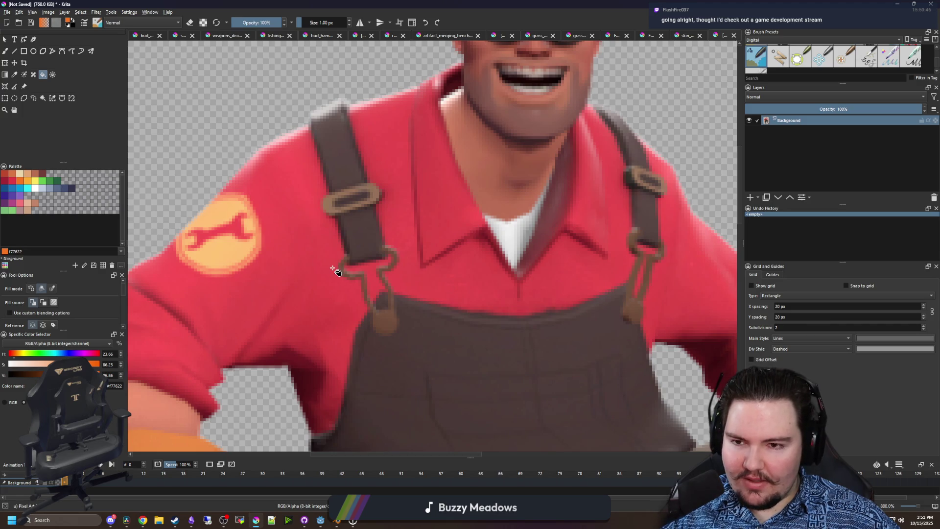
click(681, 36)
key(p)
scroll(277, 225, up, 5)
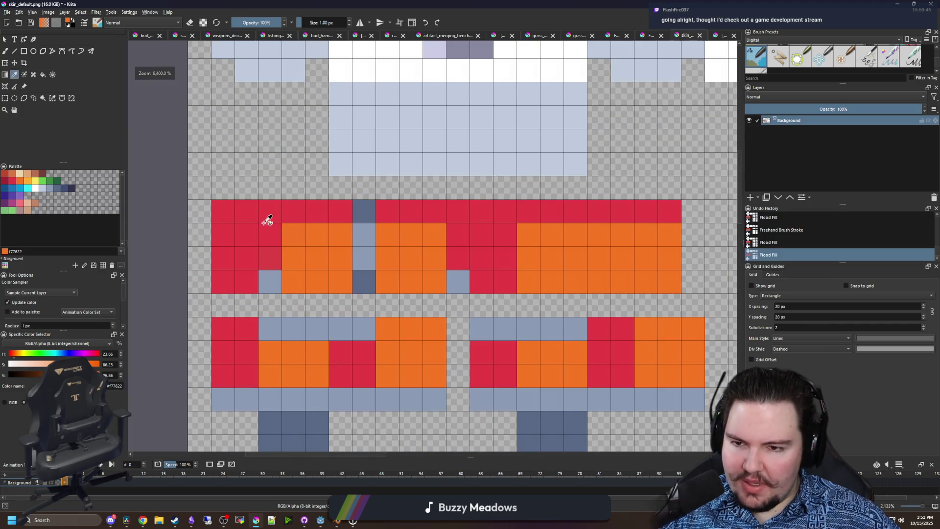
click(267, 225)
key(f)
click(313, 243)
click(299, 240)
scroll(252, 251, down, 3)
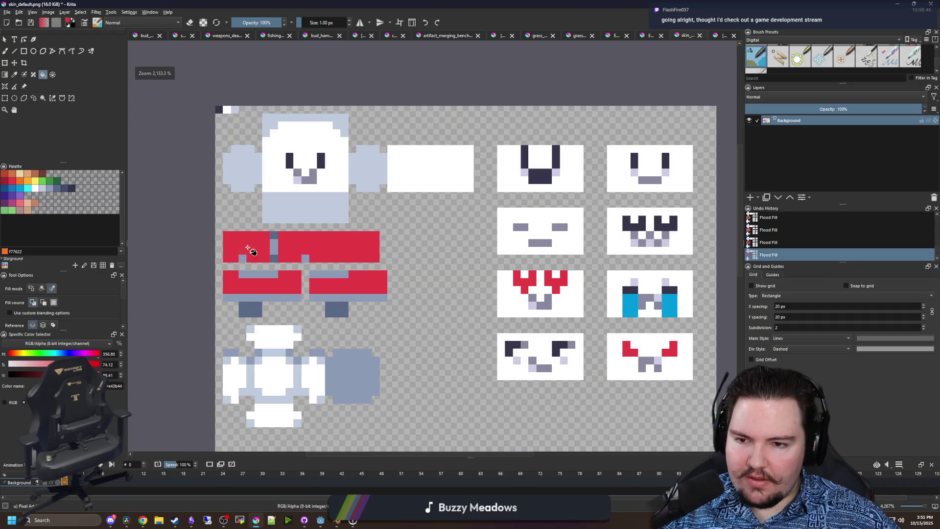
scroll(259, 251, up, 1)
scroll(259, 252, up, 1)
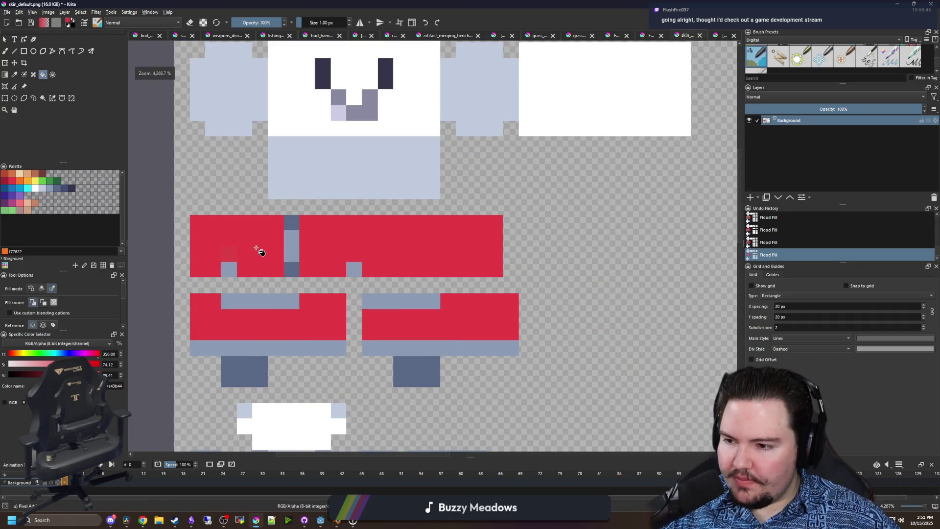
drag(259, 251, 293, 249)
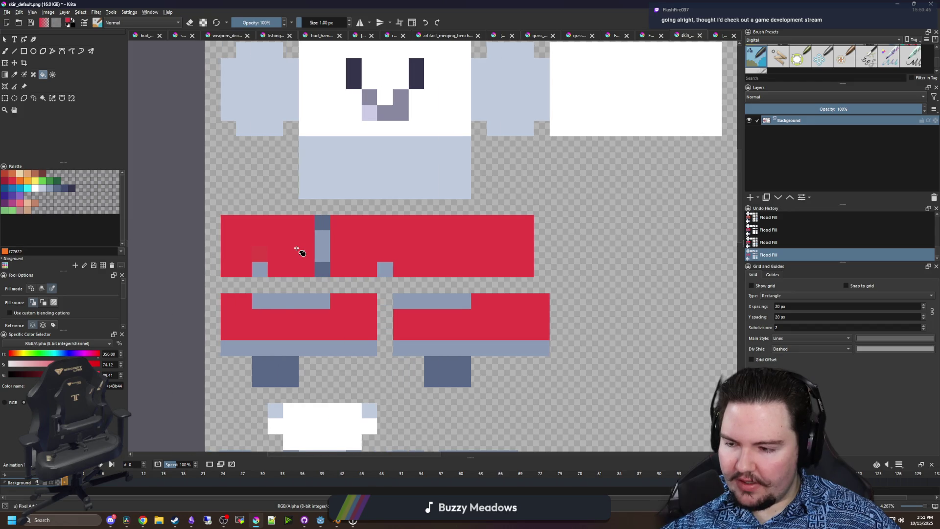
- Paint the leftover blue and grey pixels and strips on both shirt pieces red
key(p)
key(b)
scroll(274, 250, up, 1)
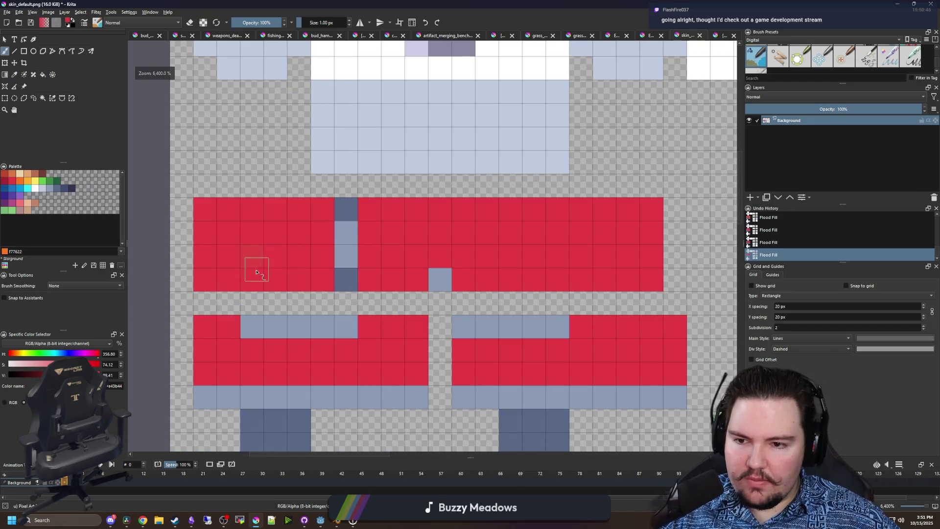
click(252, 280)
click(440, 279)
drag(356, 280, 345, 226)
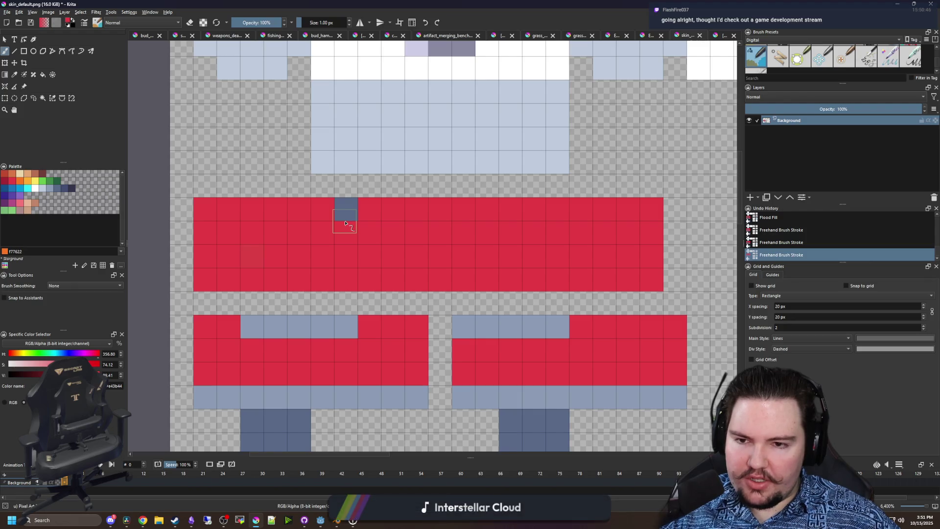
click(345, 208)
scroll(307, 227, down, 2)
drag(333, 277, 275, 278)
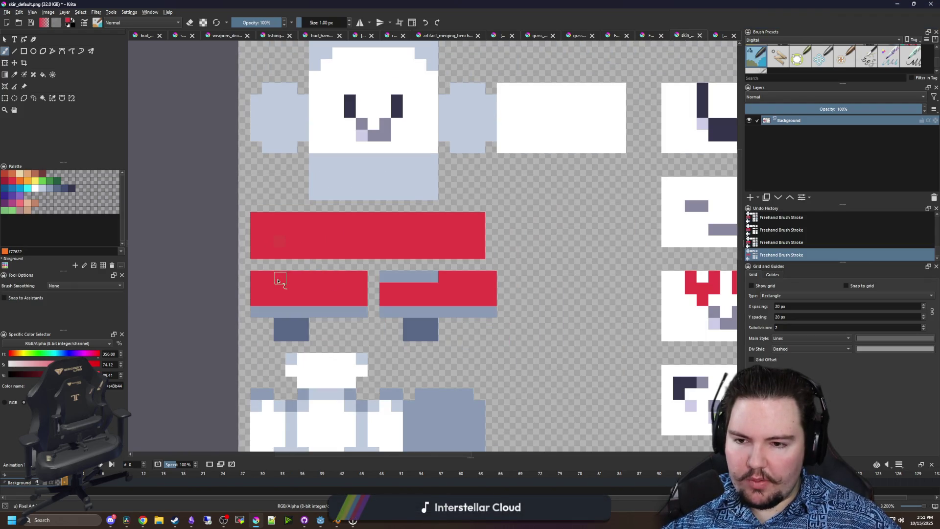
drag(389, 278, 436, 277)
scroll(322, 260, down, 3)
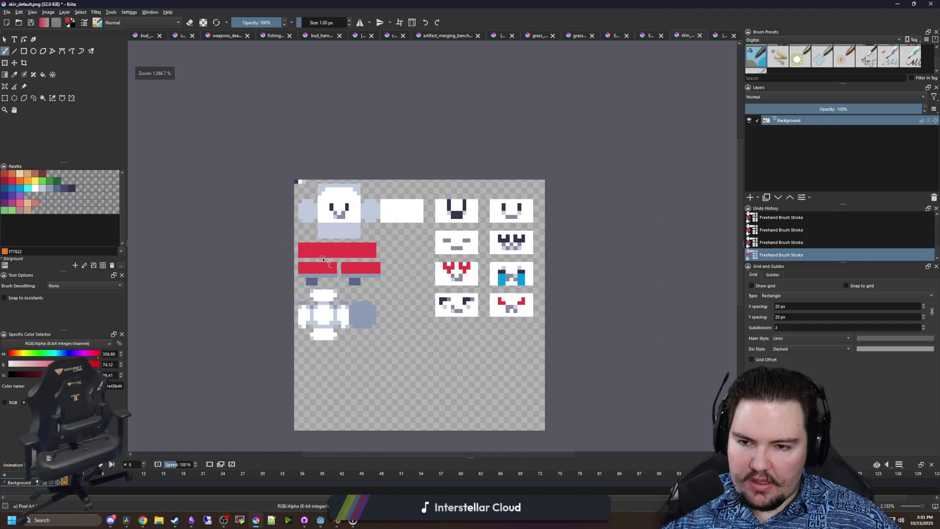
scroll(339, 258, up, 3)
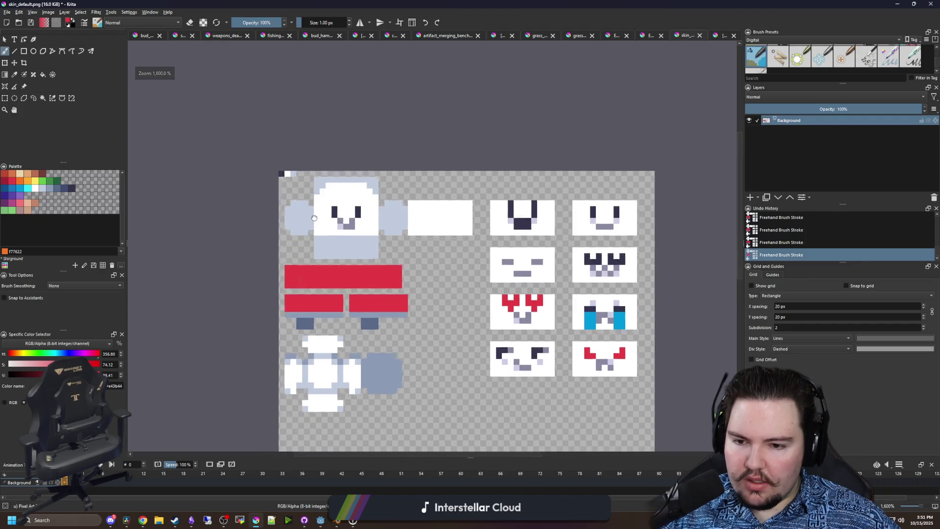
scroll(339, 258, down, 1)
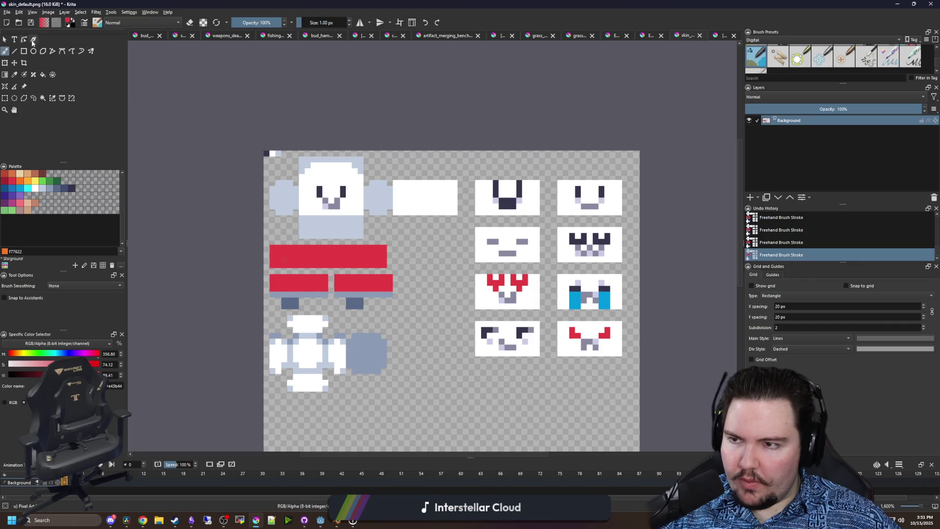
- Save the recoloured sheet as skin_engineer.png in the Forager-Game Sprites folder
click(7, 13)
click(22, 55)
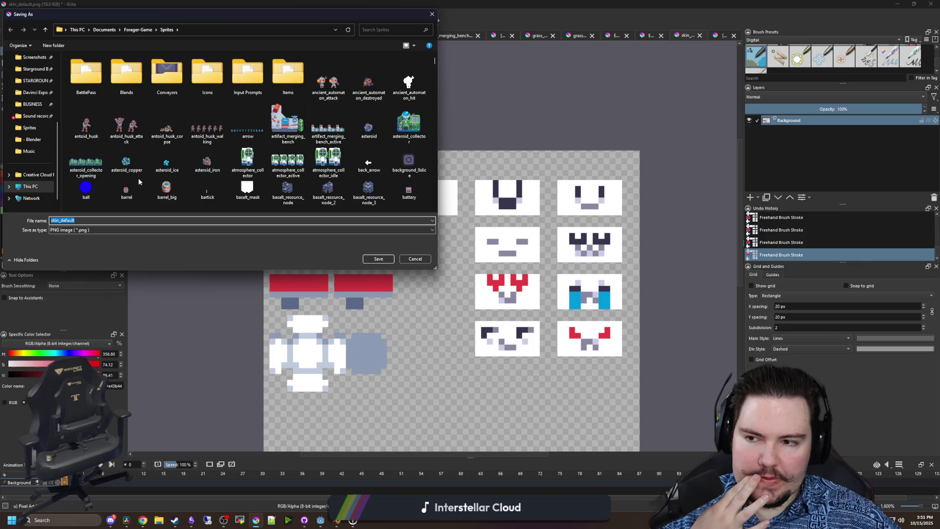
text(skin_)
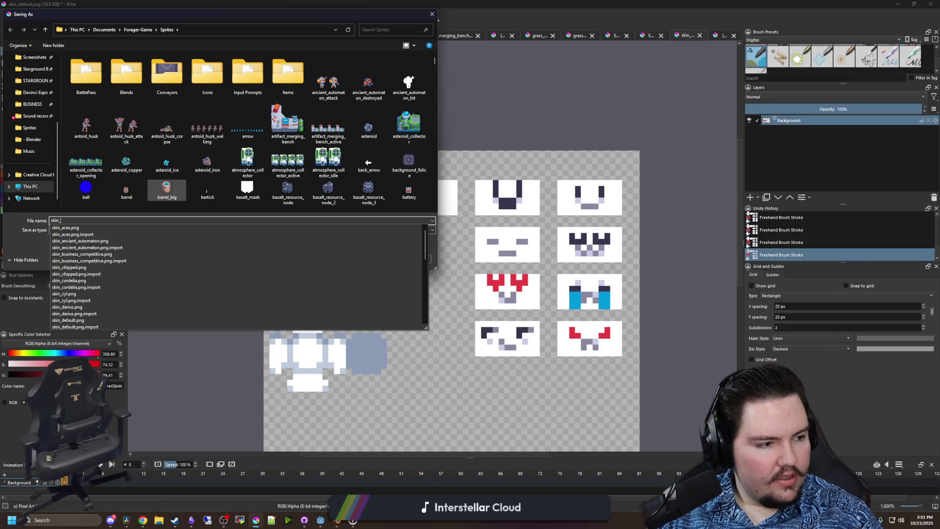
text(engineer)
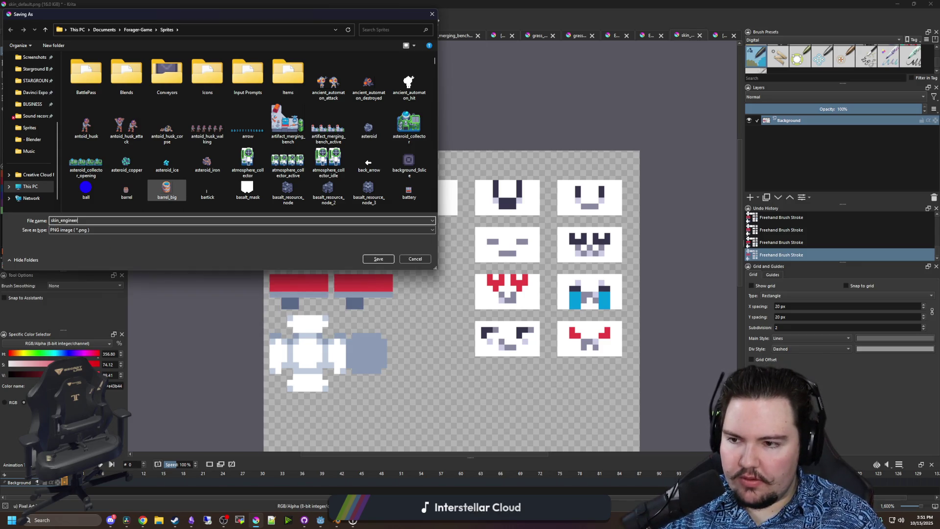
click(380, 259)
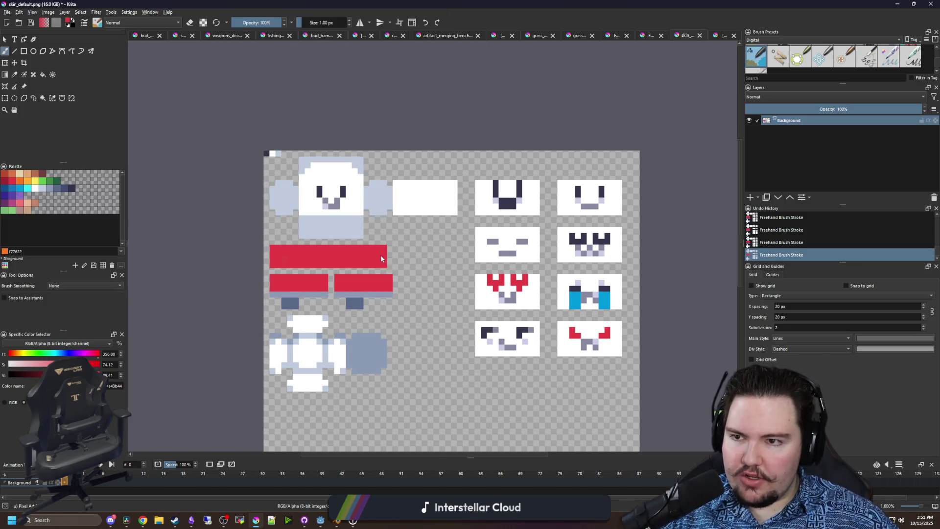
- Confirm the PNG export, then sample the glove orange from the Engineer reference
click(504, 326)
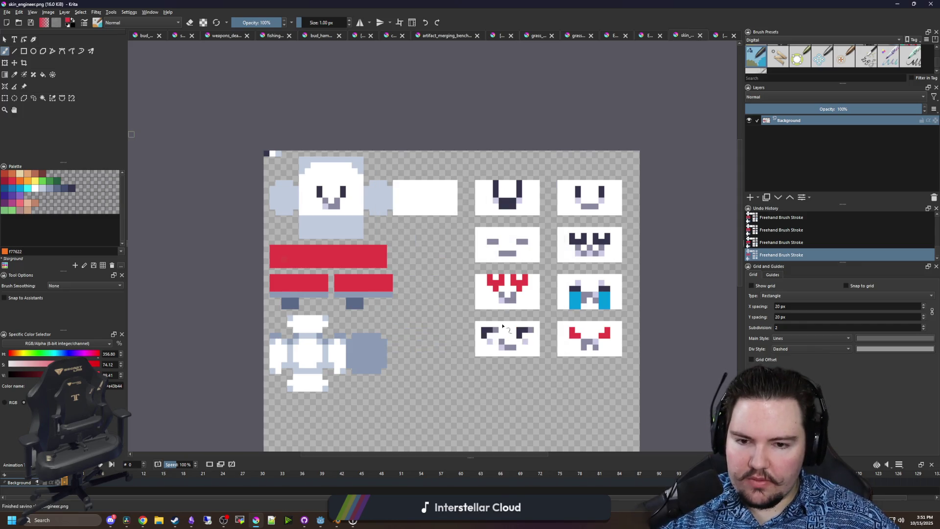
scroll(304, 266, up, 4)
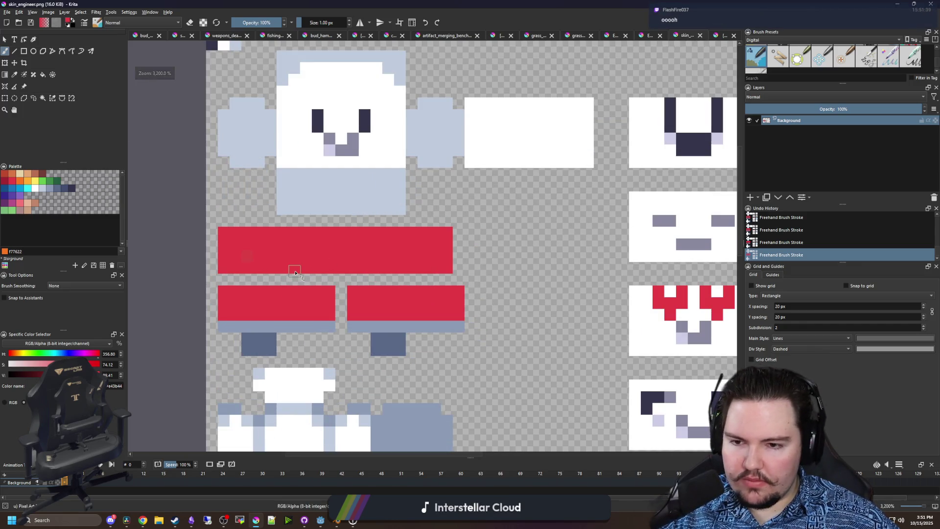
click(684, 38)
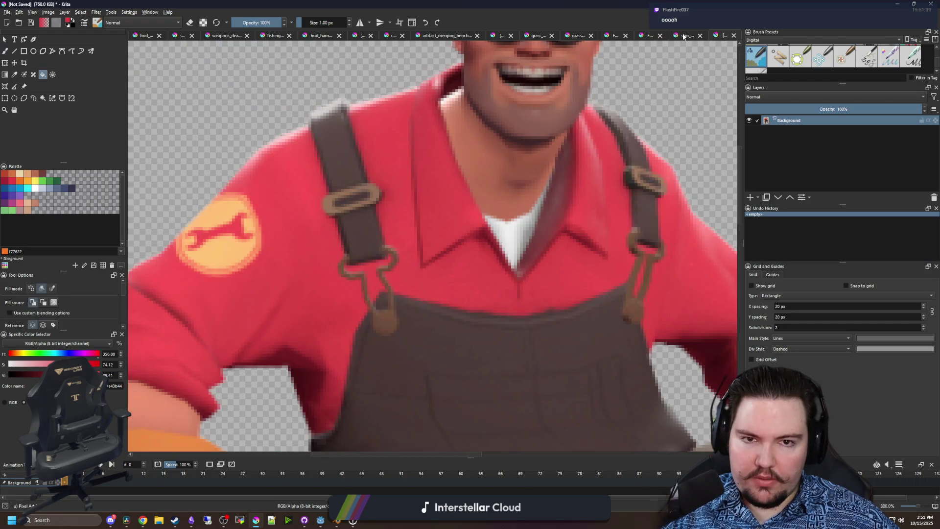
key(minus)
key(minus)
key(minus)
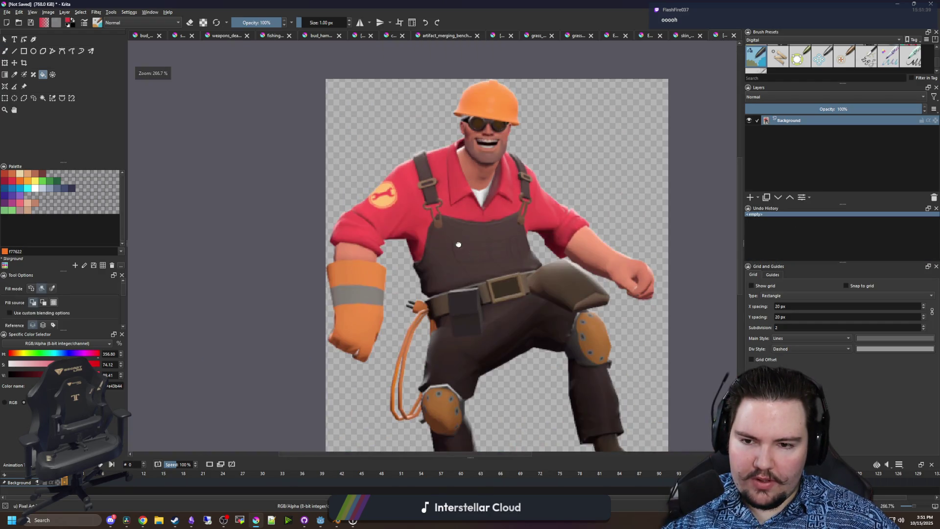
scroll(348, 265, up, 1)
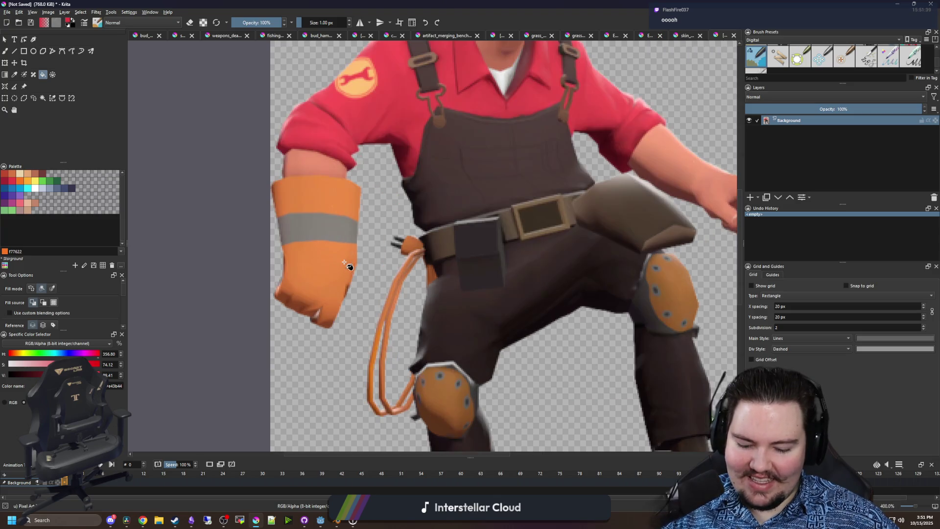
key(b)
ctrl+click(315, 258)
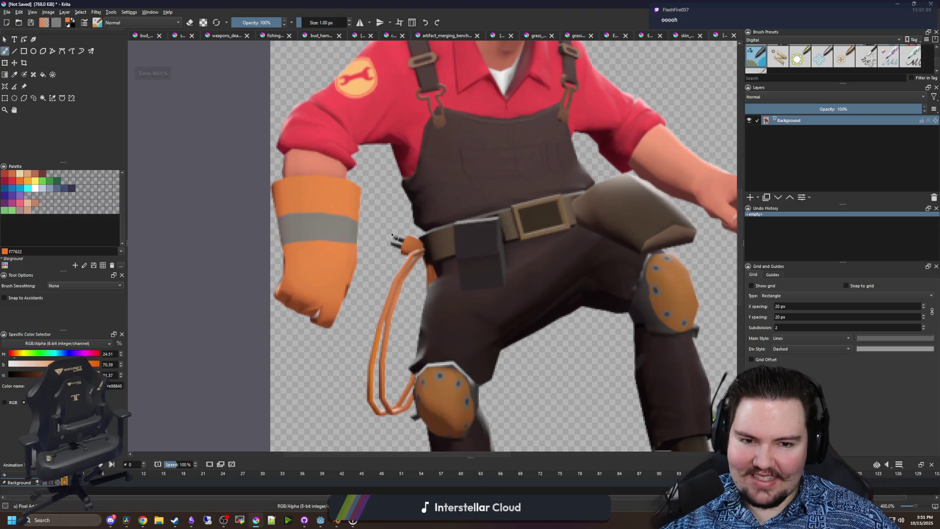
click(685, 35)
- Paint orange and yellow-orange test strokes beside the shirt and undo each one
drag(558, 215, 568, 230)
drag(637, 245, 614, 232)
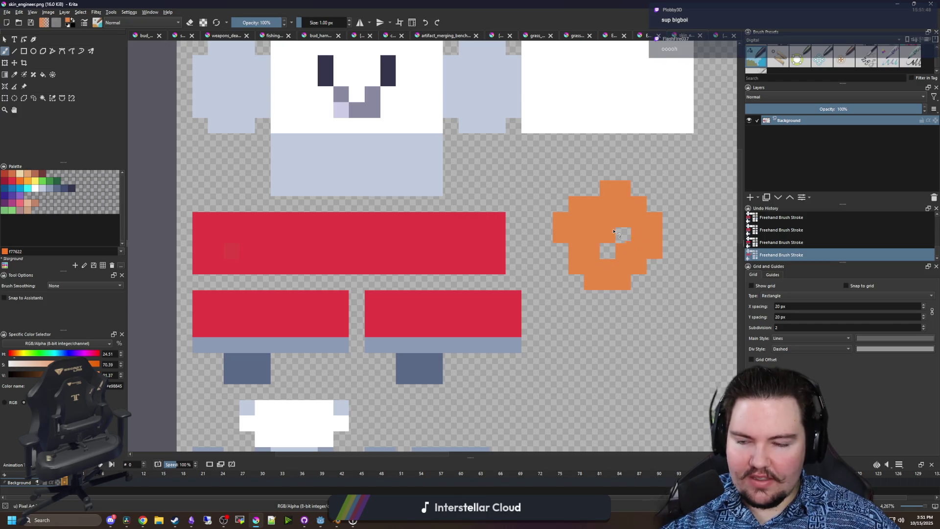
key(ctrl+z)
click(20, 180)
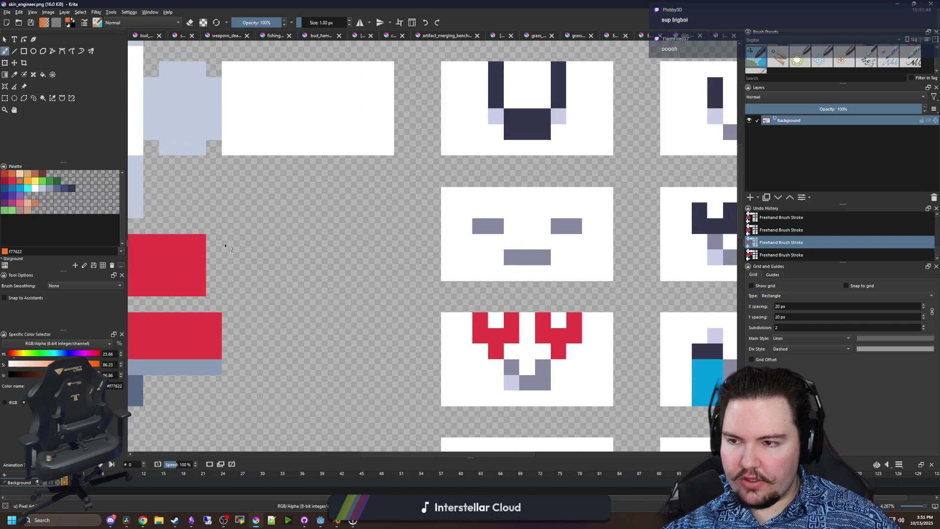
mouse_move(323, 293)
mouse_down()
mouse_move(293, 230)
mouse_move(353, 259)
mouse_up()
key(ctrl+z)
click(27, 181)
drag(294, 235, 303, 303)
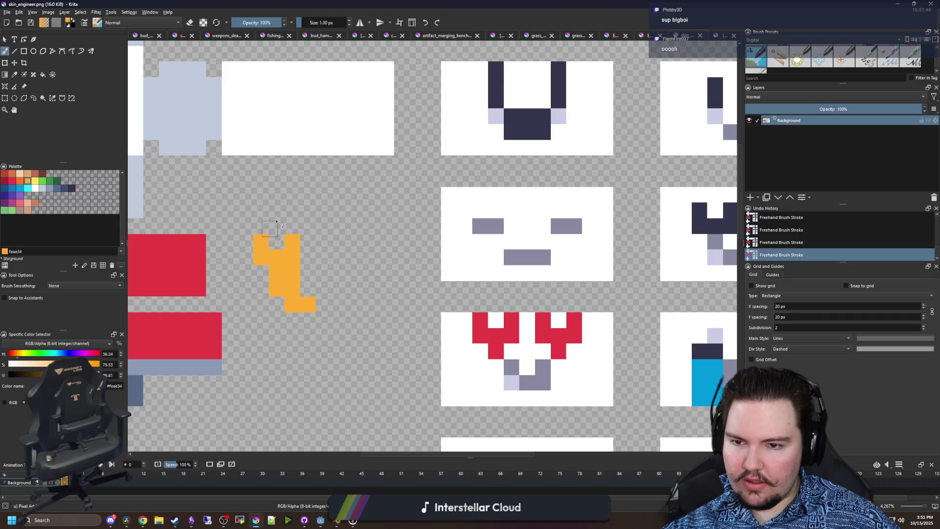
key(ctrl+z)
- Paint the top-left corner palette pixels yellow-orange #feae34 and orange #f77622
drag(212, 151, 399, 323)
scroll(400, 323, down, 5)
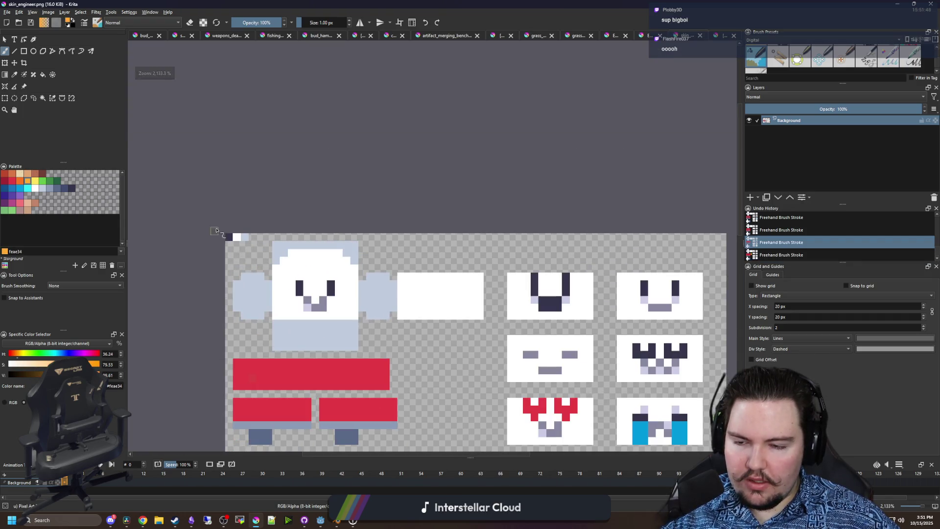
scroll(216, 230, up, 6)
click(277, 259)
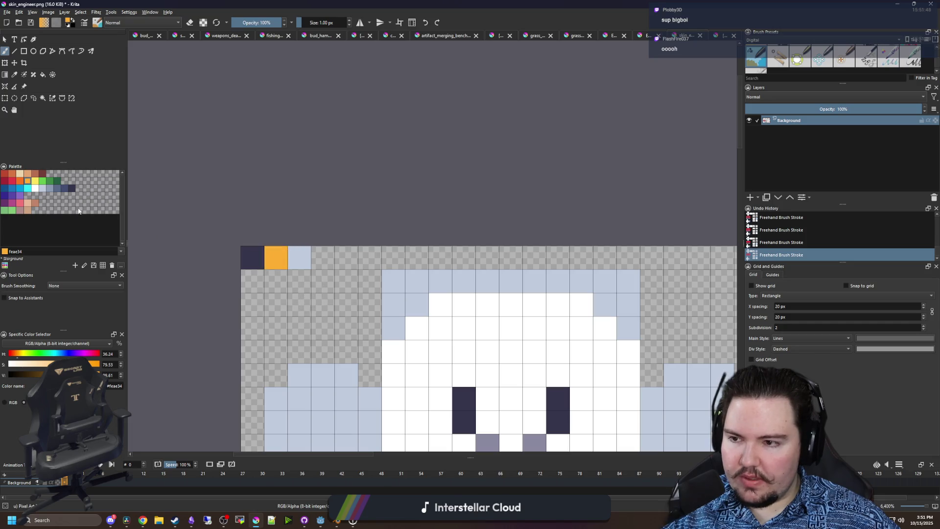
click(22, 181)
click(300, 258)
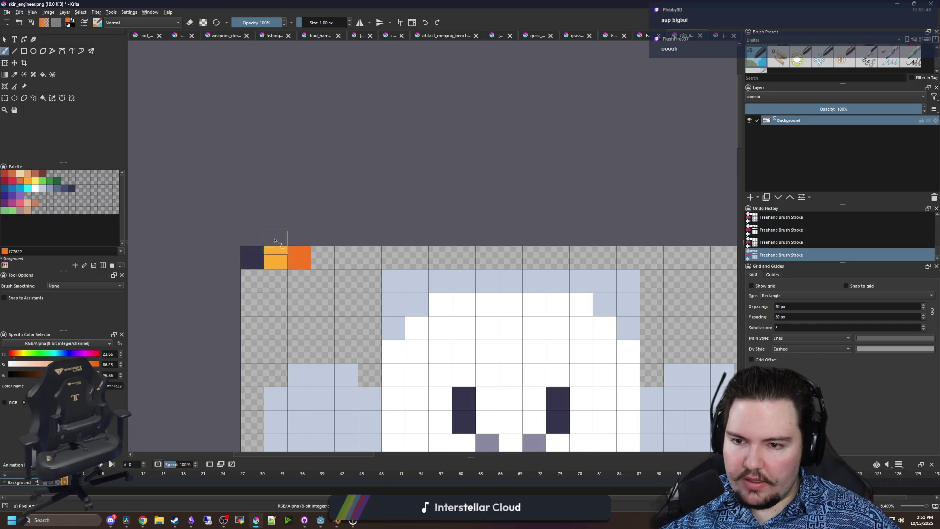
scroll(269, 185, down, 3)
drag(365, 309, 346, 250)
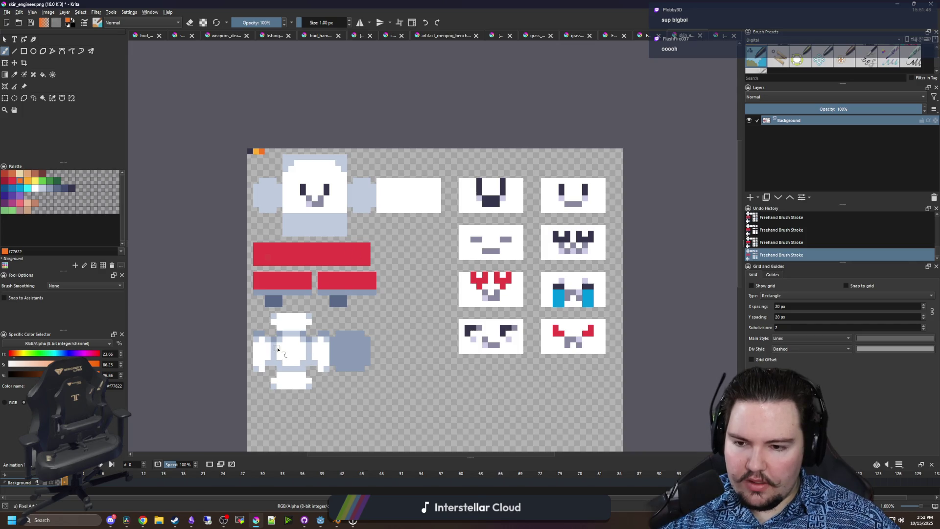
- Sample the light orange #feae34 from the canvas and try filling the hat piece, undoing both attempts
key(p)
scroll(243, 135, up, 3)
click(271, 166)
scroll(345, 308, down, 3)
scroll(351, 328, up, 2)
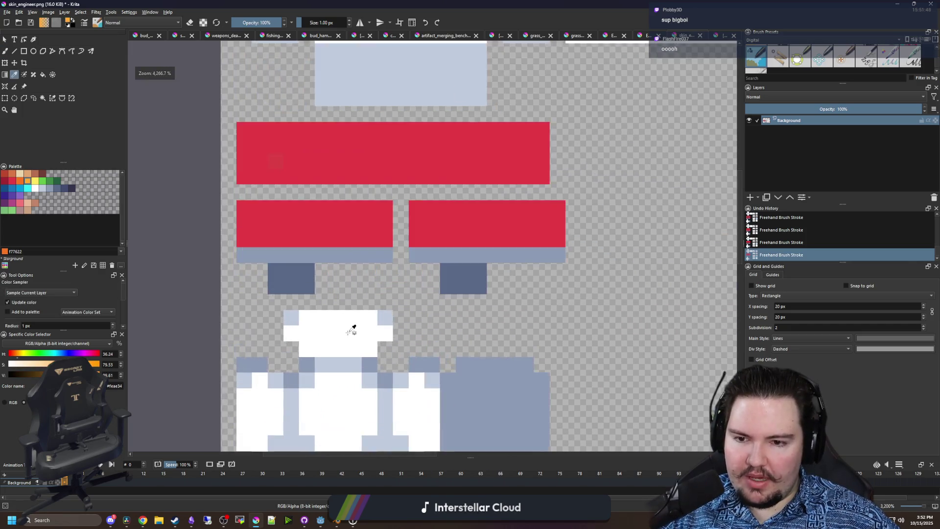
drag(351, 329, 315, 196)
key(f)
click(308, 269)
key(ctrl+z)
scroll(308, 270, down, 5)
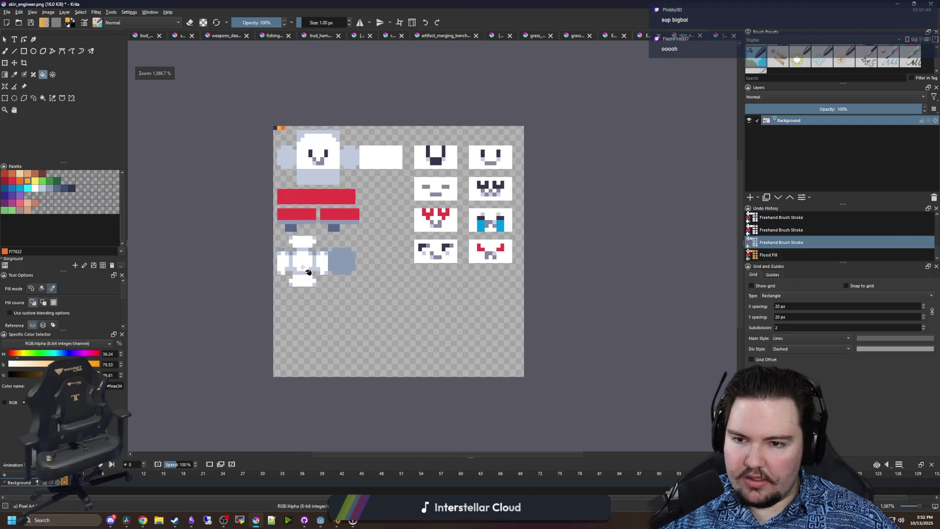
click(305, 269)
key(ctrl+z)
scroll(252, 295, up, 2)
- Change the fill area mode and fill the piece's arms, centre, top and bottom blocks orange
click(42, 290)
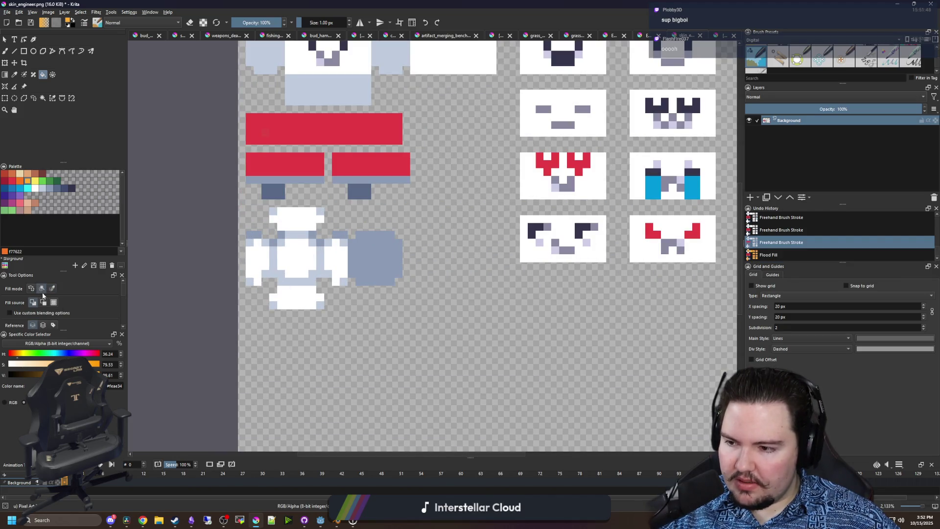
scroll(284, 274, up, 1)
click(295, 258)
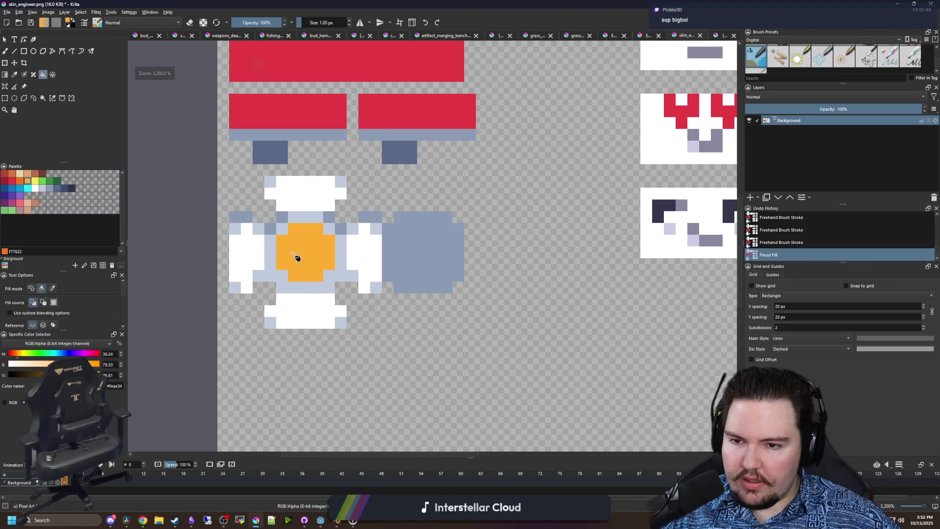
click(243, 252)
click(292, 316)
key(ctrl+z)
key(ctrl+z)
key(ctrl+z)
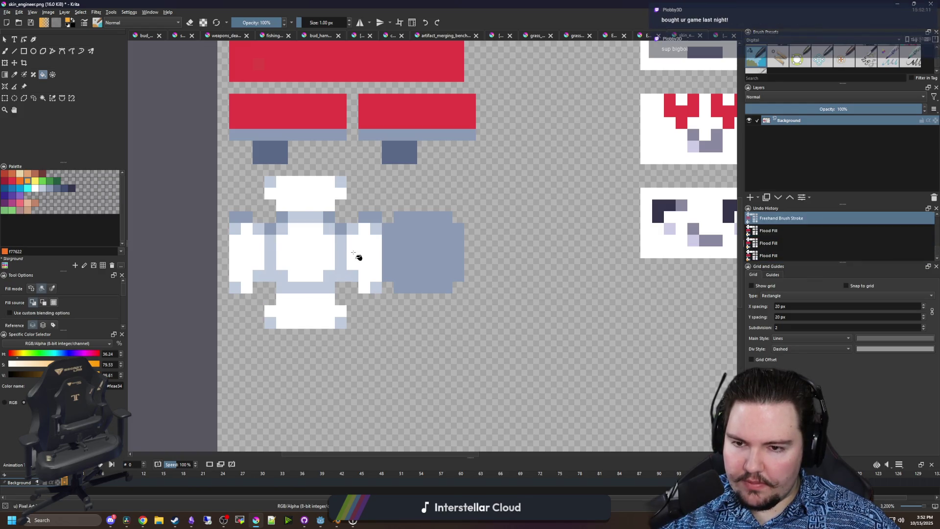
click(357, 256)
click(304, 257)
click(247, 258)
click(308, 314)
click(294, 196)
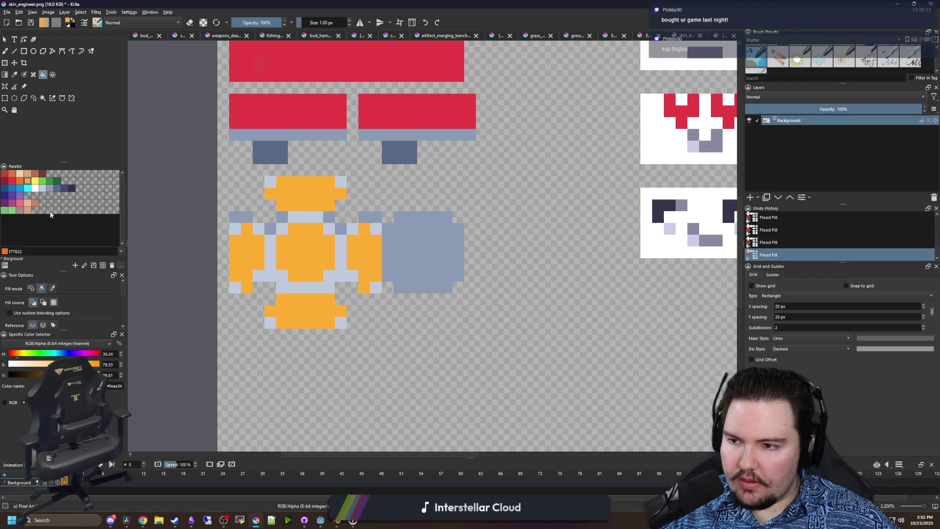
- Fill the light-grey lines, arm, shoulder and head corners with darker orange #f77622
click(21, 182)
scroll(338, 224, up, 1)
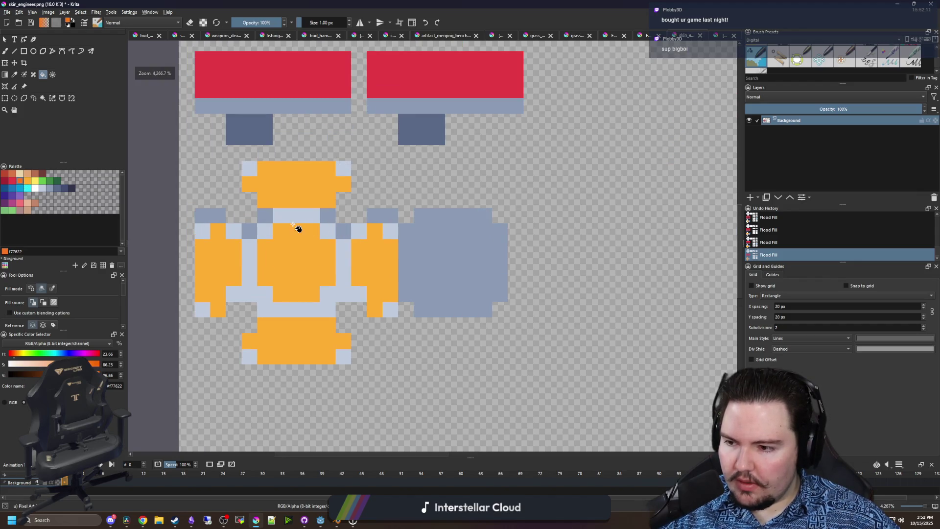
click(279, 310)
click(234, 231)
click(202, 231)
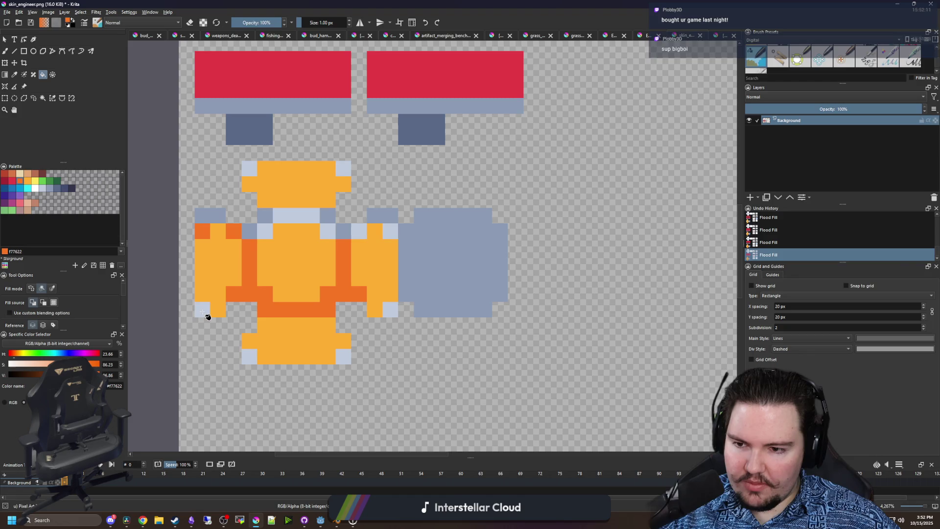
click(202, 309)
click(249, 356)
click(343, 356)
click(389, 309)
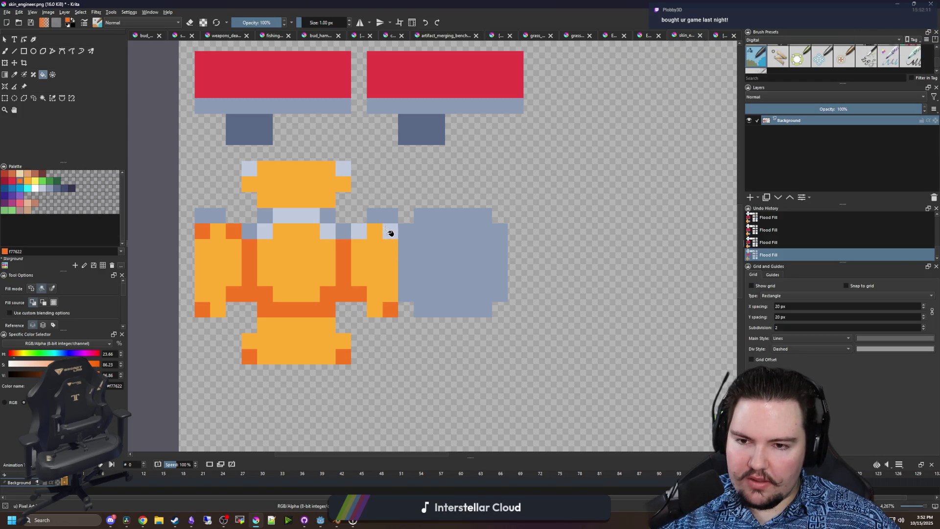
click(390, 230)
click(358, 231)
click(327, 230)
click(301, 218)
click(264, 230)
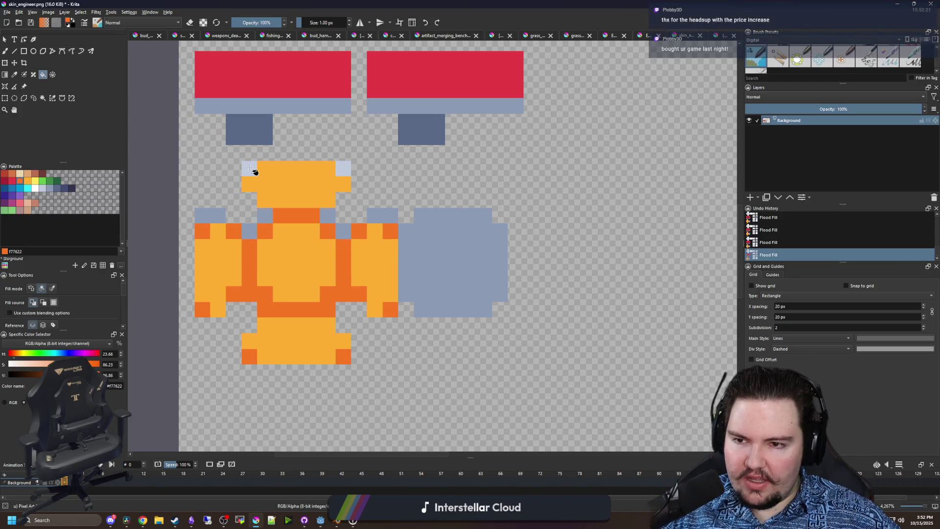
click(249, 168)
click(343, 168)
- Fill the shoulder pixels, remaining arm pixels and the large right block red #e43b44
click(13, 182)
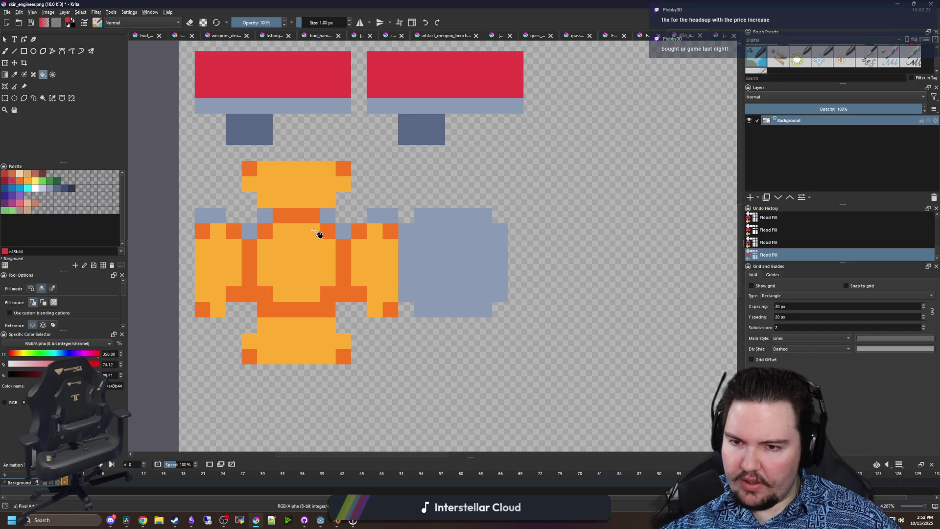
click(327, 216)
click(344, 229)
click(380, 219)
click(466, 253)
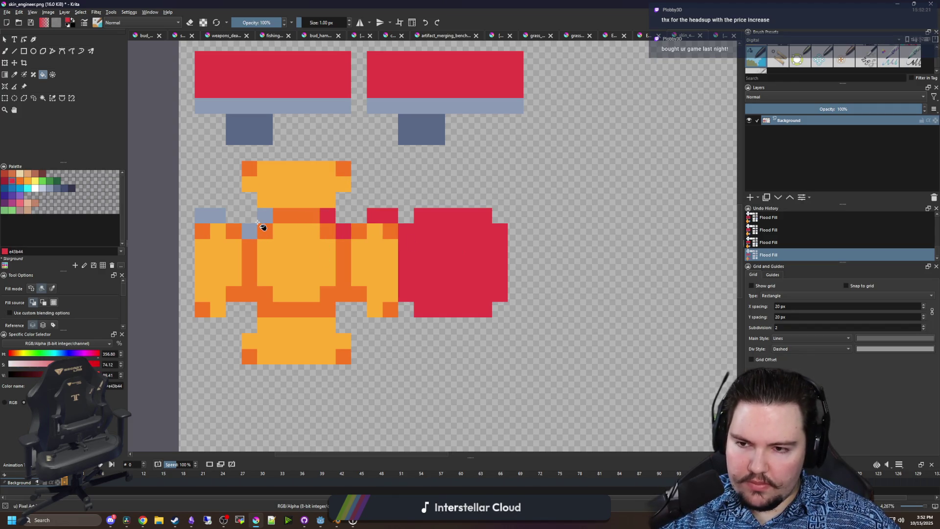
click(264, 216)
click(251, 231)
click(210, 216)
scroll(290, 304, down, 5)
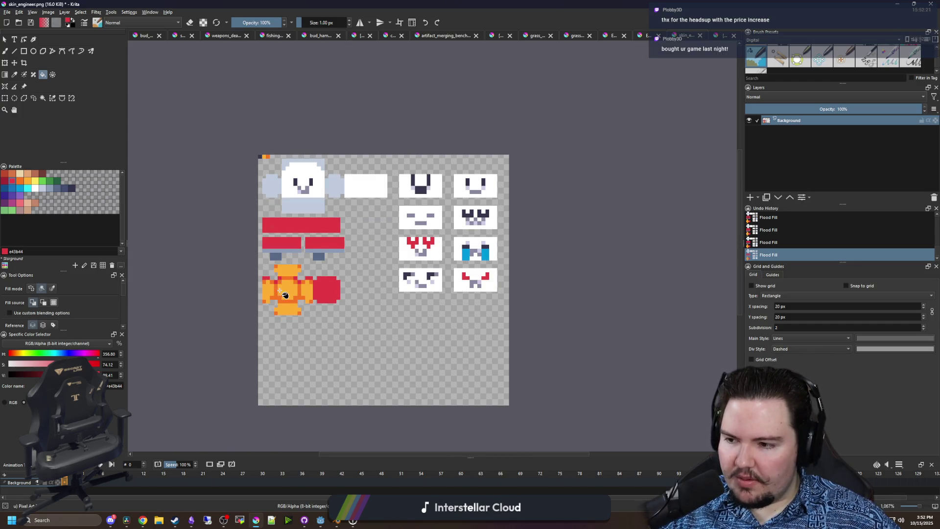
scroll(285, 295, up, 5)
- Add the red as a palette swatch, then remove the unwanted swatch
key(p)
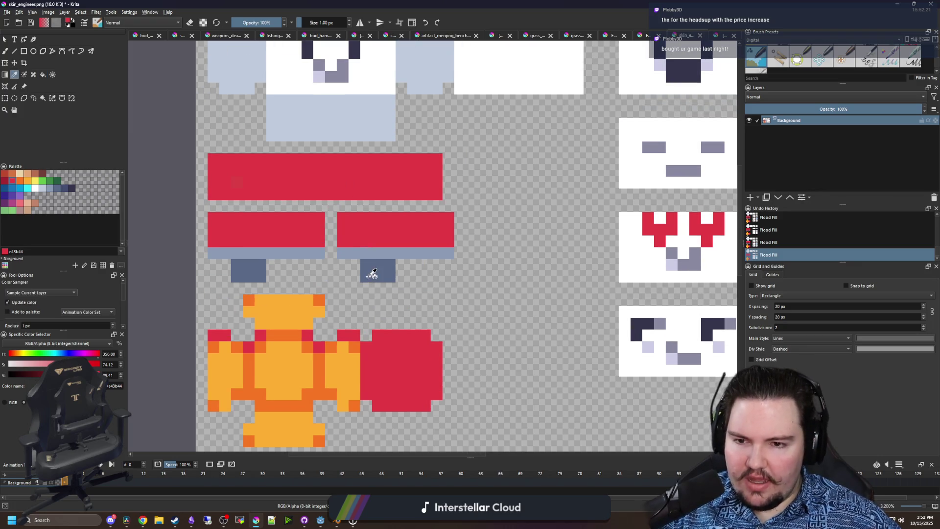
scroll(372, 273, down, 5)
scroll(345, 264, up, 5)
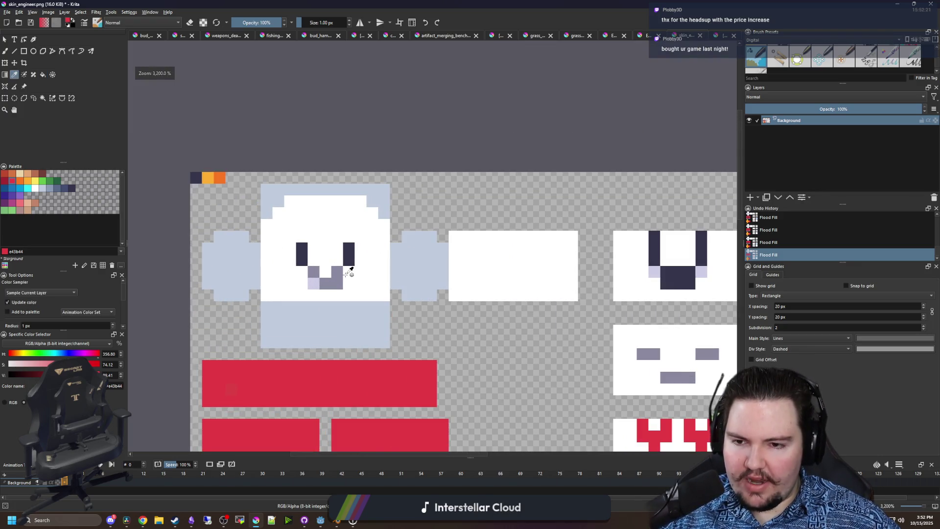
scroll(349, 270, up, 2)
scroll(350, 269, down, 2)
scroll(319, 290, up, 2)
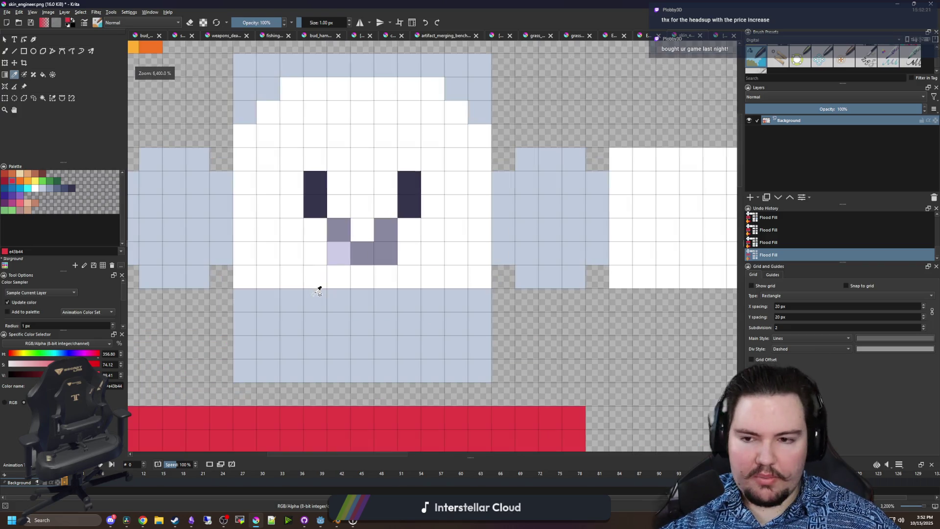
key(b)
click(78, 187)
right_click(77, 187)
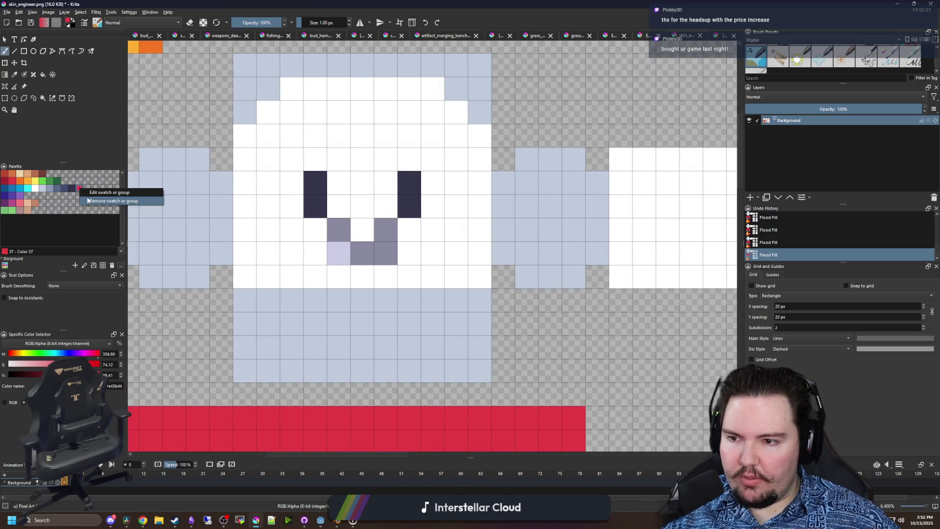
click(88, 201)
- Paint a dark navy band joining the eyes and running across the face
drag(292, 182, 298, 201)
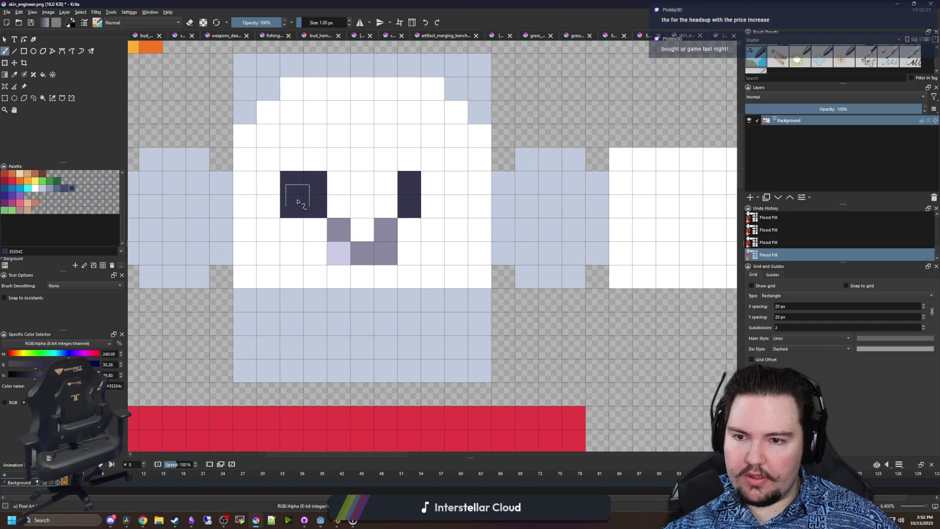
mouse_move(426, 203)
mouse_down()
mouse_move(433, 182)
mouse_move(338, 183)
mouse_up()
drag(269, 183, 245, 182)
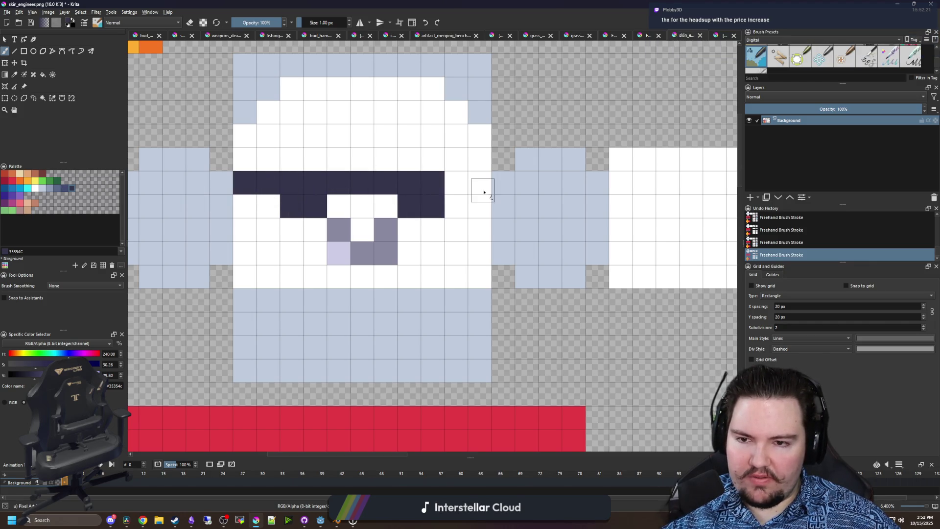
drag(484, 193, 455, 185)
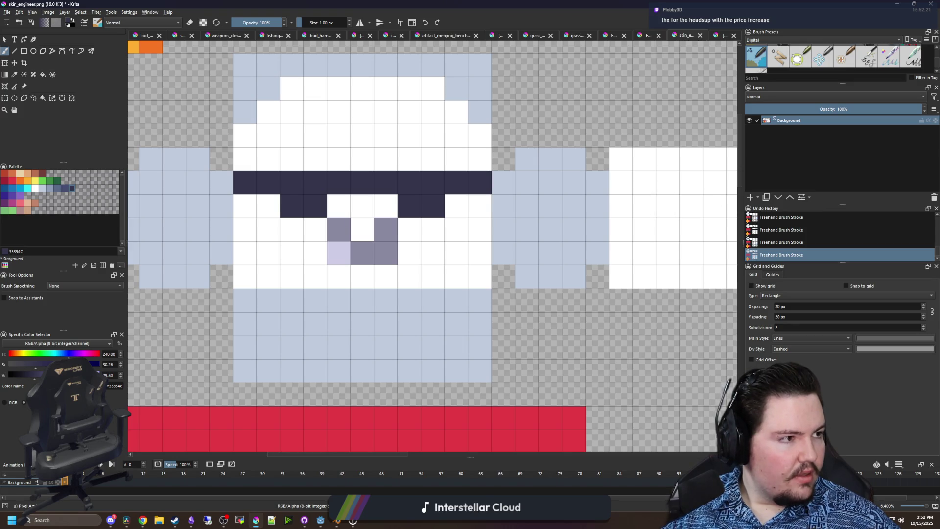
- Sample the goggle lens brown from the Engineer reference image, then return to skin_engineer.png
key(alt+Tab)
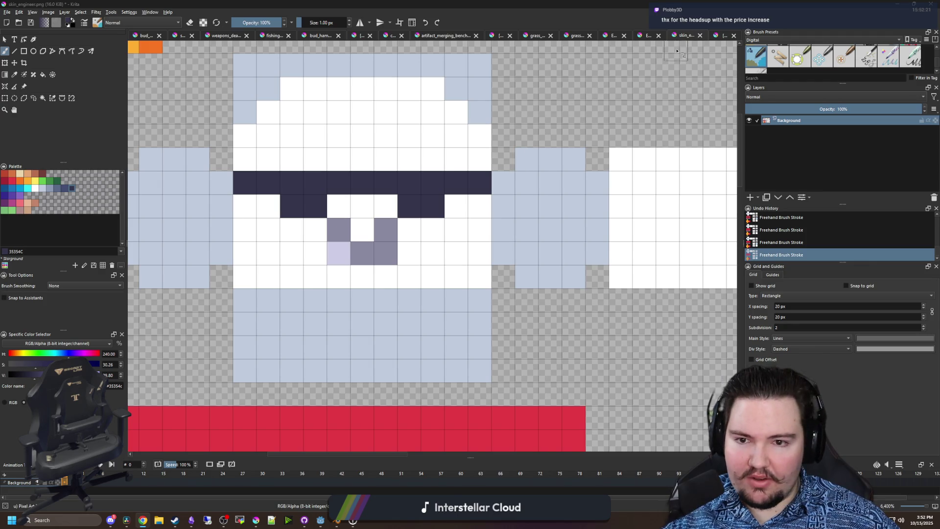
scroll(558, 128, up, 1)
click(719, 36)
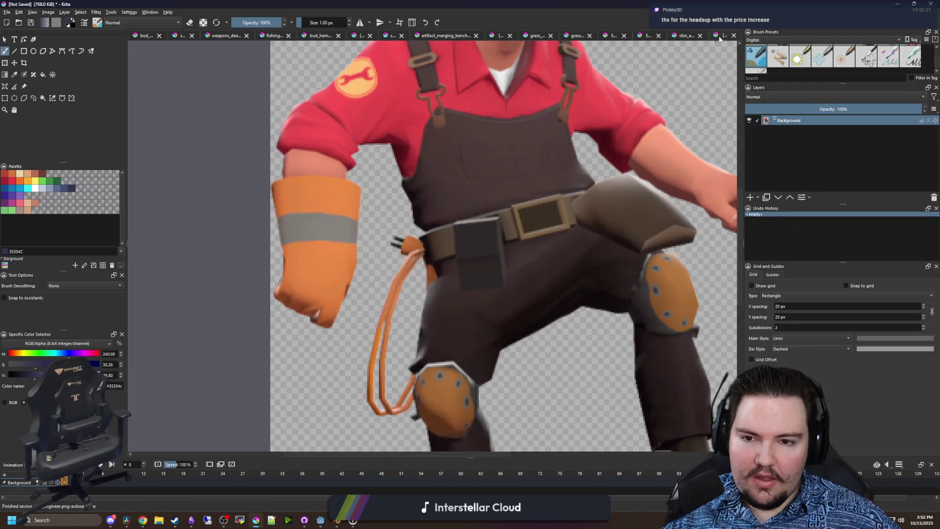
scroll(514, 132, down, 2)
scroll(514, 133, up, 1)
scroll(514, 132, up, 2)
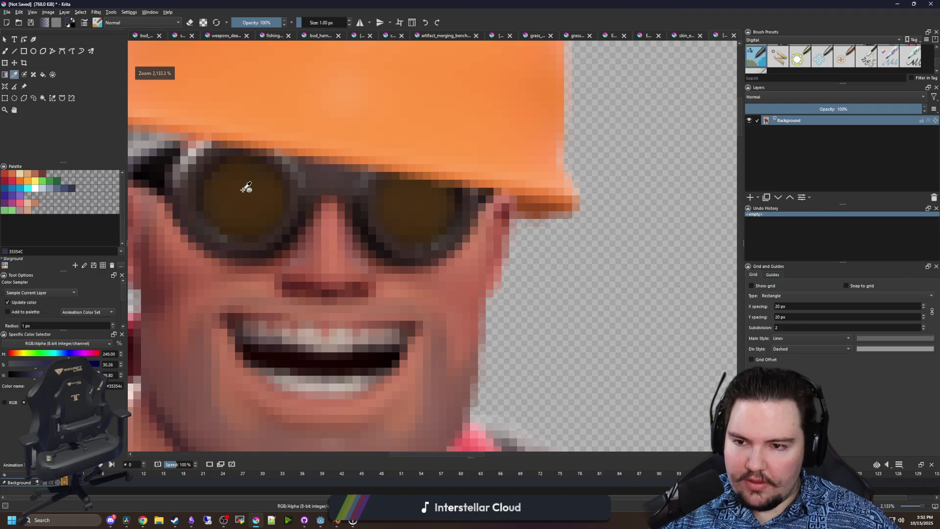
ctrl+click(245, 189)
click(680, 37)
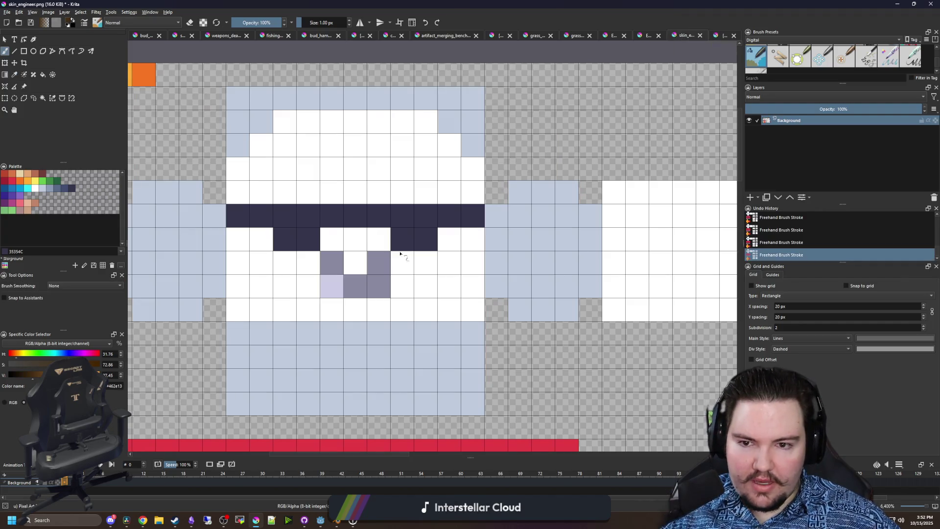
- Paint the four pixels of each goggle lens dark brown
click(308, 239)
click(285, 239)
click(285, 215)
click(308, 215)
click(414, 236)
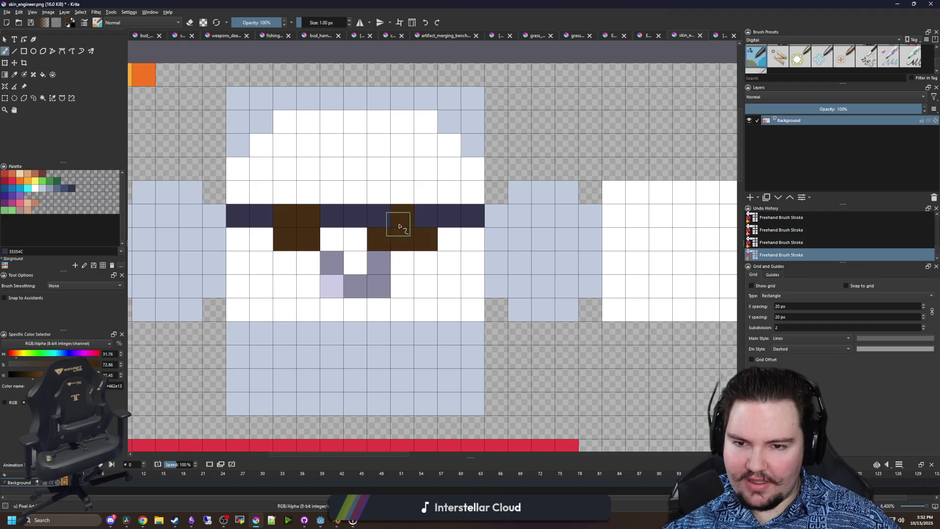
click(398, 219)
click(424, 240)
click(426, 220)
- Repaint both goggle lenses with the reddish-brown palette colour
key(p)
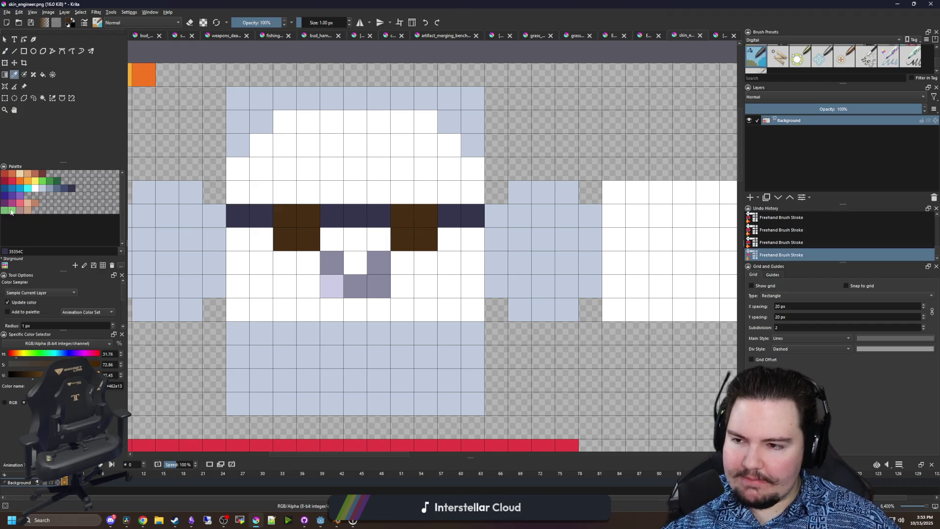
click(43, 174)
key(b)
drag(308, 215, 285, 216)
drag(285, 239, 308, 239)
mouse_move(402, 239)
mouse_down()
mouse_move(425, 239)
mouse_move(421, 221)
mouse_up()
- Sample the strap navy and frame both lenses with navy pixels above, below and beside
key(p)
click(371, 214)
key(b)
click(332, 239)
drag(309, 192, 285, 192)
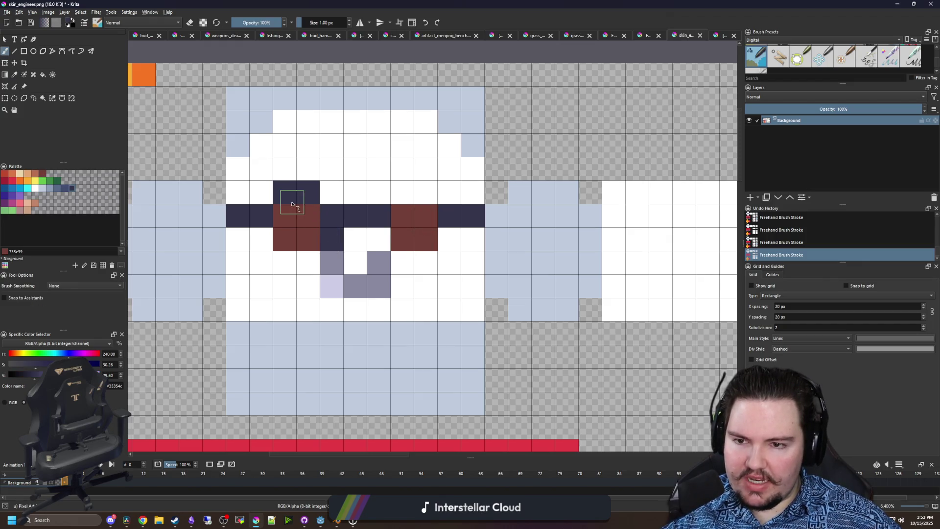
click(261, 239)
drag(287, 265, 308, 263)
drag(403, 262, 425, 263)
click(449, 239)
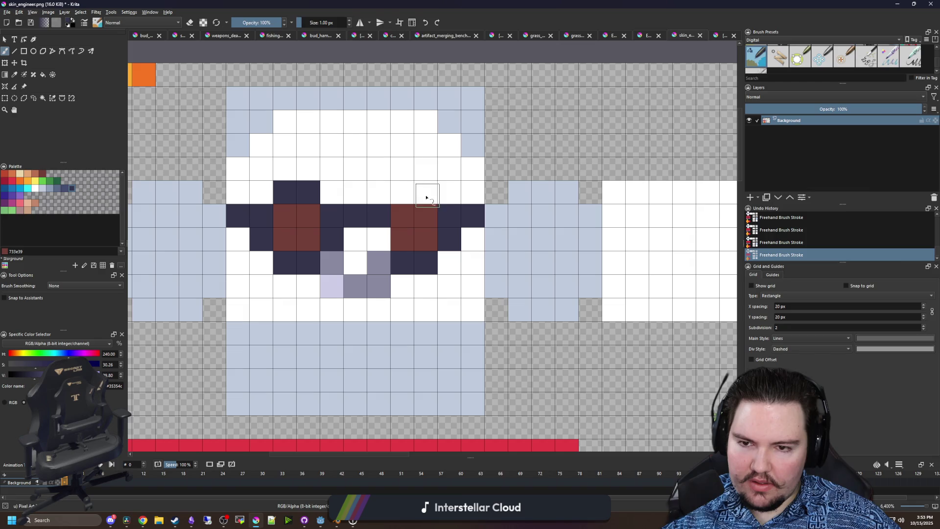
click(426, 193)
click(403, 201)
click(378, 238)
- Repaint both lenses in the lighter brown #b86f50 from the palette
scroll(368, 206, down, 1)
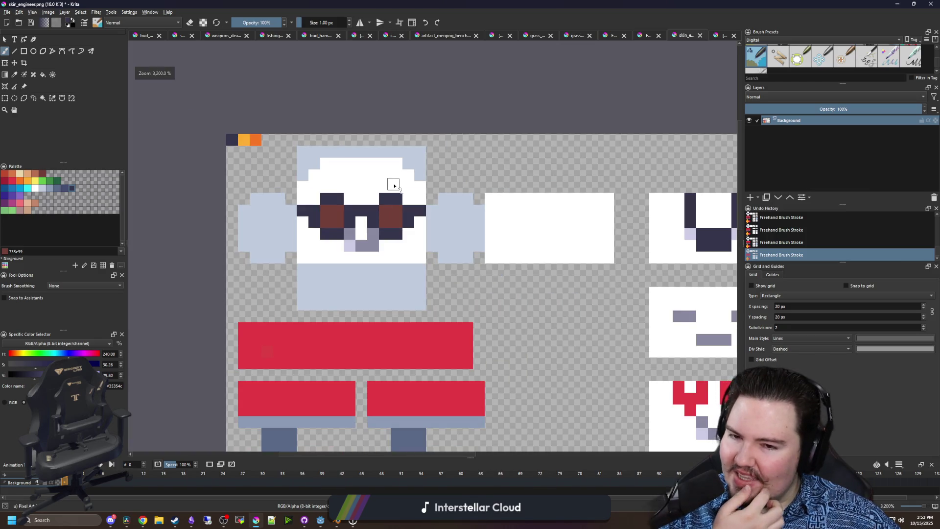
right_click(373, 216)
right_click(374, 216)
scroll(367, 200, up, 1)
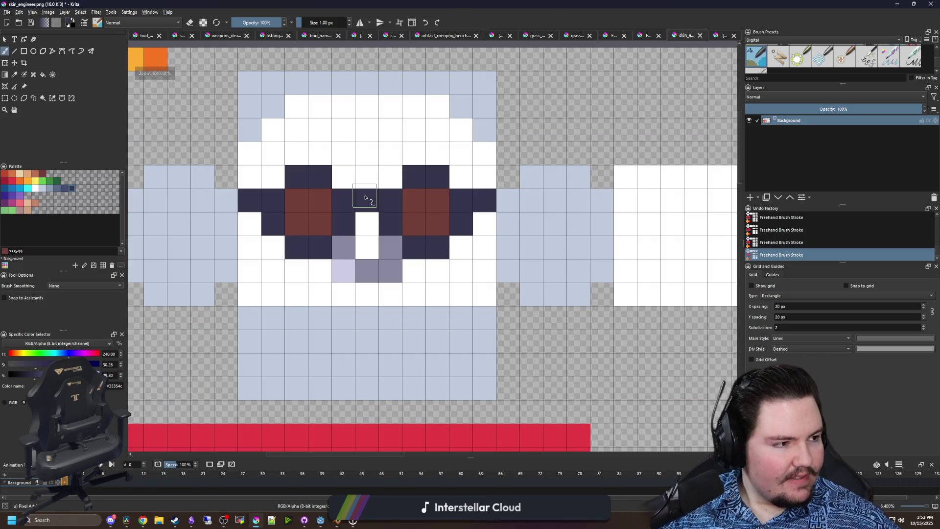
click(35, 175)
drag(315, 210, 299, 225)
drag(430, 214, 433, 207)
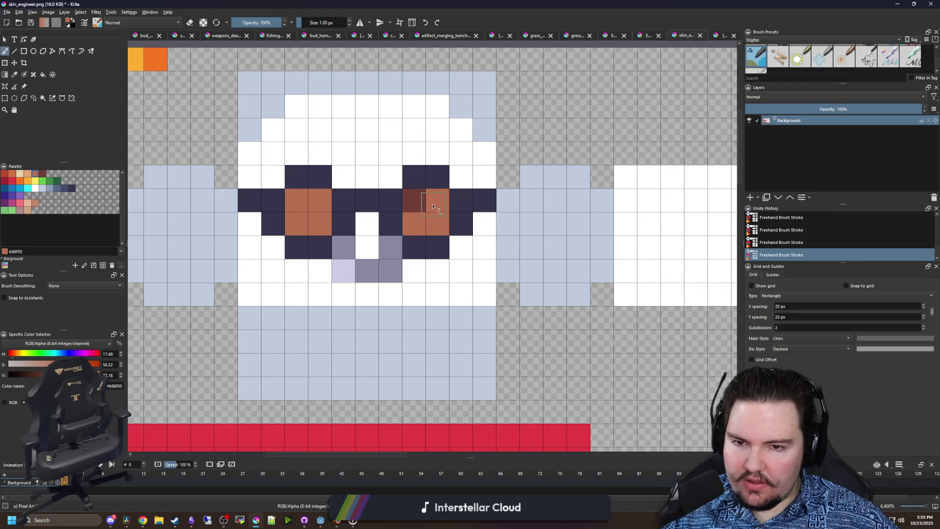
click(415, 205)
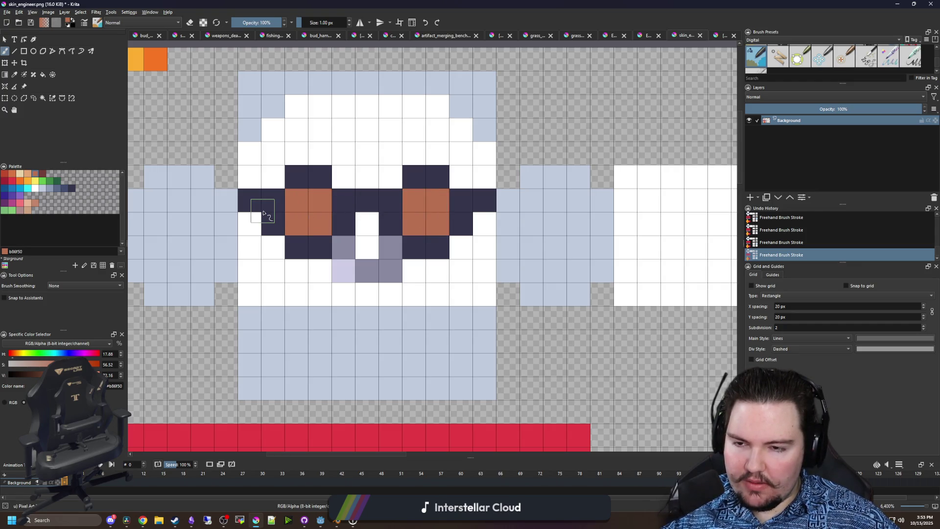
- Sample the frame navy #35354c and brush a dark strap out left and right from the glasses
key(p)
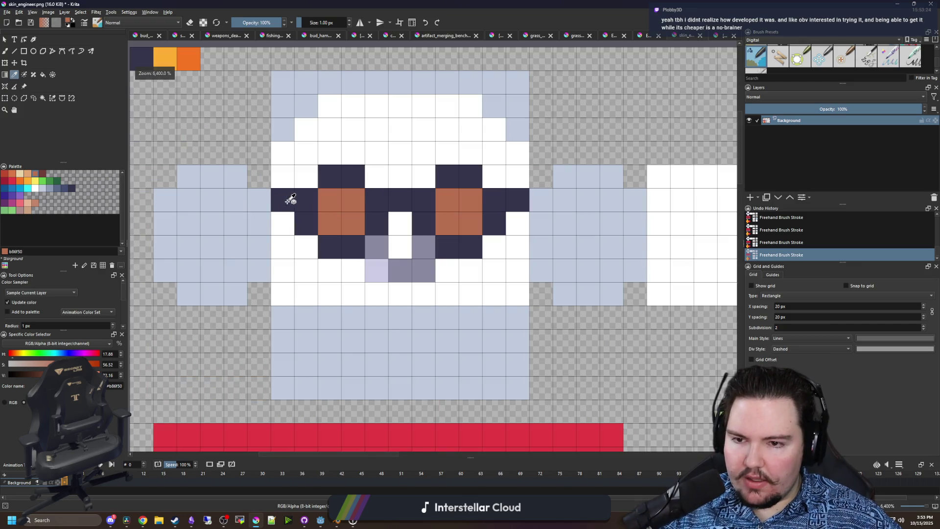
click(276, 205)
key(b)
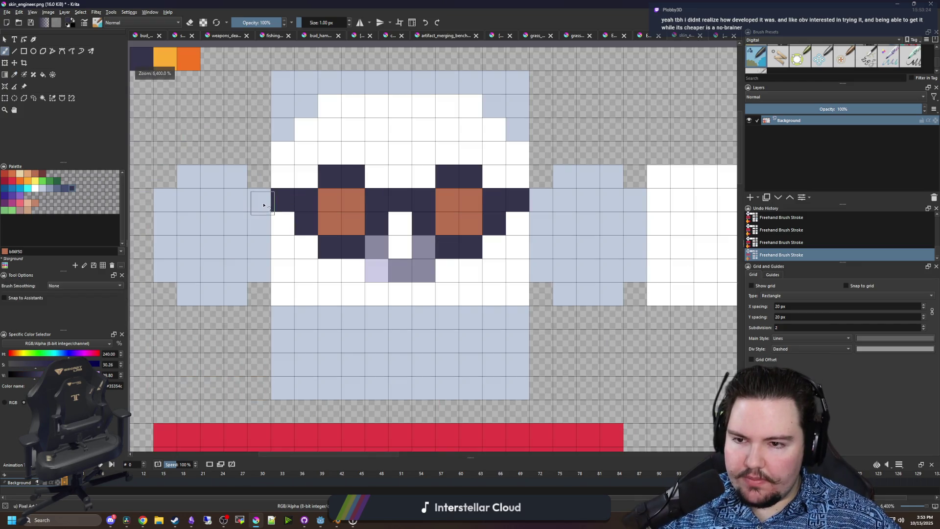
drag(264, 205, 164, 205)
drag(379, 220, 483, 219)
- Extend the dark goggle strap further to the right
drag(312, 249, 563, 250)
scroll(373, 251, down, 3)
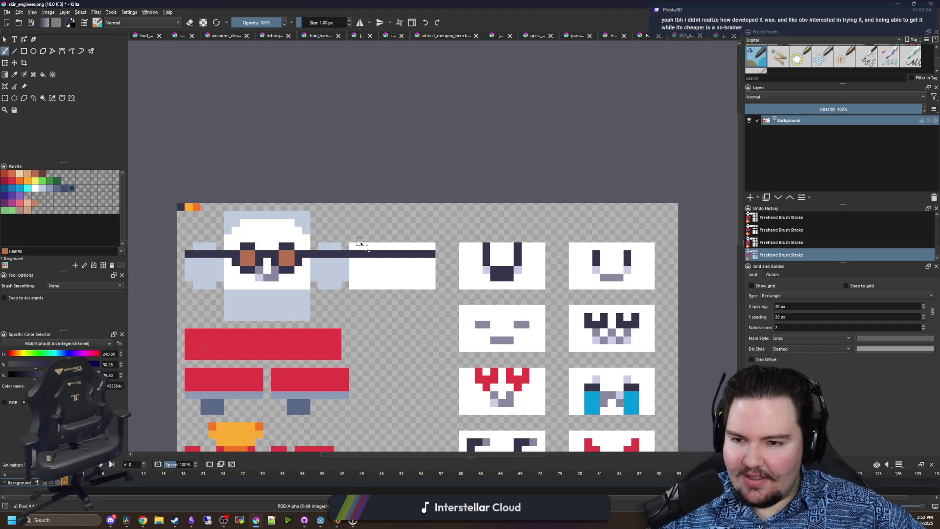
scroll(362, 254, up, 3)
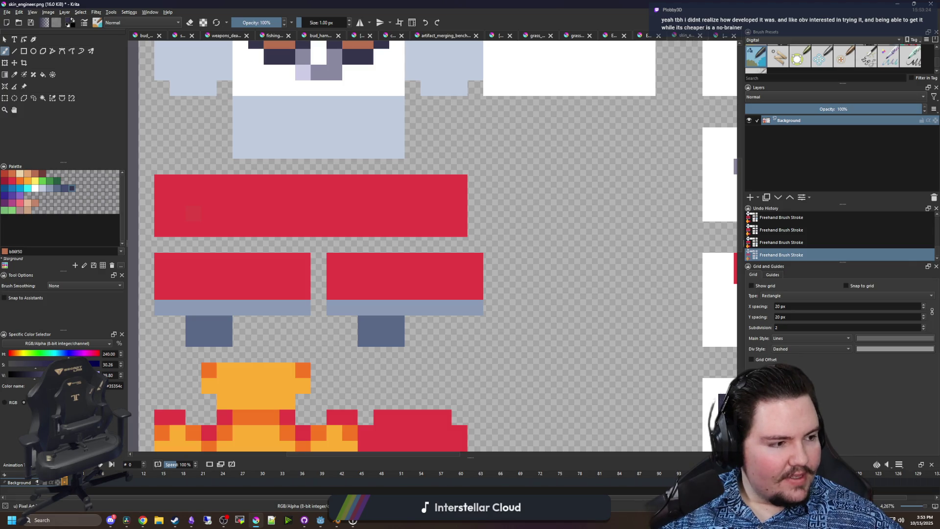
- Pan down to the shirt pieces and sample orange #feae34 from the hard hat swatch
key(alt+Tab)
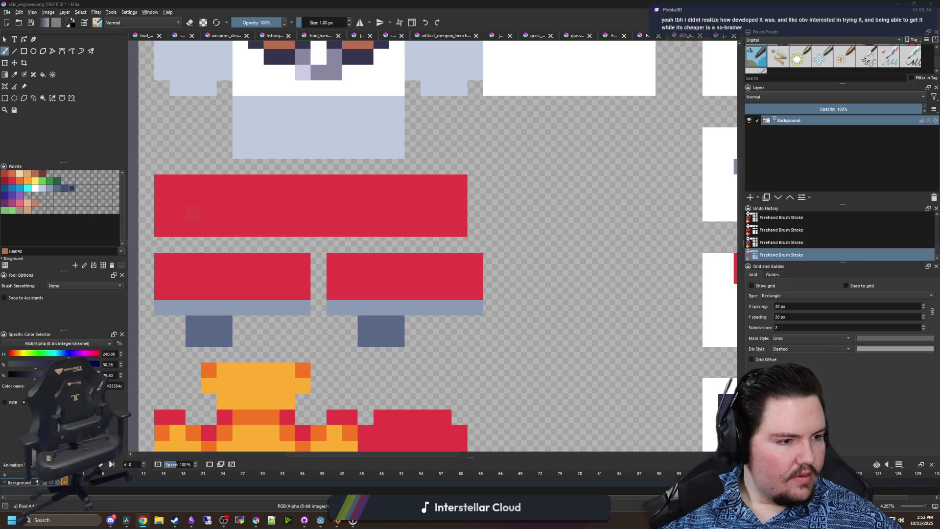
drag(344, 216, 379, 260)
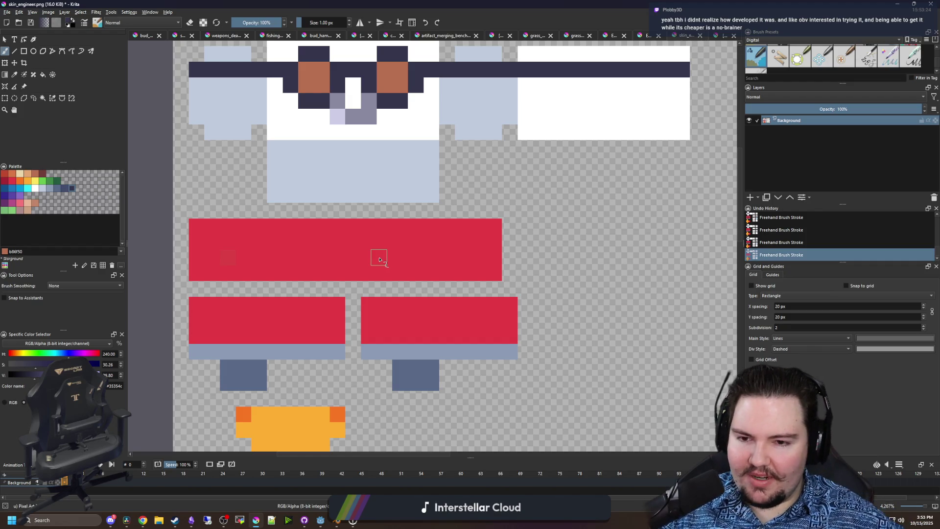
ctrl+scroll(380, 261, down, 5)
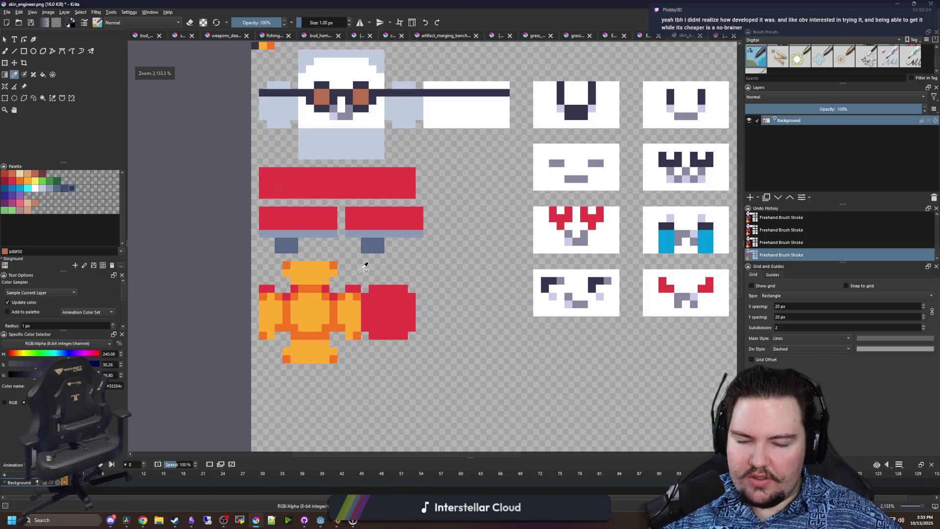
ctrl+scroll(372, 230, up, 3)
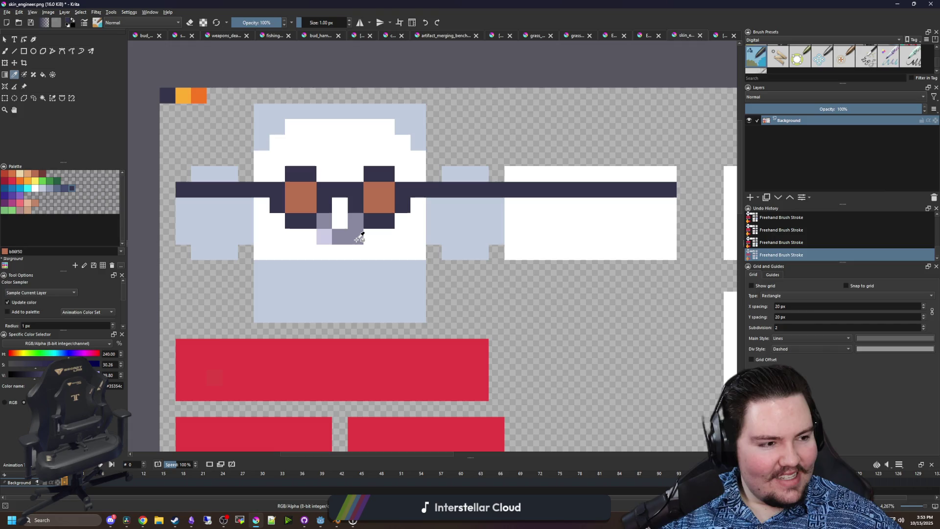
ctrl+scroll(360, 237, down, 3)
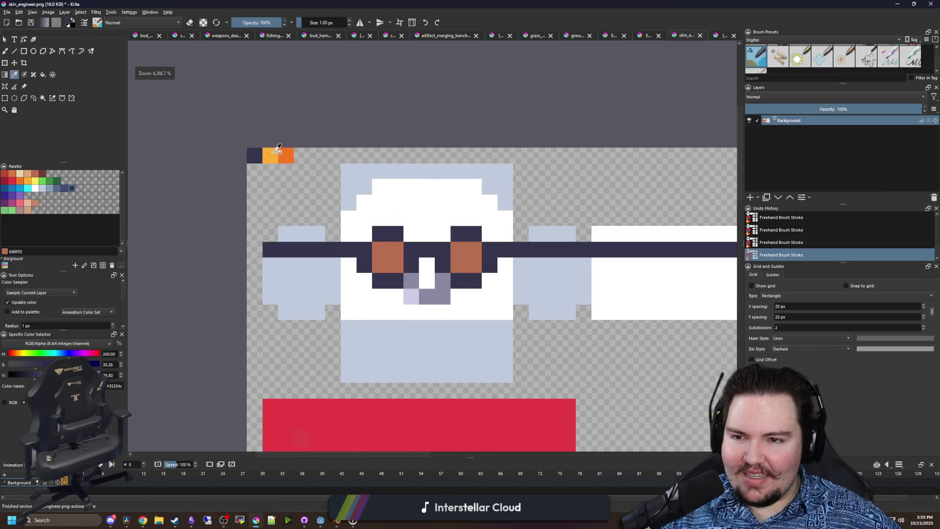
ctrl+scroll(262, 108, up, 2)
ctrl+click(277, 157)
ctrl+scroll(277, 157, down, 1)
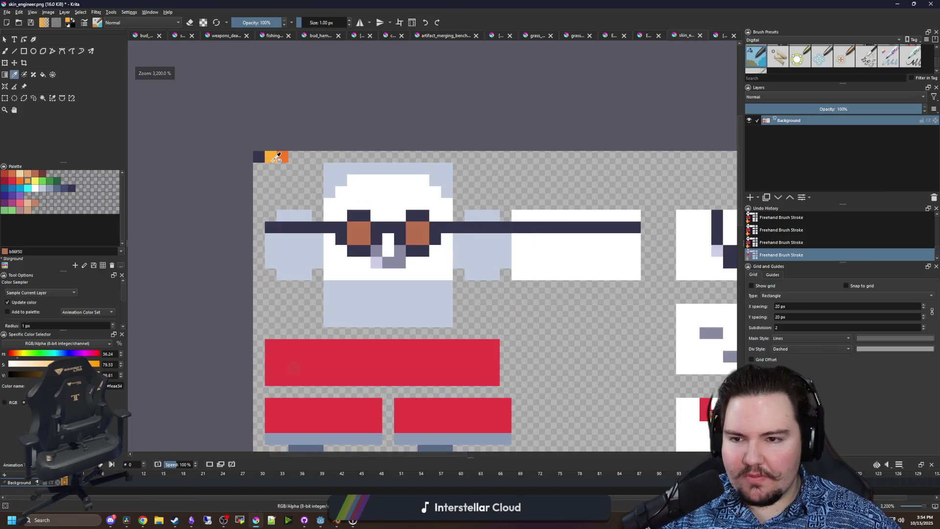
scroll(364, 330, down, 3)
ctrl+scroll(365, 329, up, 2)
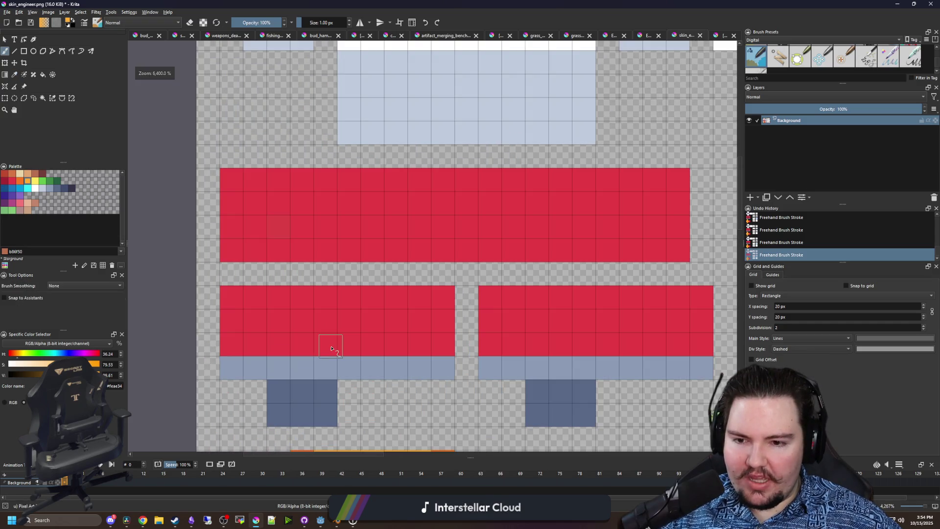
- Paint #feae34 orange buttons on the left and right red shirt blocks
drag(346, 321, 265, 249)
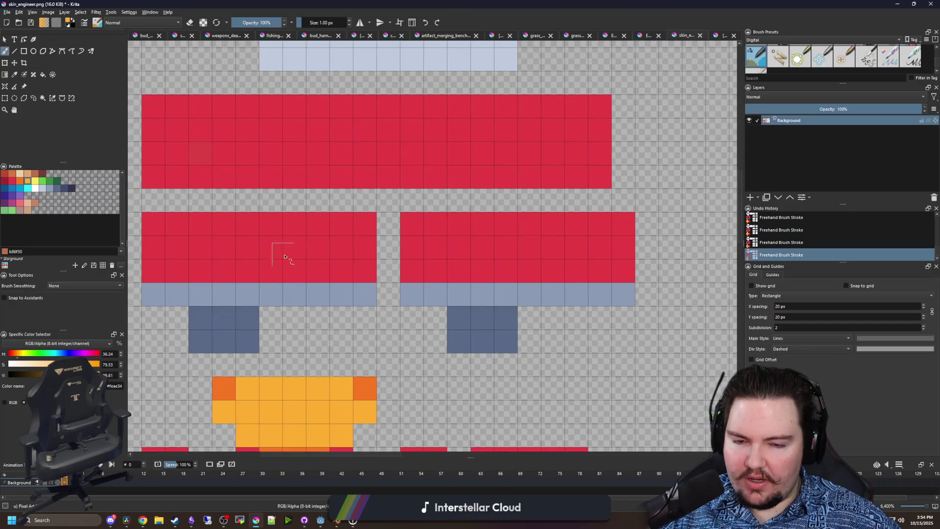
ctrl+scroll(315, 268, down, 1)
ctrl+scroll(264, 274, up, 1)
click(249, 245)
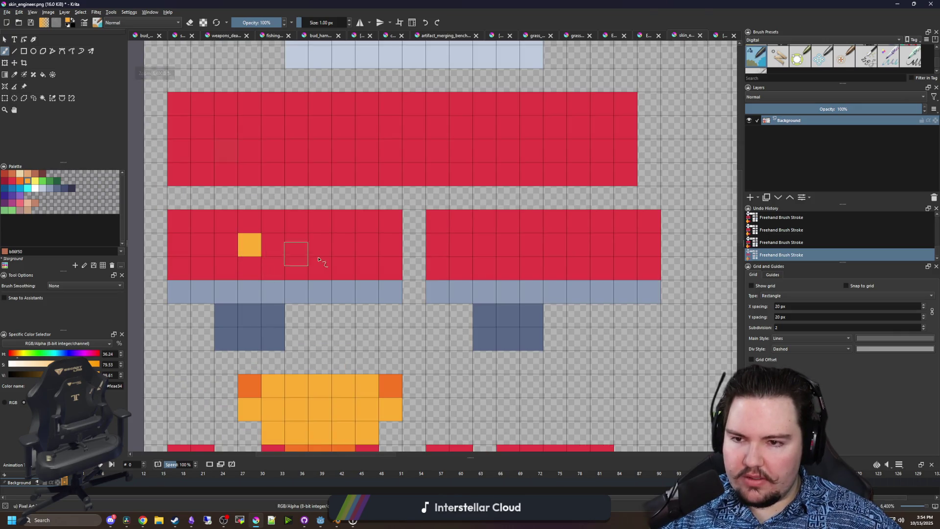
click(508, 246)
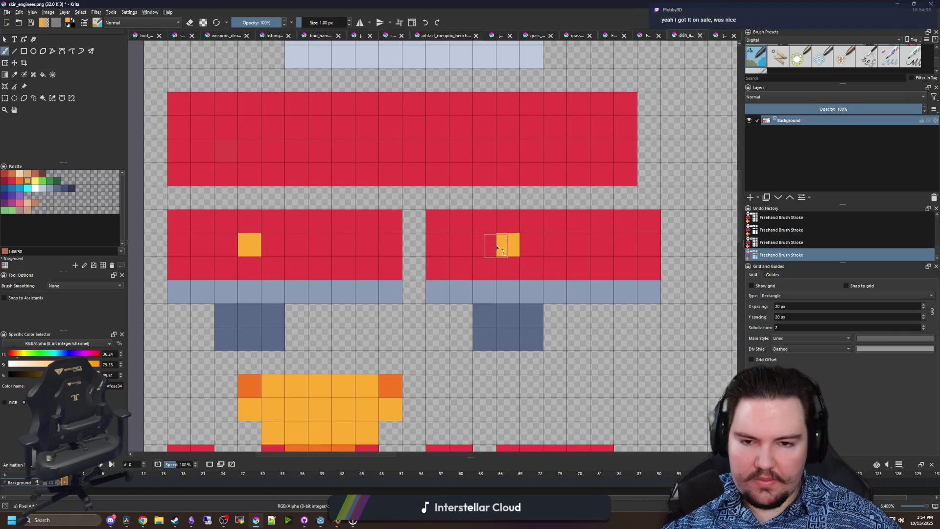
click(485, 245)
click(487, 223)
key(ctrl+z)
click(532, 245)
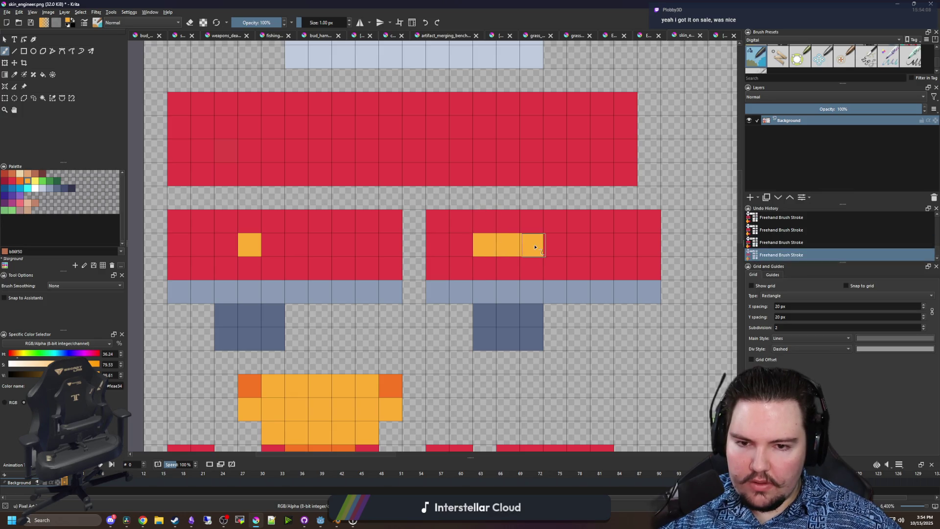
click(273, 245)
click(226, 244)
ctrl+scroll(338, 282, down, 3)
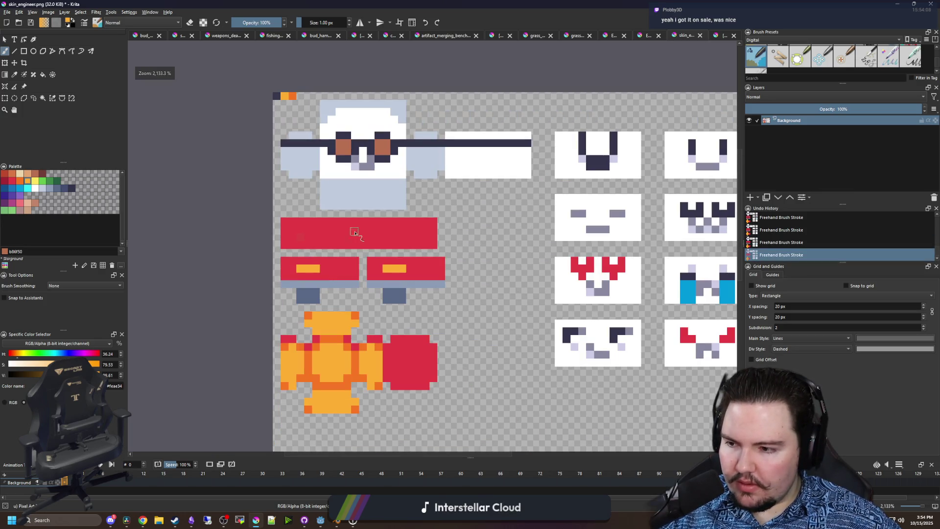
ctrl+scroll(362, 211, up, 2)
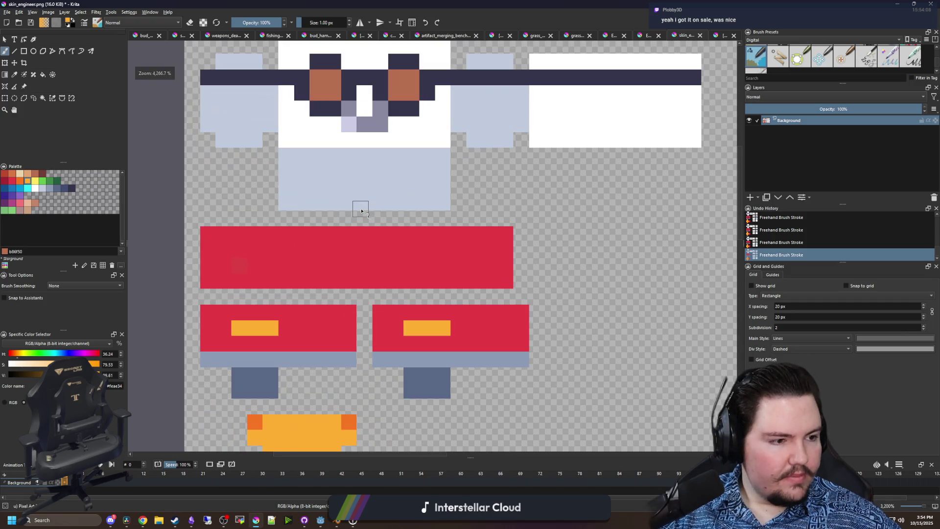
ctrl+scroll(361, 210, down, 1)
- Sample the #8b9bb4 grey-blue and paint a stripe row across both blocks
key(p)
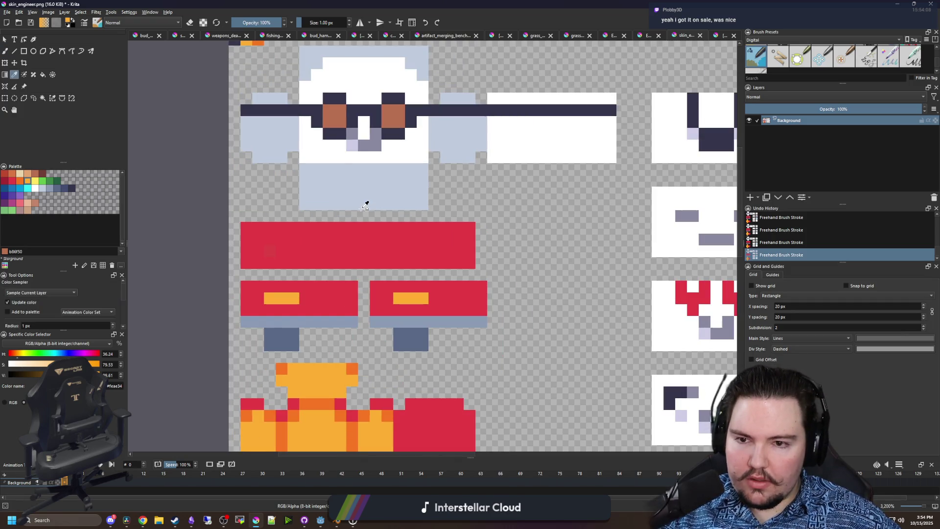
click(395, 318)
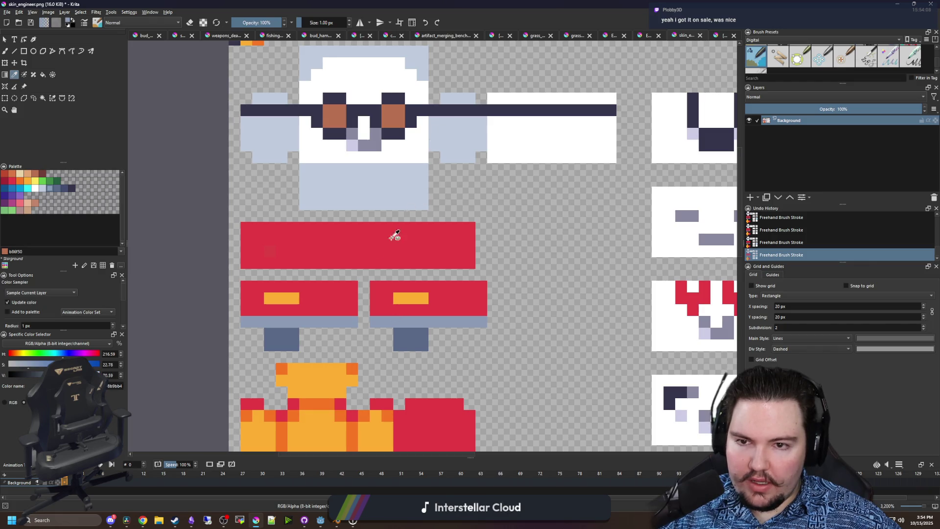
ctrl+scroll(392, 319, up, 2)
key(b)
drag(386, 283, 412, 283)
drag(504, 283, 582, 282)
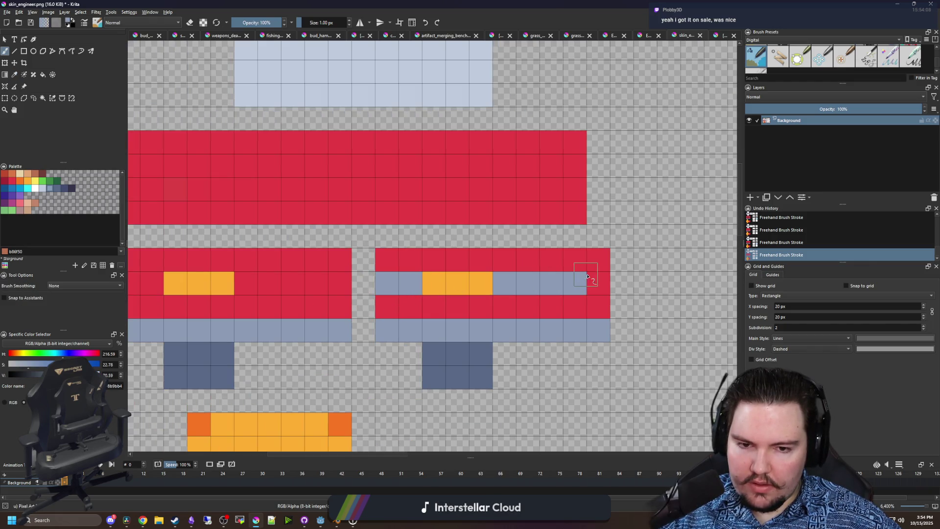
drag(345, 283, 240, 283)
drag(267, 287, 368, 288)
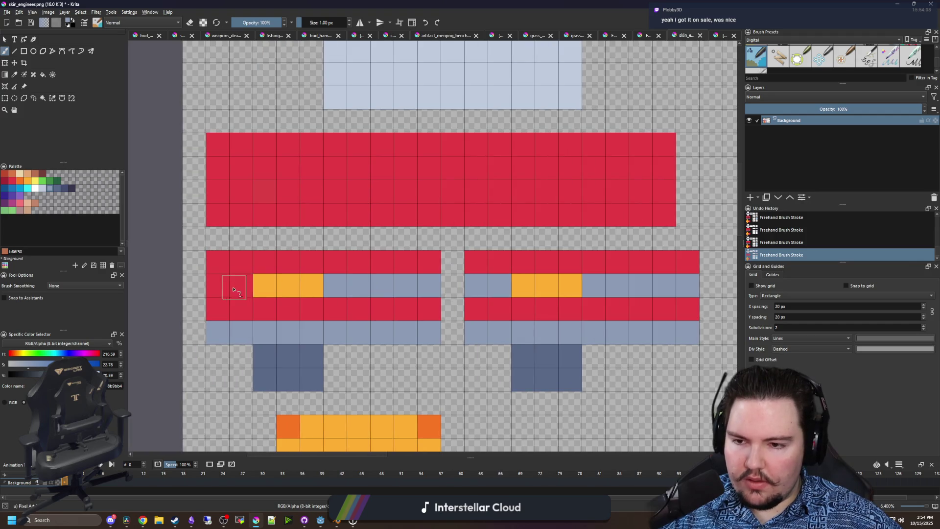
drag(233, 290, 216, 288)
- Resample the orange and extend it into both blocks' top rows
ctrl+click(279, 284)
drag(265, 262, 313, 262)
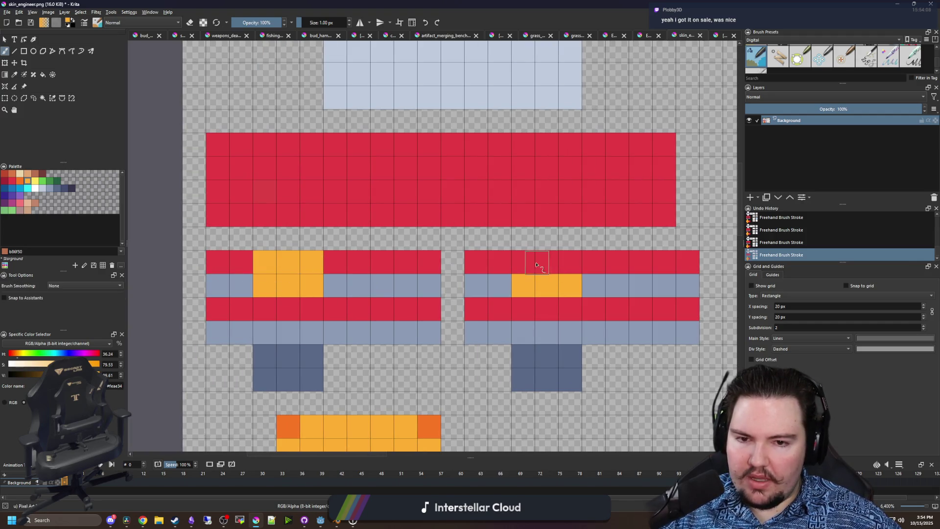
drag(536, 265, 570, 265)
ctrl+scroll(332, 265, down, 6)
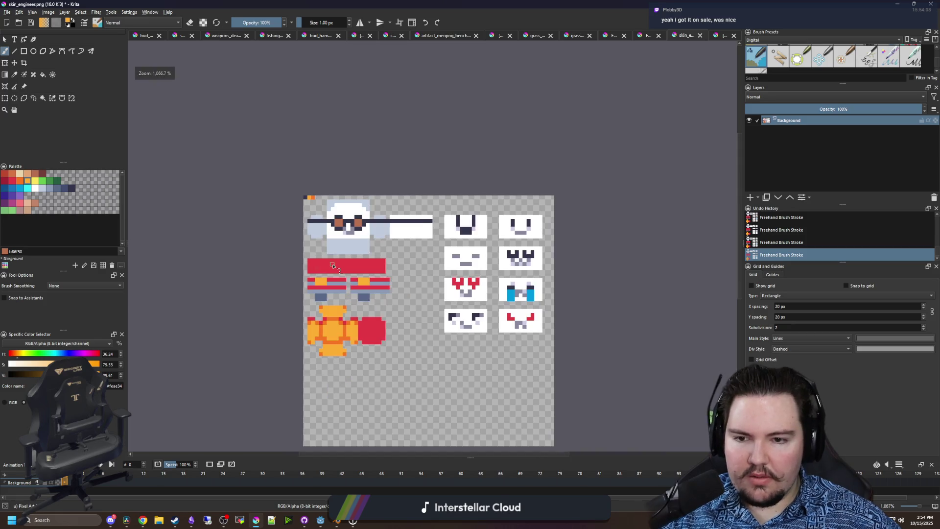
scroll(346, 283, up, 2)
scroll(315, 289, up, 3)
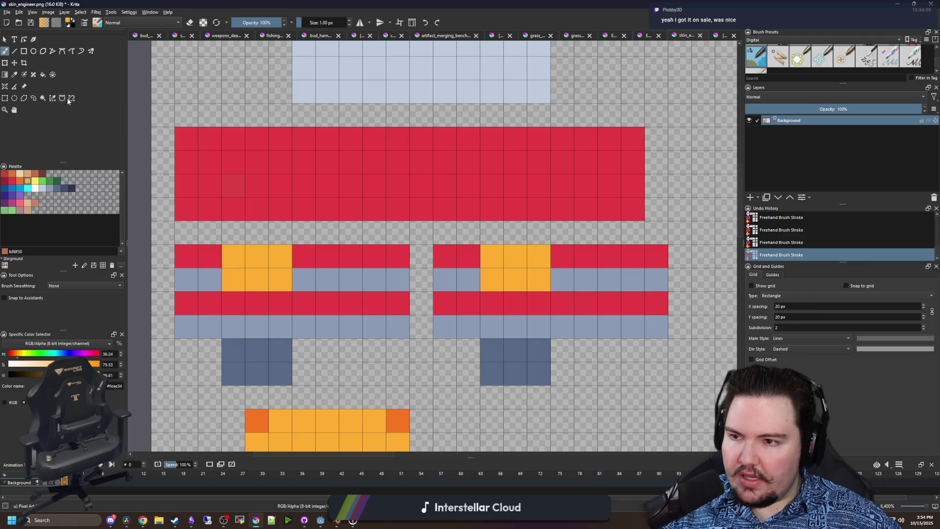
- Sample the legs' dark slate blue and recolour the left block's red cells with it
scroll(232, 328, down, 2)
ctrl+click(232, 313)
drag(183, 260, 384, 252)
scroll(235, 275, up, 2)
drag(384, 205, 276, 205)
click(175, 208)
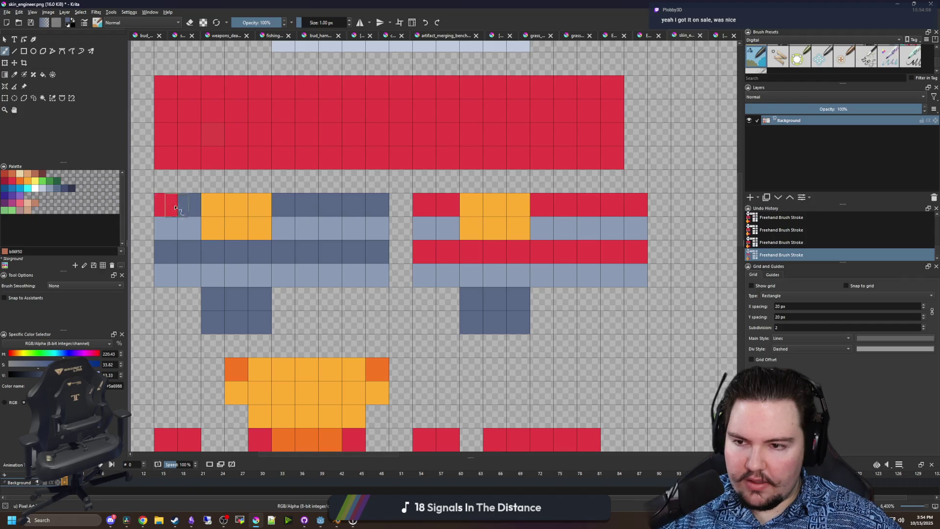
click(165, 204)
click(166, 228)
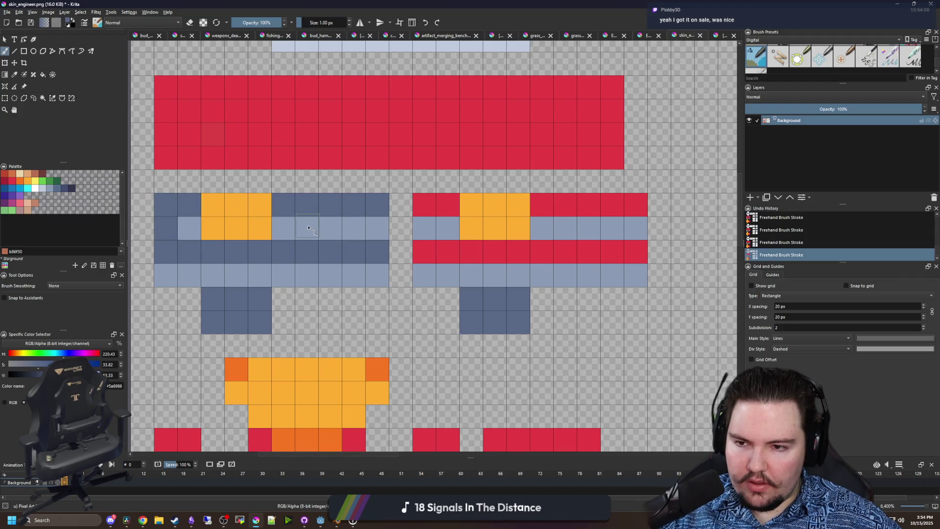
scroll(235, 223, down, 2)
scroll(312, 176, up, 2)
- Paint the right block's third row and top-row red cells dark slate blue
drag(342, 297, 563, 297)
drag(348, 251, 377, 251)
drag(462, 251, 554, 248)
scroll(471, 275, down, 2)
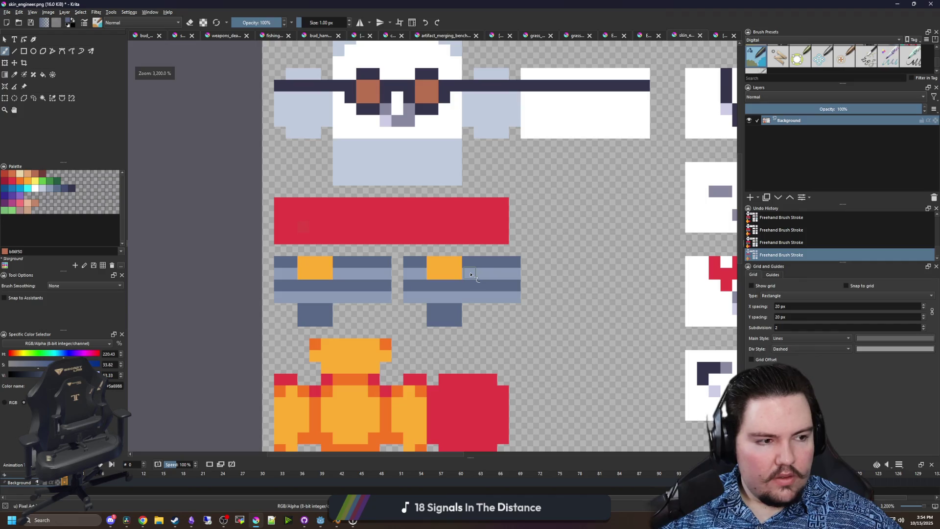
scroll(440, 227, up, 1)
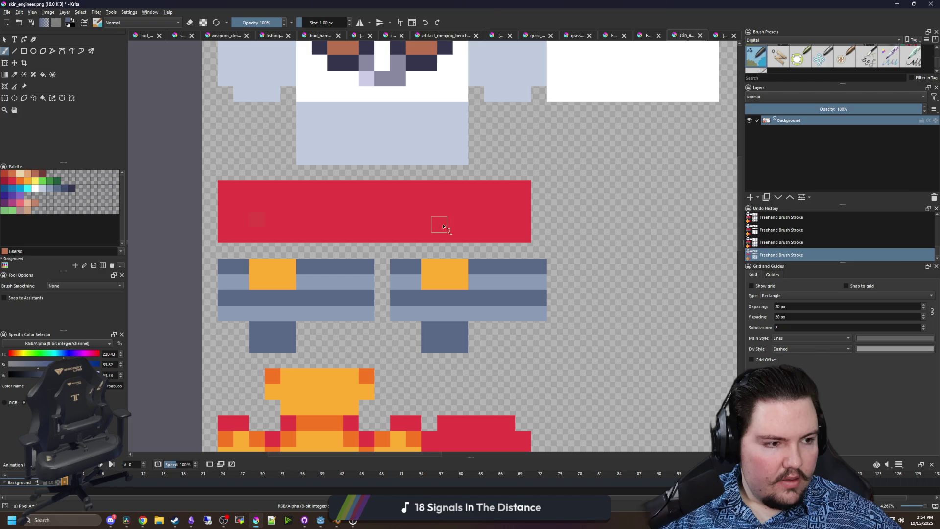
- Sample the belt brown from the Engineer reference image
click(716, 37)
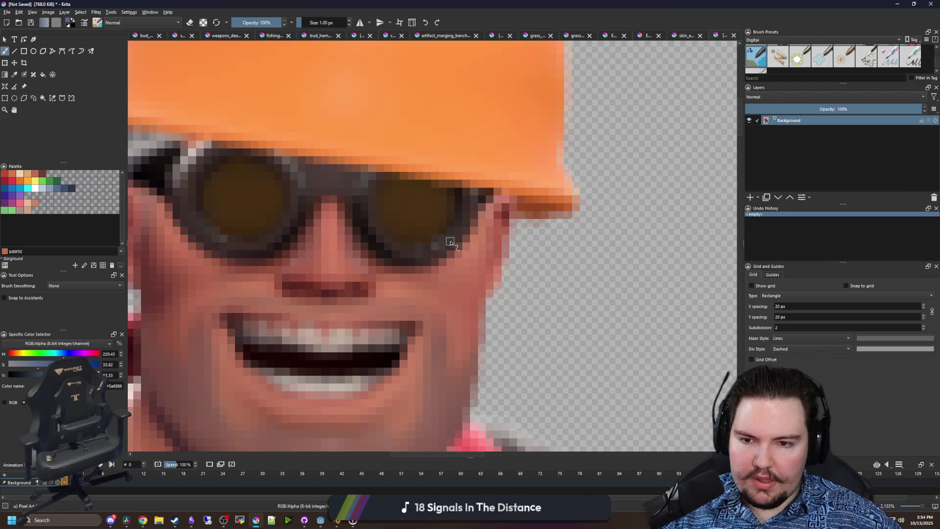
scroll(407, 176, down, 4)
key(p)
scroll(419, 328, up, 7)
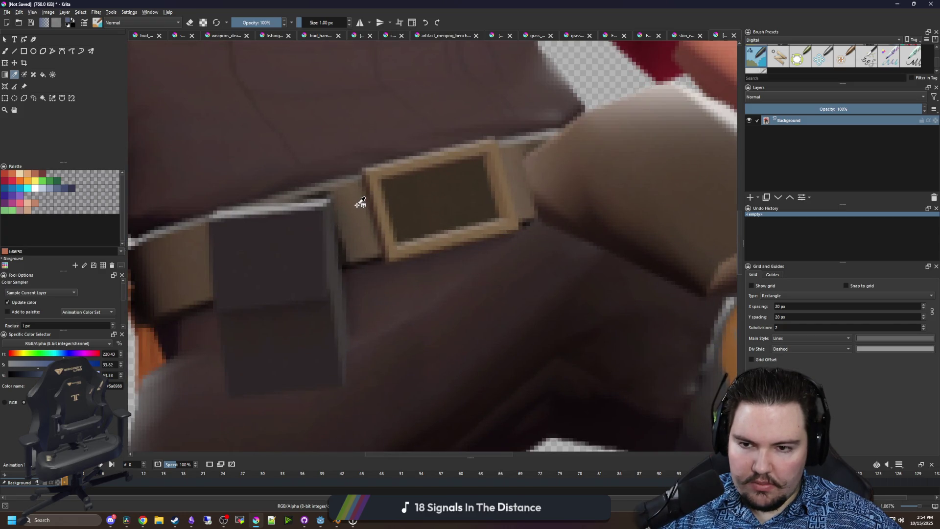
scroll(360, 202, up, 6)
click(341, 151)
key(b)
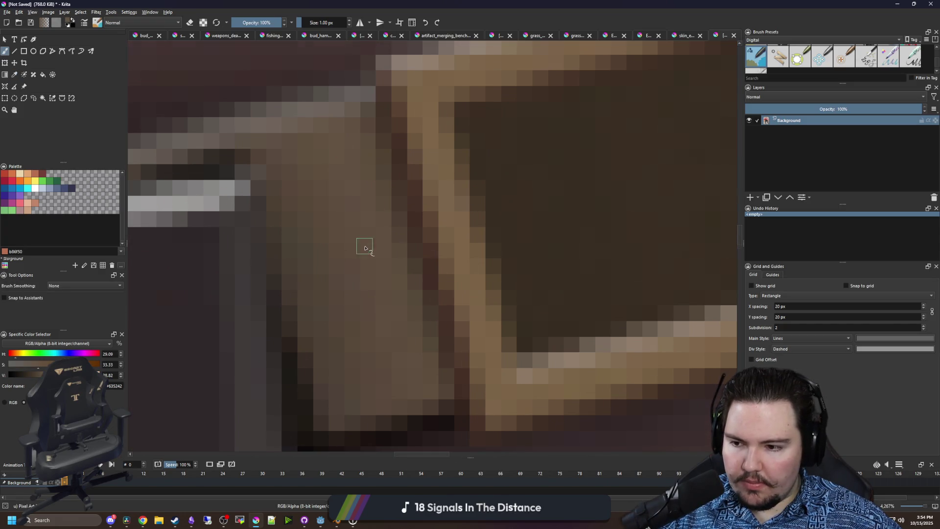
- Return to skin_engineer.png and test a brown pixel on the shirt strip
scroll(368, 241, down, 10)
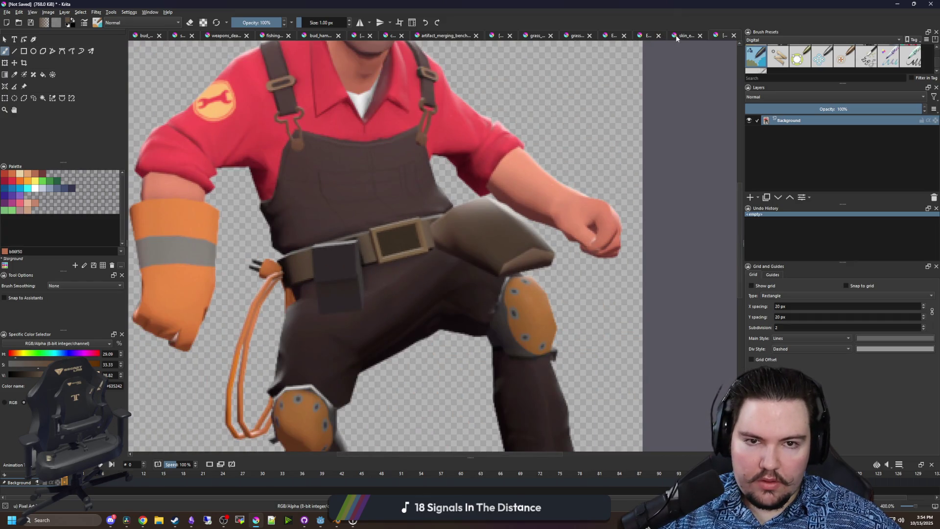
click(683, 35)
click(364, 243)
key(ctrl+z)
- Paint the red shirt strip's bottom row dark red-brown #733e39
drag(449, 210, 338, 222)
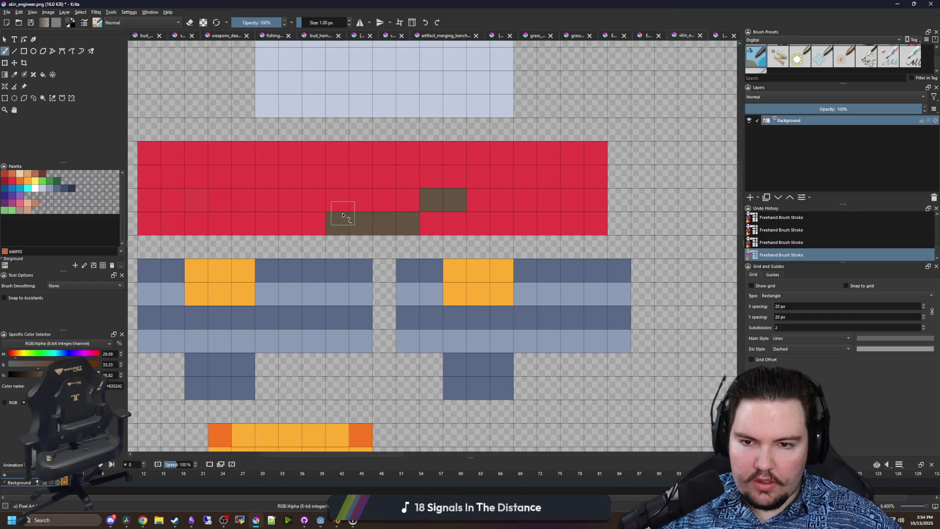
click(35, 174)
click(337, 201)
click(317, 208)
key(ctrl+z)
click(46, 173)
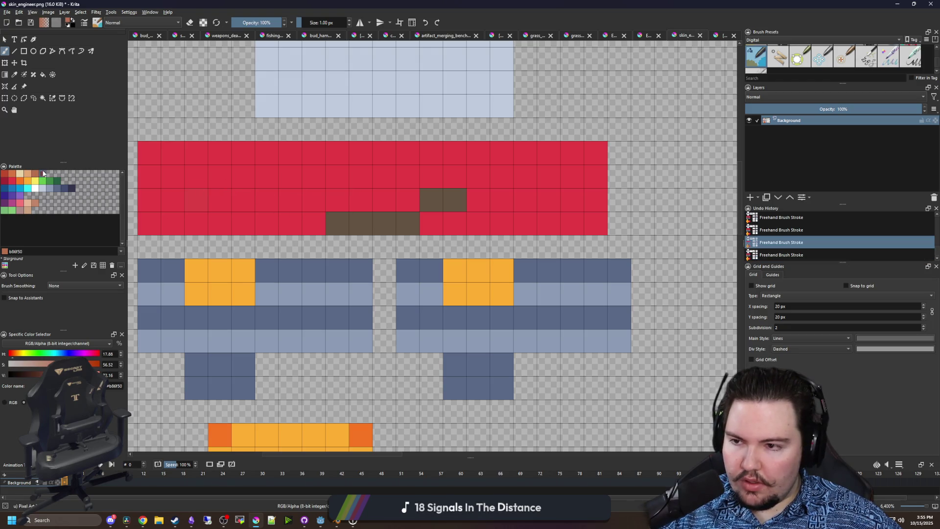
drag(365, 200, 292, 200)
scroll(318, 228, down, 2)
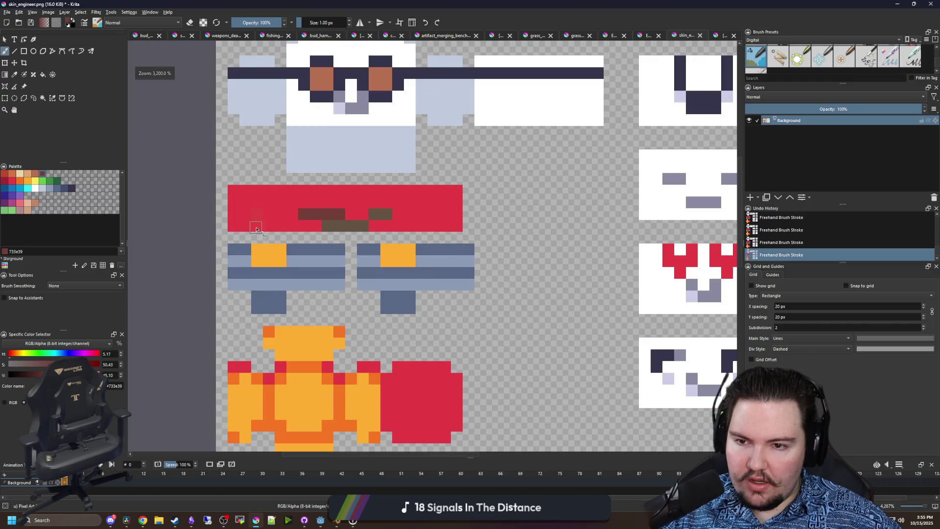
mouse_move(230, 223)
mouse_down()
mouse_move(448, 220)
mouse_move(399, 227)
mouse_up()
ctrl+scroll(403, 216, up, 2)
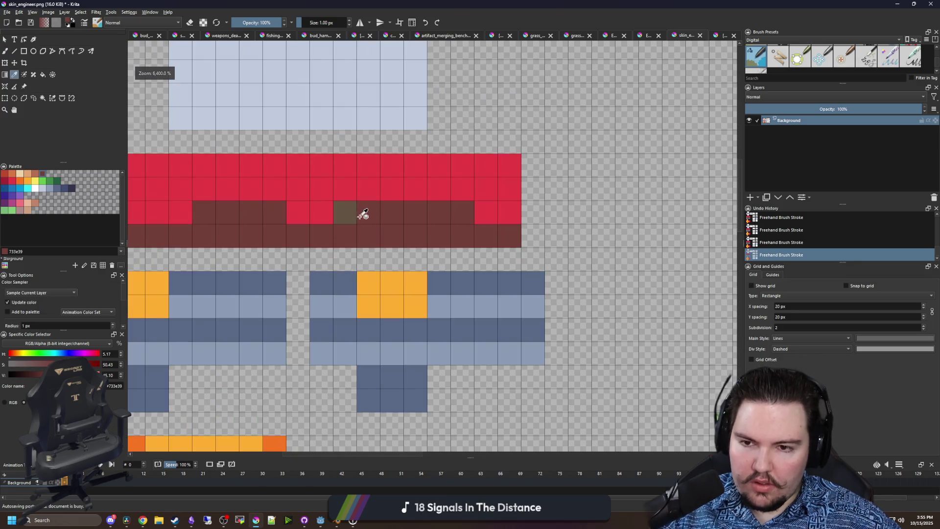
- Sample the dark red-brown and view its value as RGB
ctrl+click(345, 210)
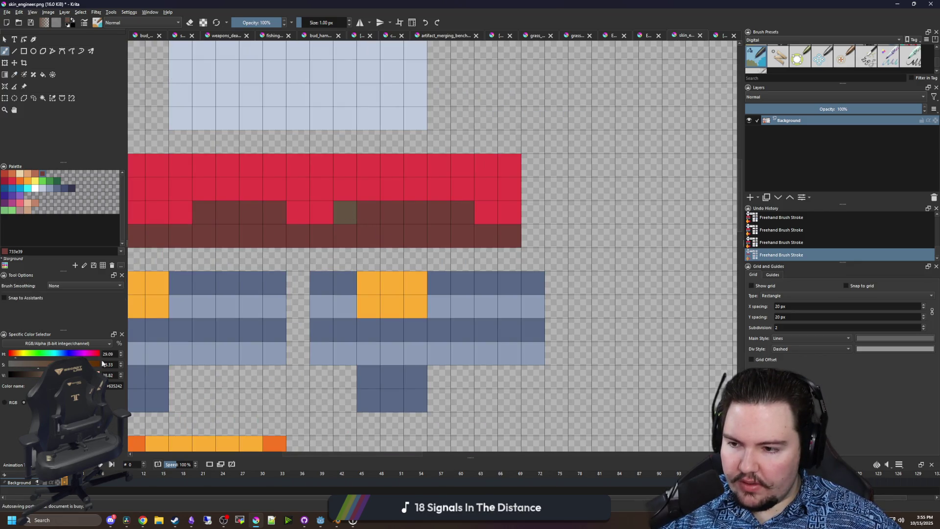
click(4, 404)
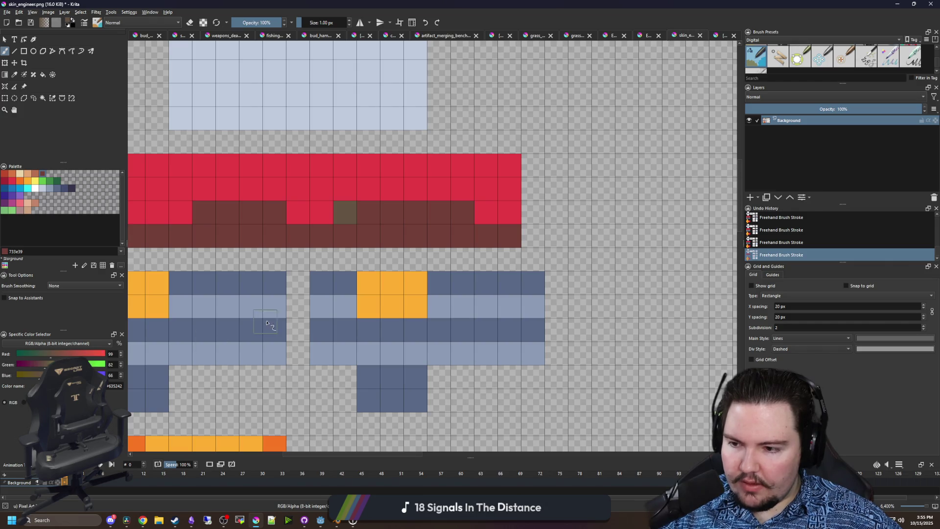
drag(267, 246, 325, 310)
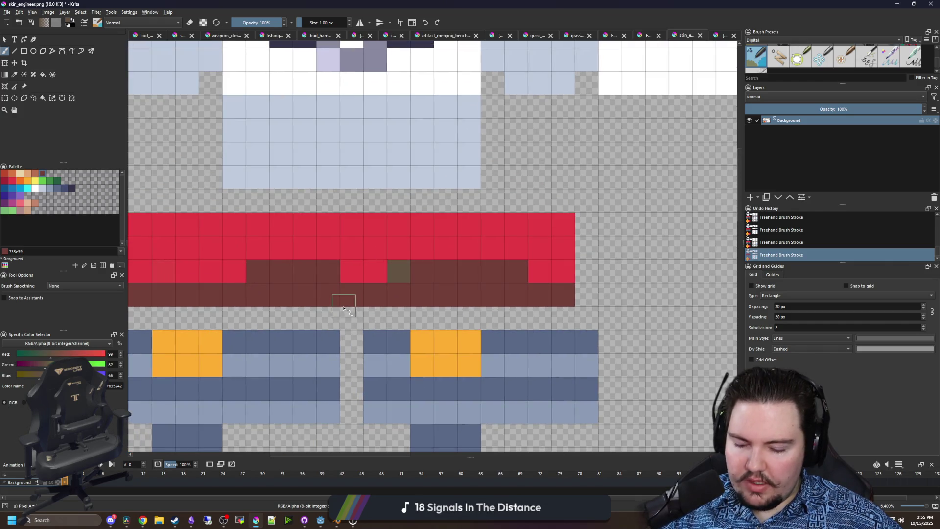
key(p)
click(334, 292)
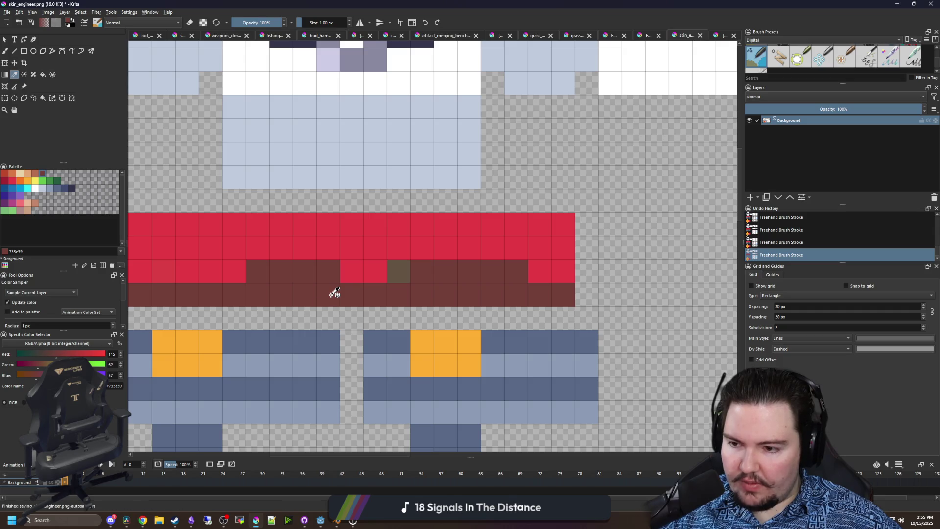
key(b)
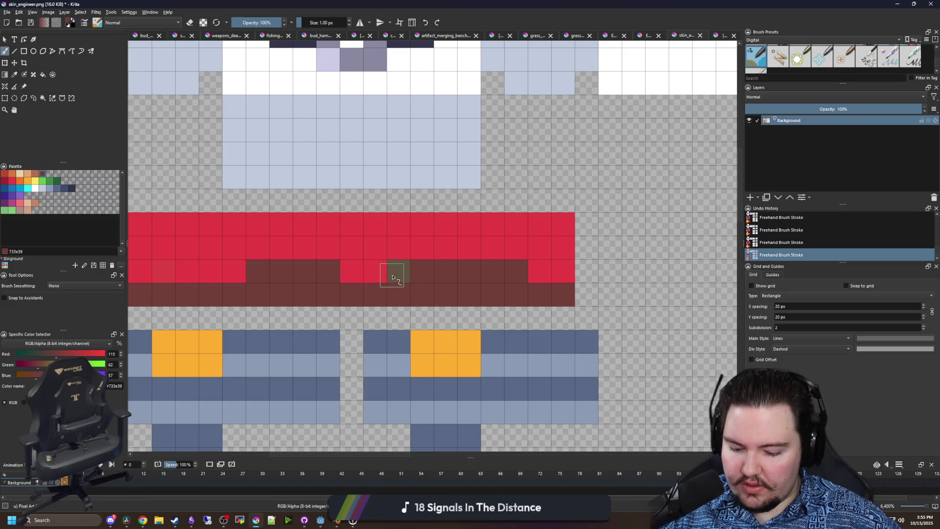
- Repaint the stray brown cells in the strip back to shirt red
key(p)
click(402, 269)
key(b)
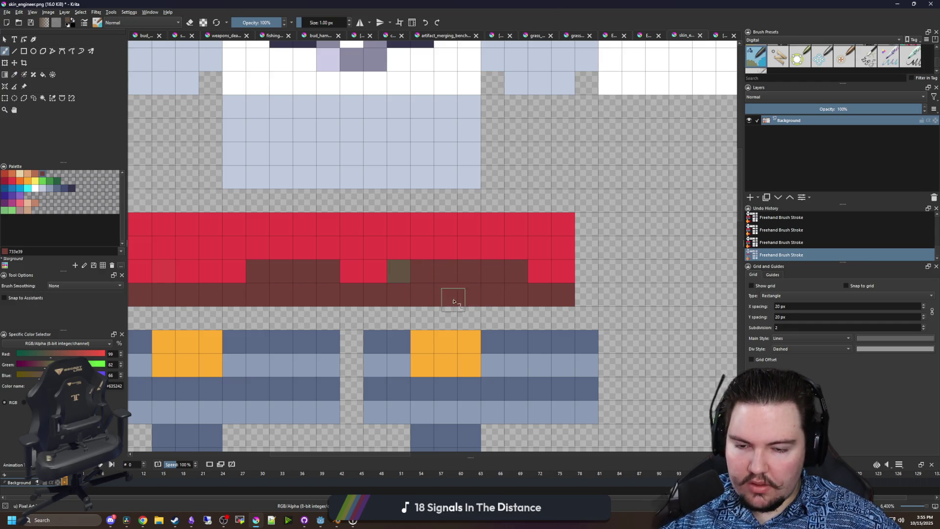
key(p)
click(423, 256)
key(b)
mouse_move(401, 269)
mouse_down()
mouse_move(503, 269)
mouse_move(270, 271)
mouse_up()
- Paint two dark red-brown vertical stripes near the strip's left end
scroll(457, 280, down, 2)
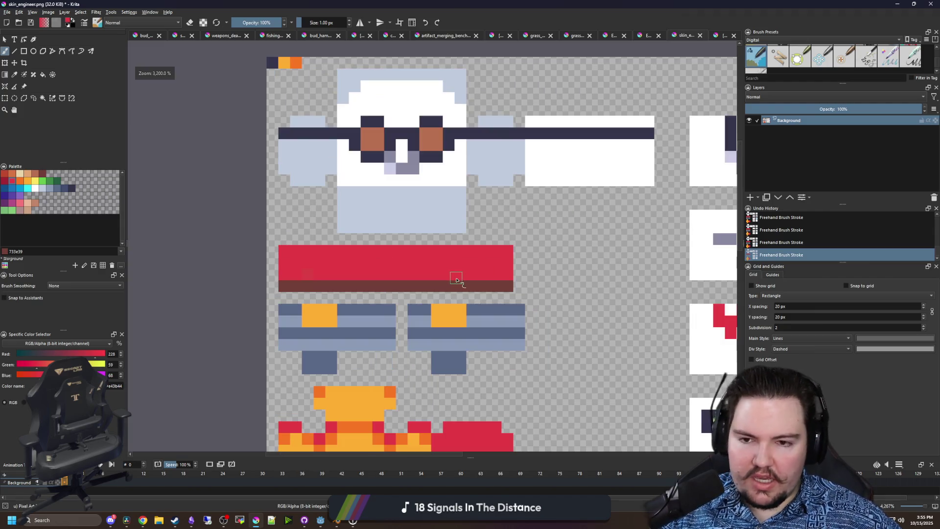
scroll(411, 277, up, 1)
scroll(332, 275, up, 1)
ctrl+click(282, 289)
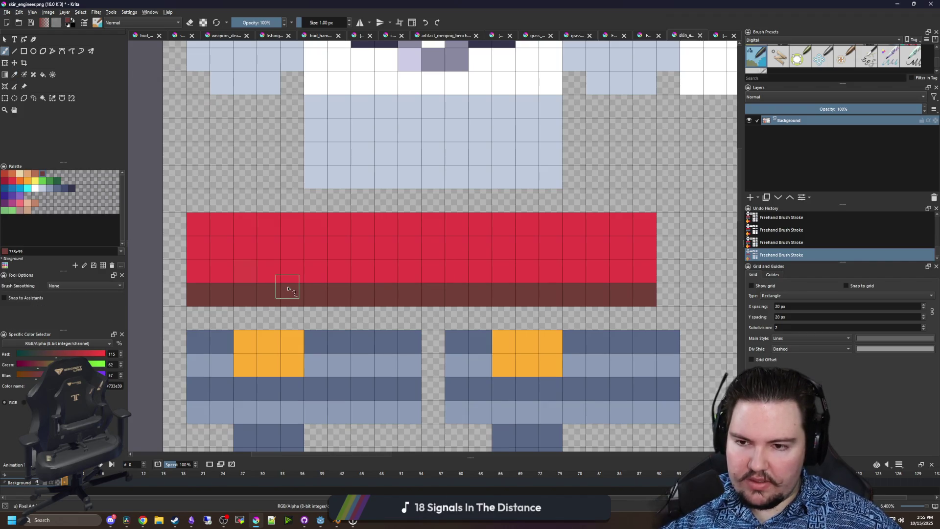
drag(221, 270, 221, 221)
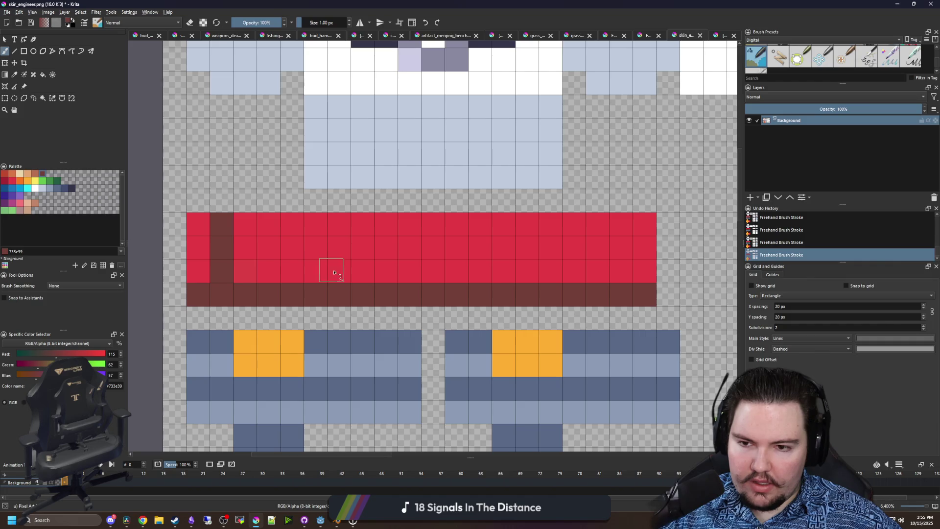
drag(333, 272, 340, 217)
scroll(293, 244, down, 2)
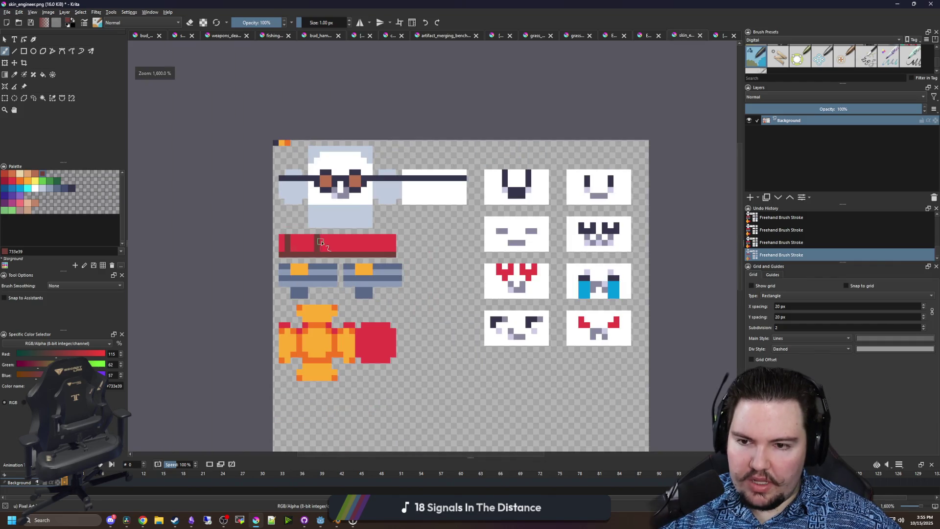
scroll(311, 244, down, 1)
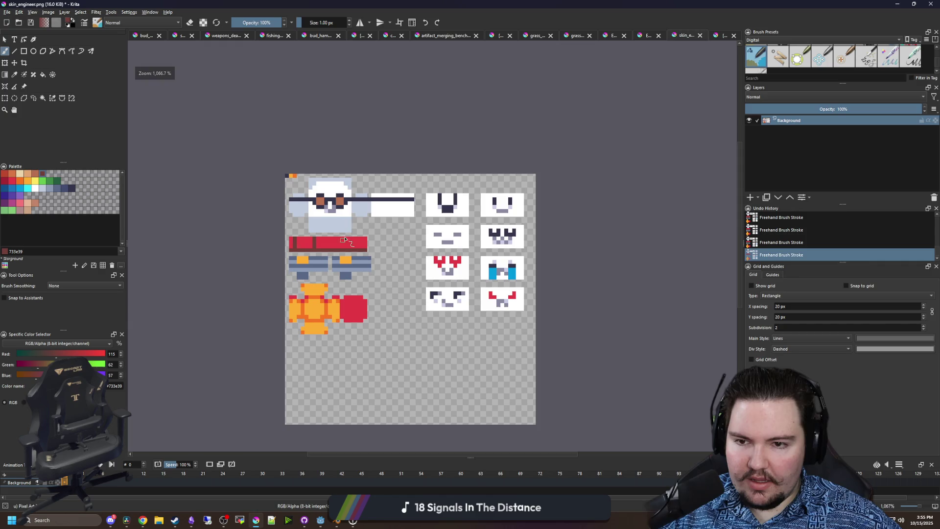
scroll(329, 181, up, 5)
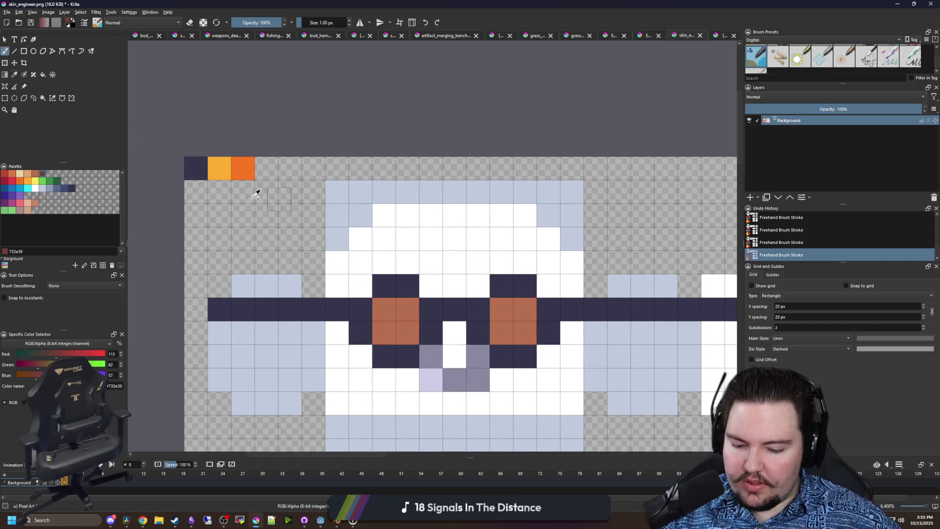
- Paint sampled orange over the head's forehead band and the rows above it
key(p)
click(230, 169)
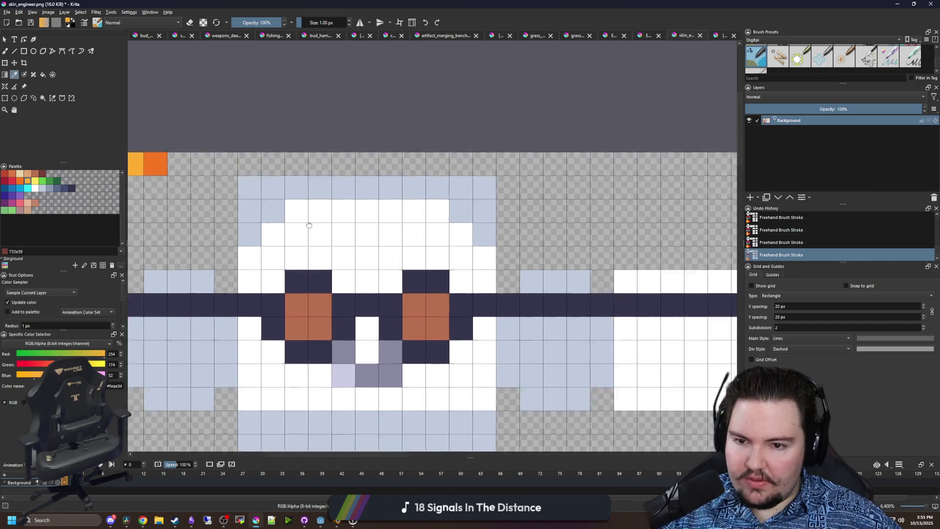
key(b)
mouse_move(198, 232)
mouse_down()
mouse_move(416, 231)
mouse_move(434, 240)
mouse_move(204, 258)
mouse_up()
mouse_move(223, 210)
mouse_down()
mouse_move(395, 206)
mouse_move(325, 184)
mouse_move(260, 190)
mouse_up()
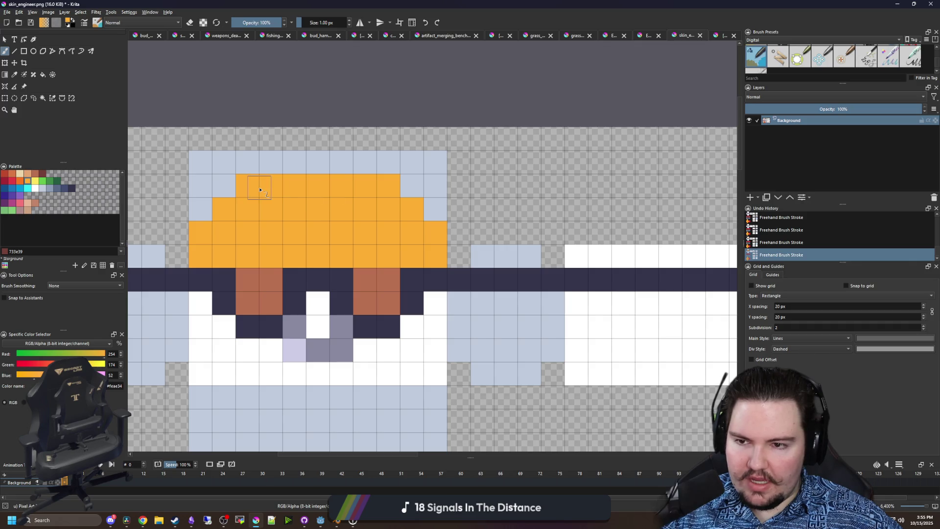
- Flood-fill the hat top darker orange and save skin_engineer.png as PNG
click(25, 180)
key(f)
click(237, 160)
scroll(326, 176, down, 3)
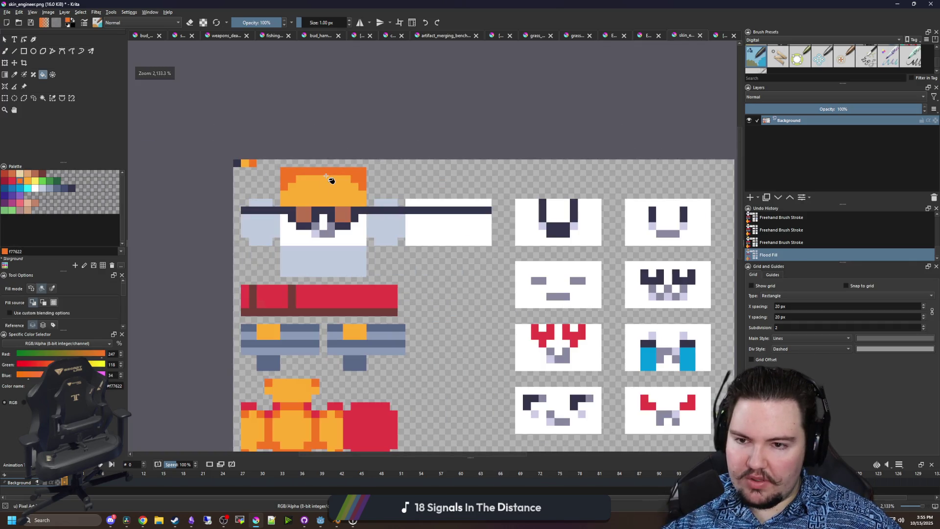
scroll(331, 181, down, 1)
scroll(331, 180, down, 1)
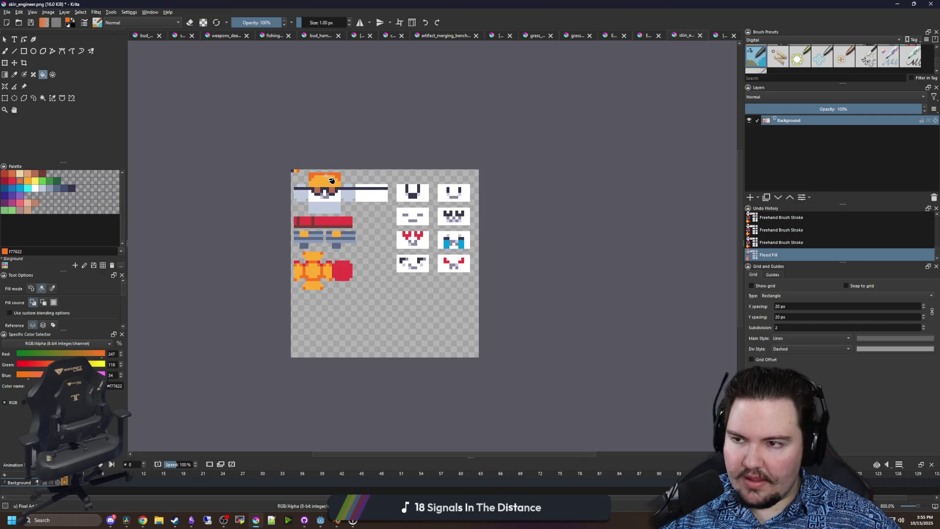
key(ctrl+s)
click(509, 326)
- In Godot, filter files by 'skins' and open the skins_table script
key(alt+Tab)
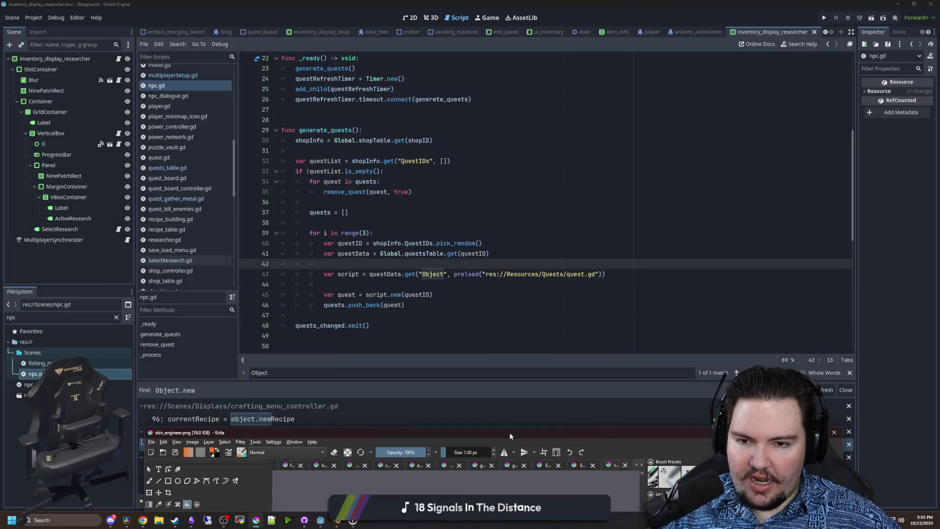
click(116, 317)
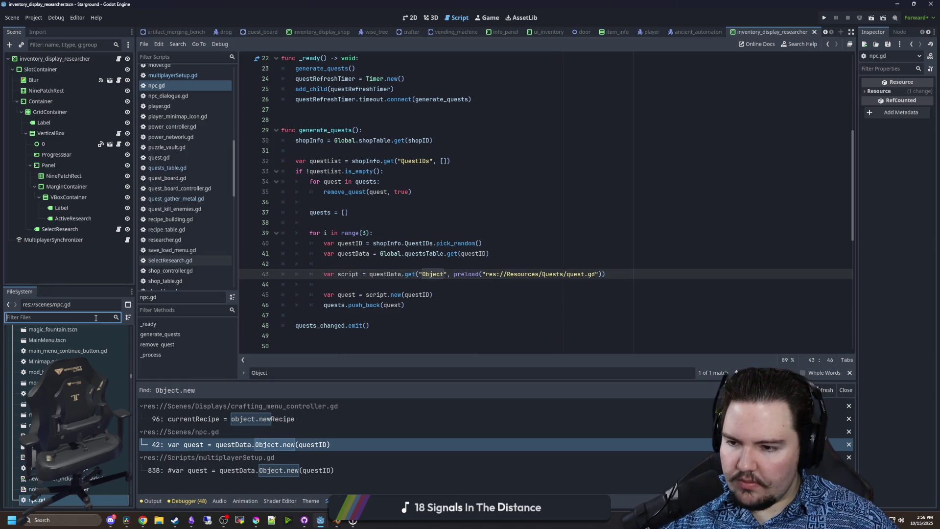
text(skins)
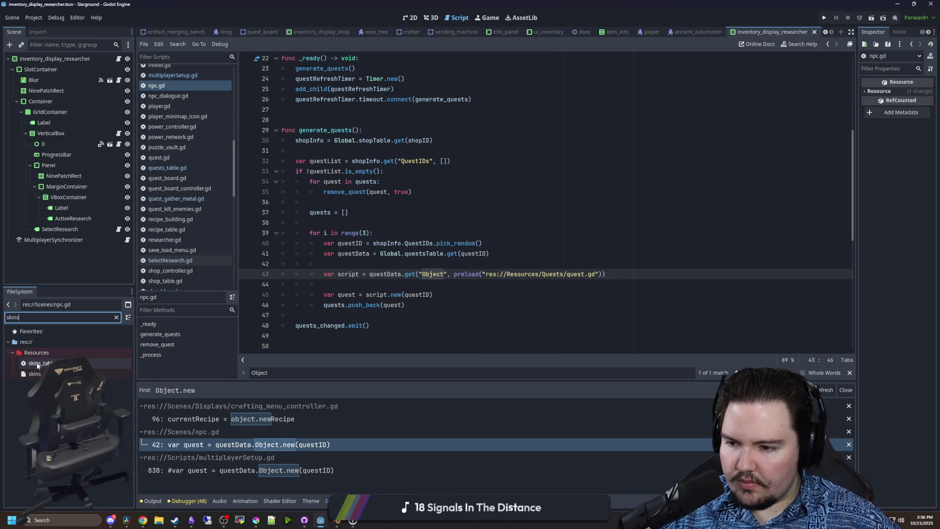
double_click(37, 365)
- Duplicate the skin_cyl entry below the original
click(331, 213)
scroll(331, 215, down, 3)
click(331, 232)
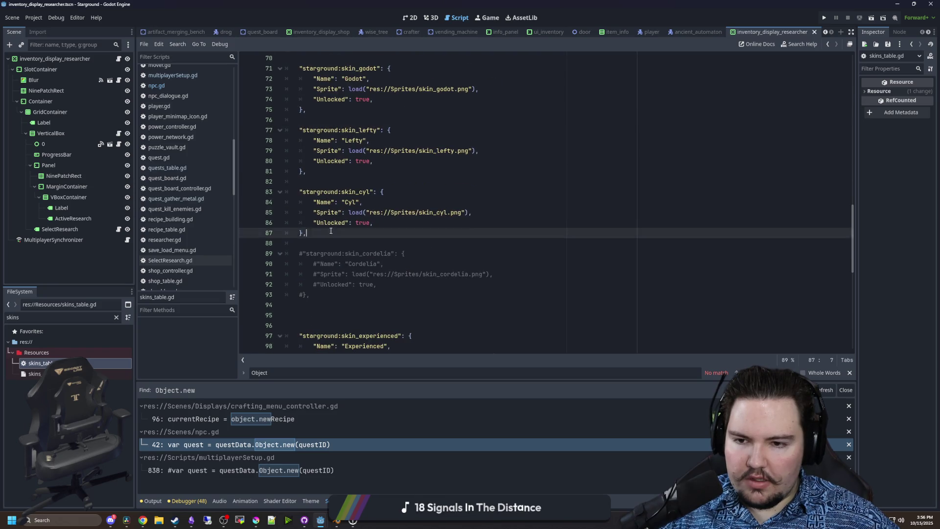
drag(331, 230, 299, 192)
key(ctrl+c)
click(331, 233)
key(Return)
key(Return)
key(ctrl+v)
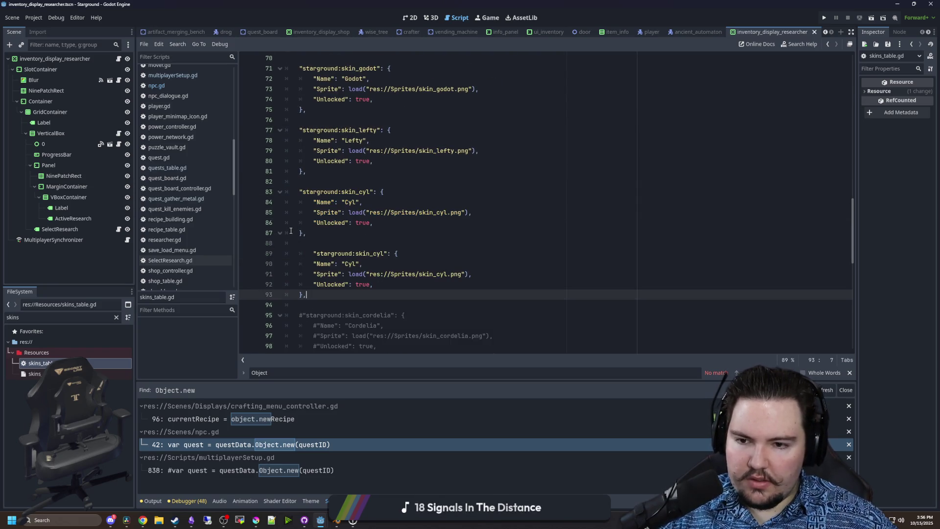
click(309, 258)
key(BackSpace)
- Rename the copy to skin_engineer / Engineer with sprite skin_engineer.png
double_click(351, 264)
text(Engineer)
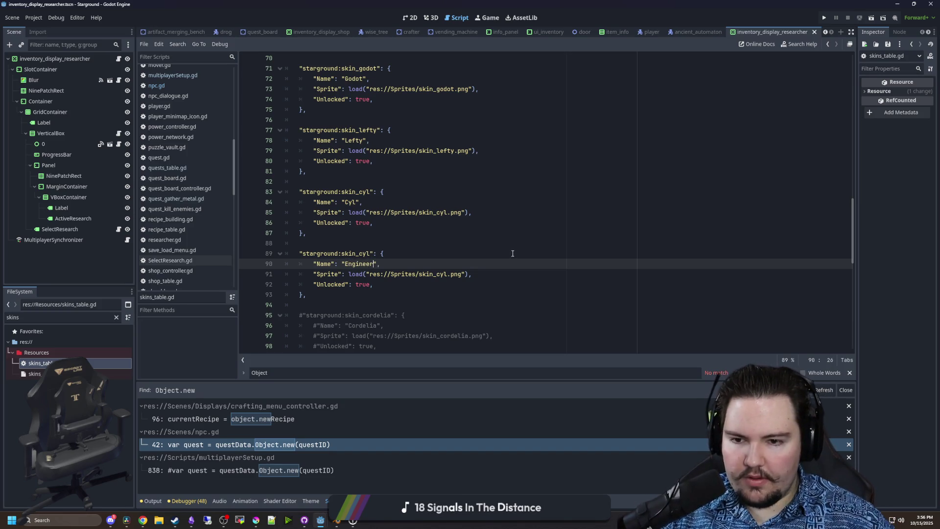
click(374, 254)
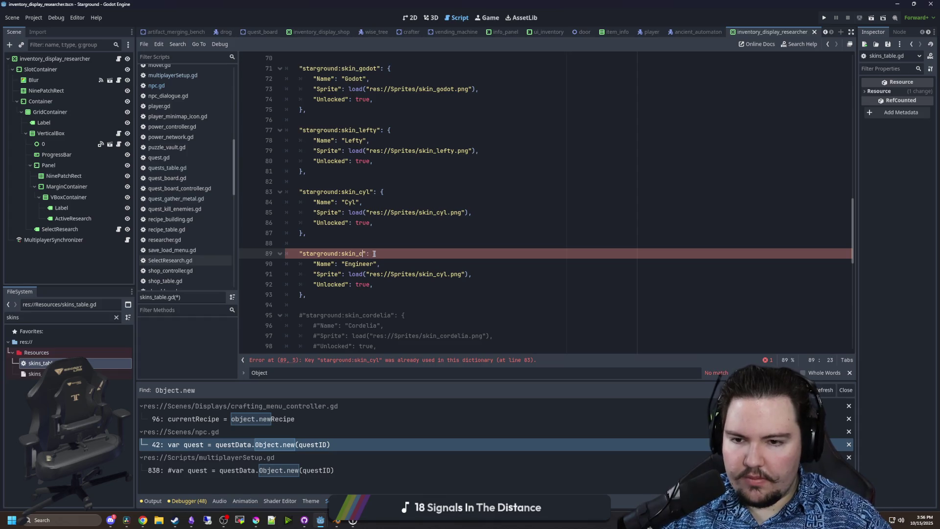
text(engineer)
key(Up)
key(Up)
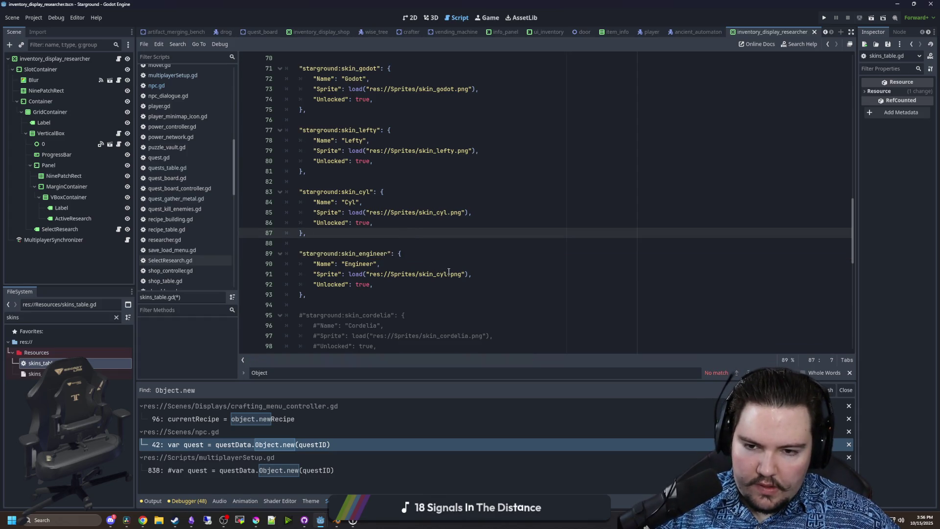
drag(448, 274, 439, 274)
text(engineer)
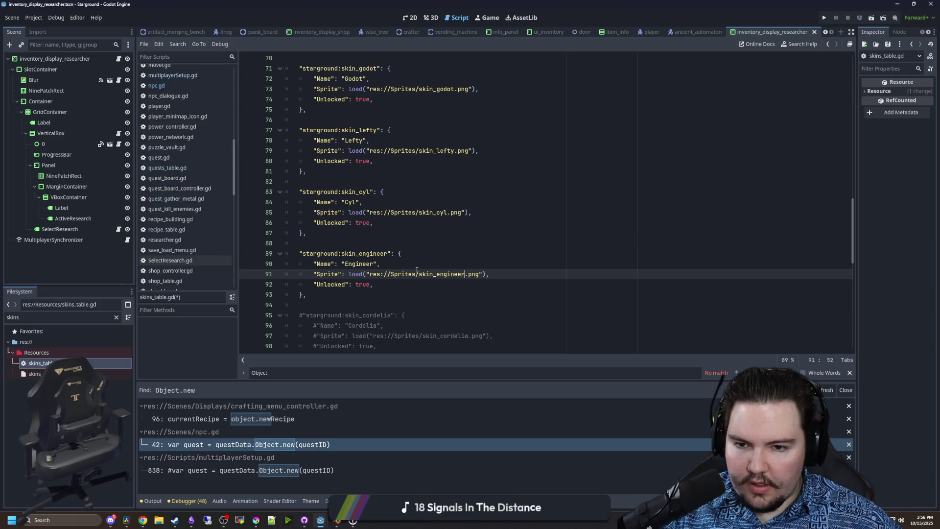
scroll(417, 270, up, 15)
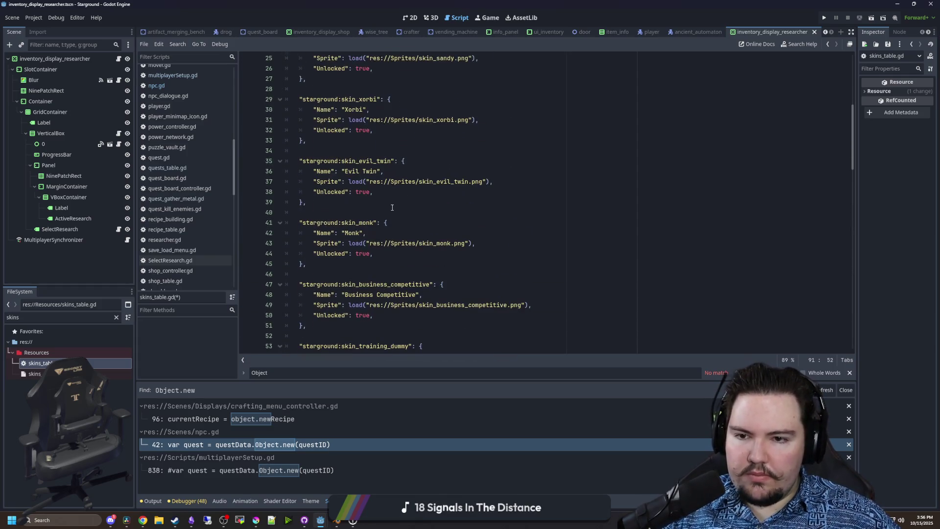
scroll(392, 207, up, 8)
scroll(377, 197, down, 10)
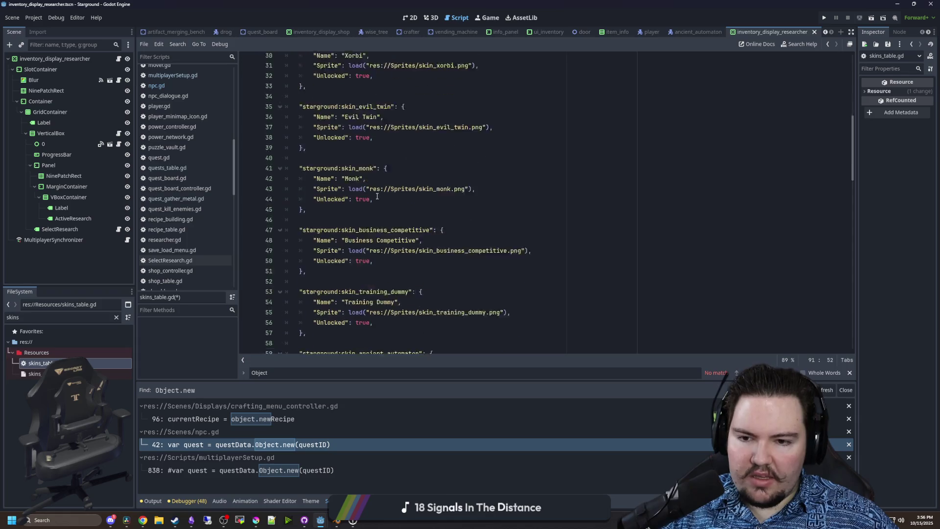
scroll(377, 197, down, 18)
- Copy the Experienced skin's UnlockHint line into the Engineer entry and rewrite it as a creator credit
click(358, 304)
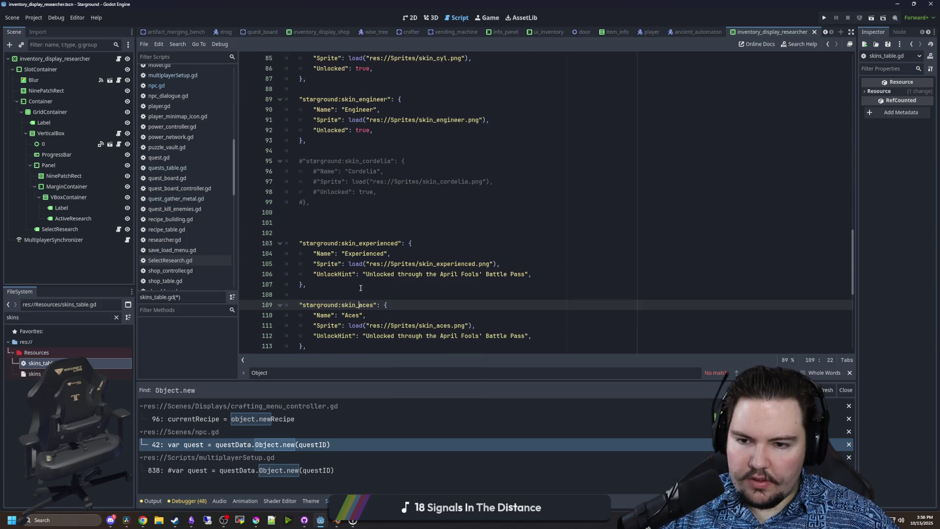
drag(563, 275, 314, 274)
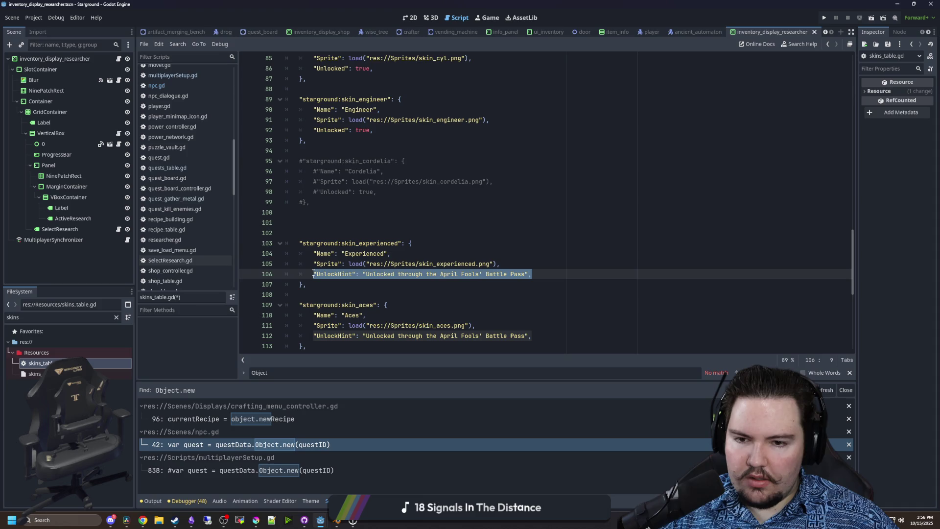
scroll(414, 252, up, 2)
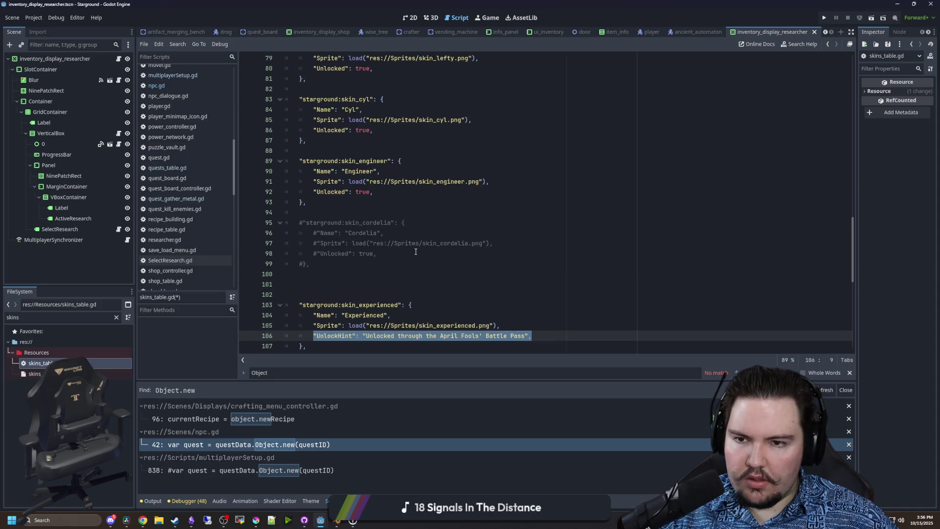
click(407, 196)
key(Return)
key(ctrl+v)
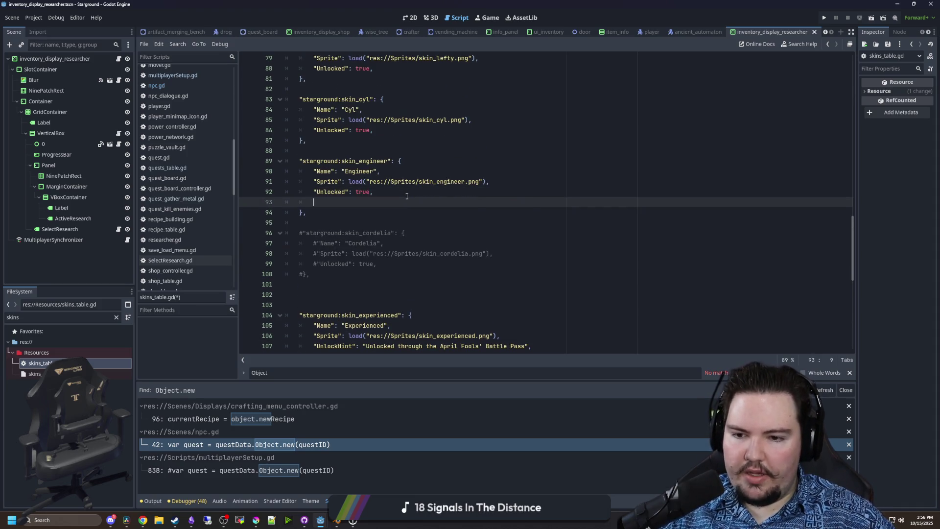
text(,)
drag(524, 201, 365, 202)
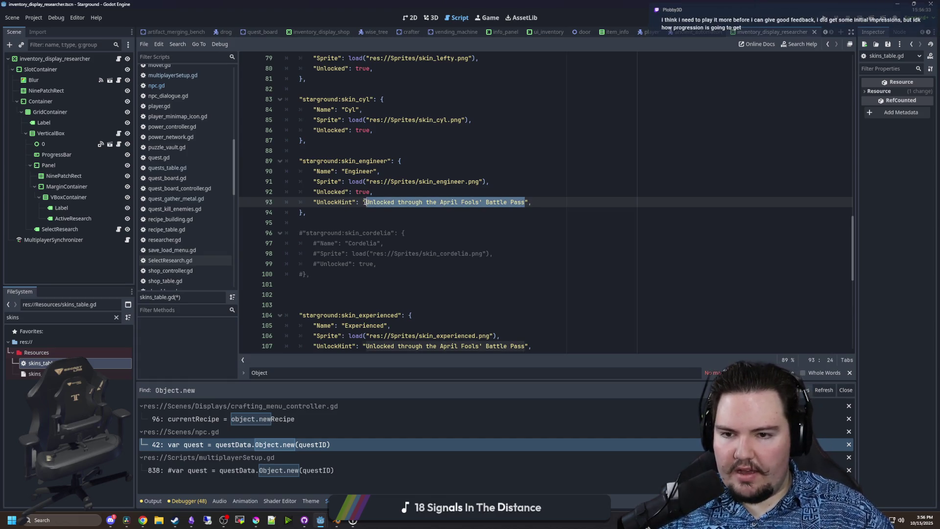
key(BackSpace)
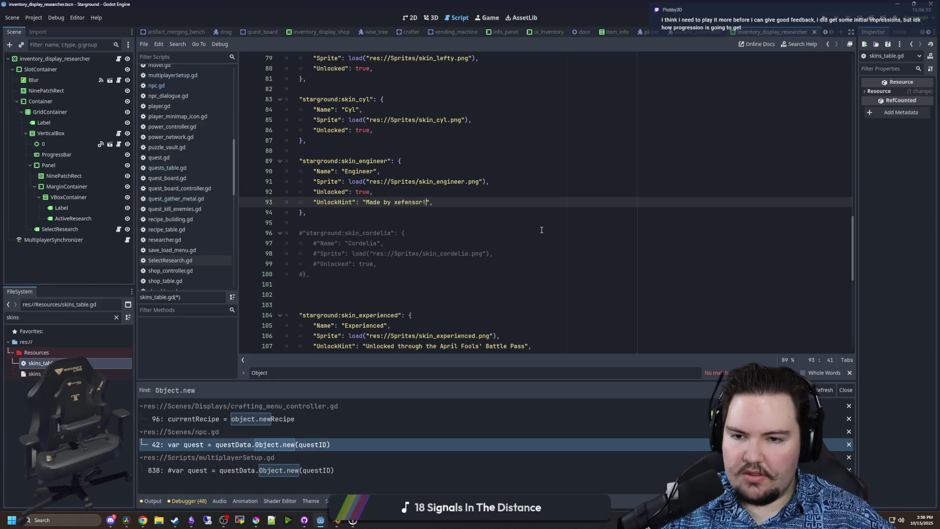
click(387, 225)
- Save the skins script and run the game
scroll(389, 222, up, 2)
click(399, 254)
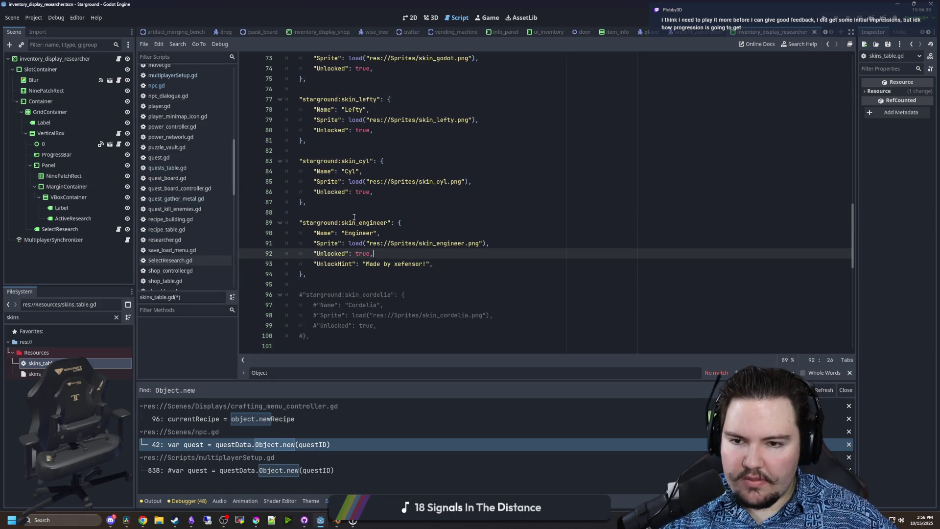
click(354, 204)
click(360, 213)
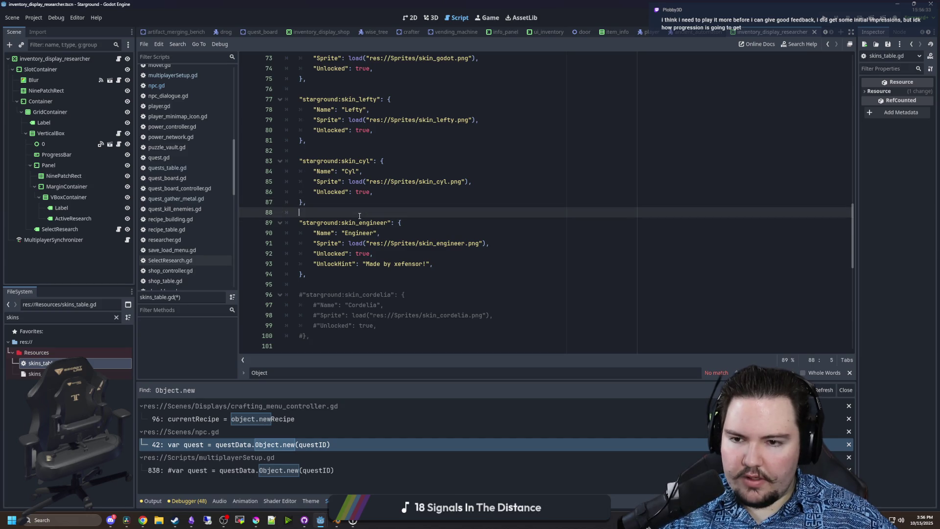
key(ctrl+s)
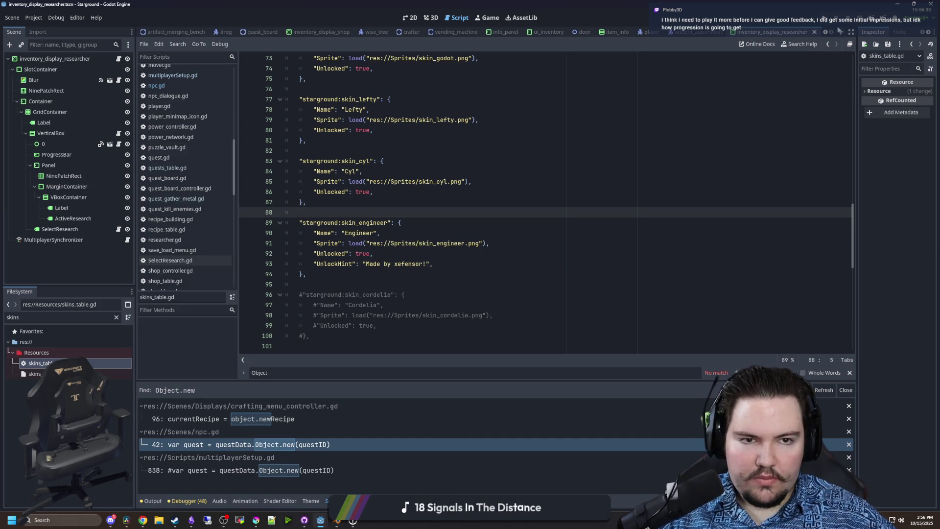
click(829, 22)
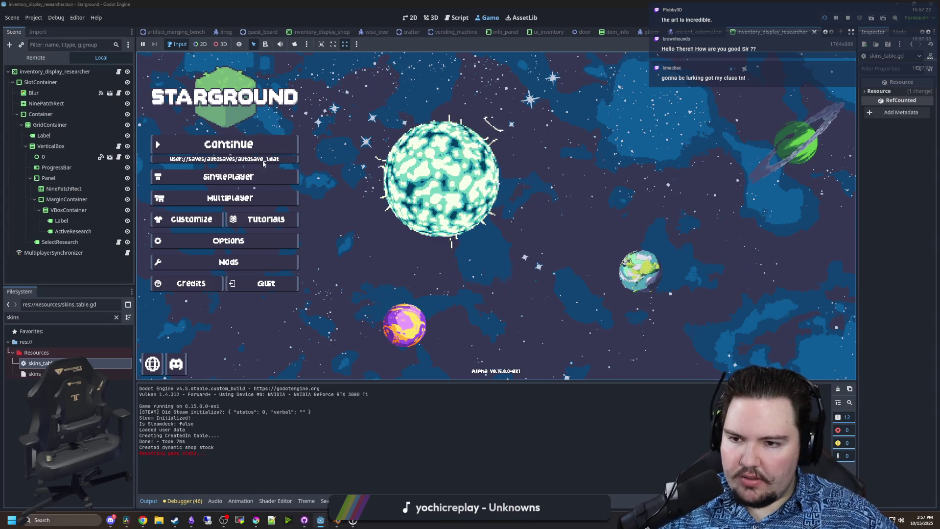
- Open Customize and select the Engineer skin to preview the orange-hatted sprite
click(189, 220)
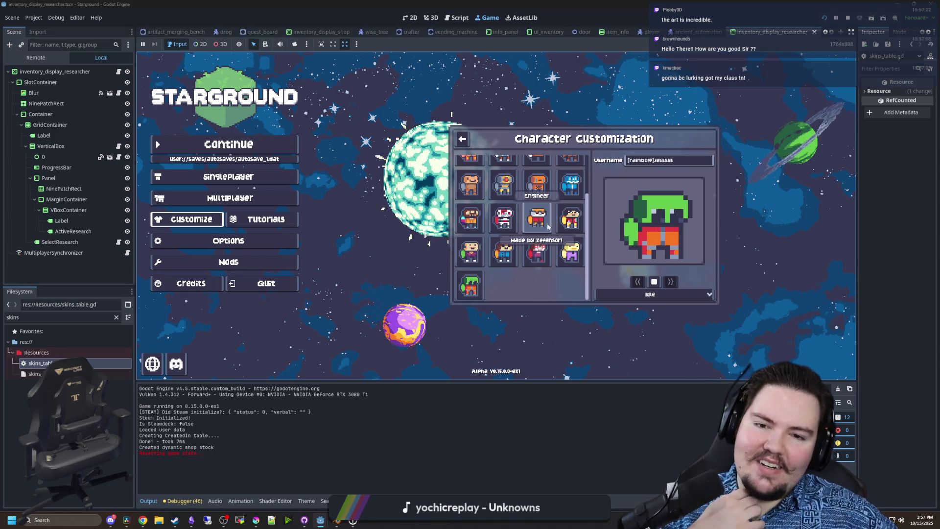
click(548, 226)
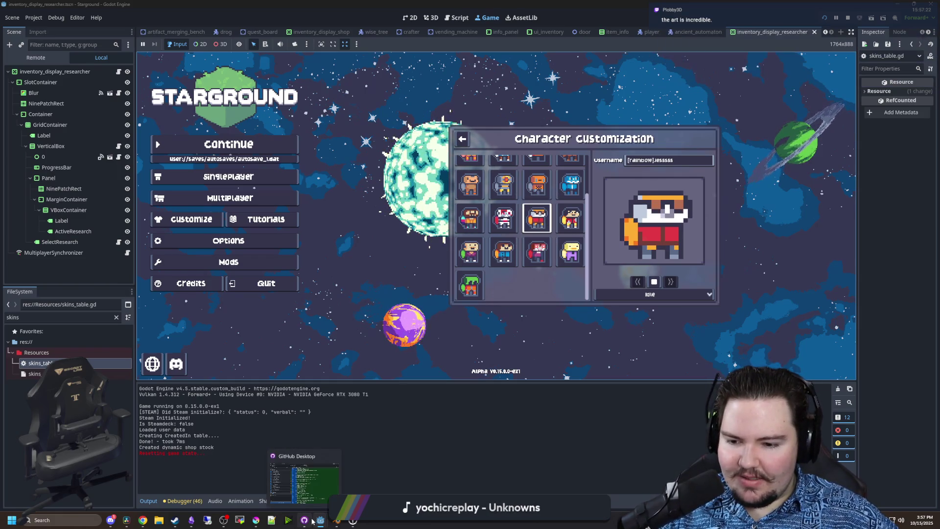
- Back in Krita, paint a dark brown stripe on the shirt strip, undoing a misplaced one
mouse_move(255, 520)
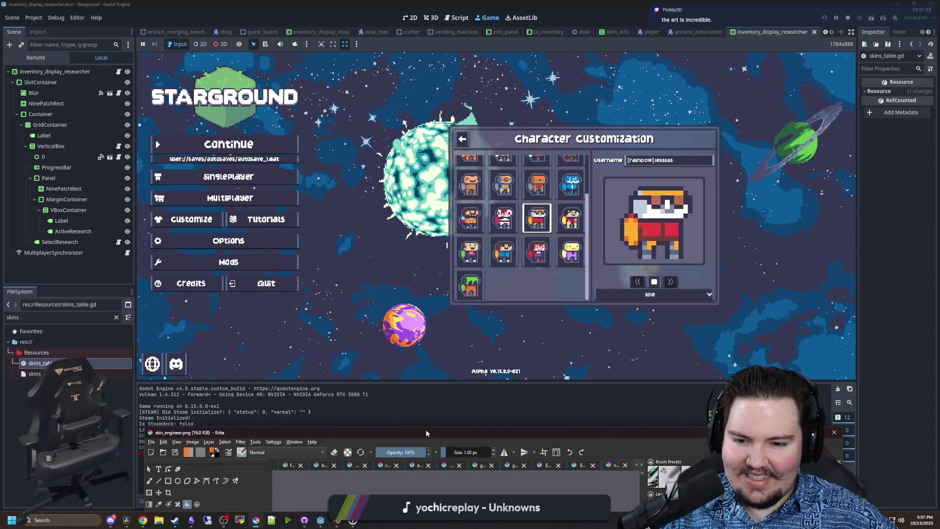
click(256, 482)
scroll(294, 229, up, 6)
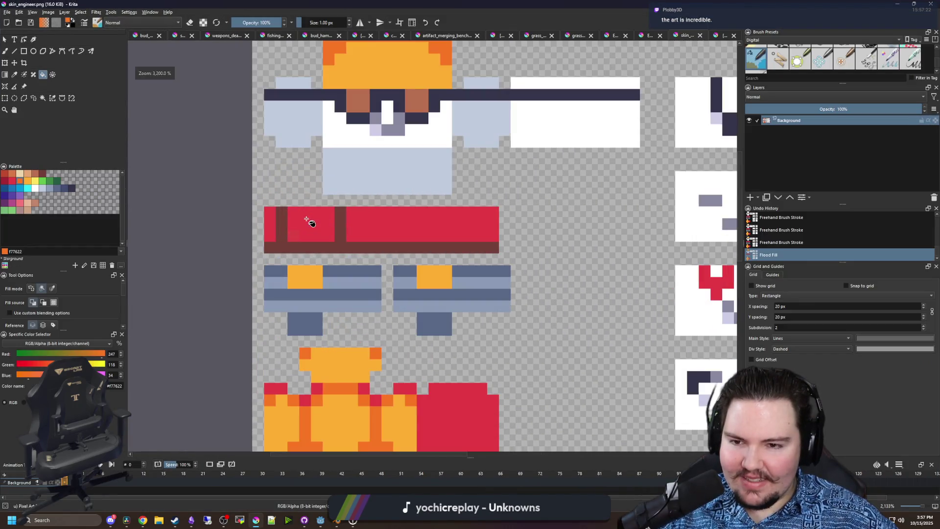
key(p)
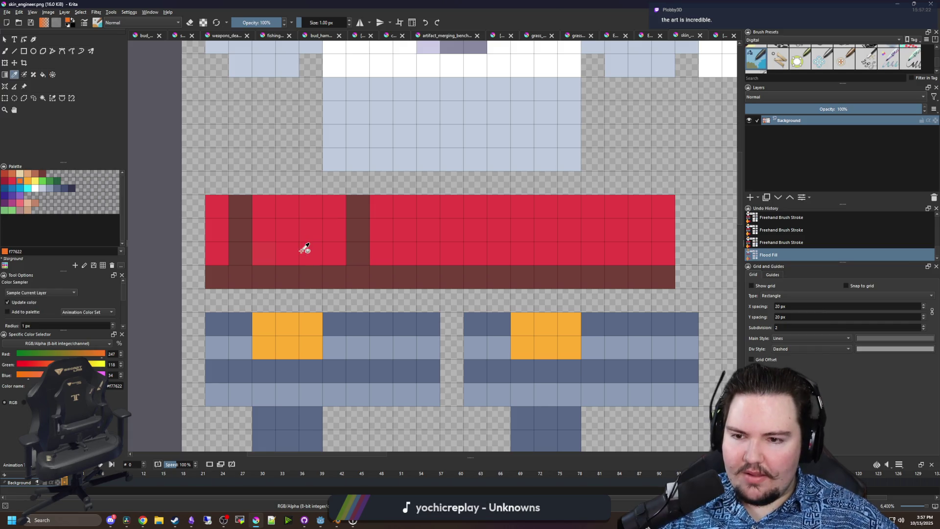
click(362, 232)
key(b)
drag(290, 256, 292, 212)
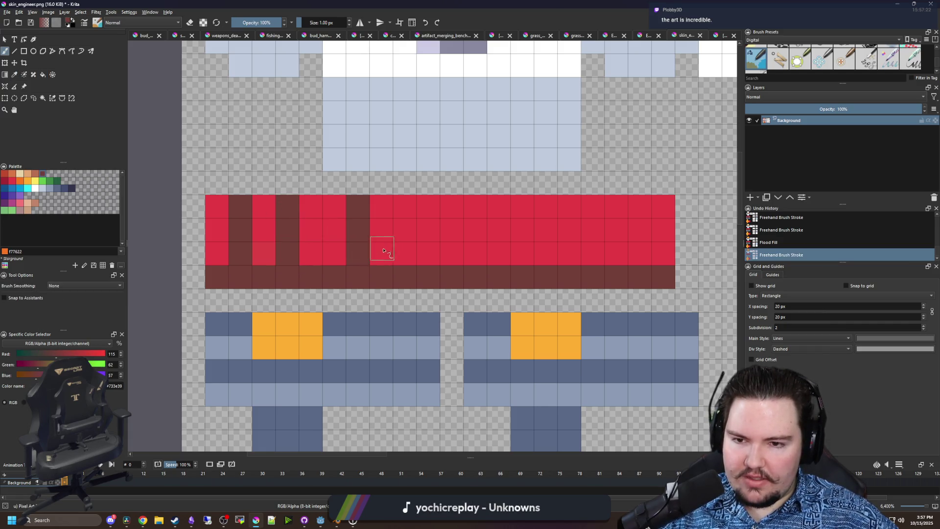
mouse_move(426, 258)
mouse_down()
mouse_move(428, 181)
mouse_move(428, 263)
mouse_up()
key(ctrl+z)
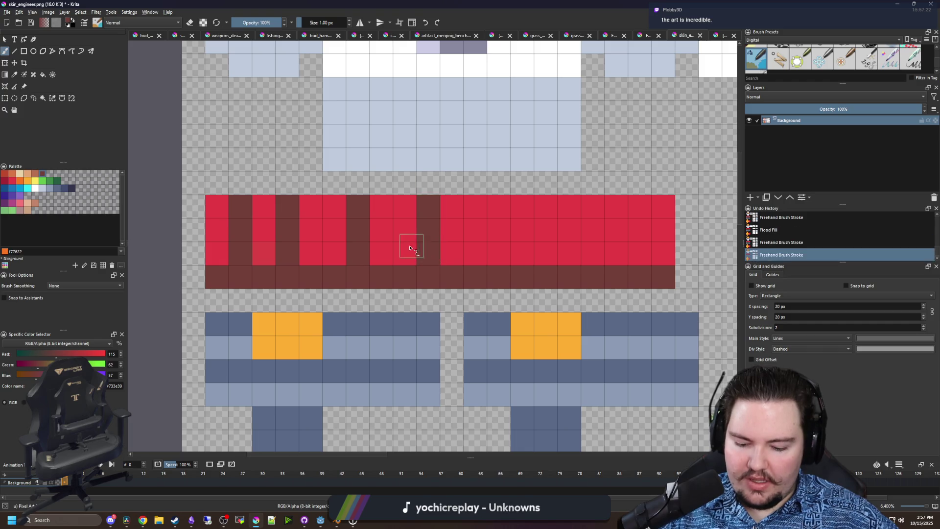
- Repaint two dark brown shirt stripes in the shirt's red
ctrl+click(391, 248)
drag(354, 255, 357, 206)
drag(231, 210, 240, 250)
scroll(290, 230, down, 3)
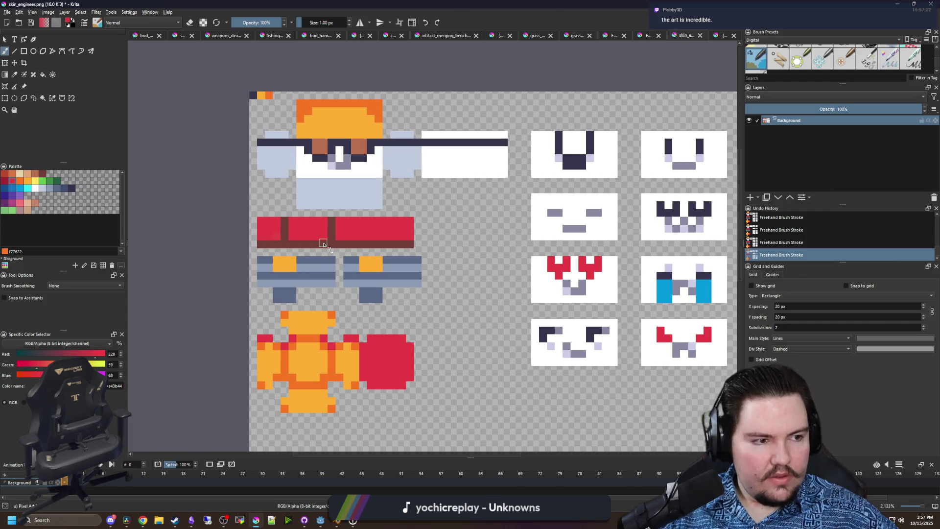
scroll(323, 243, up, 3)
scroll(306, 240, down, 2)
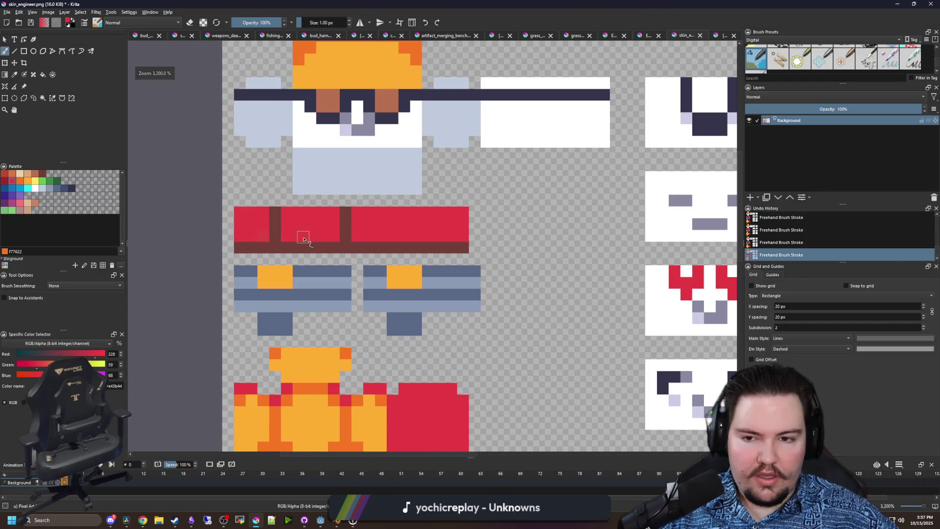
scroll(303, 239, up, 1)
- Paint a blue-grey band across the shirt strip and recolour both stripes blue-grey
ctrl+click(442, 310)
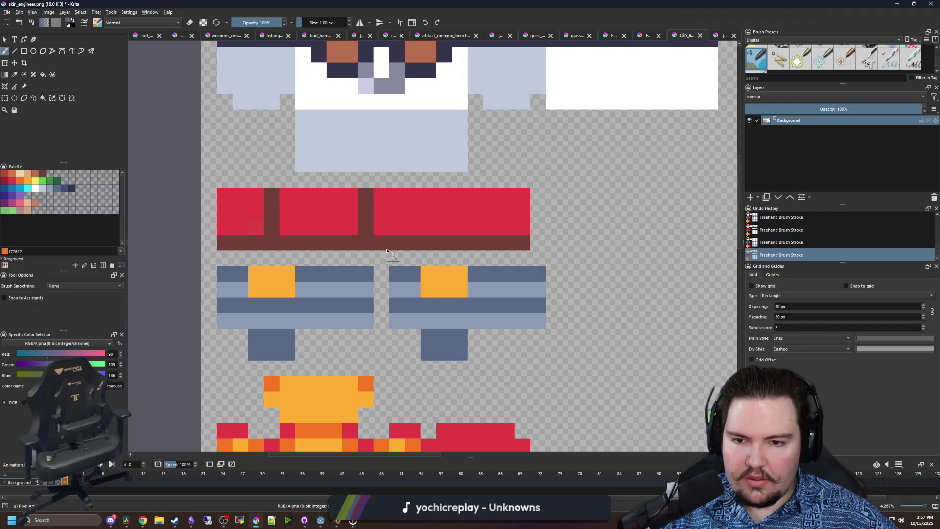
drag(518, 227, 225, 228)
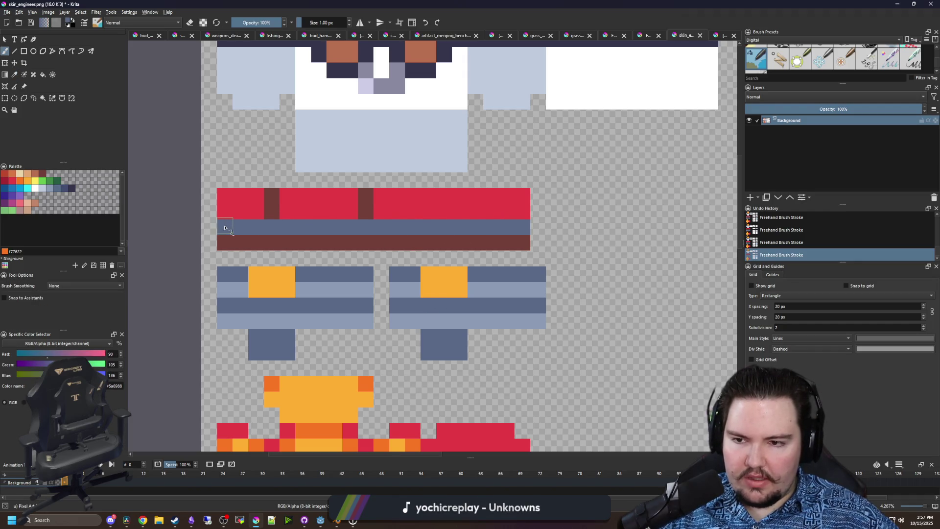
drag(272, 192, 272, 215)
drag(366, 216, 366, 192)
scroll(299, 254, down, 2)
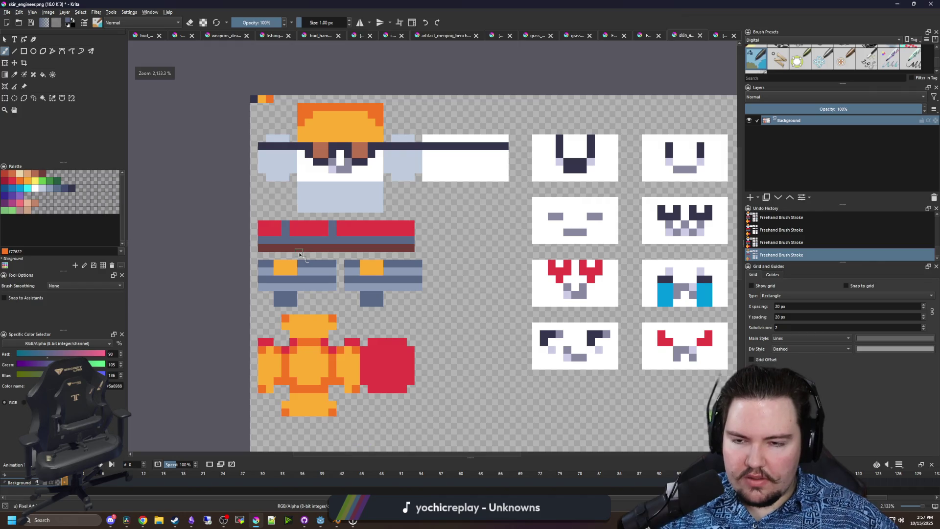
scroll(319, 121, up, 1)
- Paint the pixels on both sides of the hat orange, plus the row above the dark band
scroll(298, 131, up, 1)
ctrl+click(259, 161)
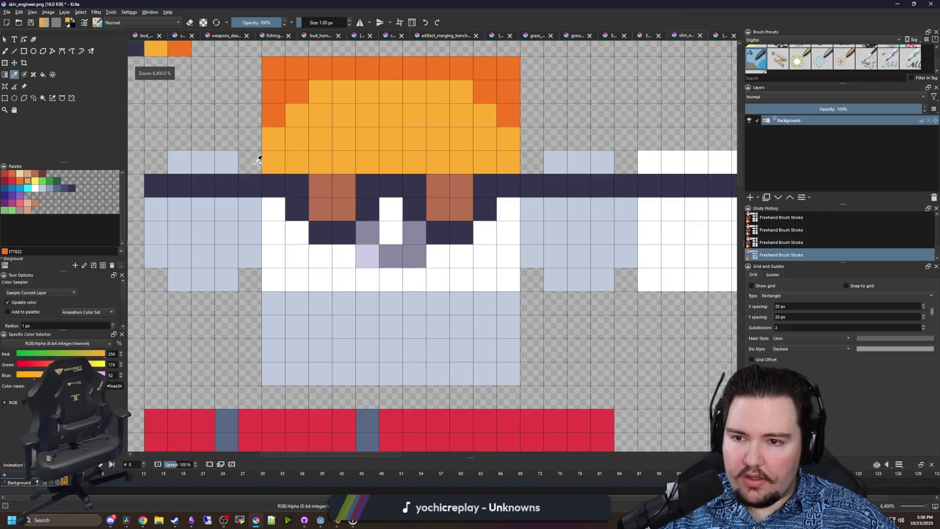
drag(238, 162, 169, 162)
drag(548, 162, 610, 162)
mouse_move(682, 172)
mouse_down()
mouse_move(455, 196)
mouse_move(656, 185)
mouse_up()
scroll(341, 247, down, 2)
- Save skin_engineer.png as PNG and switch back to the running game
key(ctrl+s)
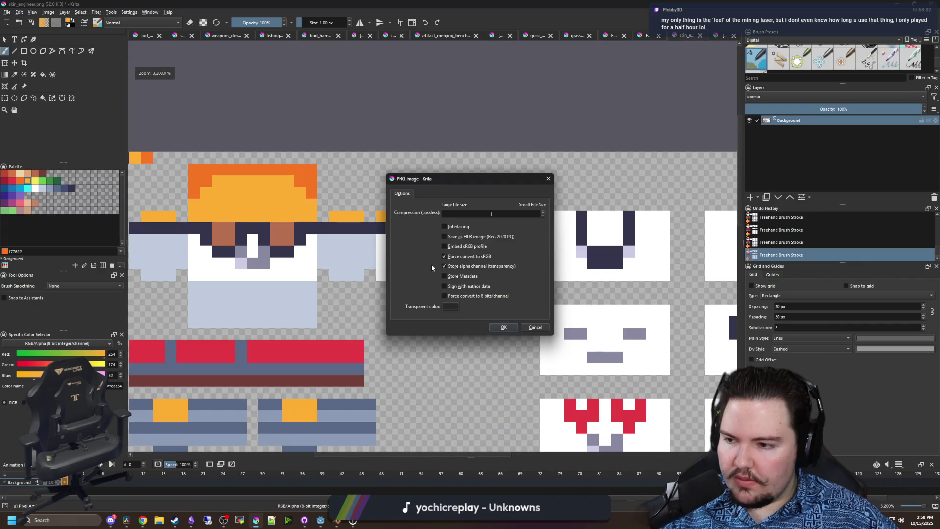
key(Return)
key(alt+Tab)
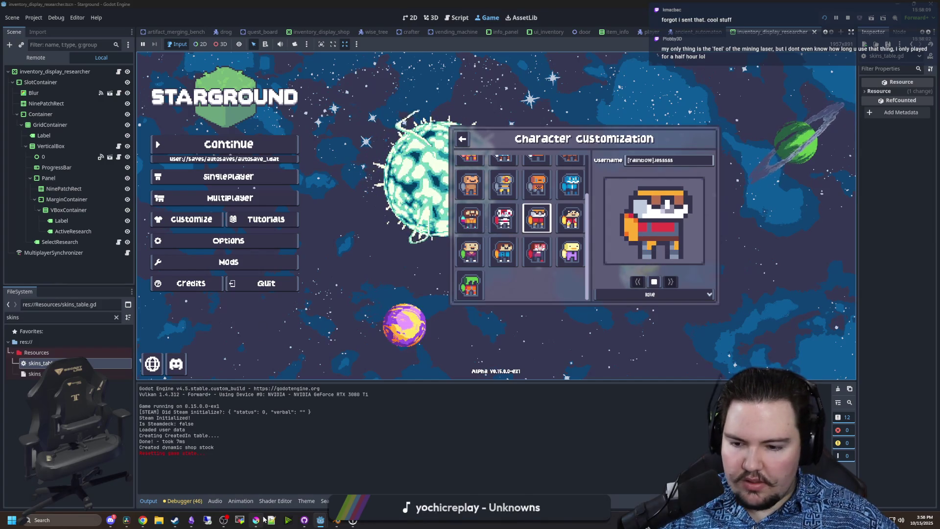
- Paint the light-blue and orange trouser rows on both legs dark blue
mouse_move(264, 519)
click(472, 401)
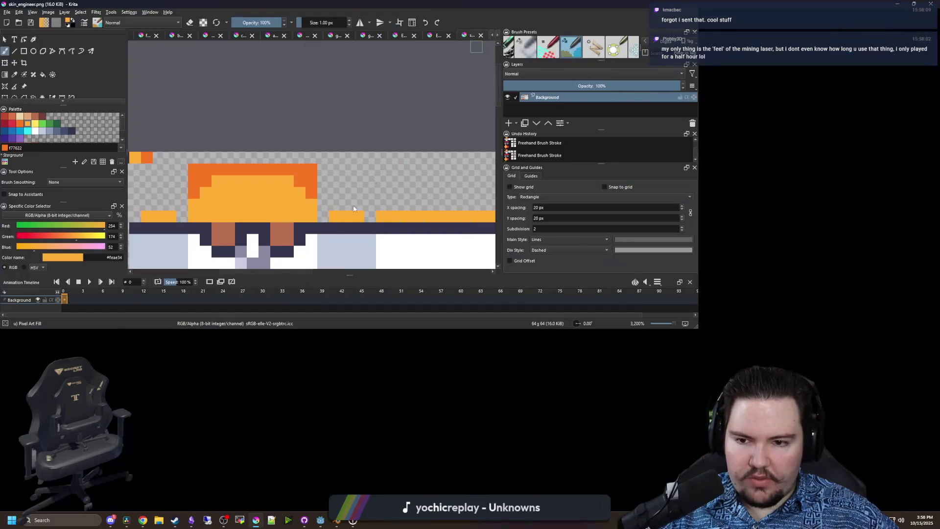
scroll(357, 255, up, 2)
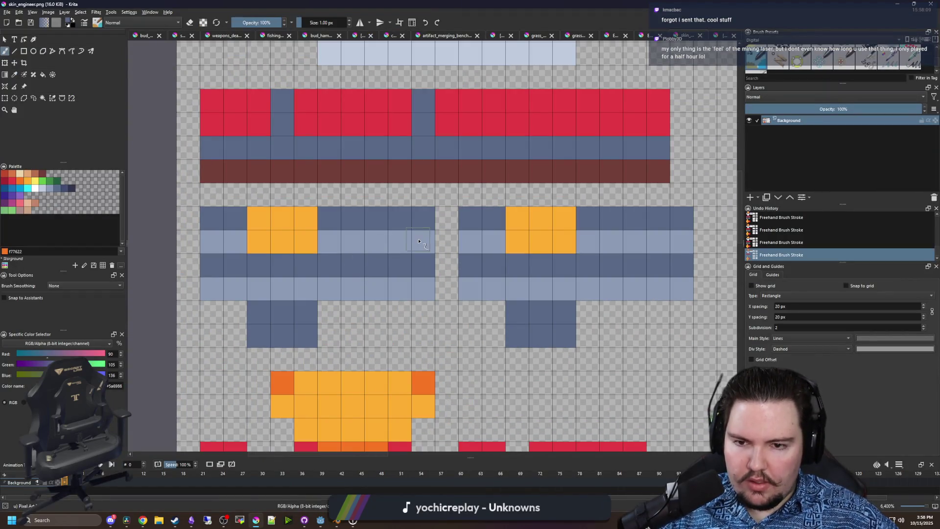
drag(419, 241, 211, 242)
drag(467, 243, 490, 246)
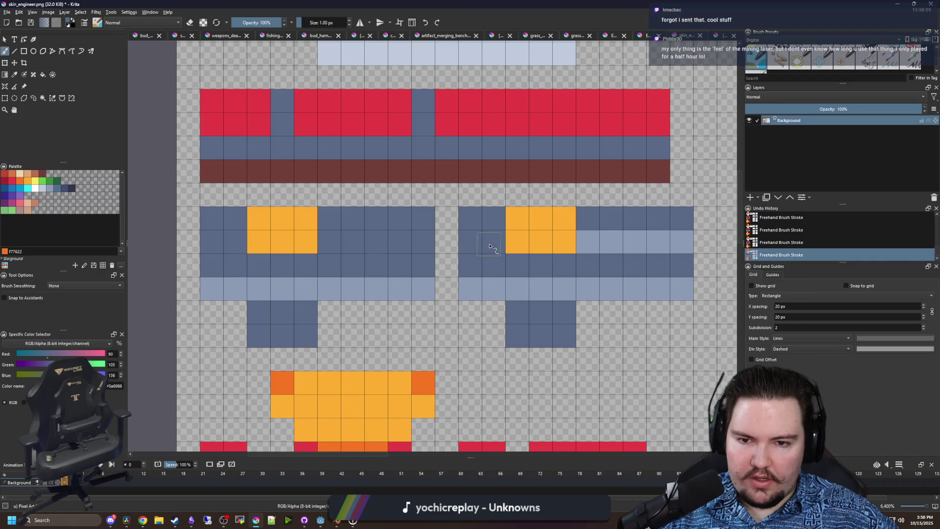
drag(583, 242, 688, 242)
drag(514, 218, 571, 218)
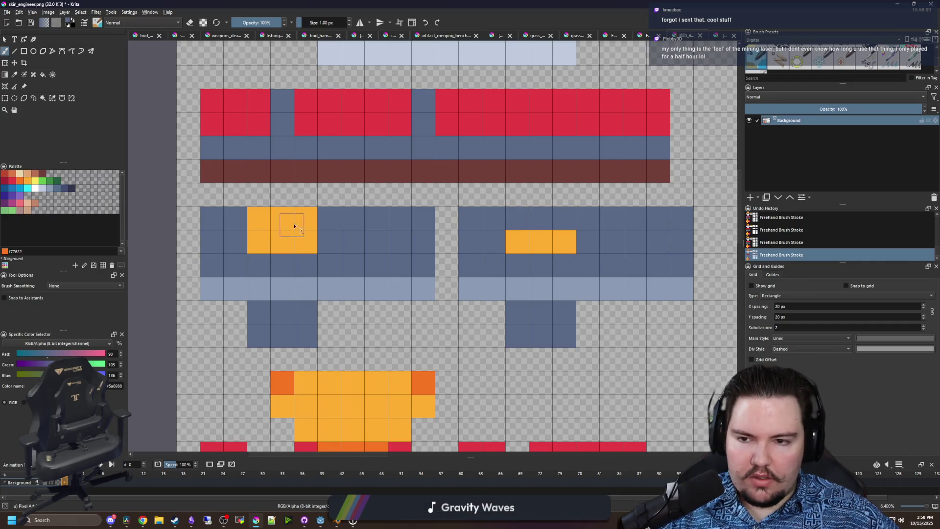
drag(294, 226, 252, 220)
- Sample maroon and paint the rows below the leg bands maroon
ctrl+click(320, 171)
mouse_move(306, 316)
mouse_down()
mouse_move(262, 325)
mouse_move(303, 337)
mouse_up()
mouse_move(518, 309)
mouse_down()
mouse_move(523, 332)
mouse_move(581, 306)
mouse_up()
drag(683, 288, 206, 288)
- Save skin_engineer.png, confirming the PNG export settings
scroll(346, 319, down, 2)
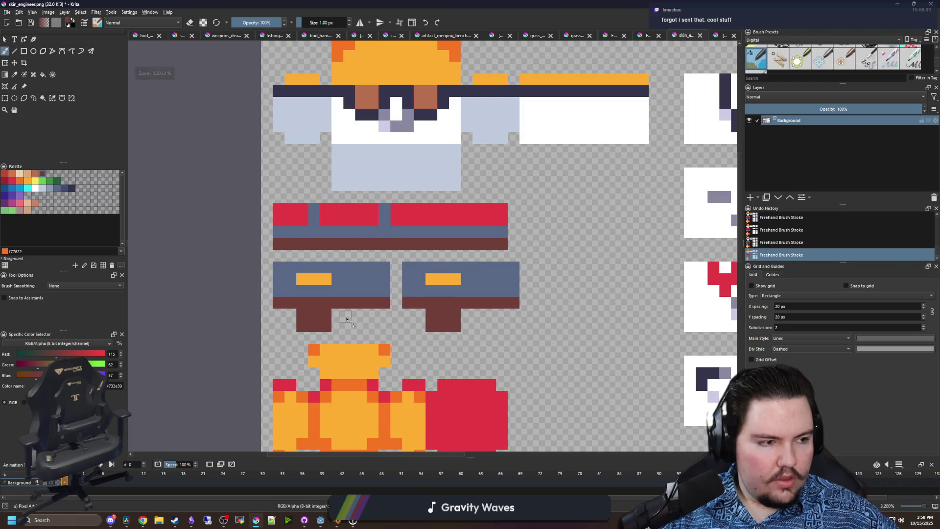
key(ctrl+s)
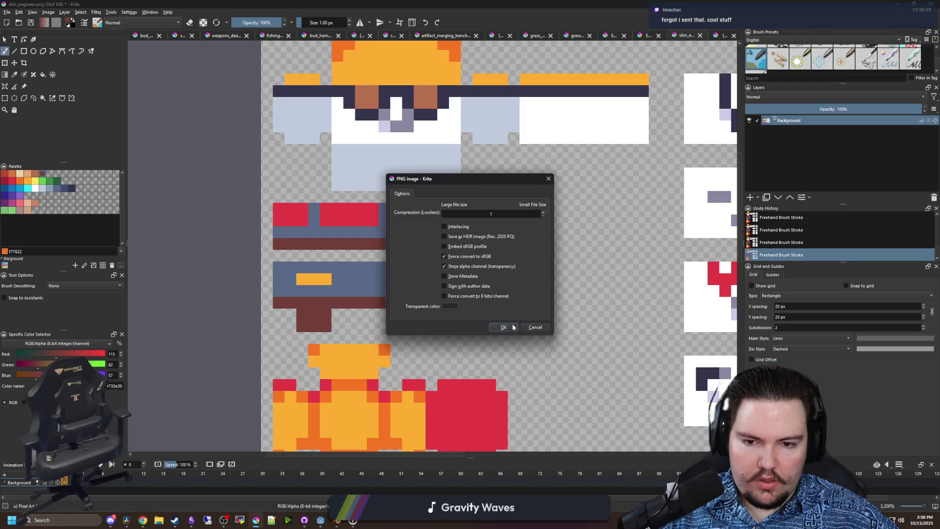
click(504, 327)
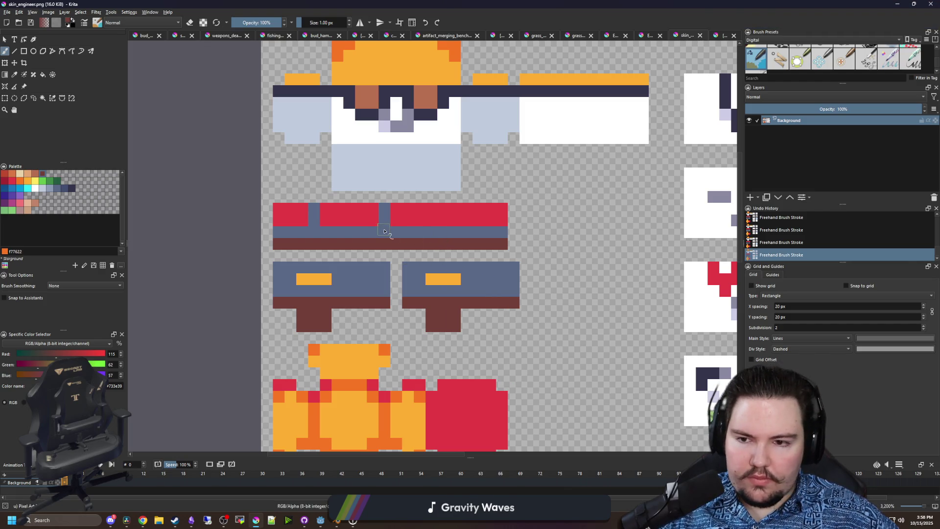
- Check the updated Engineer skin in the running Starground game, then return to Krita
key(alt+Tab)
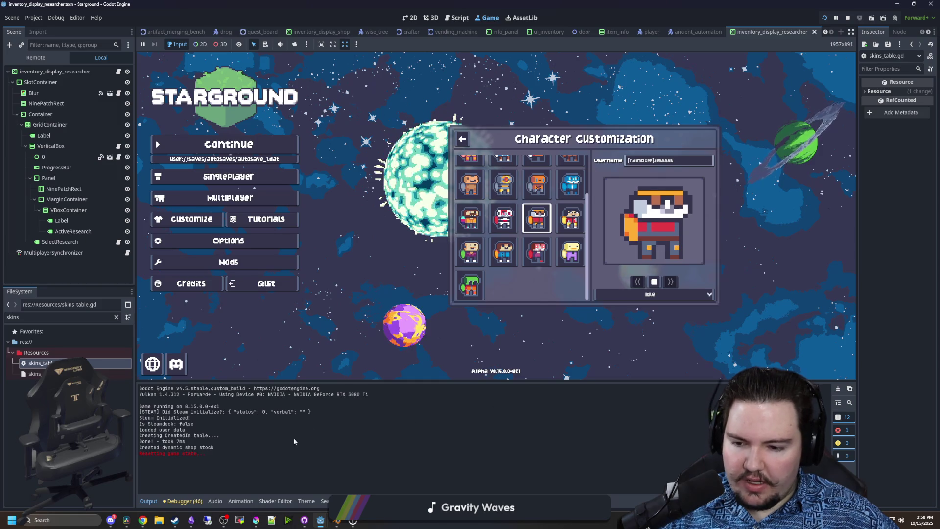
click(711, 287)
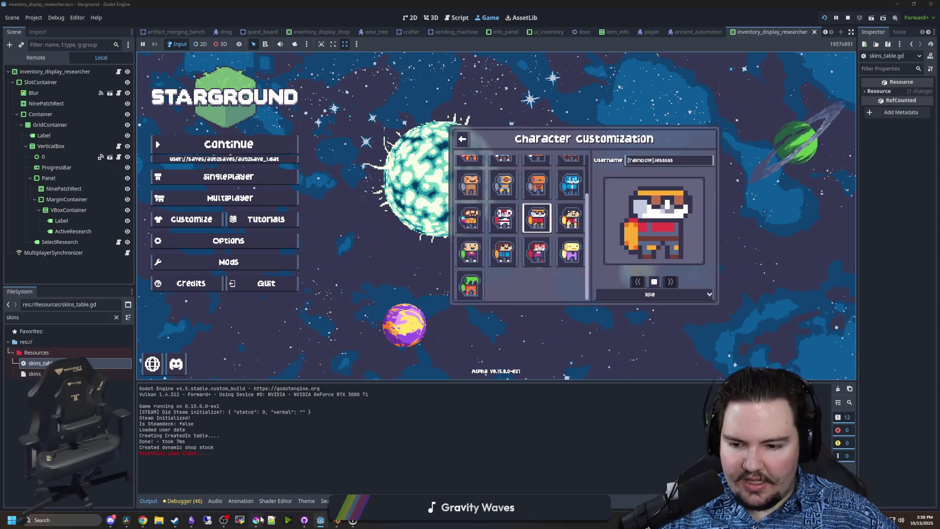
click(256, 485)
- Maximize Krita and fill all white areas with the skin colour e8b796
drag(477, 359, 454, 2)
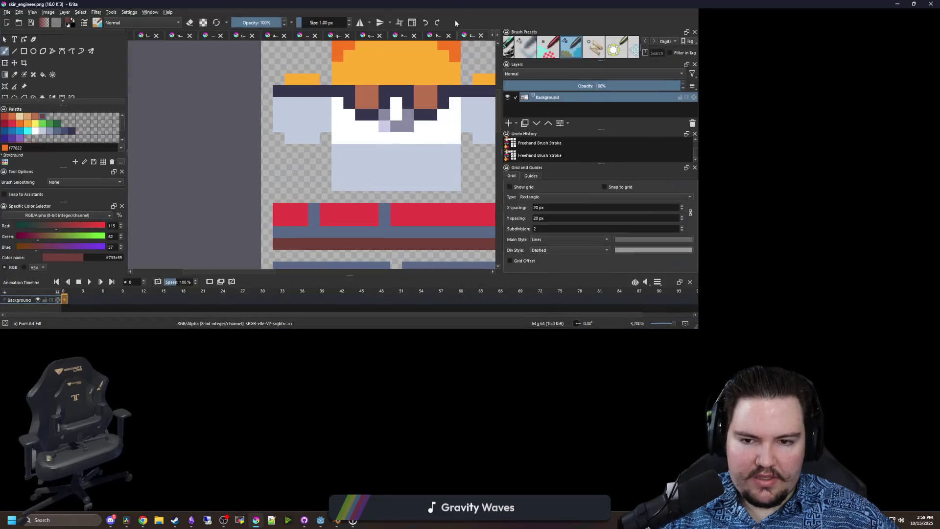
scroll(472, 112, down, 4)
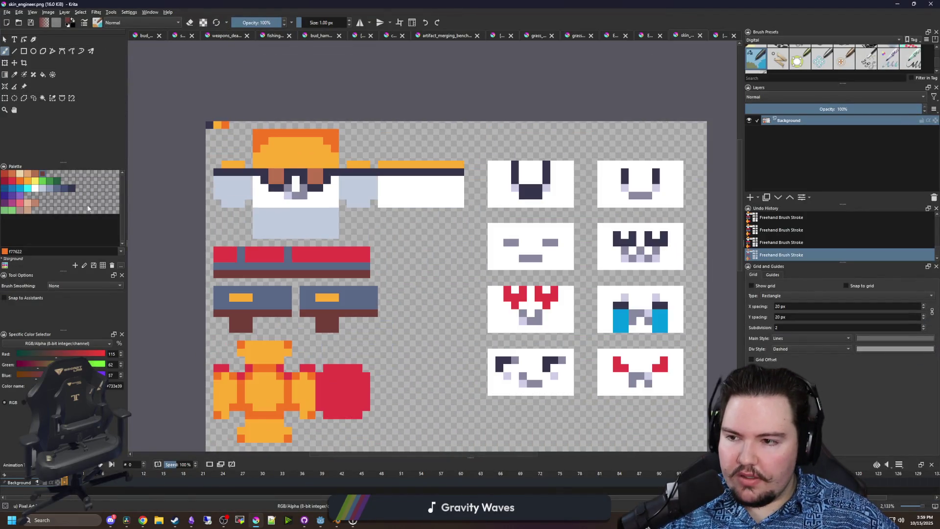
click(27, 202)
scroll(368, 199, up, 5)
key(f)
click(289, 202)
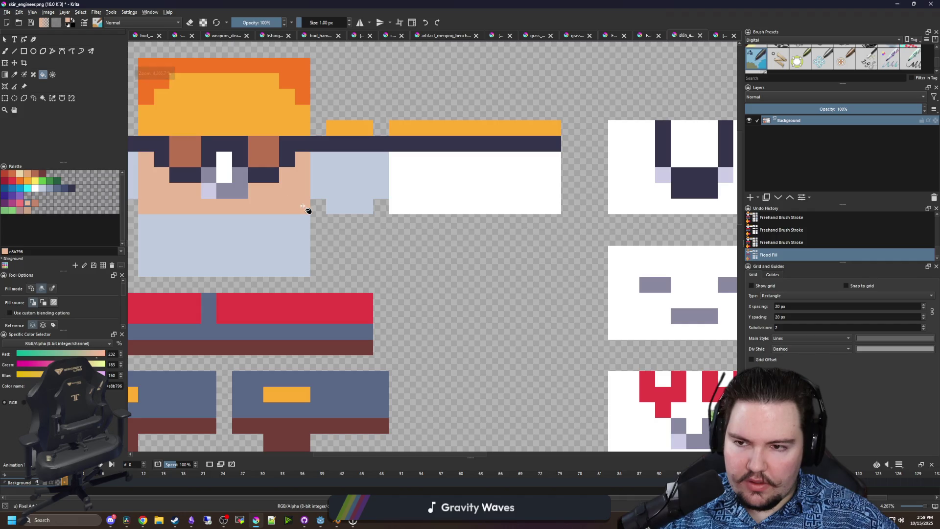
scroll(318, 205, down, 1)
key(ctrl+z)
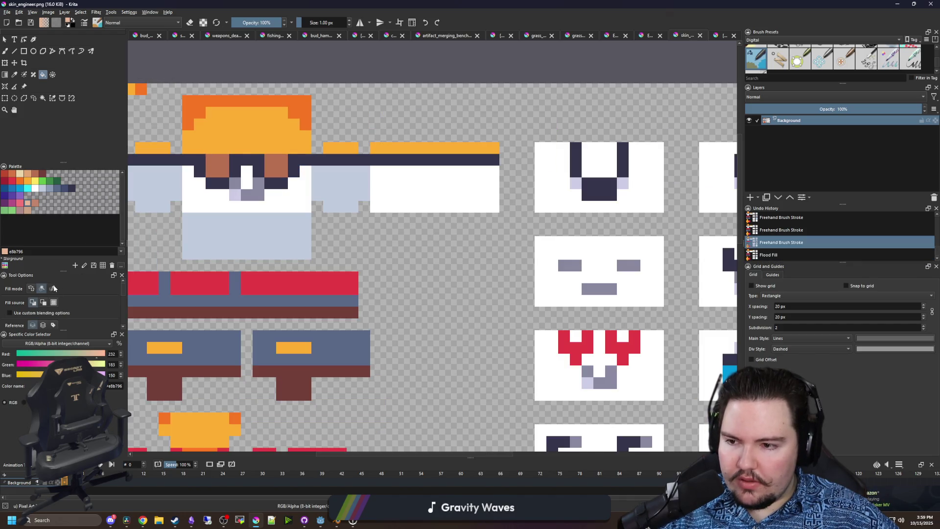
click(282, 209)
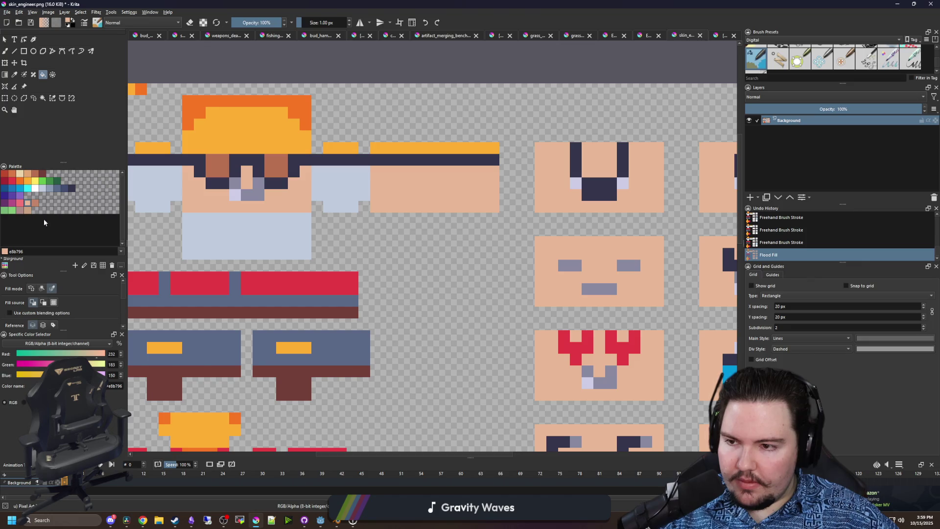
- Fill the pale lavender areas with brown Color 126, undoing an extra fill
click(36, 205)
click(234, 192)
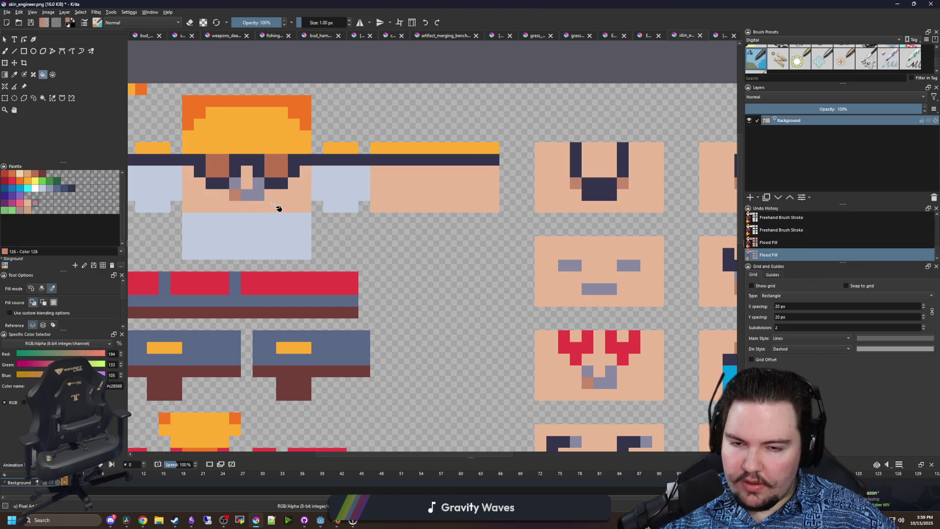
scroll(277, 208, down, 1)
click(285, 226)
key(ctrl+z)
key(ctrl+z)
scroll(262, 219, up, 2)
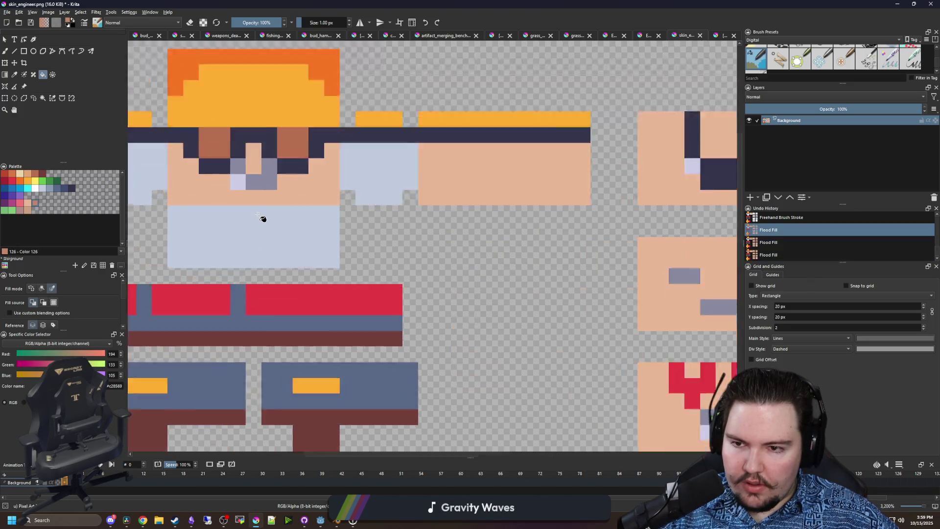
scroll(263, 219, up, 2)
key(ctrl+shift+z)
key(ctrl+shift+z)
scroll(265, 208, down, 1)
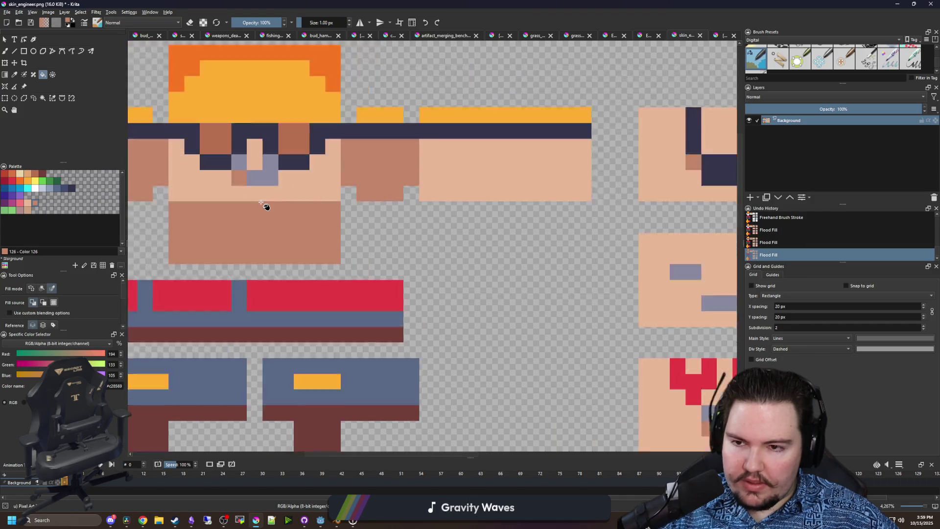
scroll(265, 206, down, 3)
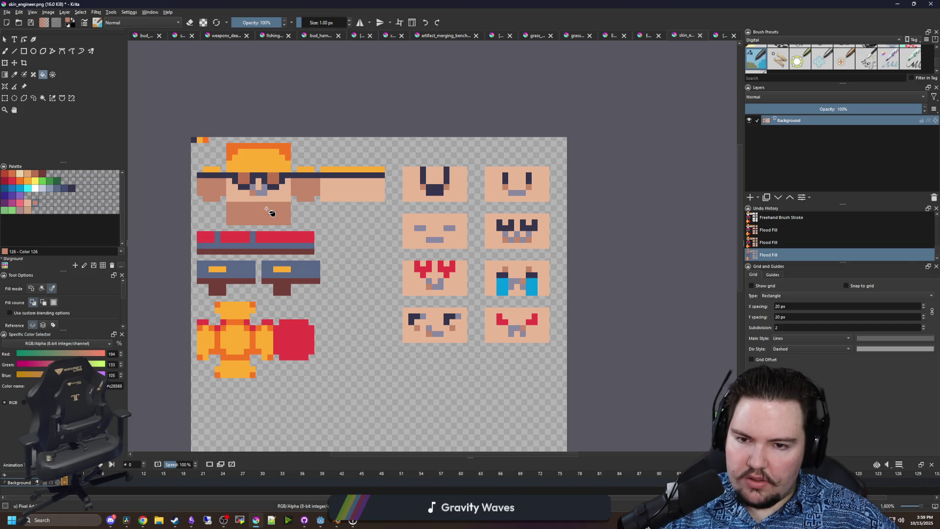
- Fill the nose pixels with the darker brown b86f50
scroll(264, 199, up, 4)
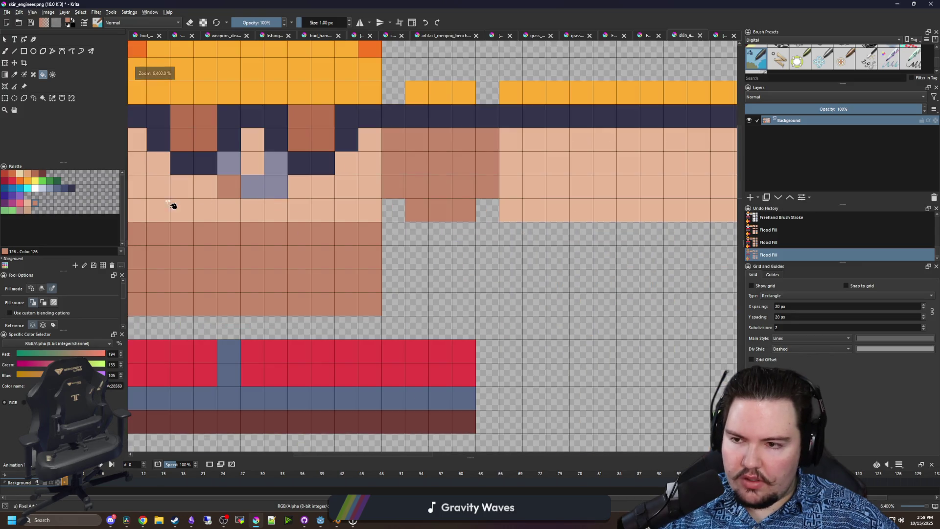
click(39, 175)
click(283, 200)
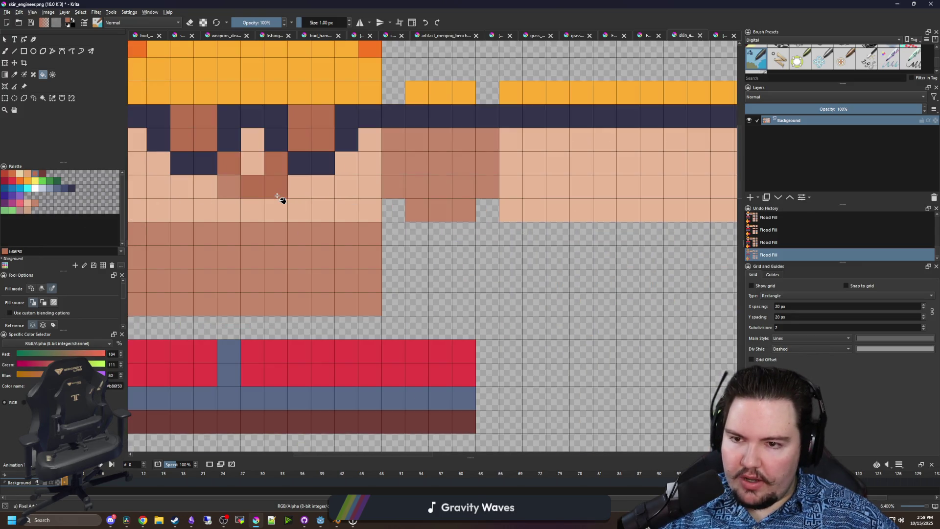
scroll(282, 200, down, 4)
scroll(301, 225, down, 1)
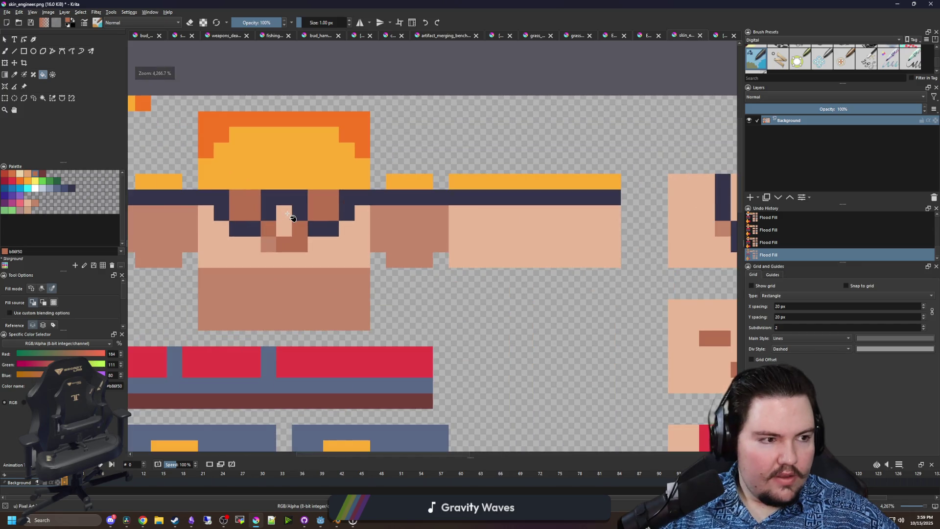
scroll(287, 220, up, 1)
- Paint three eye-row pixels and one pixel below the eyes brown
key(g)
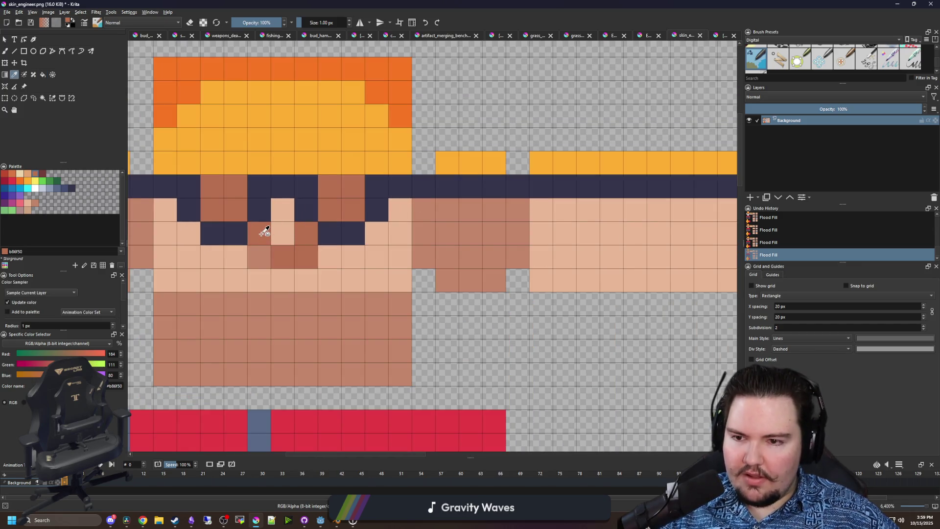
key(b)
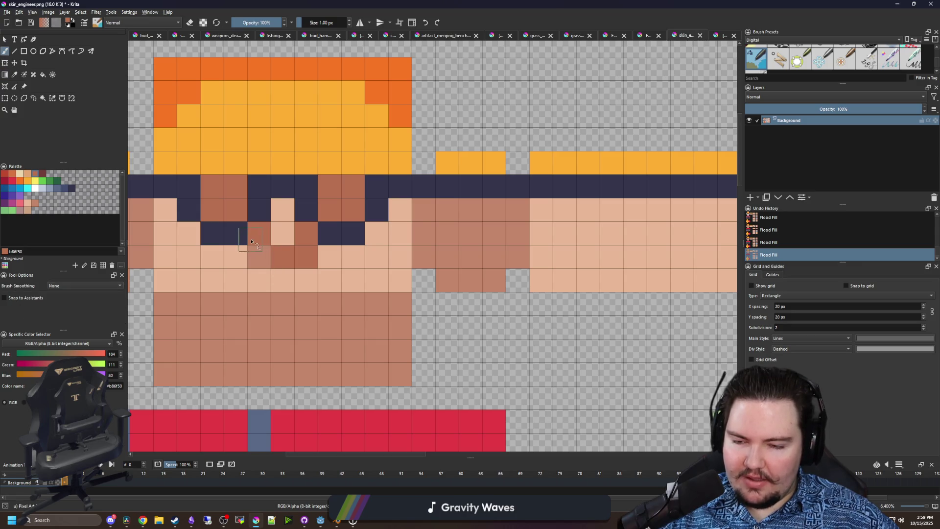
click(245, 241)
click(329, 233)
click(283, 236)
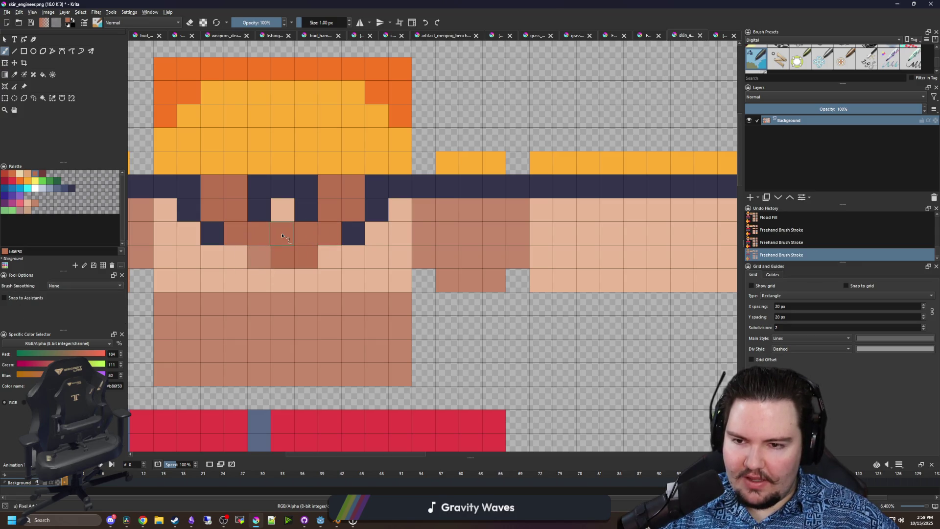
click(262, 263)
- Paint a row of white teeth for the grin, undoing a trial c0cbdc grey-blue row
click(35, 188)
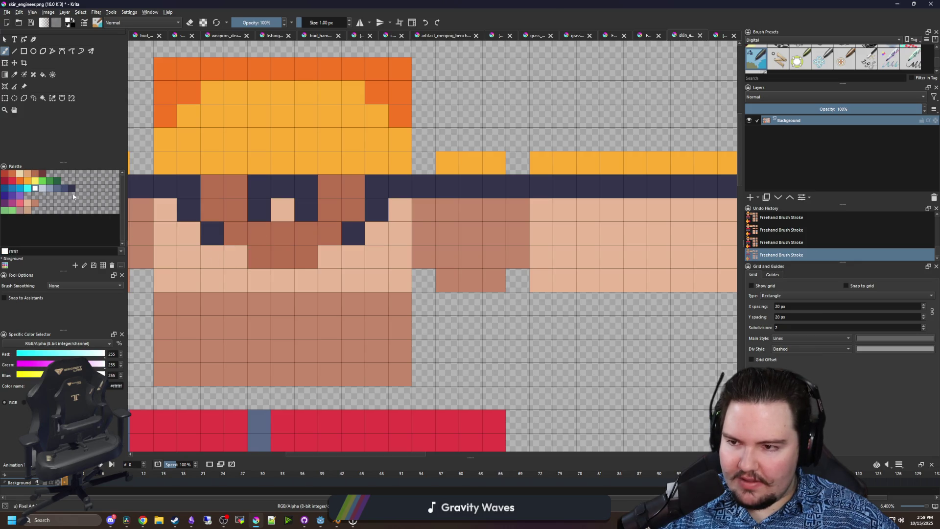
drag(246, 237, 334, 234)
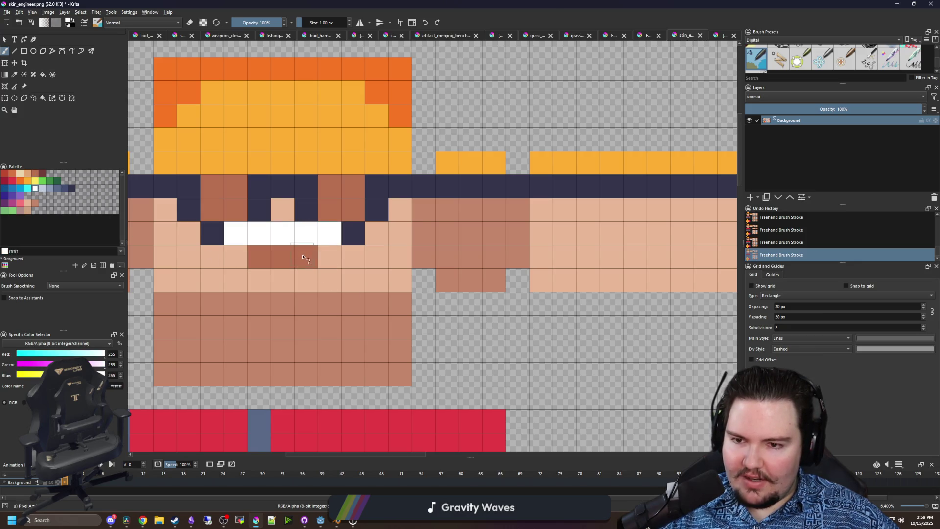
scroll(301, 265, down, 4)
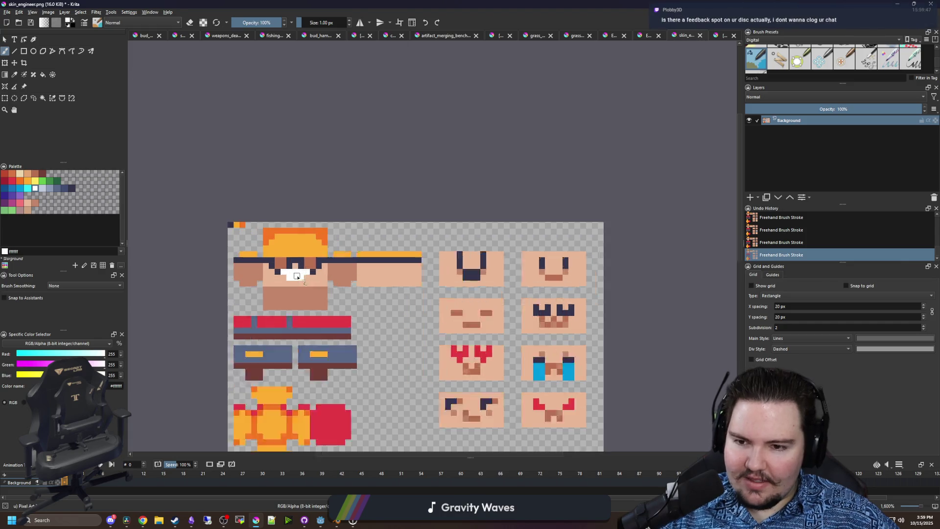
scroll(296, 276, up, 2)
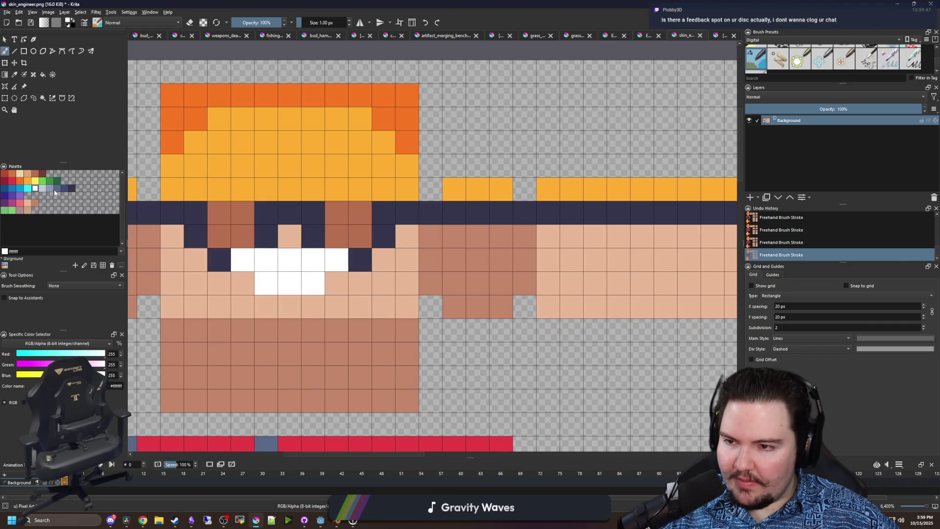
click(43, 188)
drag(242, 260, 310, 258)
scroll(290, 204, down, 5)
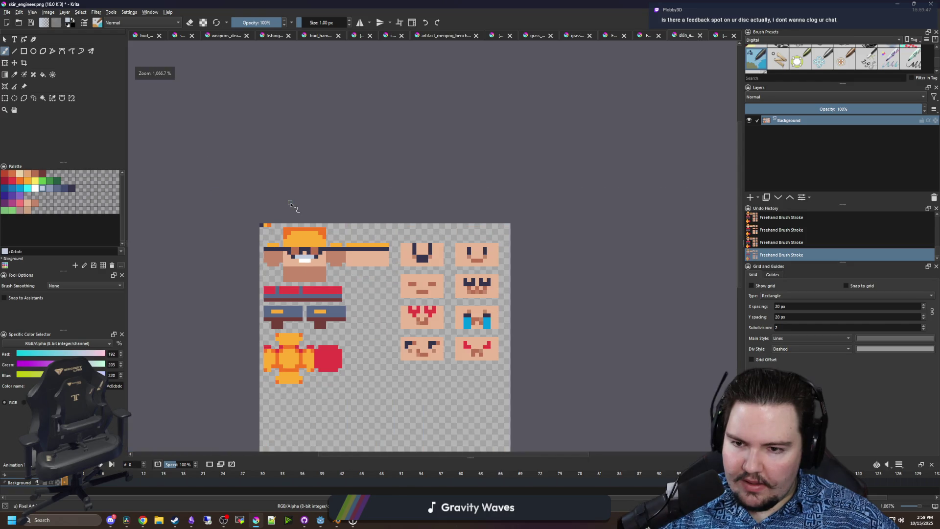
scroll(297, 211, down, 2)
key(ctrl+z)
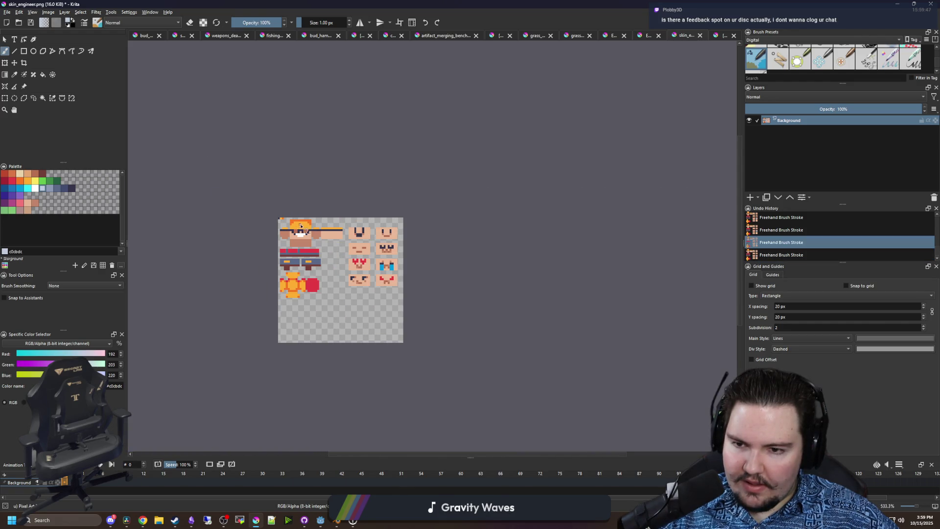
scroll(301, 226, up, 2)
- Save skin_engineer.png as PNG and switch to the running game
key(ctrl+s)
click(504, 329)
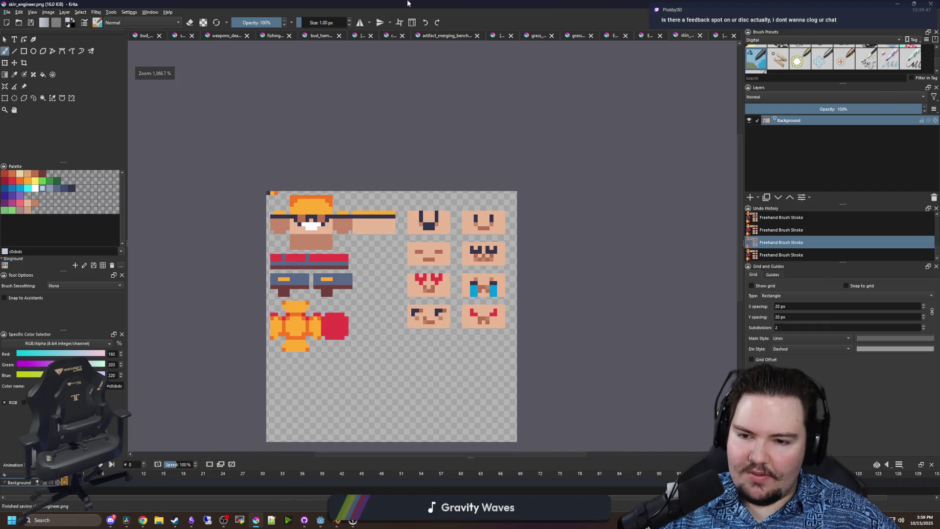
key(alt+Tab)
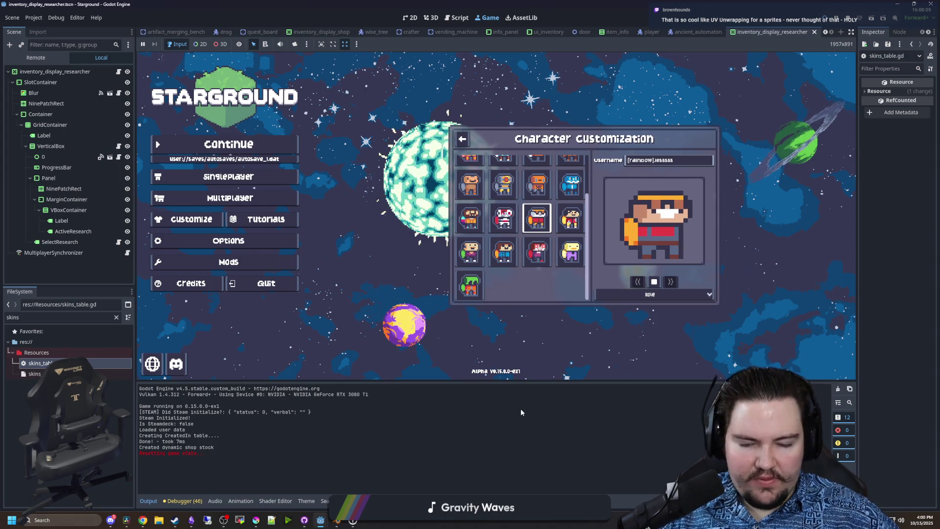
- After viewing the Character Customization preview, bring skin_engineer.png in Krita back to front
click(255, 520)
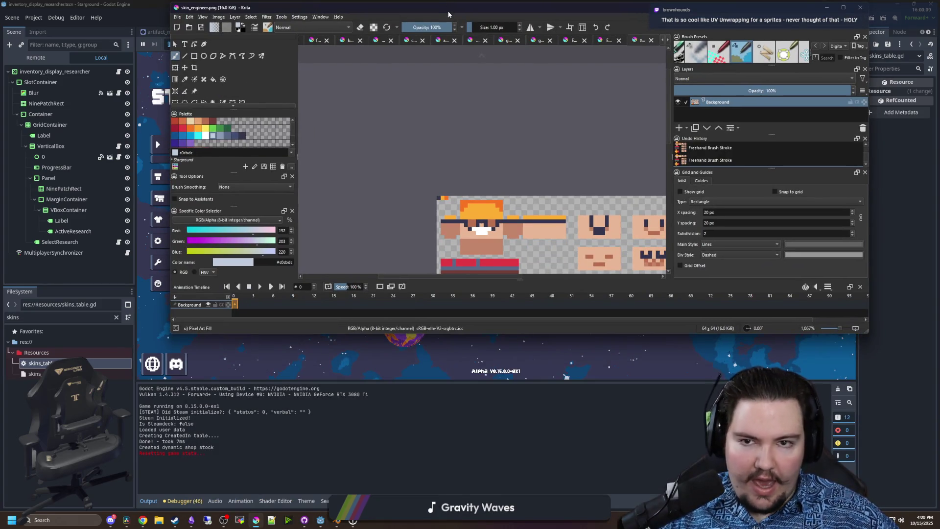
- Maximize Krita and brush a stretch of shirt pixels in dark red a22633
double_click(449, 15)
scroll(280, 260, up, 10)
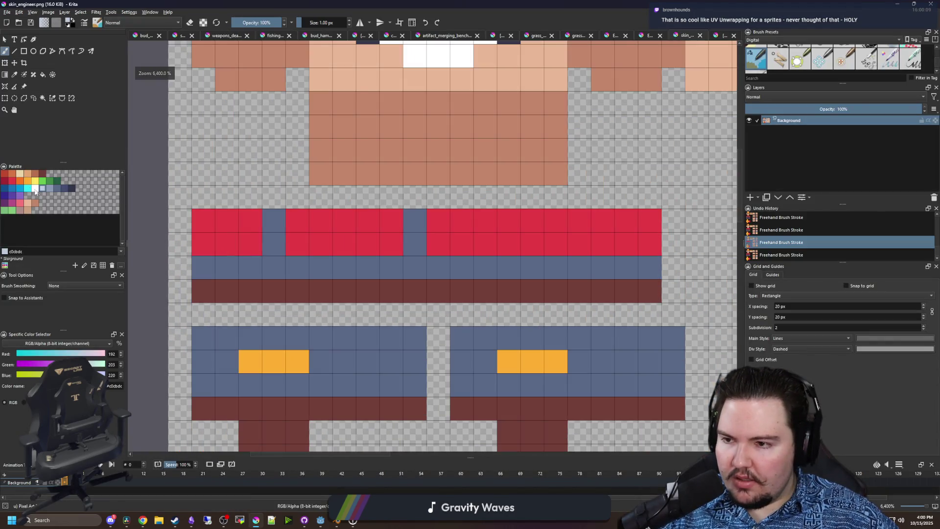
click(12, 181)
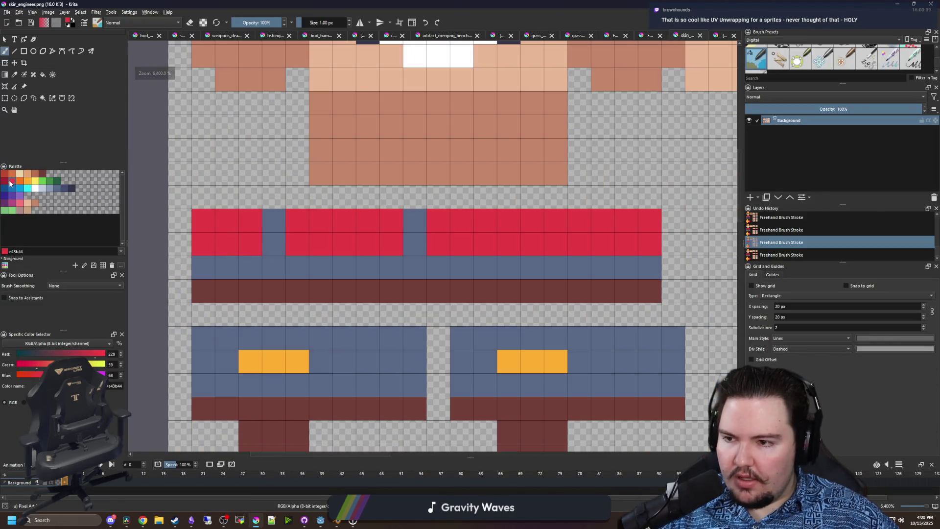
click(247, 240)
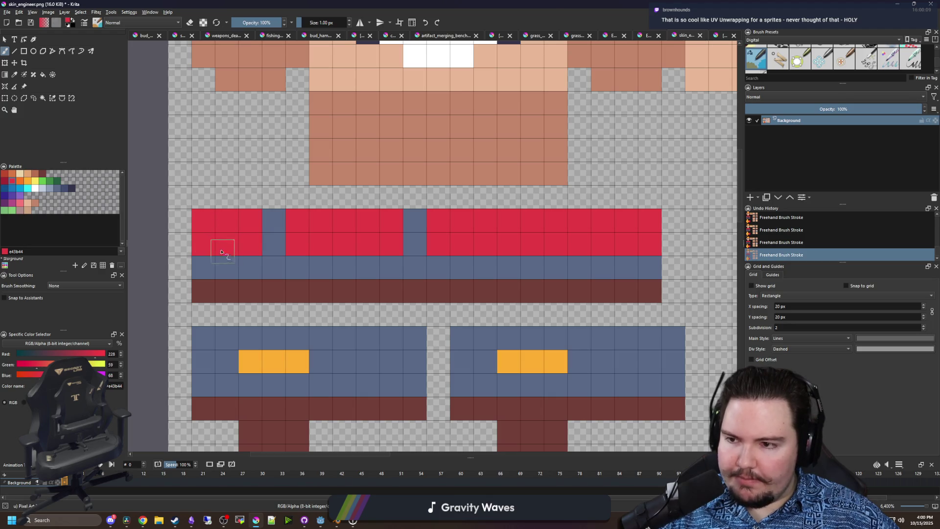
click(4, 181)
mouse_move(247, 239)
mouse_down()
mouse_move(245, 218)
mouse_move(208, 217)
mouse_move(206, 230)
mouse_up()
scroll(223, 388, down, 5)
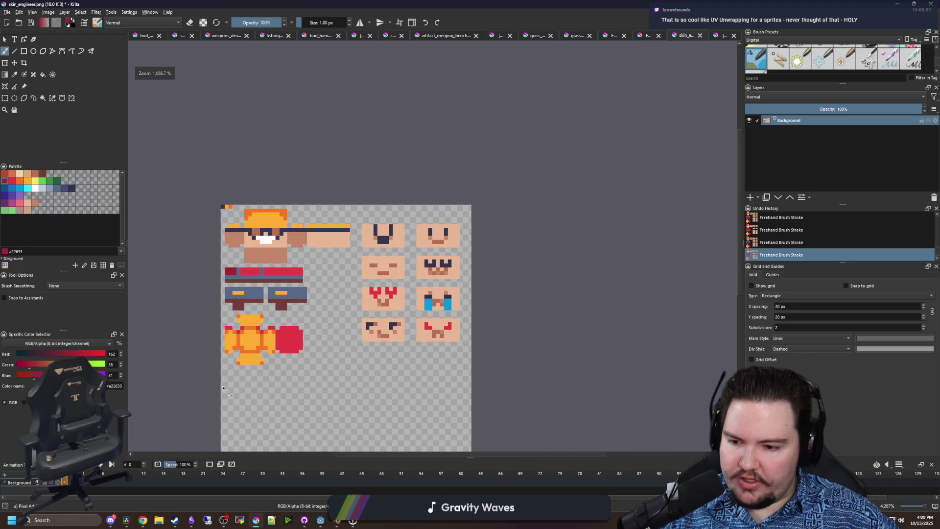
click(112, 520)
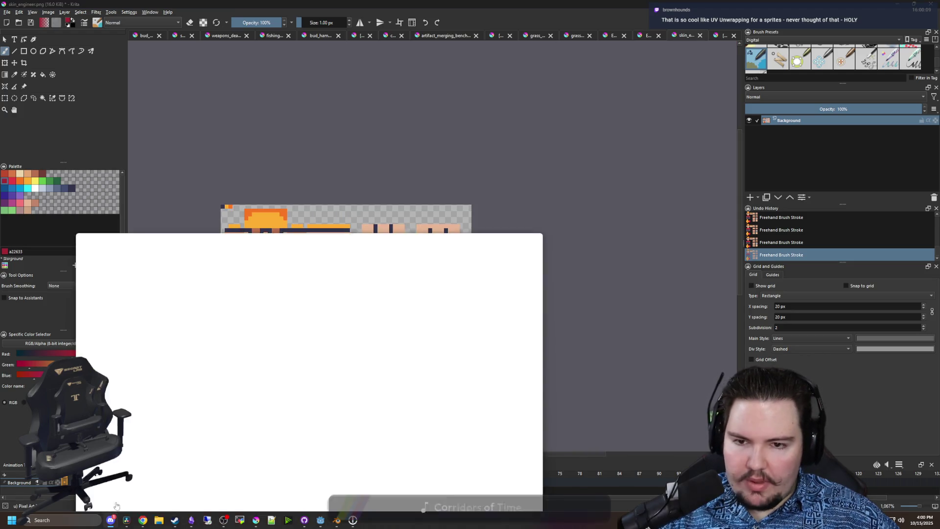
drag(192, 239, 197, 106)
scroll(179, 294, down, 10)
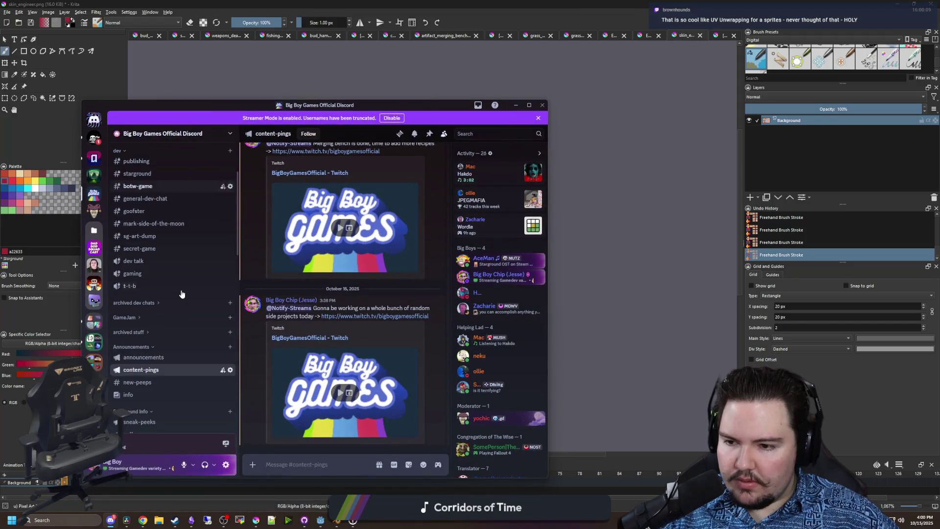
scroll(181, 294, down, 2)
click(157, 263)
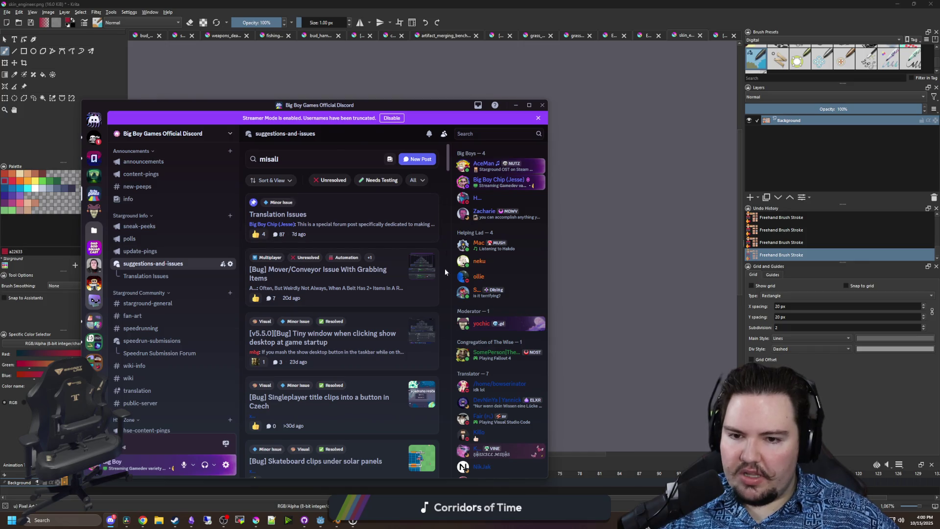
click(423, 180)
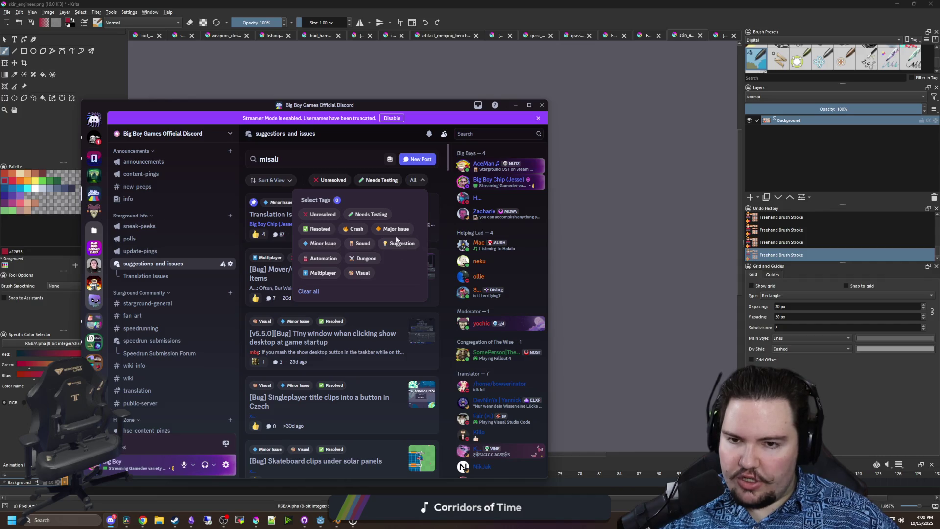
click(419, 185)
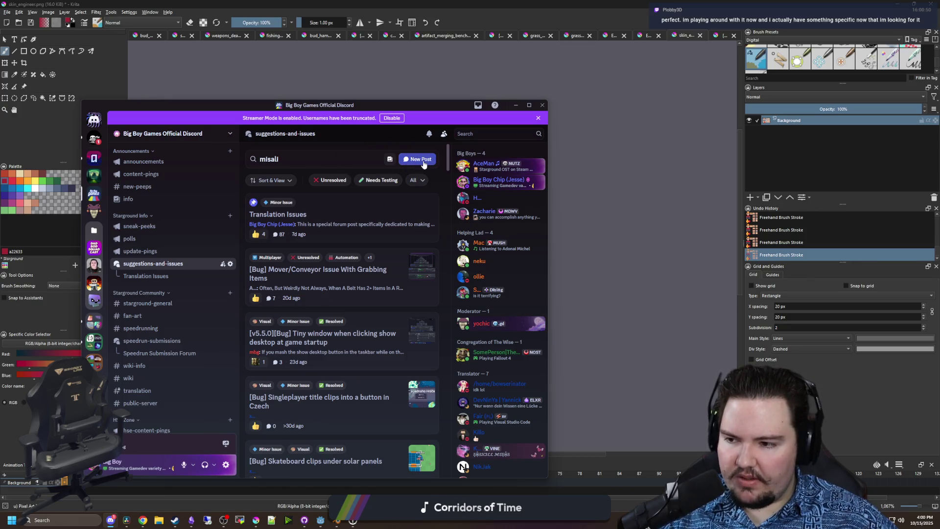
click(515, 105)
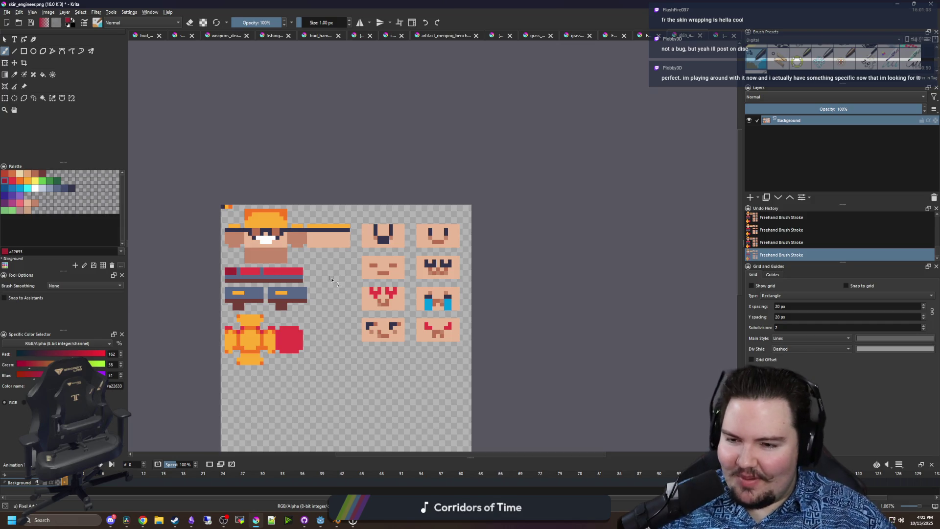
- Save skin_engineer.png as PNG and switch to the running game
key(ctrl+s)
click(502, 326)
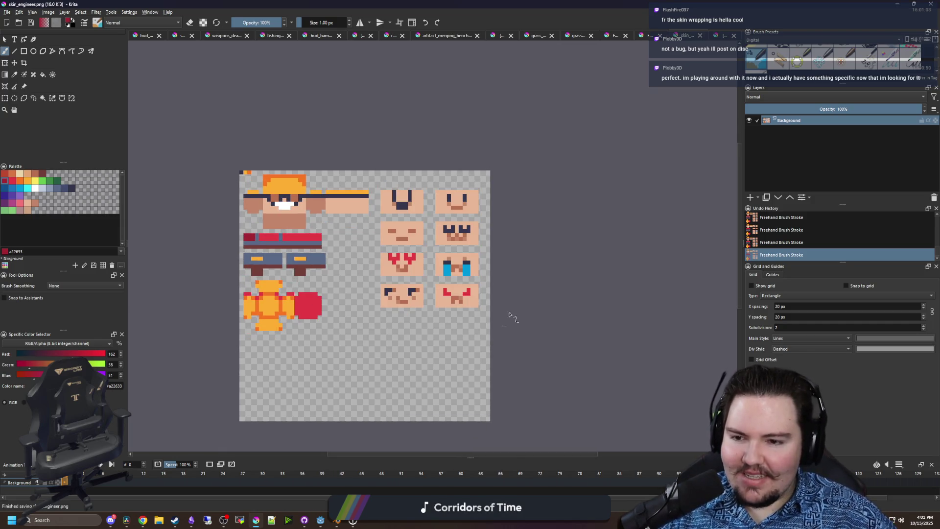
key(alt+Tab)
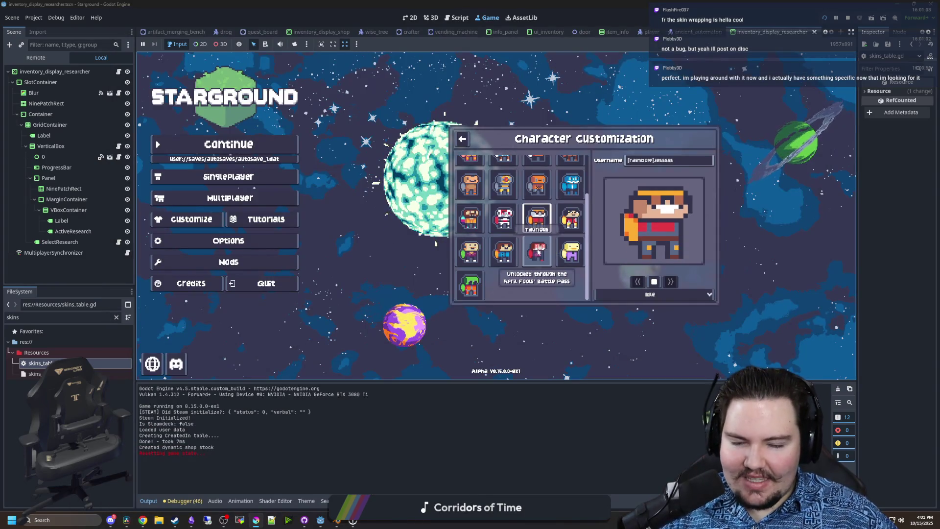
- Preview the Engineer skin, compare it with the Default skin, then return to Krita
click(537, 251)
click(511, 228)
click(546, 218)
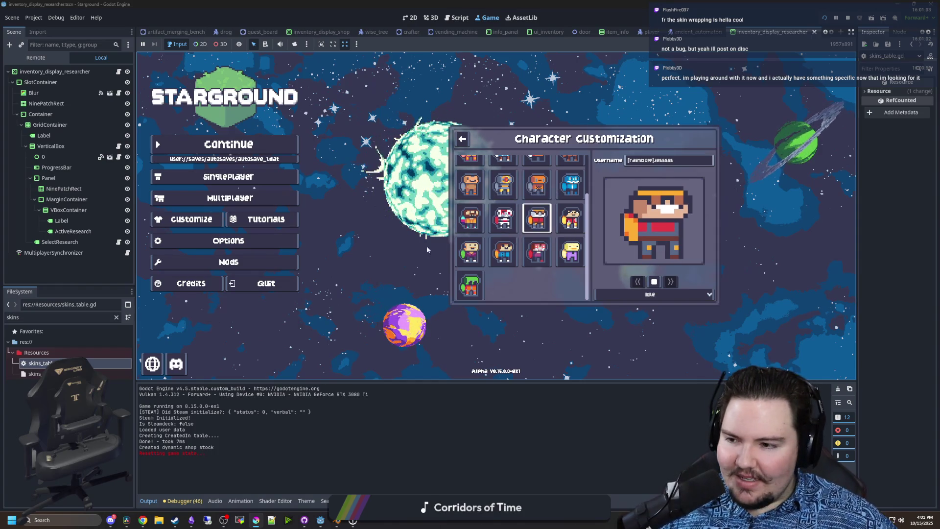
scroll(513, 250, up, 3)
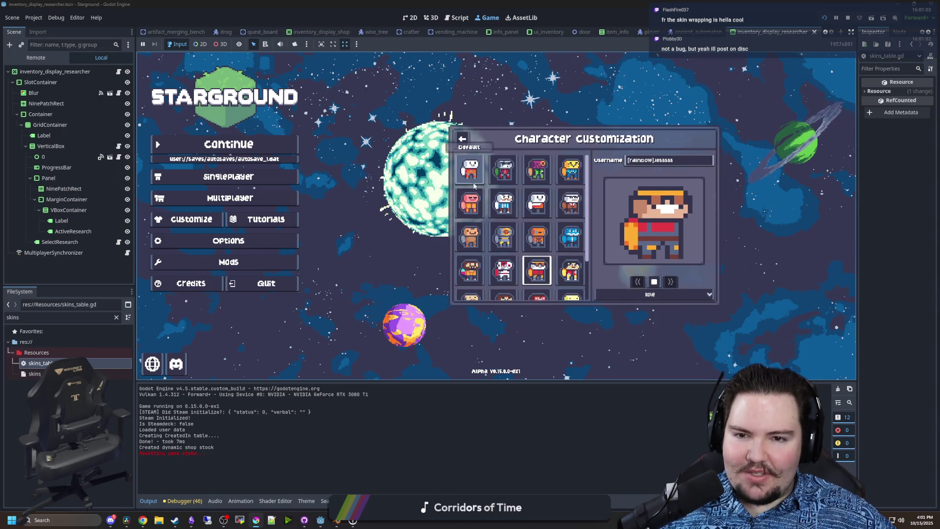
click(473, 181)
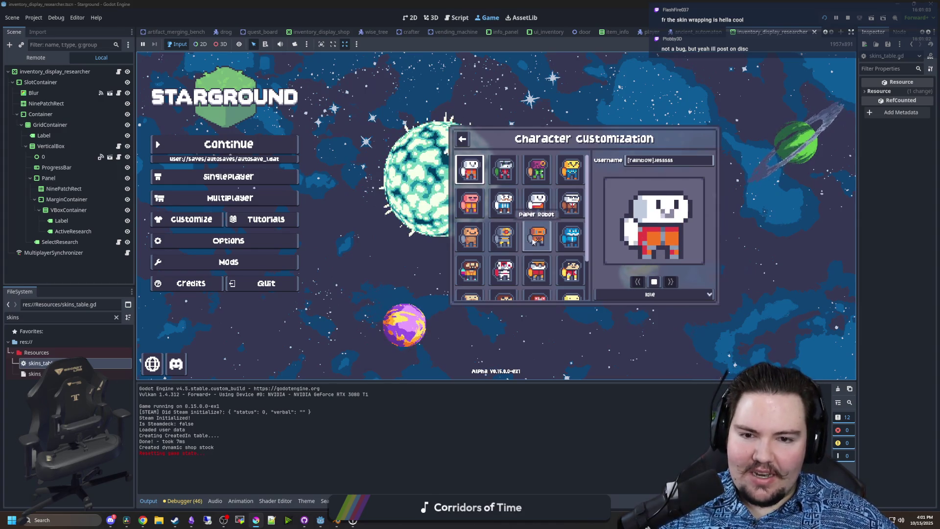
scroll(539, 255, down, 1)
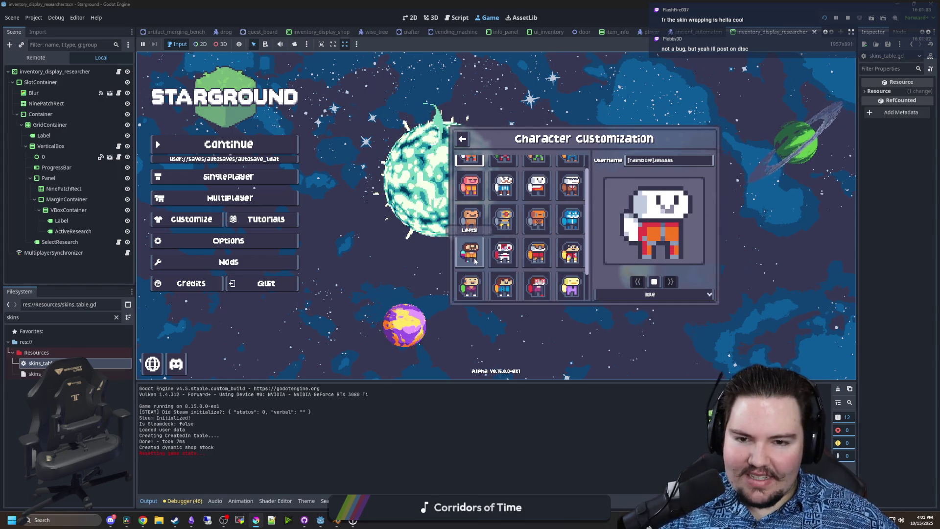
click(545, 251)
scroll(538, 230, down, 2)
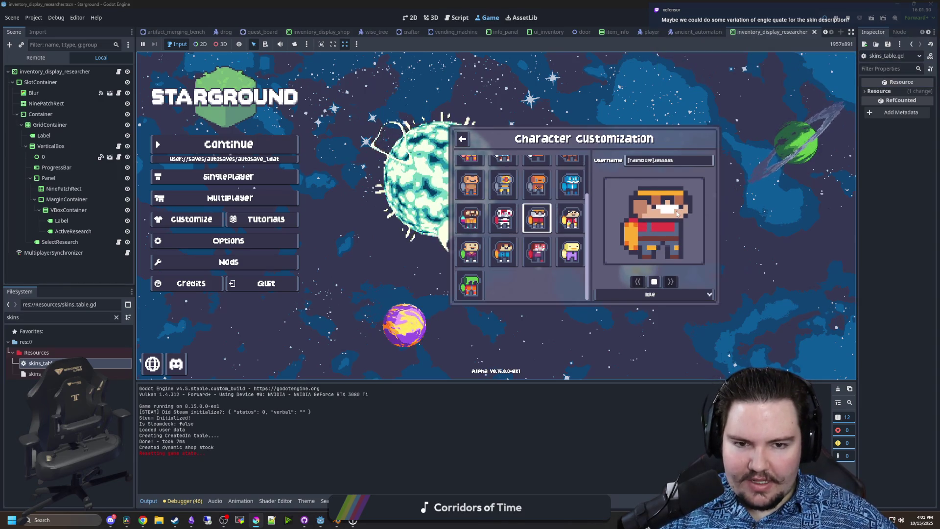
click(255, 520)
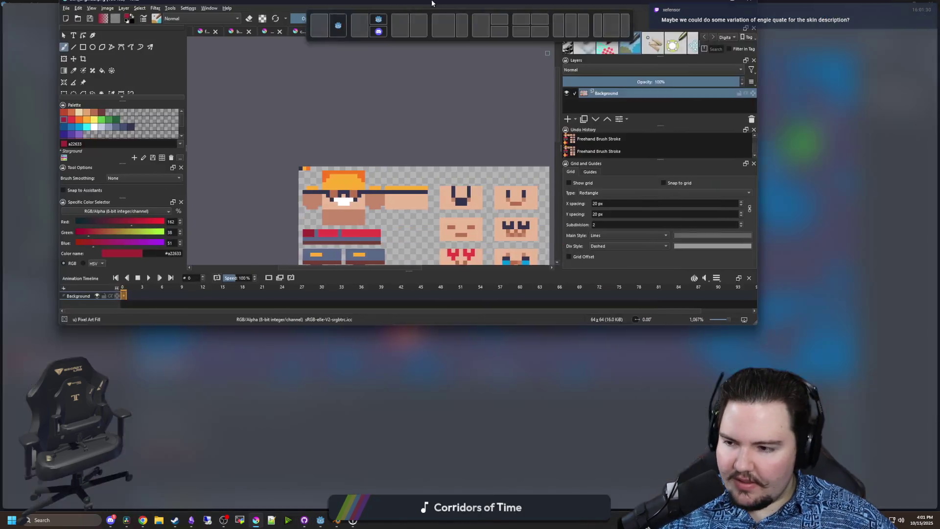
- Paint the left hat-brim pixels orange f77622 and save the PNG
scroll(312, 211, up, 3)
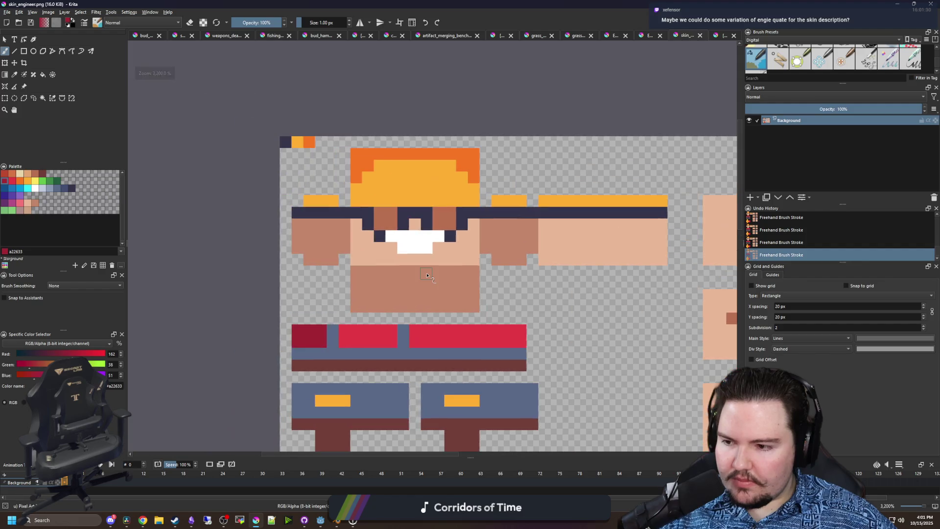
scroll(427, 276, up, 2)
ctrl+click(321, 177)
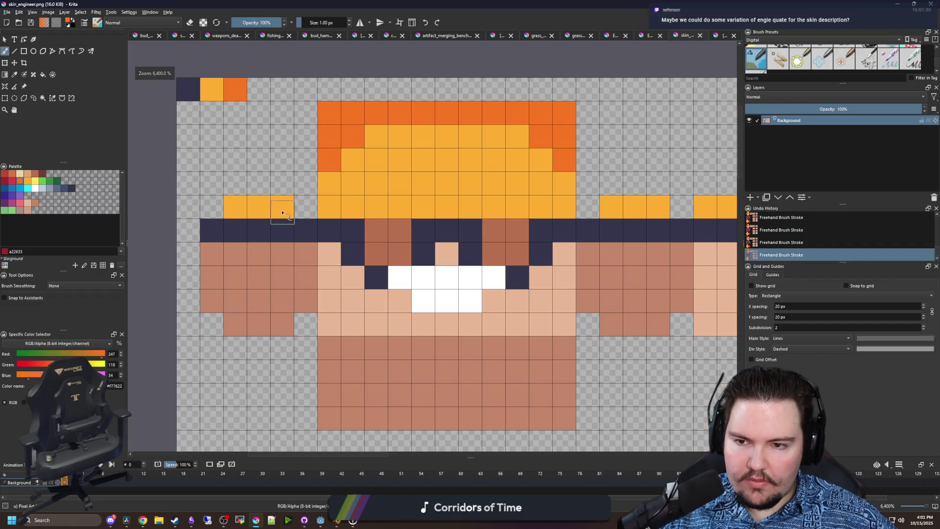
drag(282, 206, 230, 206)
scroll(340, 262, down, 2)
key(ctrl+s)
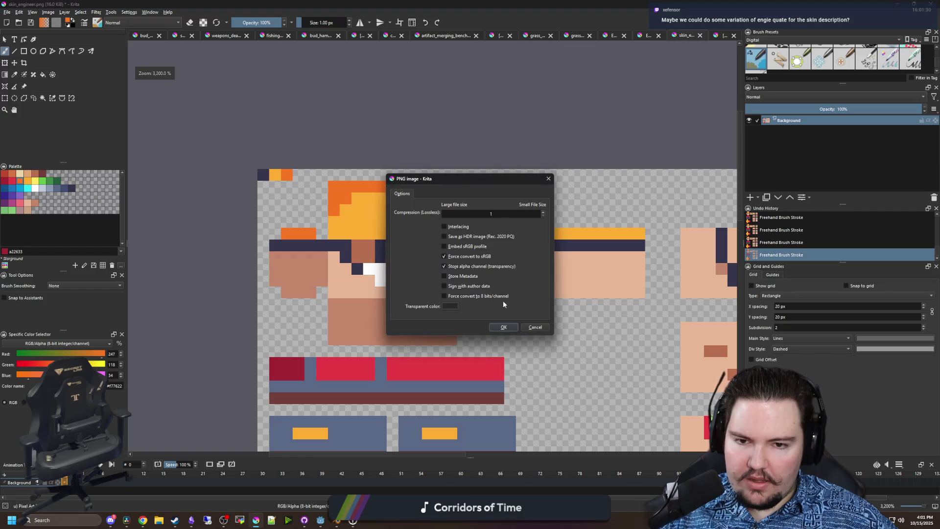
click(507, 326)
- Paint the right hat-brim pixels orange and save the PNG again
scroll(494, 235, down, 1)
scroll(494, 235, up, 1)
drag(460, 249, 485, 249)
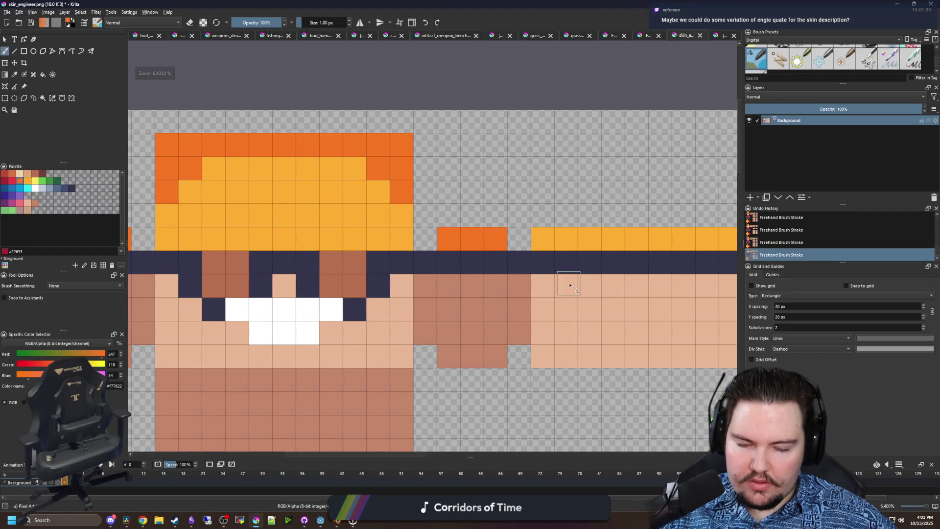
key(ctrl+s)
key(Return)
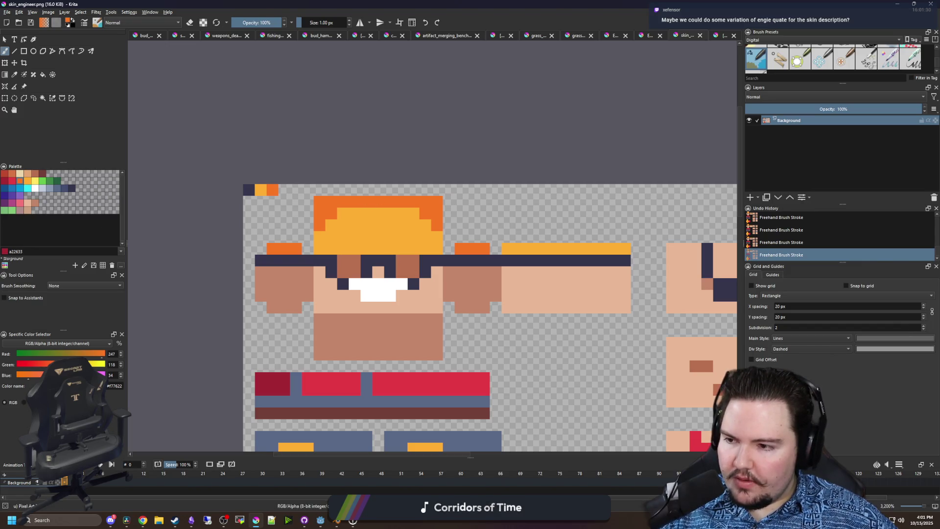
- Switch to the running game and preview the first skin in the list
key(alt+Tab)
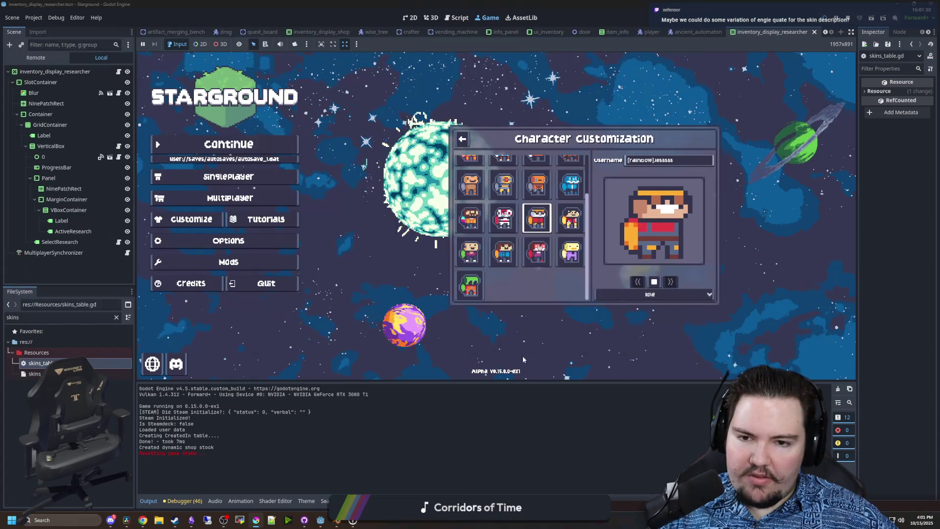
scroll(519, 230, up, 2)
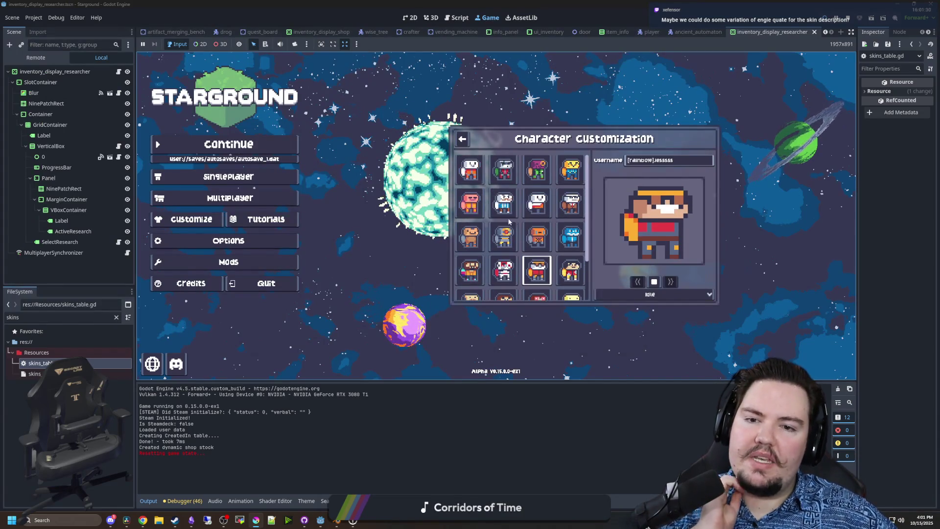
click(470, 169)
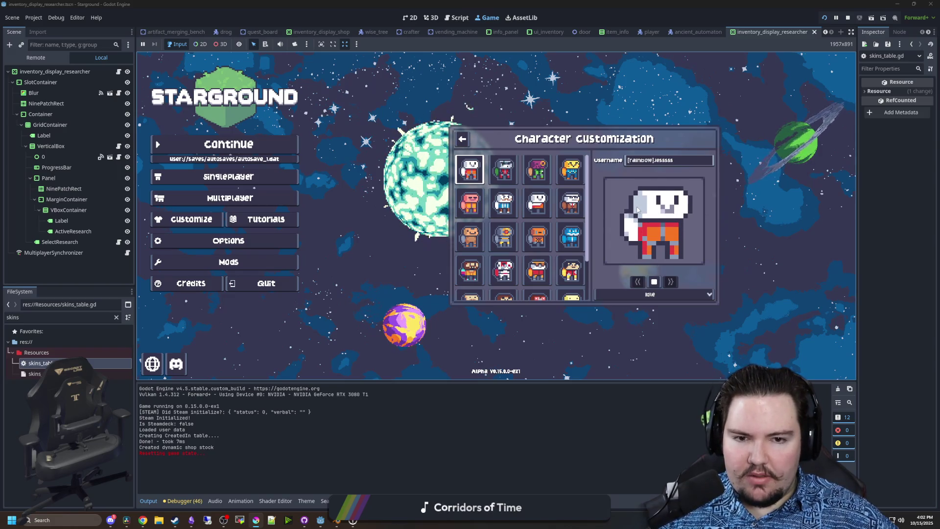
- Restore and re-maximize the Godot window, then bring up skin_engineer.png in Krita
key(super+Down)
key(super+Up)
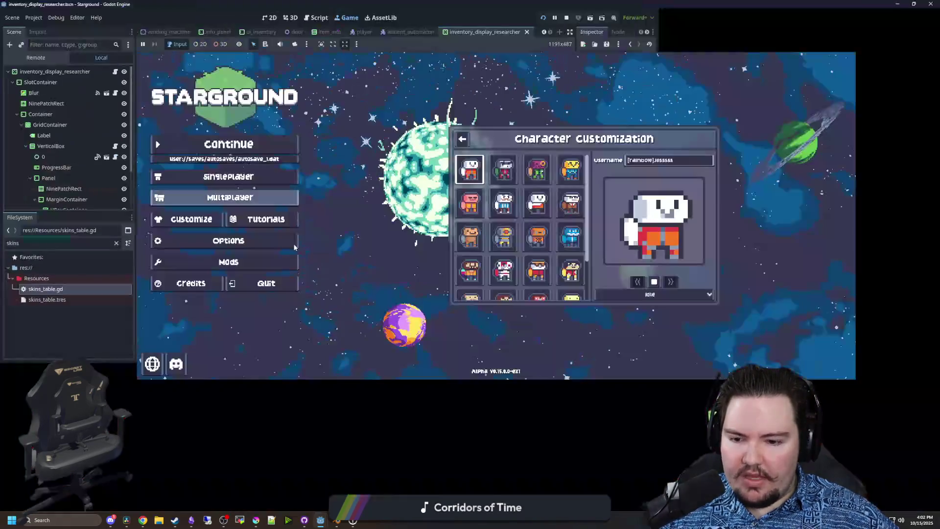
mouse_move(304, 519)
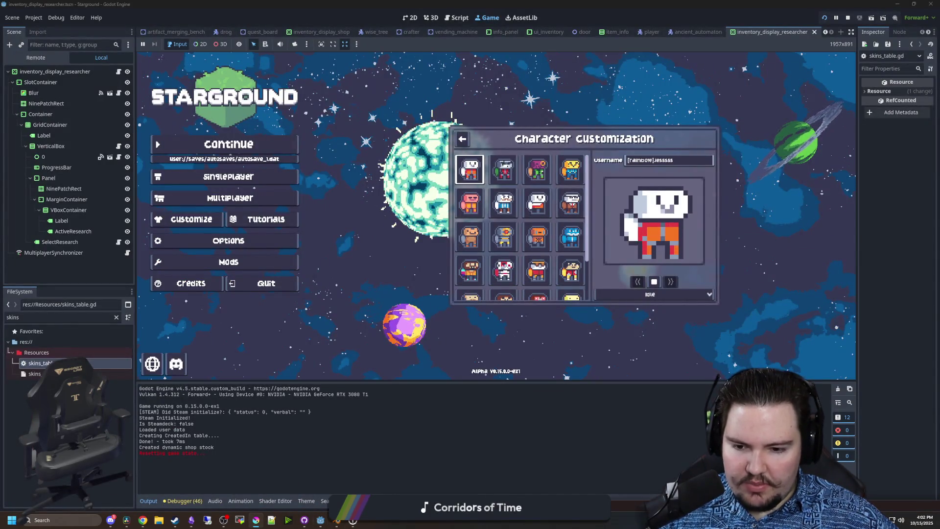
key(alt+Tab)
- Make a rectangular selection around the face, then clear it
scroll(339, 280, down, 3)
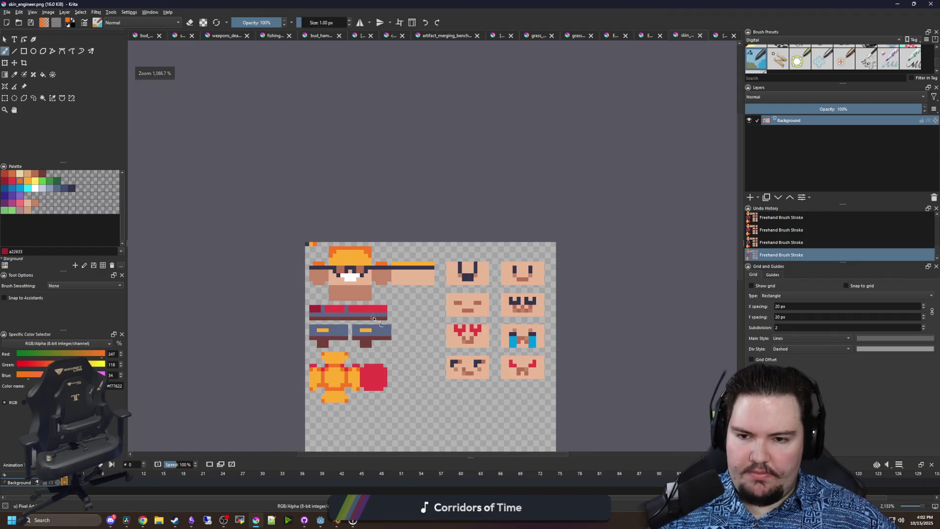
scroll(373, 306, up, 2)
click(10, 99)
click(7, 99)
scroll(264, 242, up, 1)
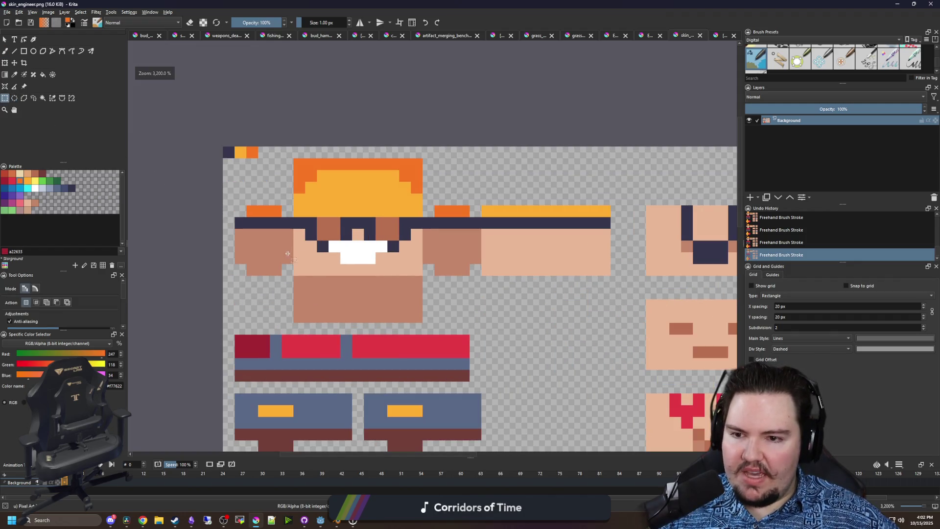
drag(425, 207, 425, 208)
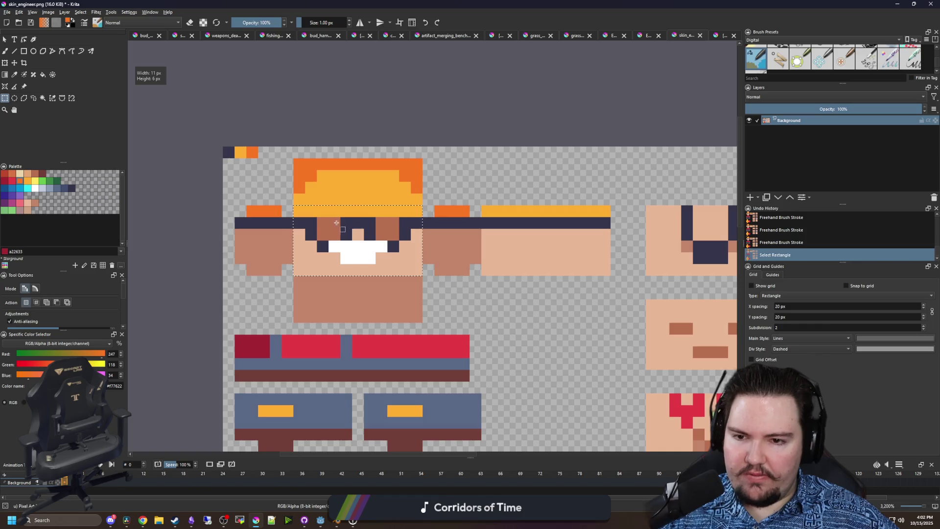
scroll(328, 227, down, 3)
scroll(314, 248, up, 1)
click(314, 249)
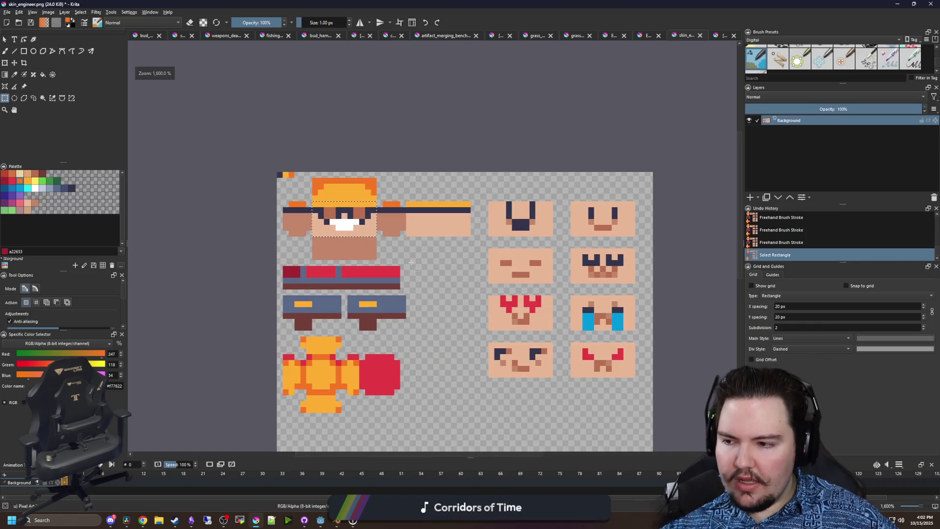
- Paint a dark red #a22633 block onto the red shirt strip with the brush
scroll(440, 343, down, 2)
scroll(458, 356, up, 2)
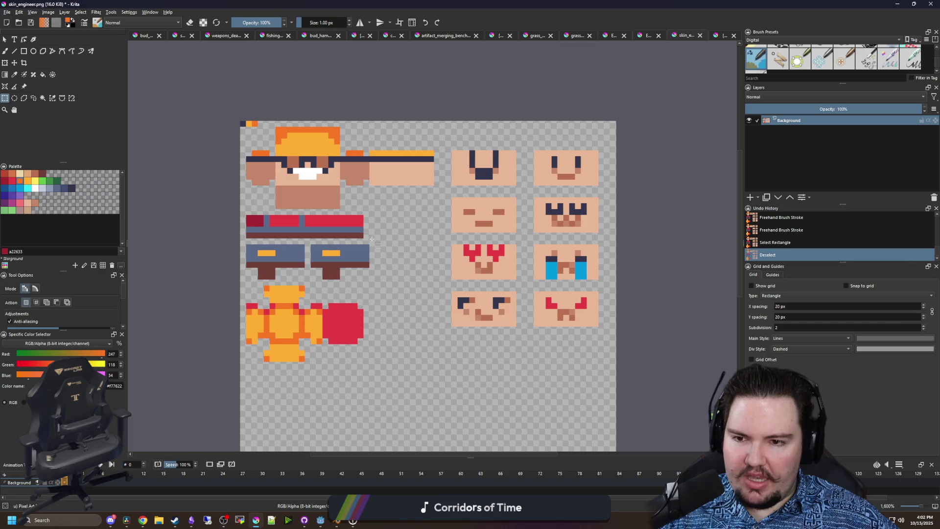
scroll(314, 229, up, 3)
key(b)
mouse_move(297, 216)
mouse_down()
mouse_move(325, 203)
mouse_move(402, 200)
mouse_move(325, 206)
mouse_up()
key(x)
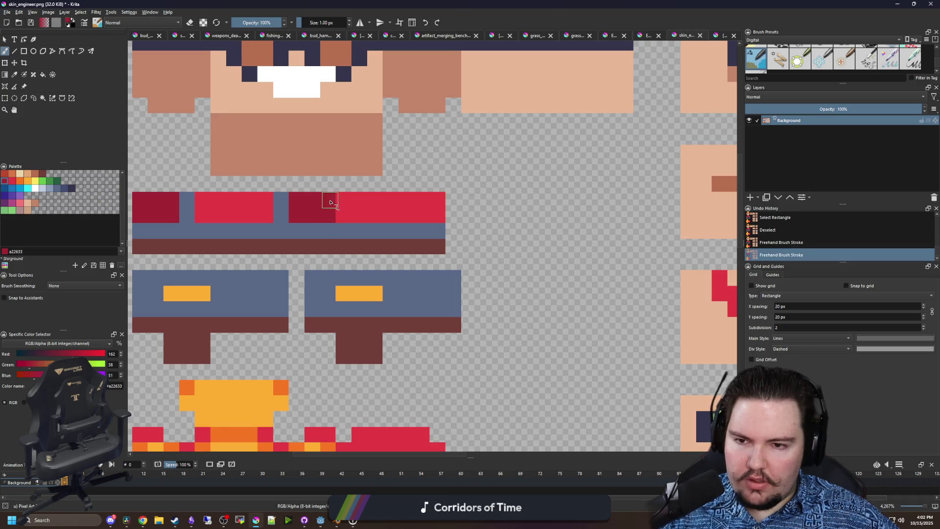
- Save skin_engineer.png as PNG and minimize Krita to return to the game
key(minus)
key(ctrl+s)
click(495, 325)
key(super+Down)
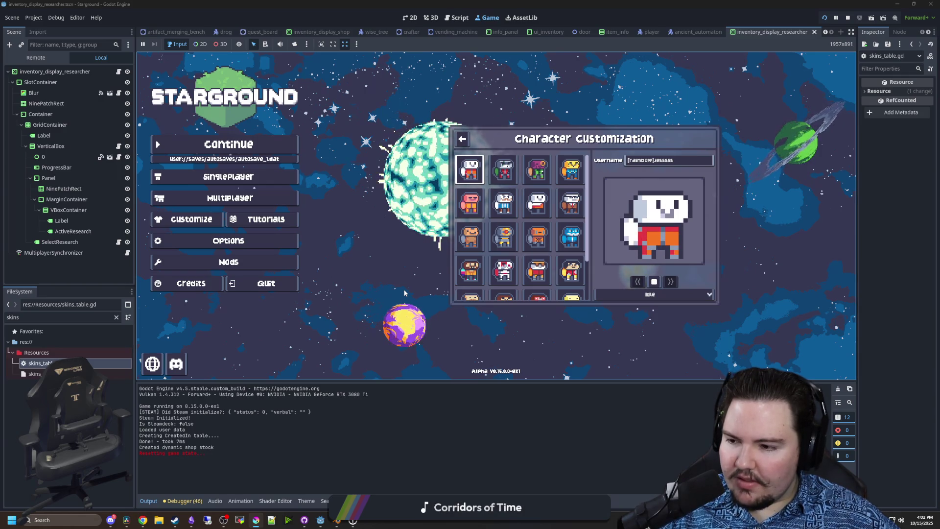
- Scroll the running game's skin grid to preview the Engineer skin
scroll(499, 245, down, 2)
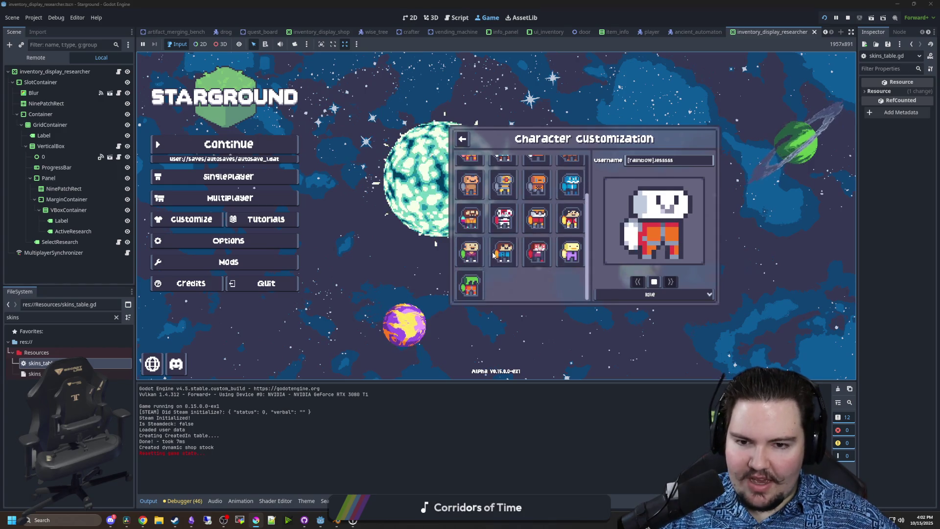
scroll(540, 220, up, 1)
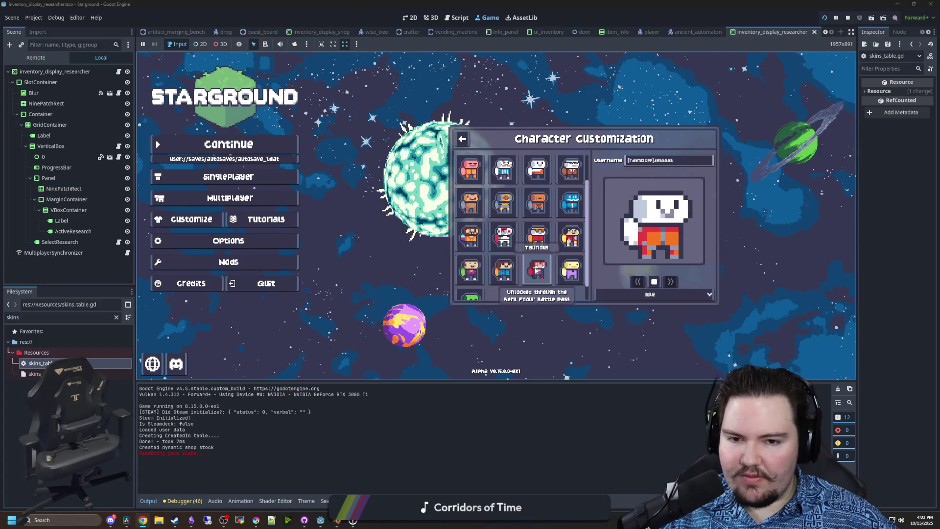
scroll(473, 287, down, 1)
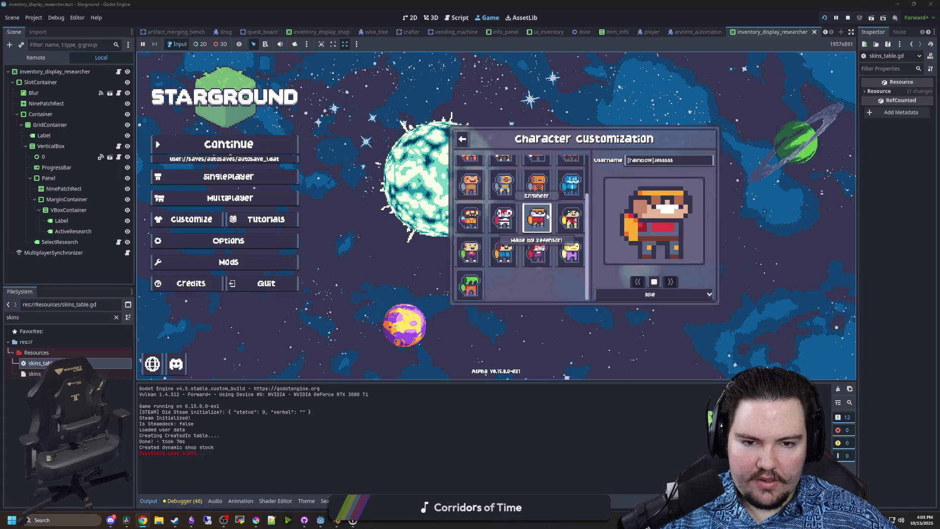
- Repaint the hard hat's edge pixels in the brim's orange and save the PNG
click(256, 519)
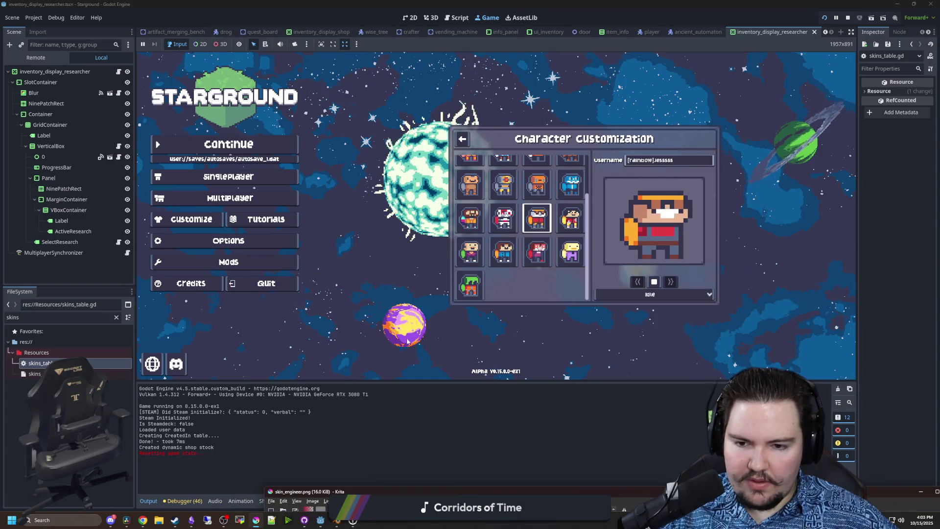
scroll(344, 175, up, 5)
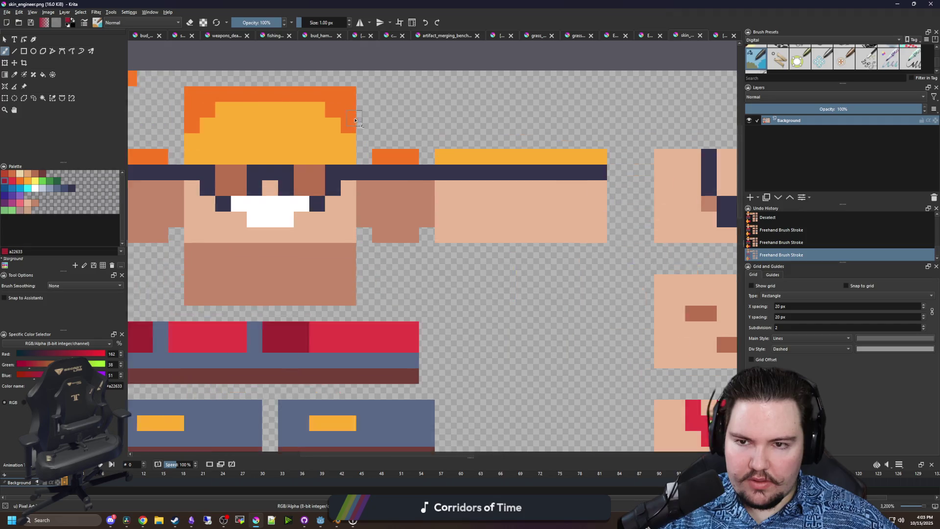
click(343, 175)
ctrl+click(505, 186)
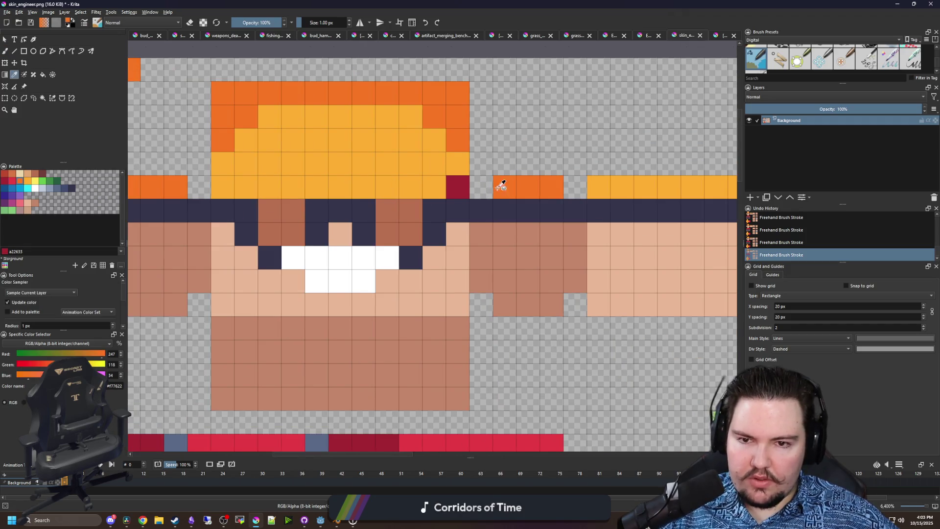
click(458, 186)
click(223, 187)
scroll(493, 212, down, 1)
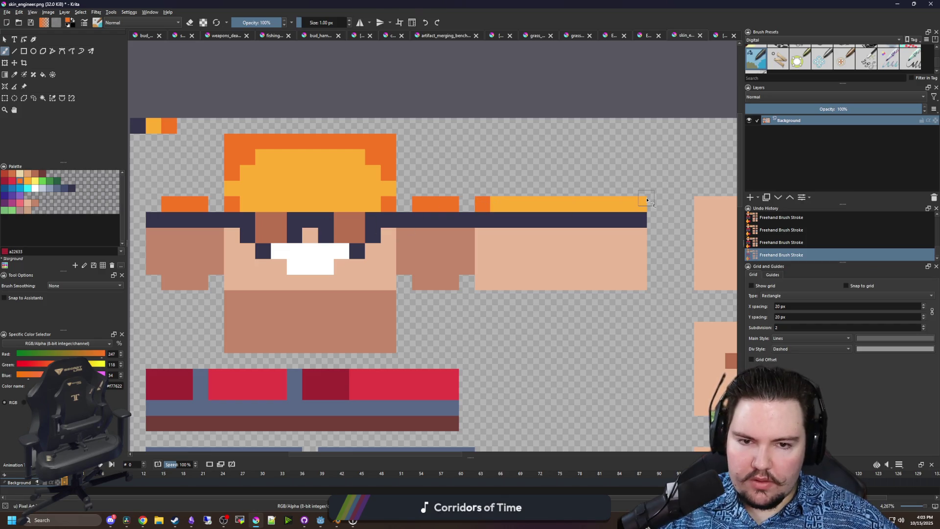
scroll(587, 211, down, 1)
scroll(442, 294, down, 1)
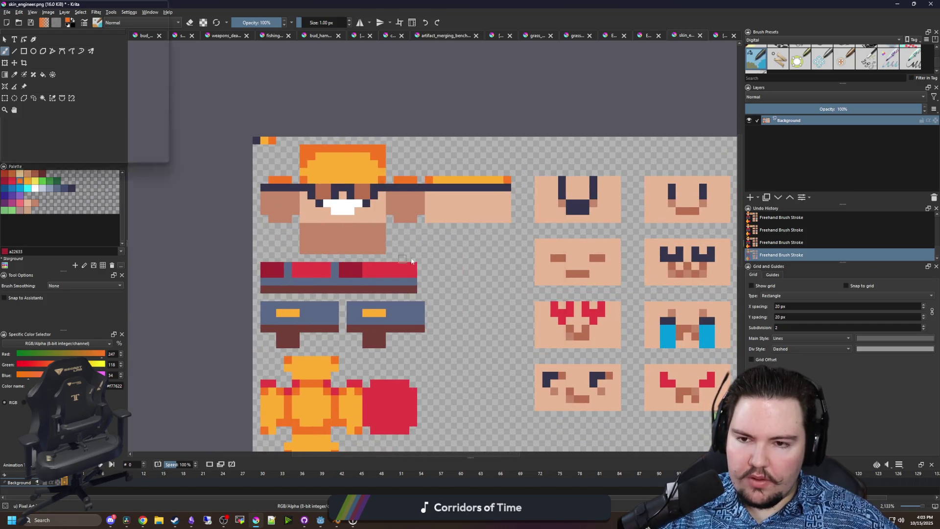
key(ctrl+s)
click(513, 331)
- Paint grey-blue #8b9bb4 beard pixels beside the mouth and along the row below the grin
scroll(325, 121, up, 3)
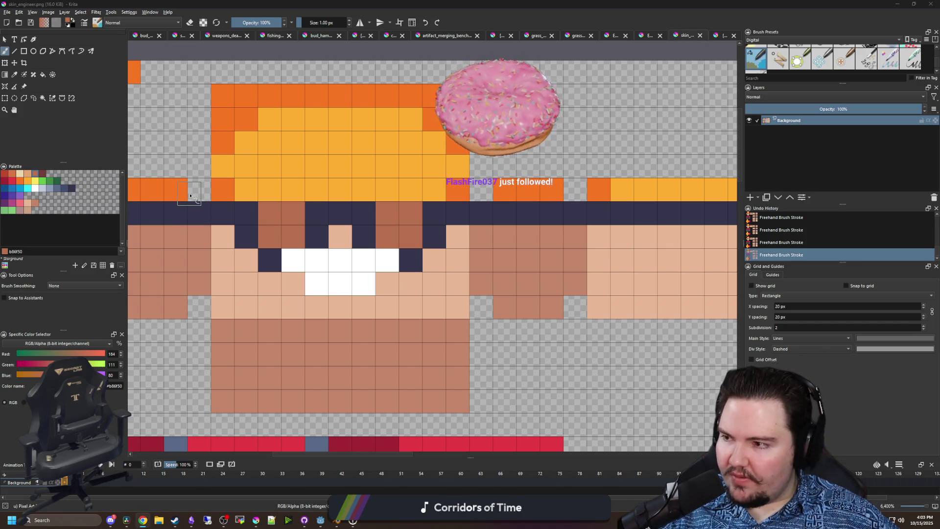
click(50, 191)
click(269, 307)
key(ctrl+z)
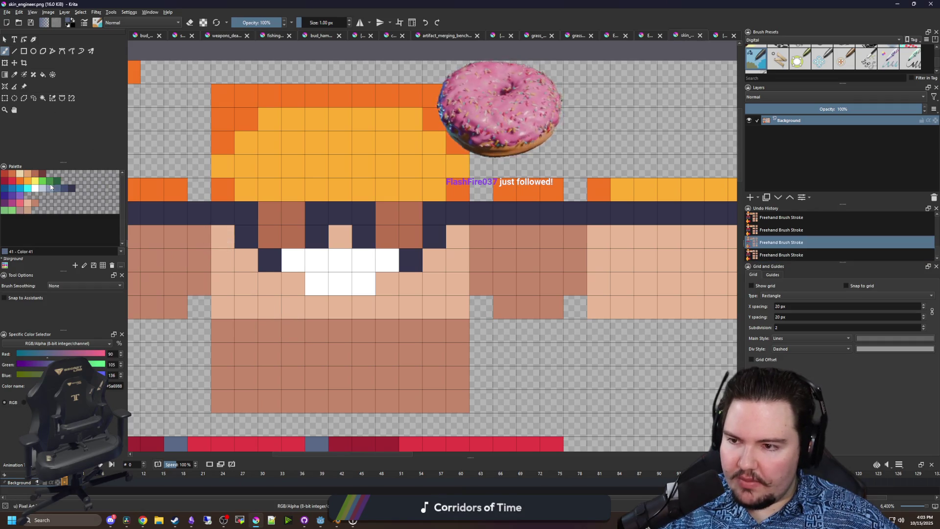
click(50, 186)
click(270, 307)
click(293, 307)
click(292, 283)
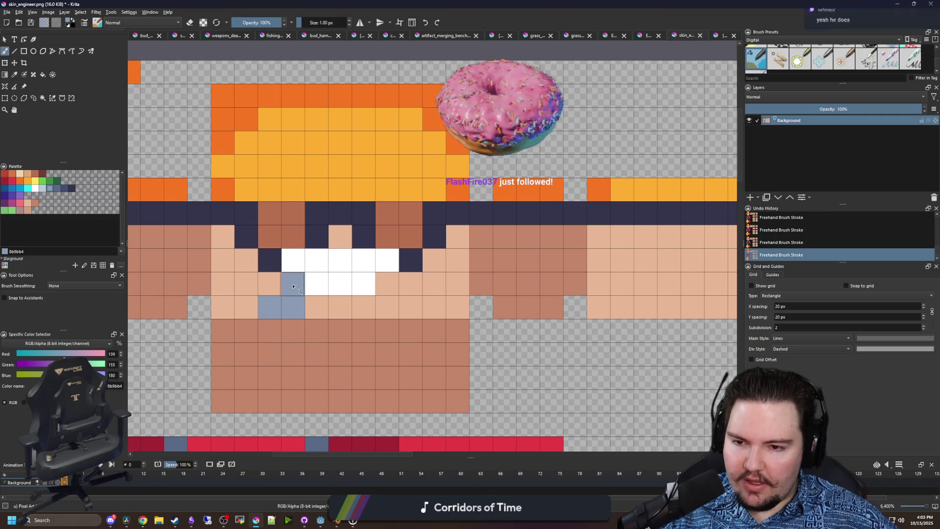
drag(316, 307, 410, 307)
click(387, 283)
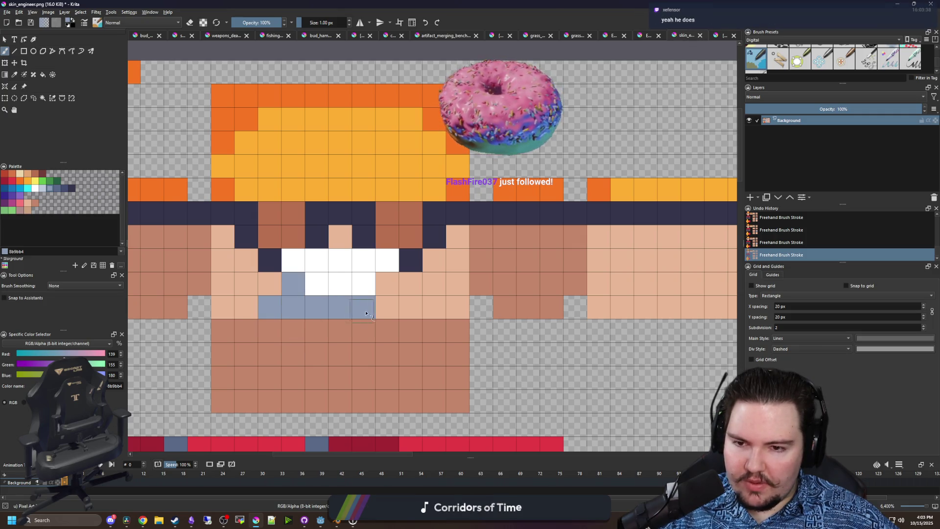
click(251, 312)
click(269, 284)
- Re-save skin_engineer.png as PNG and switch back to the running game
scroll(439, 315, down, 3)
key(ctrl+s)
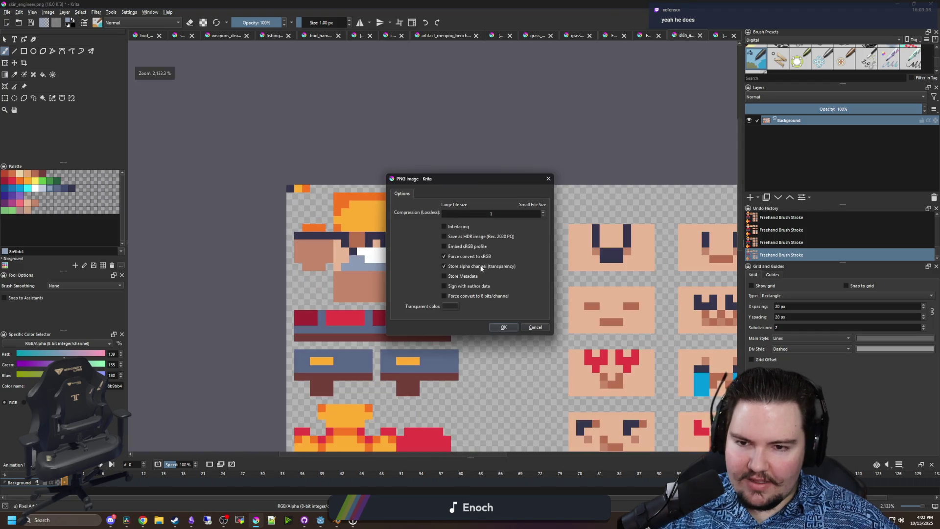
click(504, 328)
key(alt+Tab)
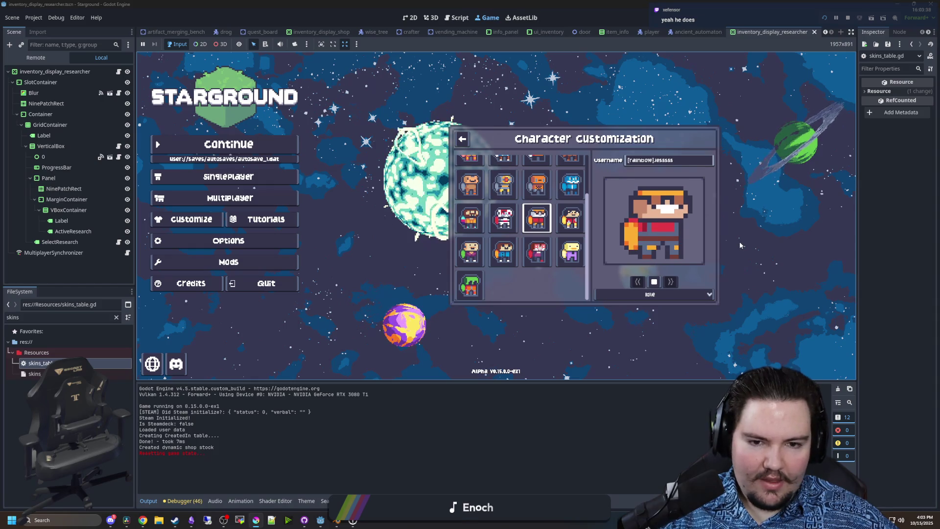
- Bring the running game forward to view the bearded Engineer skin, then head back to Krita
click(748, 269)
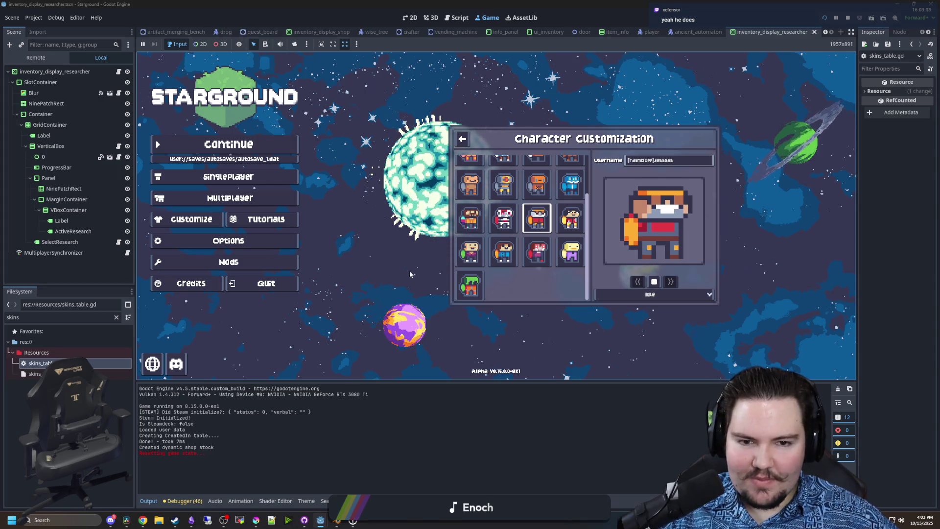
mouse_move(304, 522)
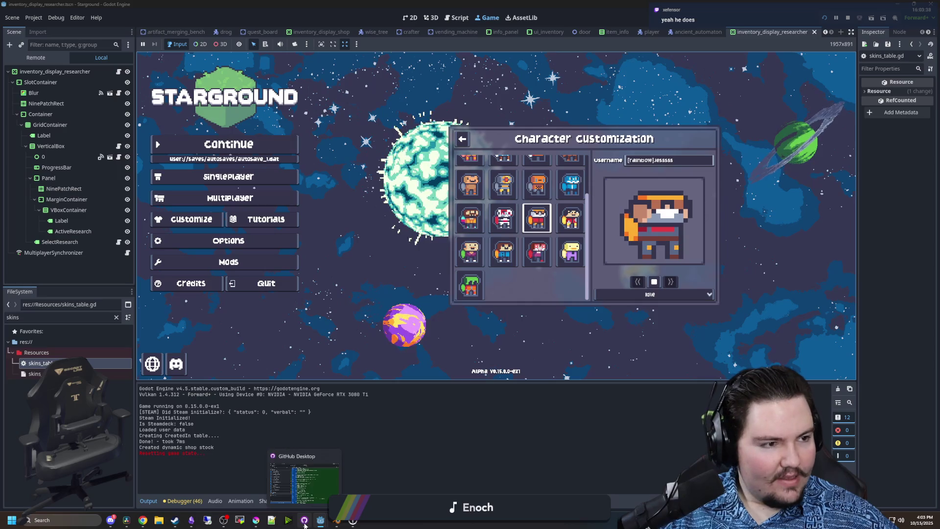
click(256, 520)
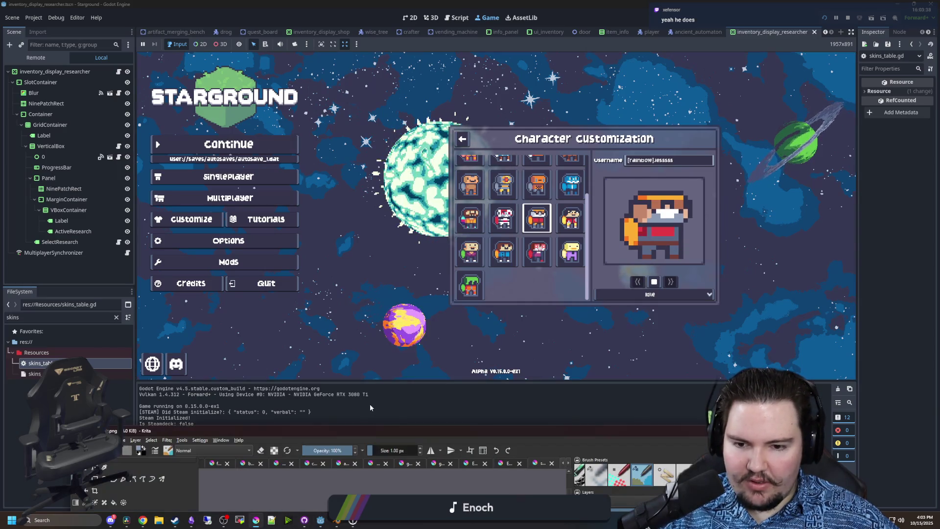
scroll(352, 274, up, 5)
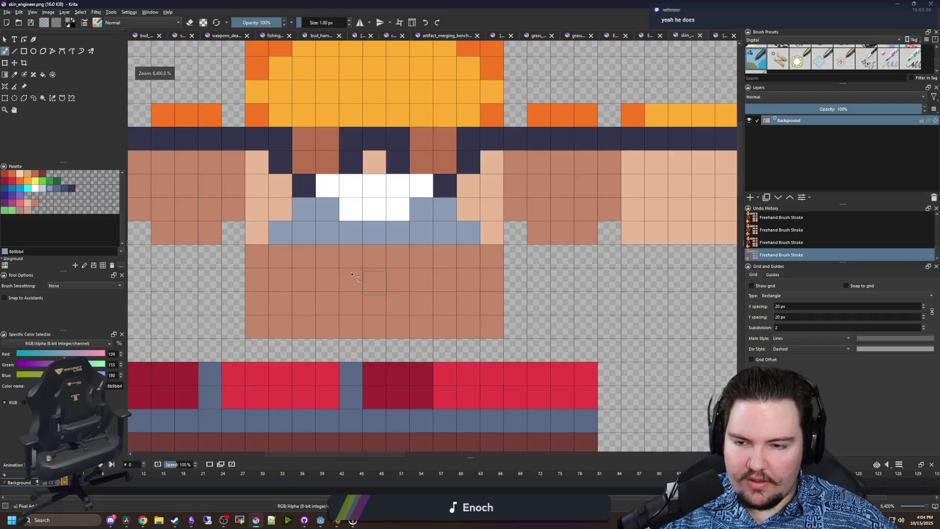
click(254, 234)
drag(460, 288, 313, 289)
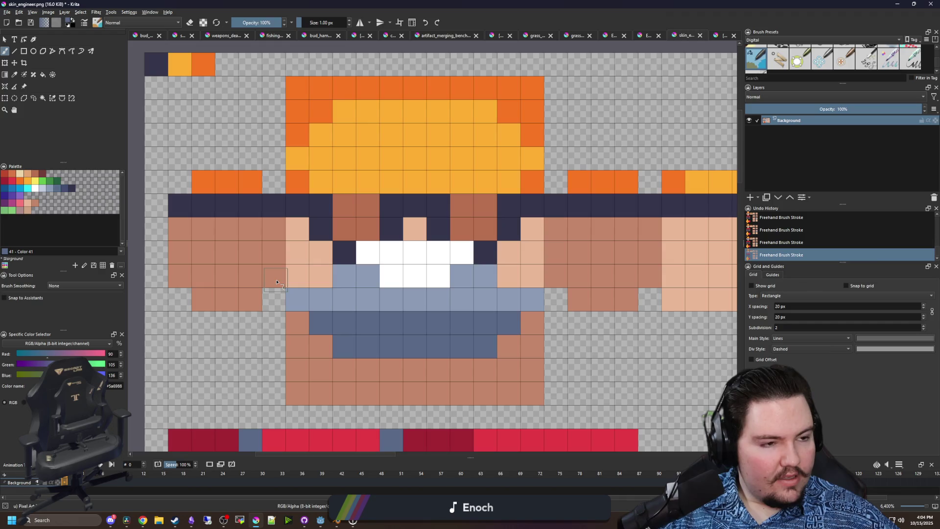
mouse_move(282, 280)
mouse_down()
mouse_move(274, 254)
mouse_move(252, 298)
mouse_up()
mouse_move(576, 279)
mouse_down()
mouse_move(556, 252)
mouse_move(579, 299)
mouse_up()
scroll(341, 266, down, 4)
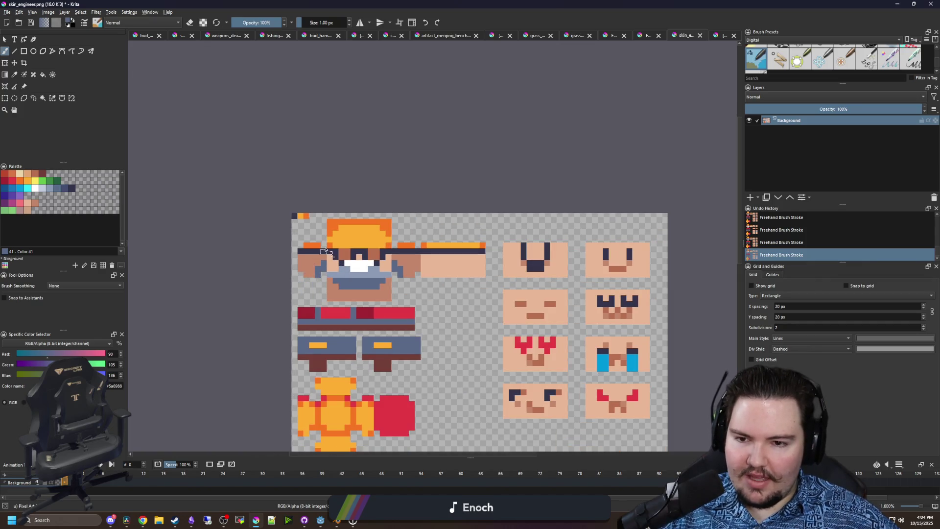
scroll(324, 253, down, 1)
scroll(368, 310, up, 1)
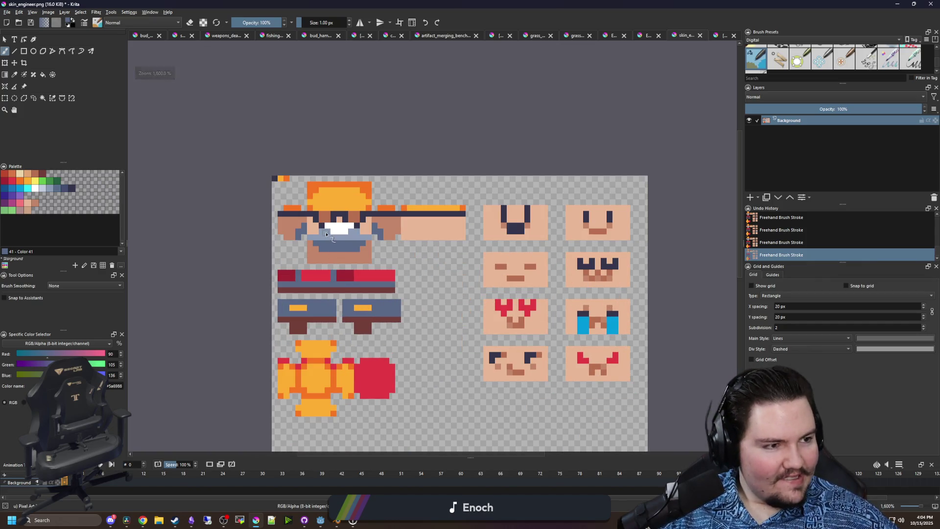
scroll(326, 234, up, 3)
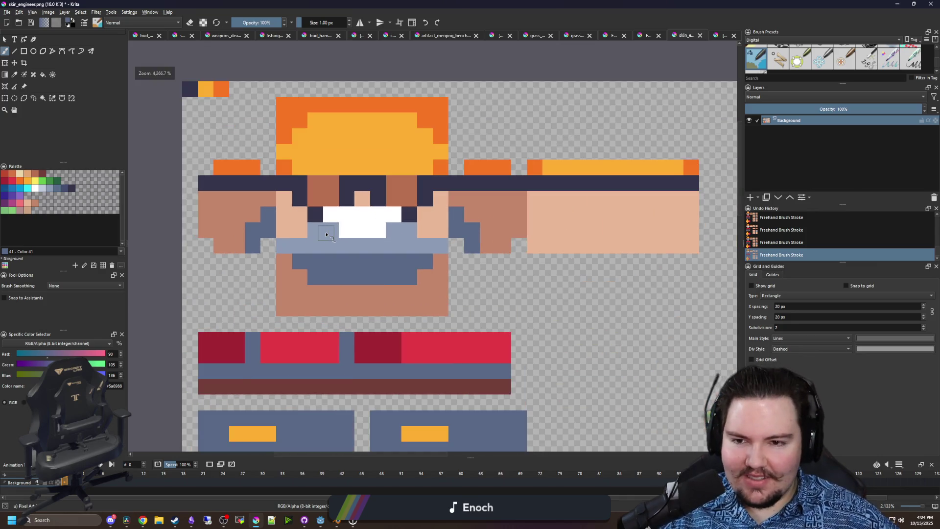
scroll(358, 196, up, 1)
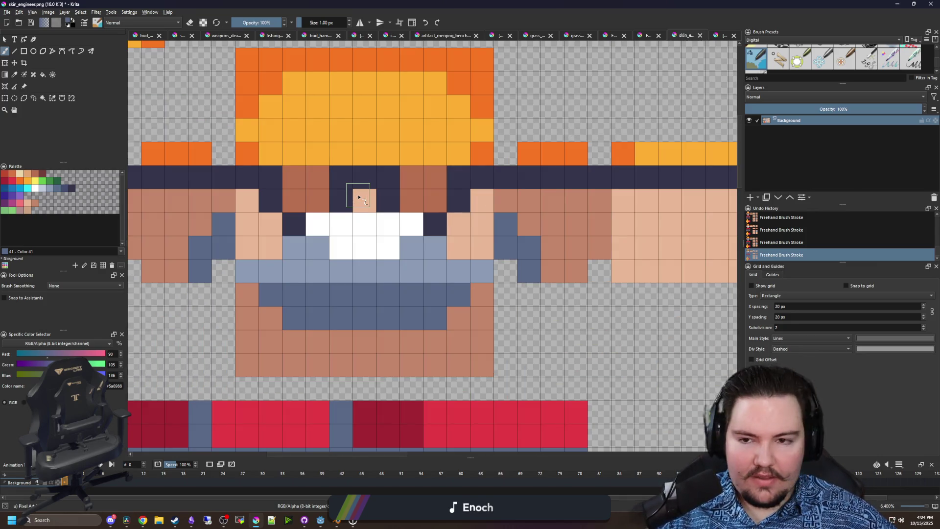
scroll(358, 196, up, 2)
key(p)
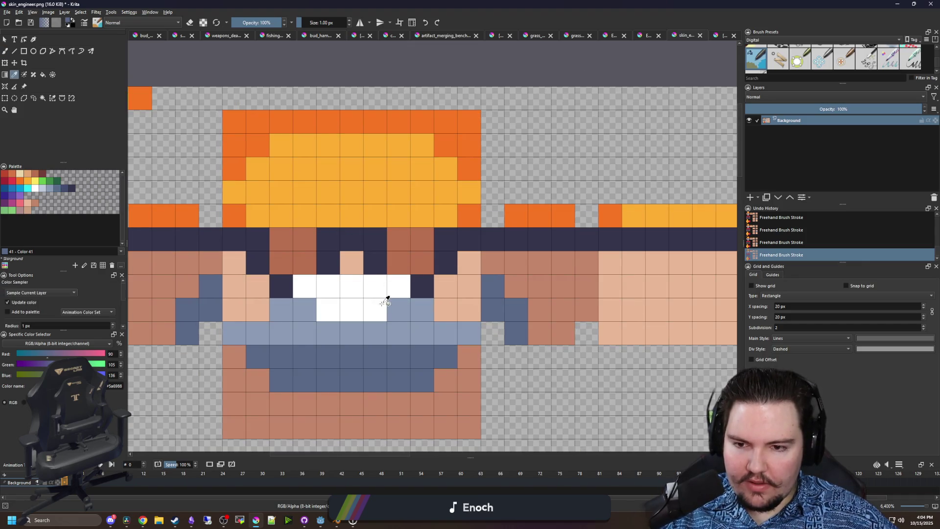
key(b)
click(351, 239)
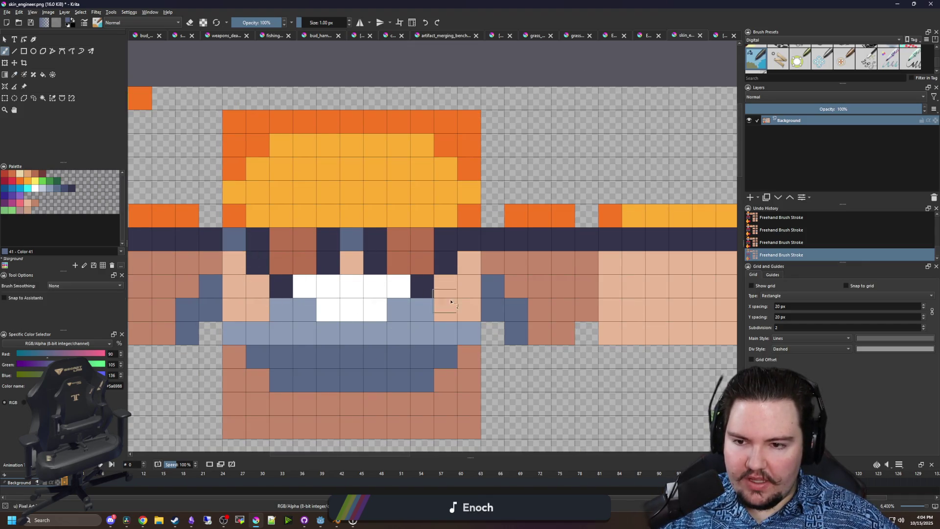
key(ctrl+z)
key(ctrl+z)
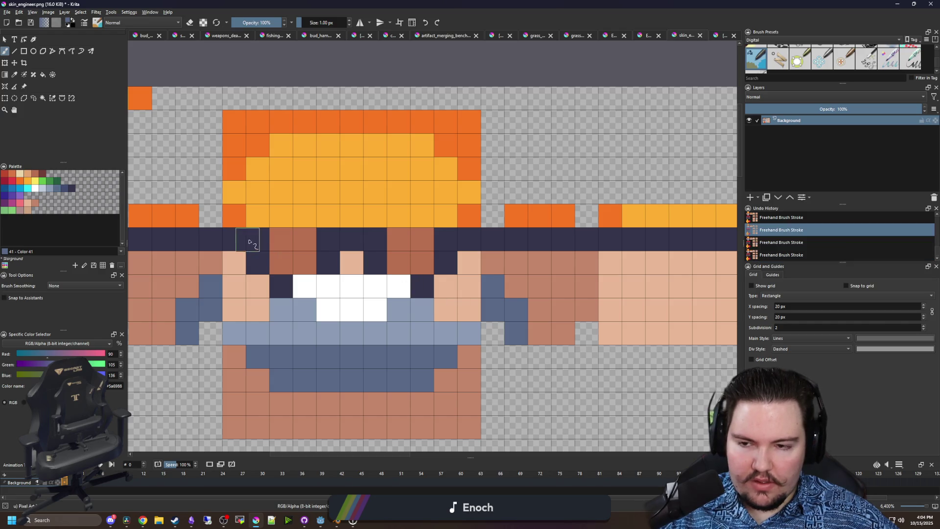
drag(248, 241, 248, 263)
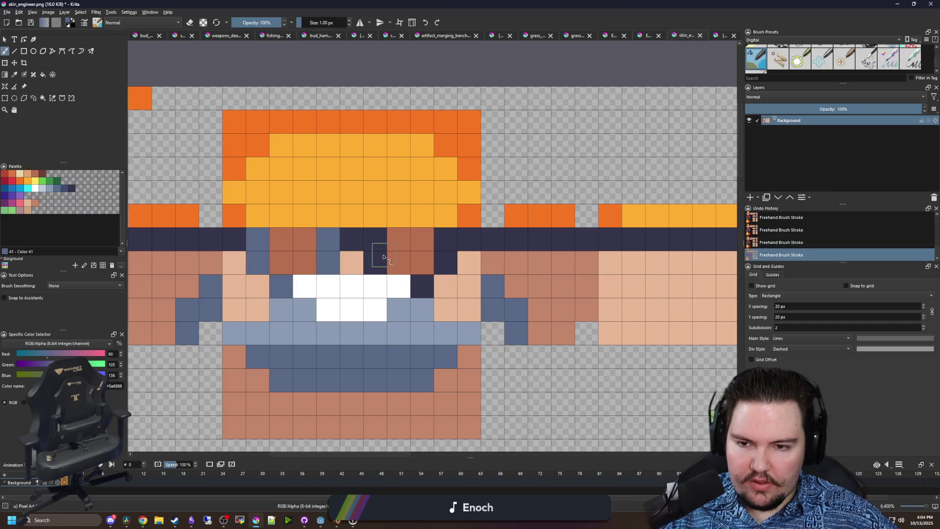
scroll(407, 238, down, 5)
key(ctrl+z)
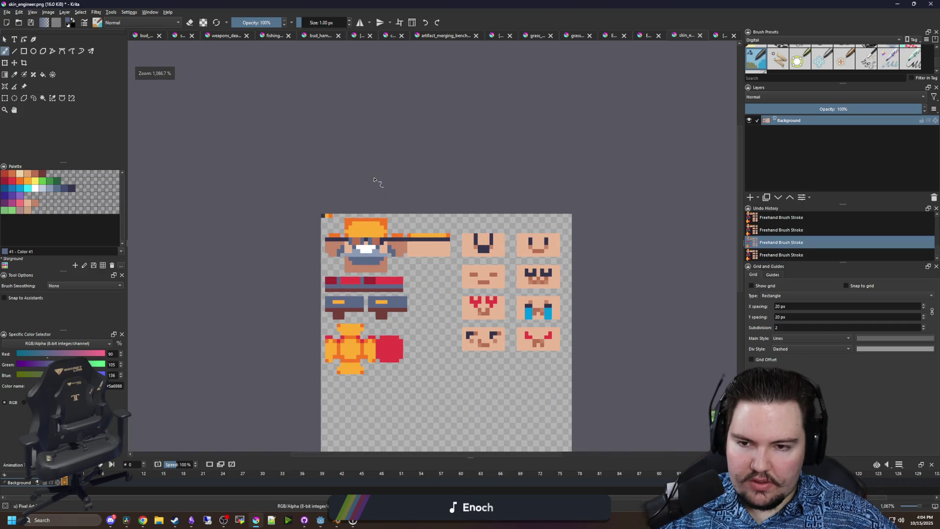
key(ctrl+z)
key(ctrl+z)
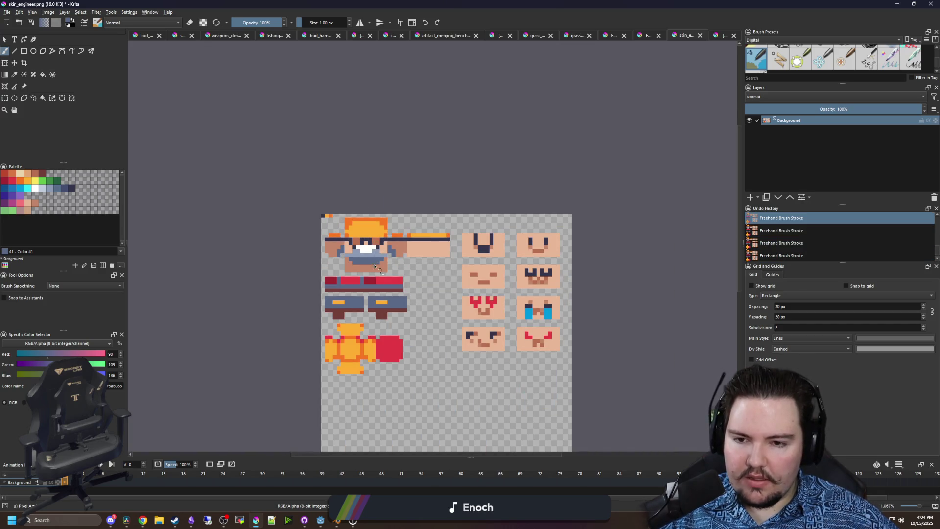
scroll(375, 267, up, 5)
click(28, 174)
click(306, 226)
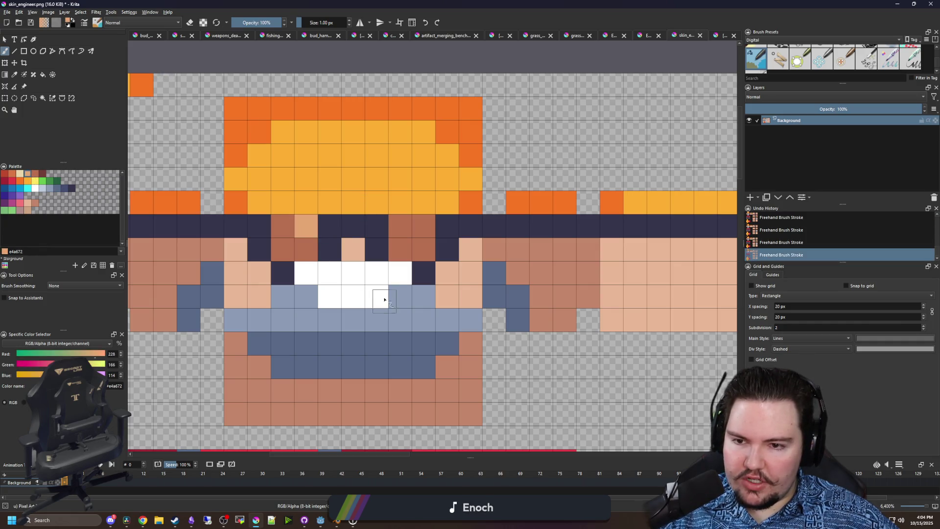
key(ctrl+z)
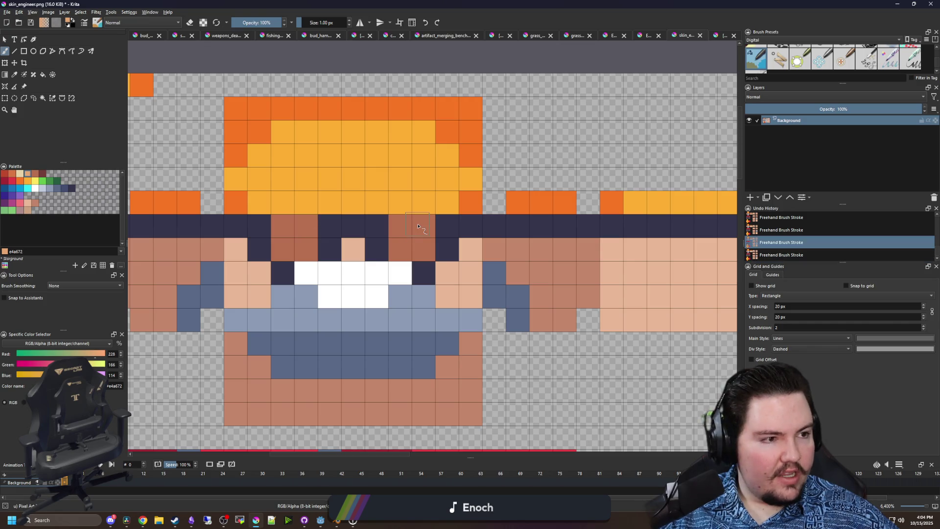
scroll(419, 226, down, 3)
drag(415, 284, 355, 230)
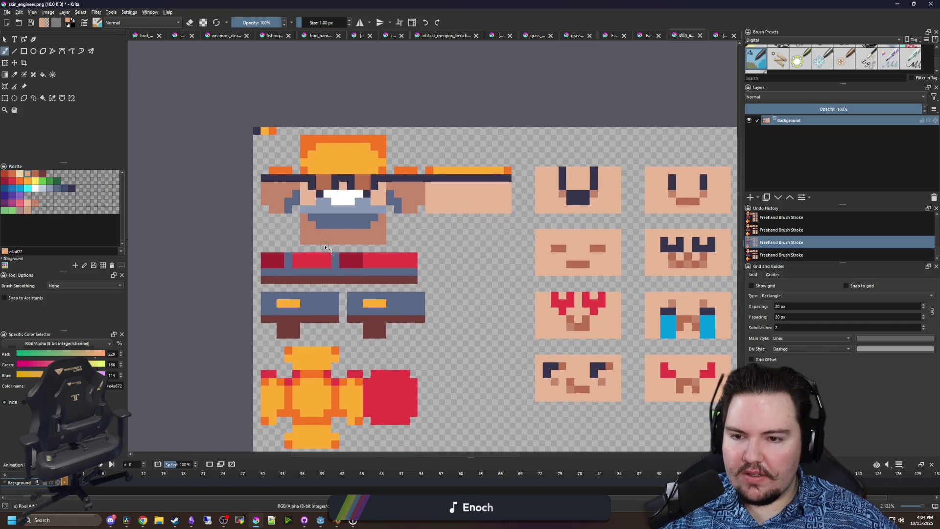
scroll(325, 247, up, 3)
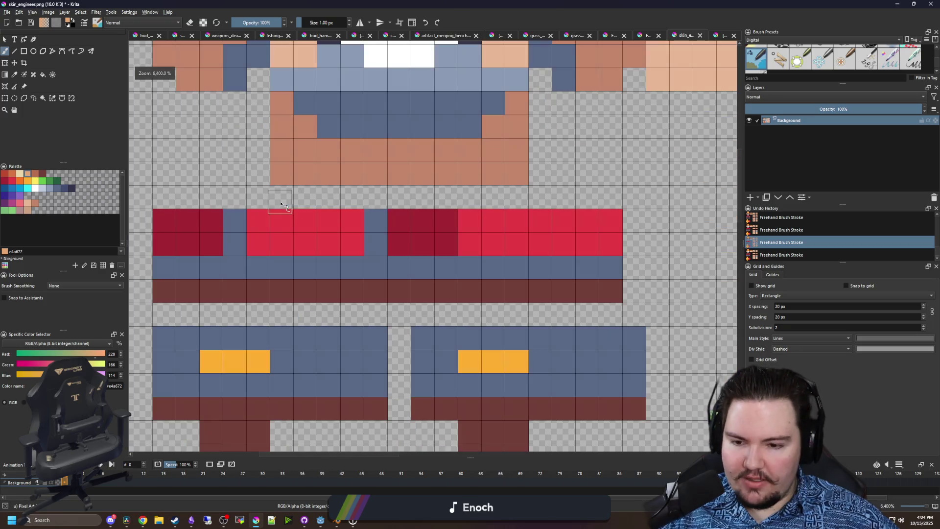
- Sample white and dark red, then shade the pixels around the shirt button dark red
key(p)
click(402, 65)
key(b)
drag(309, 219, 308, 276)
ctrl+click(419, 296)
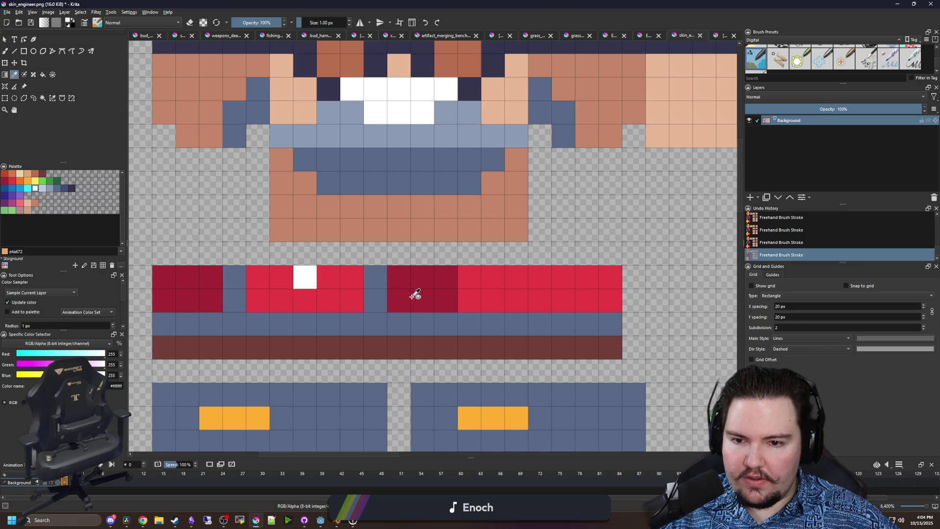
click(320, 301)
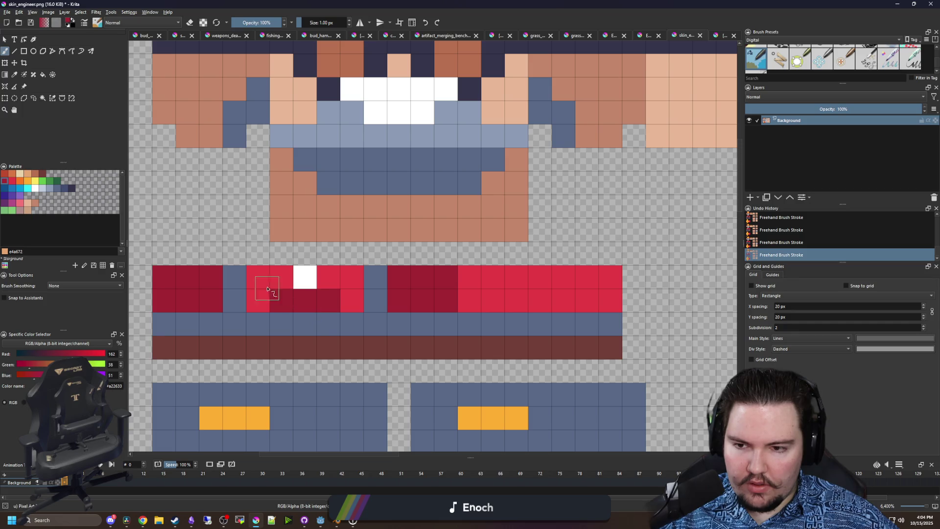
click(267, 290)
key(ctrl+z)
key(ctrl+z)
key(ctrl+z)
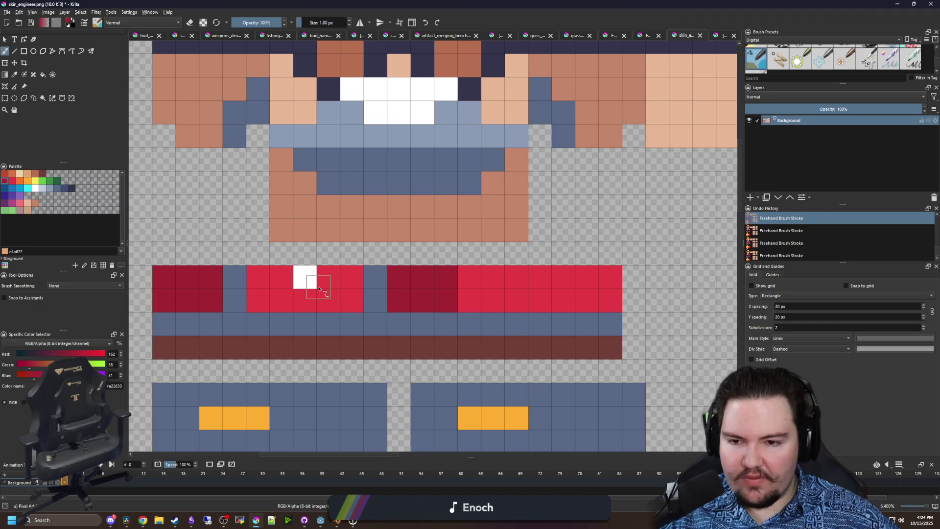
click(305, 300)
click(281, 276)
click(328, 277)
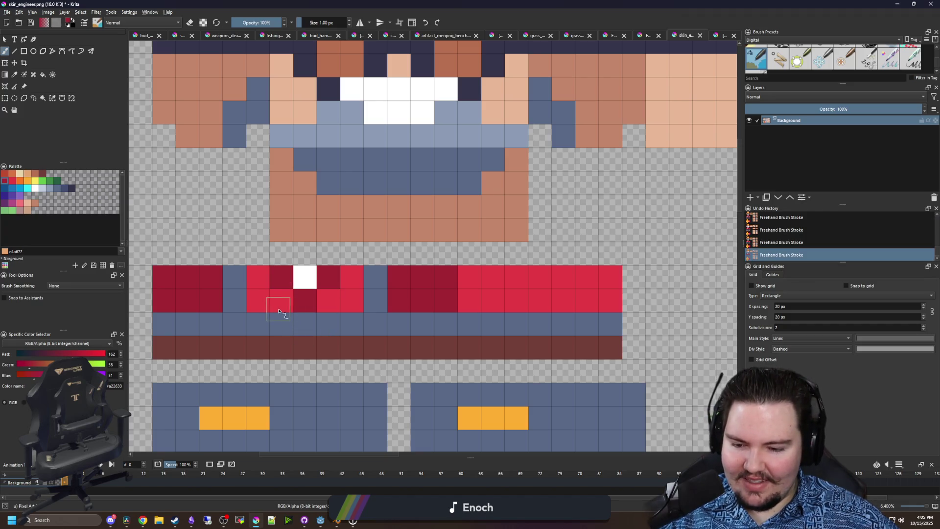
- Add an orange pixel left of the button and bring up the PNG save options
key(p)
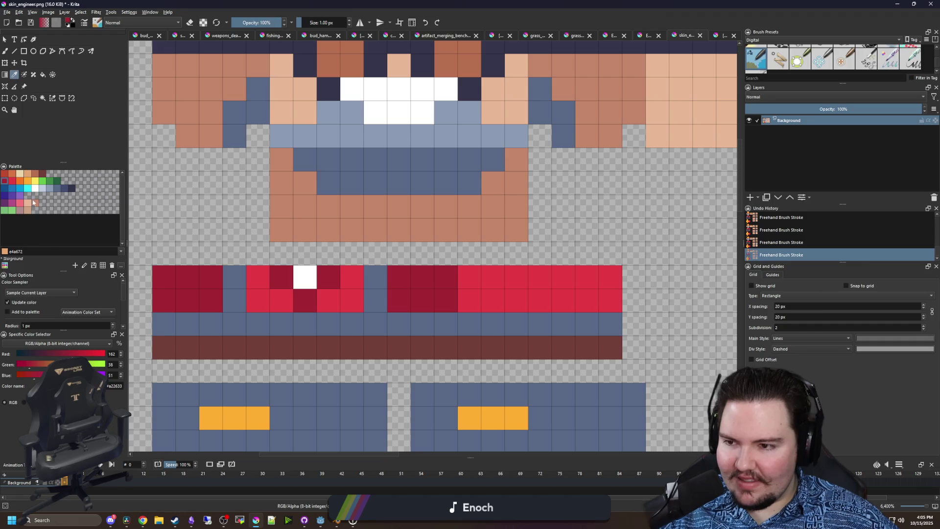
click(22, 182)
key(b)
click(258, 277)
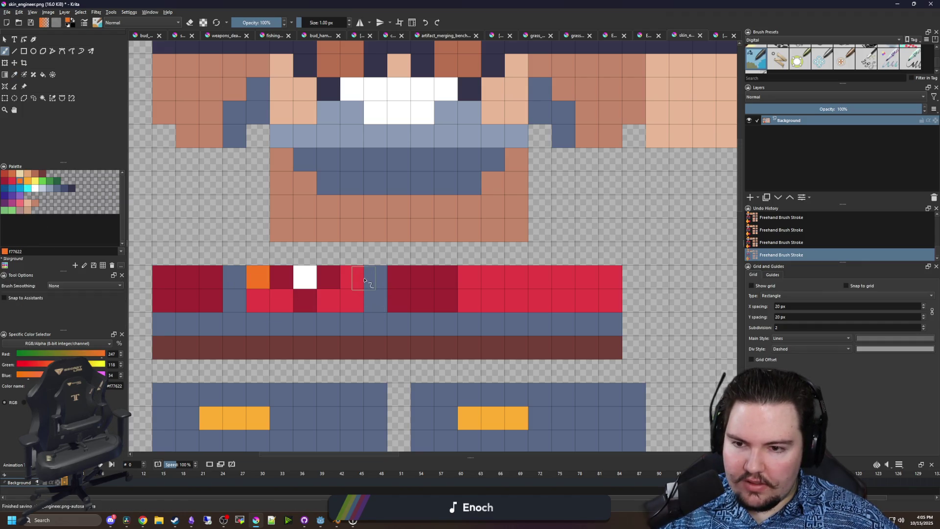
scroll(364, 280, down, 4)
key(ctrl+s)
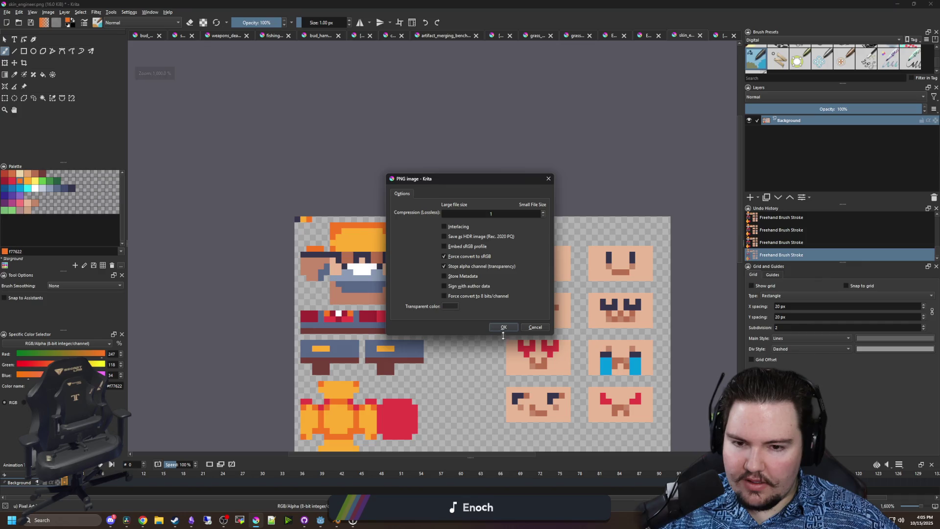
- Confirm the PNG save and preview the updated shirt in the running Starground game
click(507, 327)
key(alt+Tab)
key(F5)
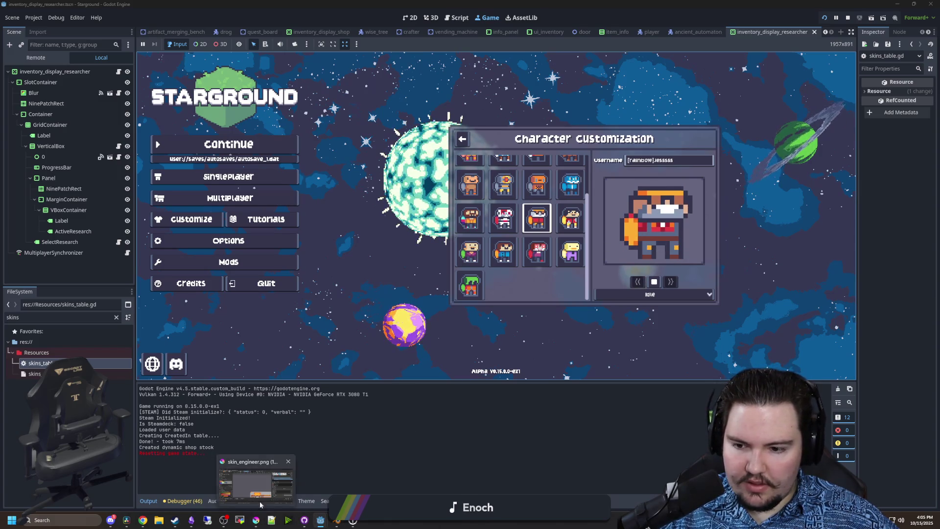
- Bring Krita back from the taskbar and maximize its window
click(270, 519)
drag(389, 466, 388, 186)
double_click(388, 186)
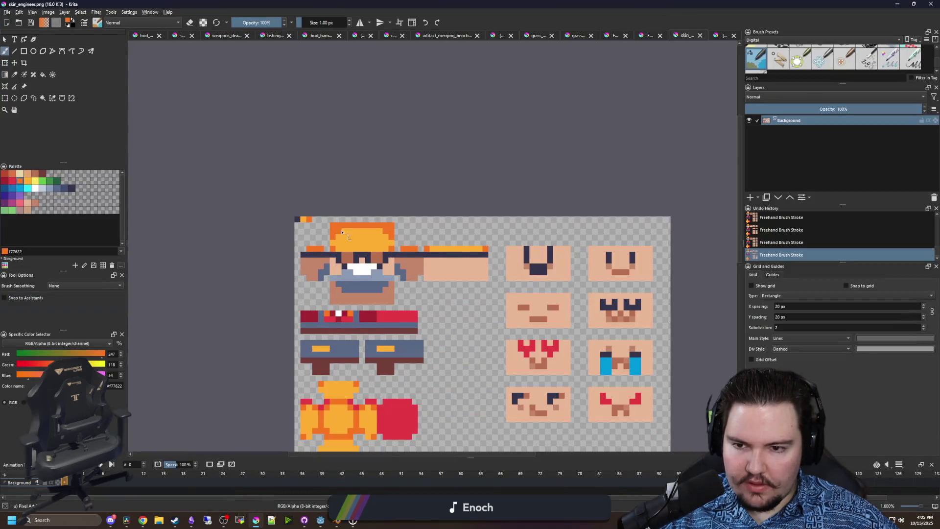
- Add a blue-grey sideburn pixel and paint the extra sideburn pixels back to skin tone
scroll(327, 243, up, 5)
ctrl+click(327, 243)
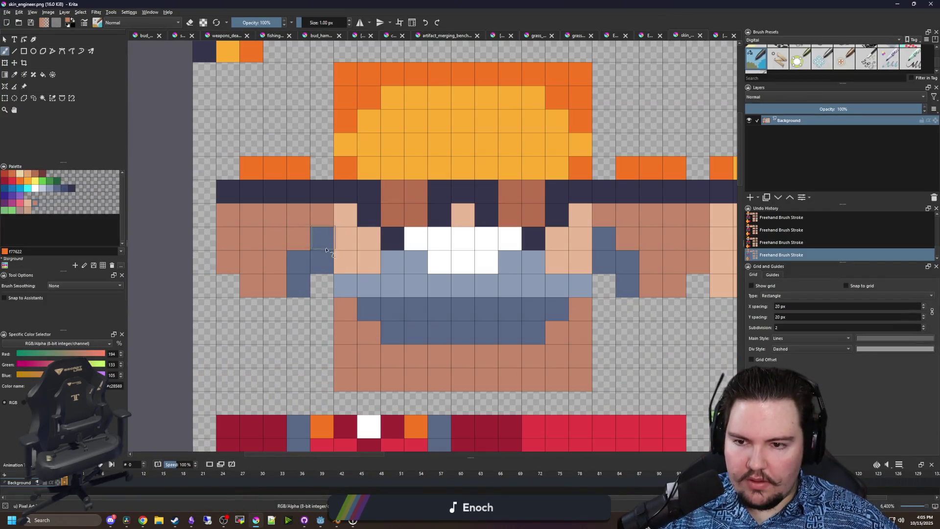
drag(415, 4, 415, 361)
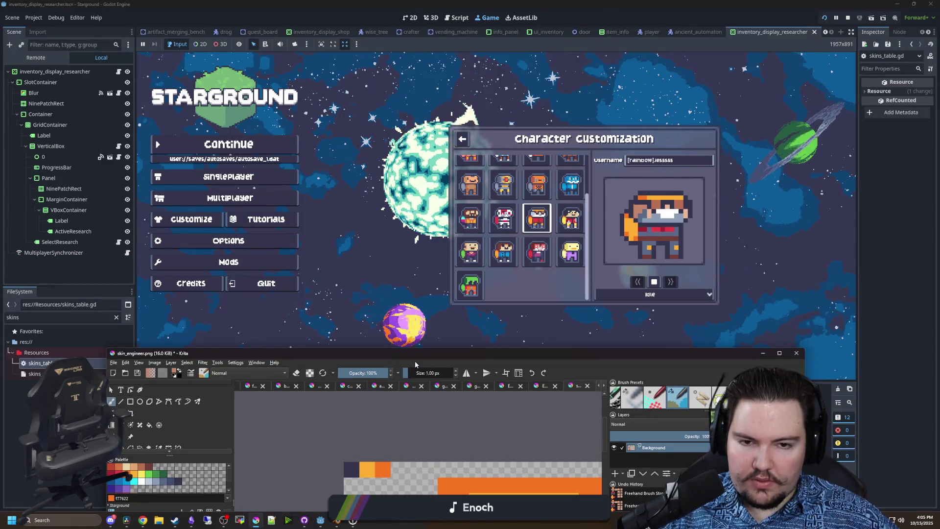
drag(415, 361, 415, 0)
scroll(314, 259, up, 1)
ctrl+click(278, 254)
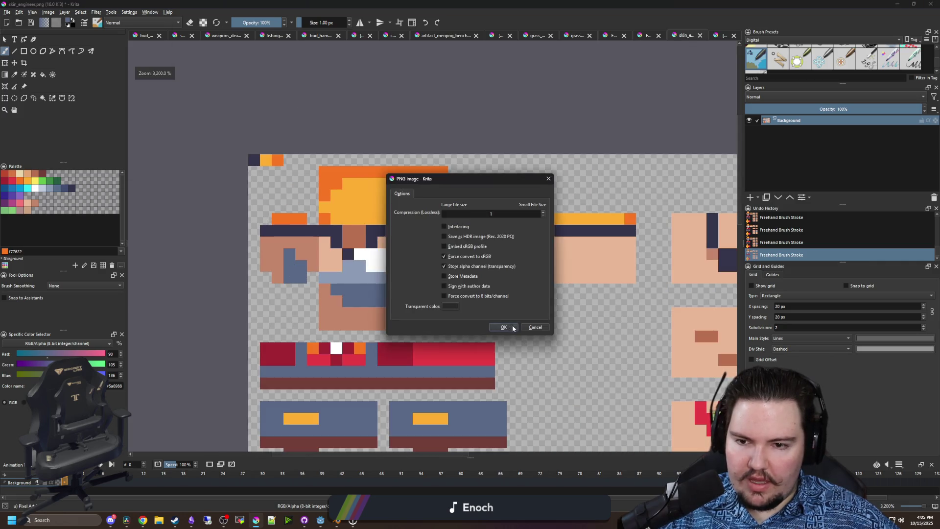
key(Escape)
scroll(463, 272, down, 1)
click(460, 266)
ctrl+click(446, 250)
drag(430, 250, 424, 268)
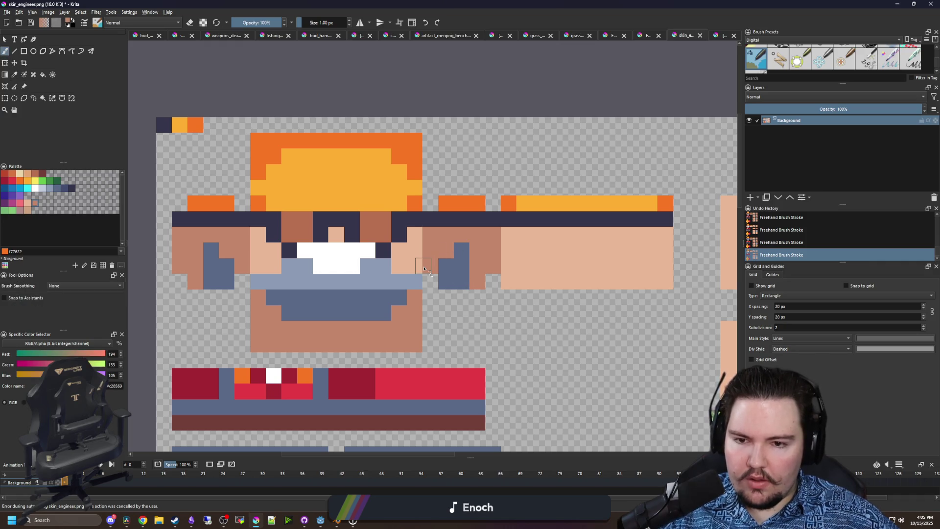
- Re-save the skin PNG and switch to the running game to preview it
key(ctrl+s)
click(505, 325)
key(alt+Tab)
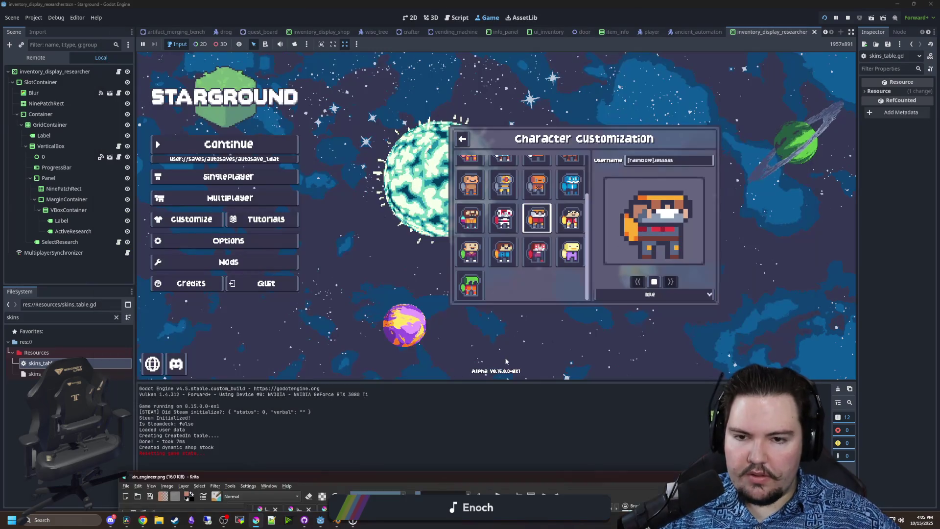
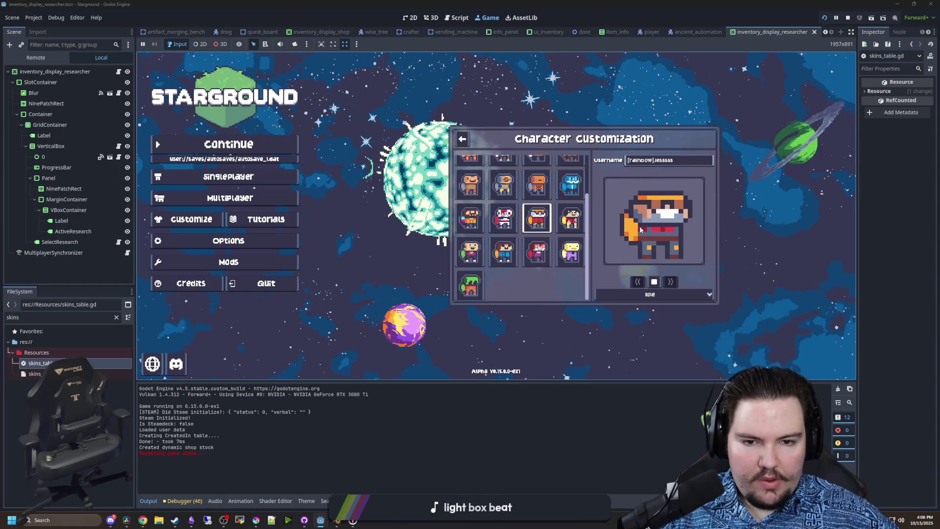
- Bring the Krita sprite sheet forward and sample the dark red from the sprite
click(255, 519)
click(457, 478)
scroll(456, 191, down, 4)
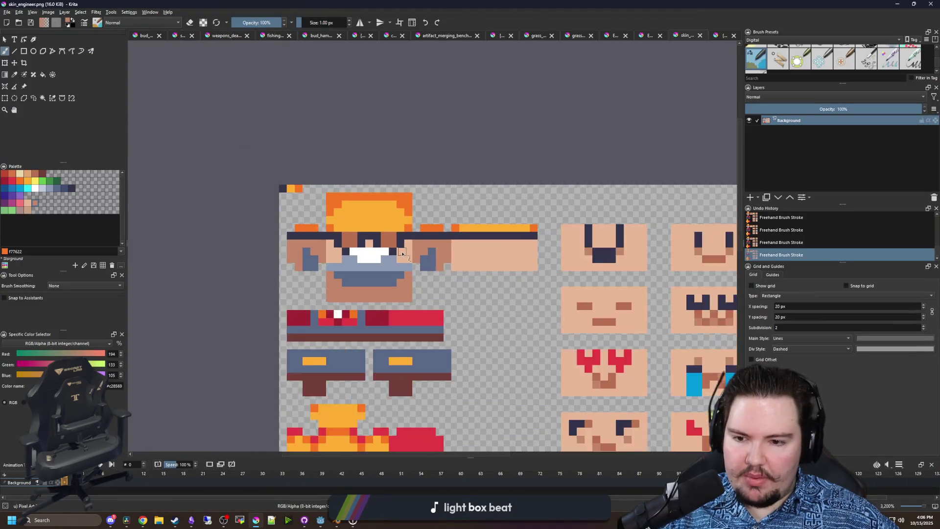
scroll(392, 323, up, 2)
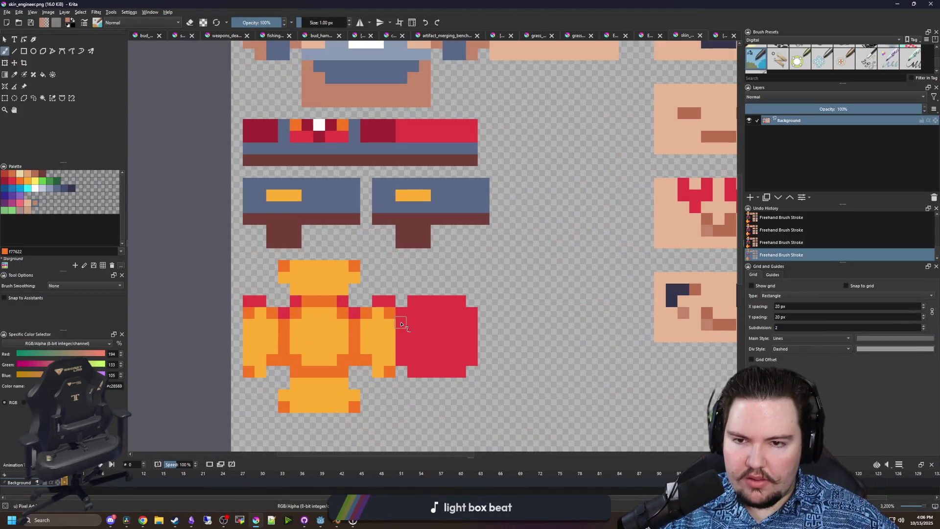
key(p)
click(267, 126)
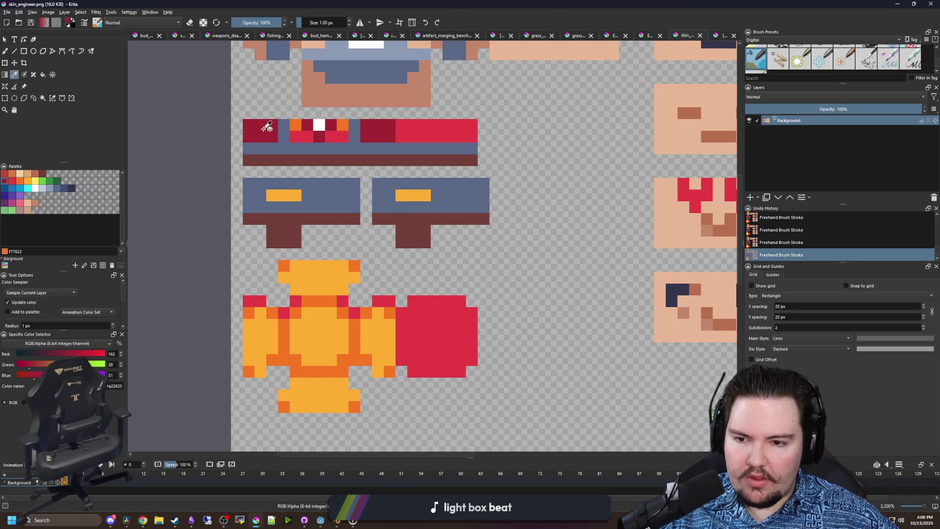
- Flood-fill the red block beside the yellow cross with the darker red
scroll(336, 216, down, 4)
mouse_move(397, 4)
mouse_down()
mouse_move(397, 324)
mouse_move(388, 322)
mouse_up()
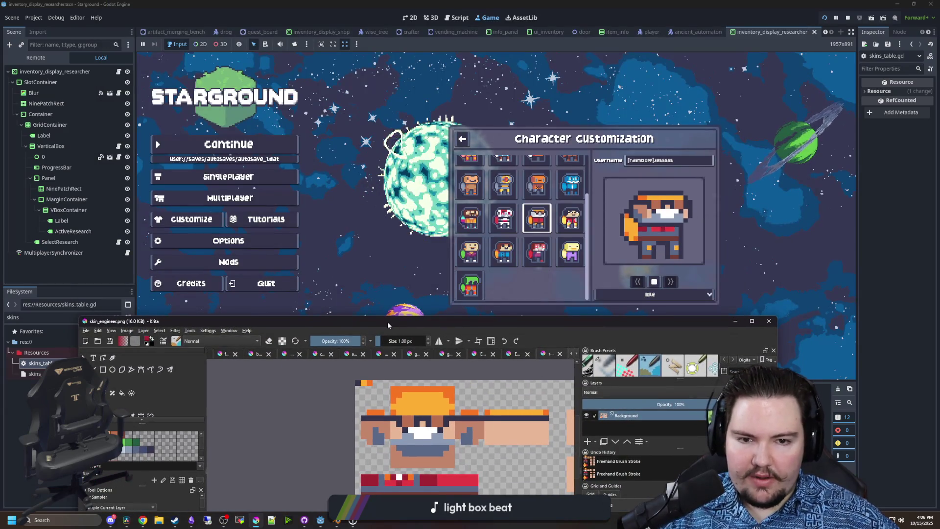
scroll(377, 259, up, 3)
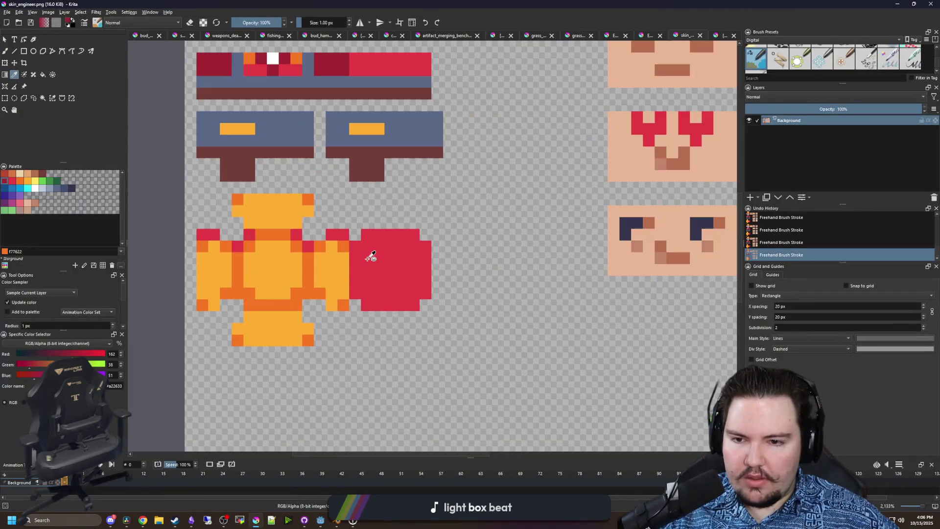
scroll(333, 216, up, 2)
scroll(336, 252, down, 2)
key(f)
click(392, 317)
key(ctrl+z)
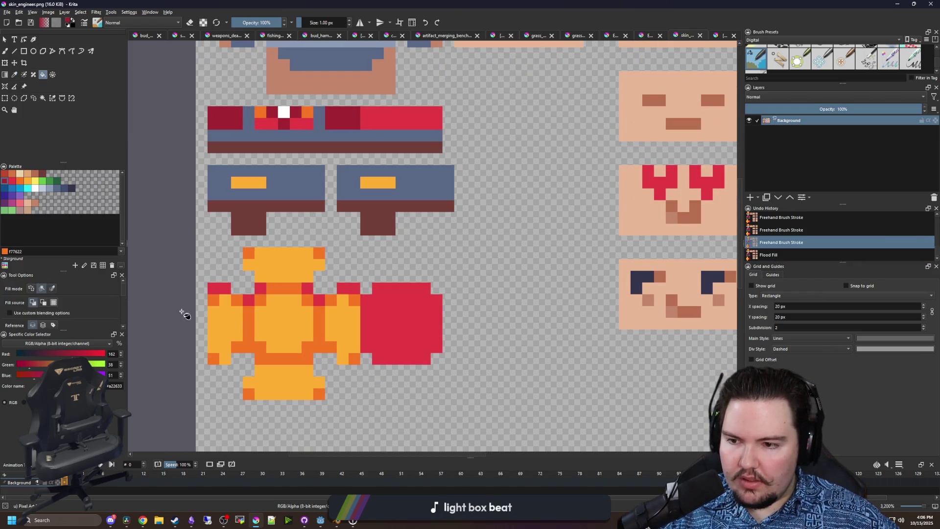
click(409, 325)
- Save the sprite sheet as PNG and return to the game preview
key(ctrl+s)
key(Return)
key(alt+Tab)
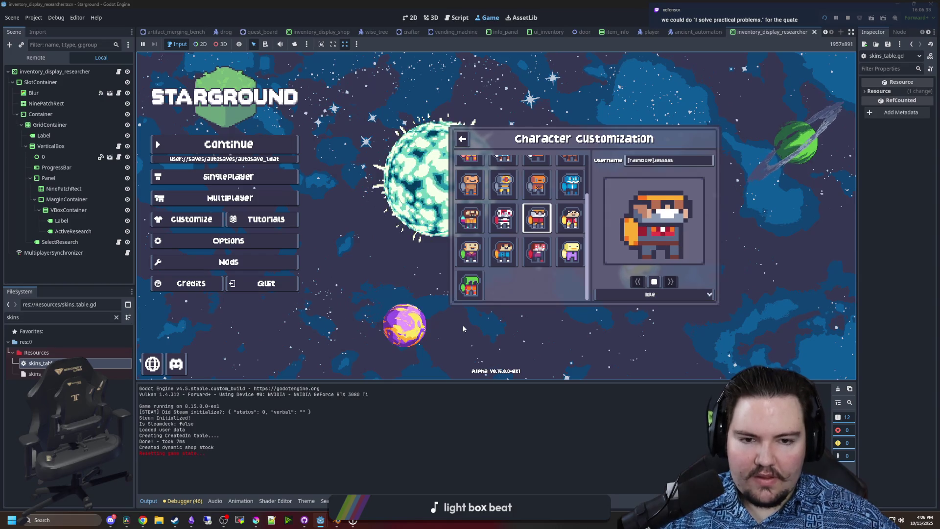
click(654, 293)
click(656, 313)
click(656, 294)
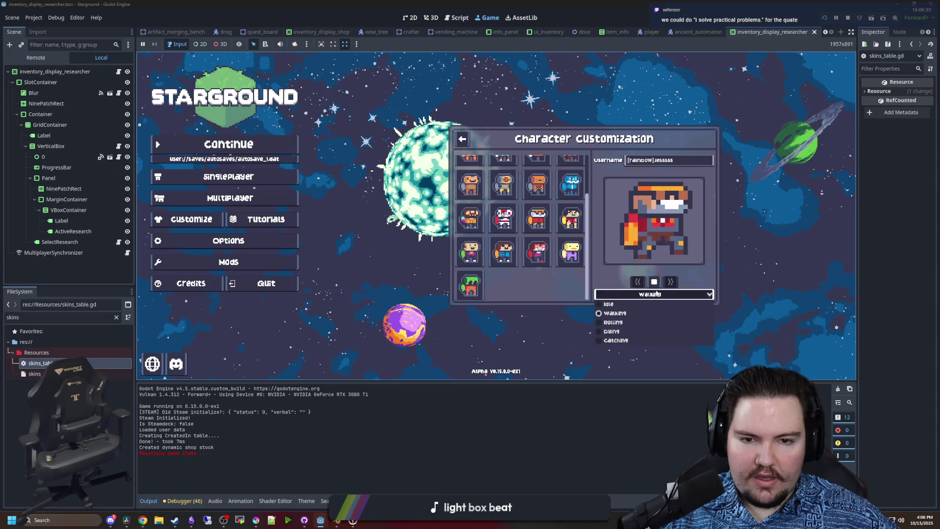
click(638, 309)
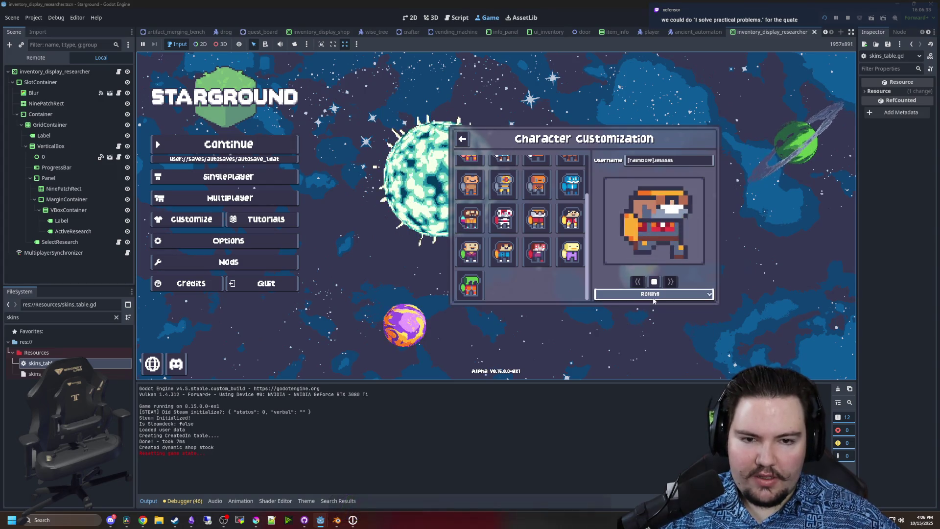
click(654, 294)
click(627, 332)
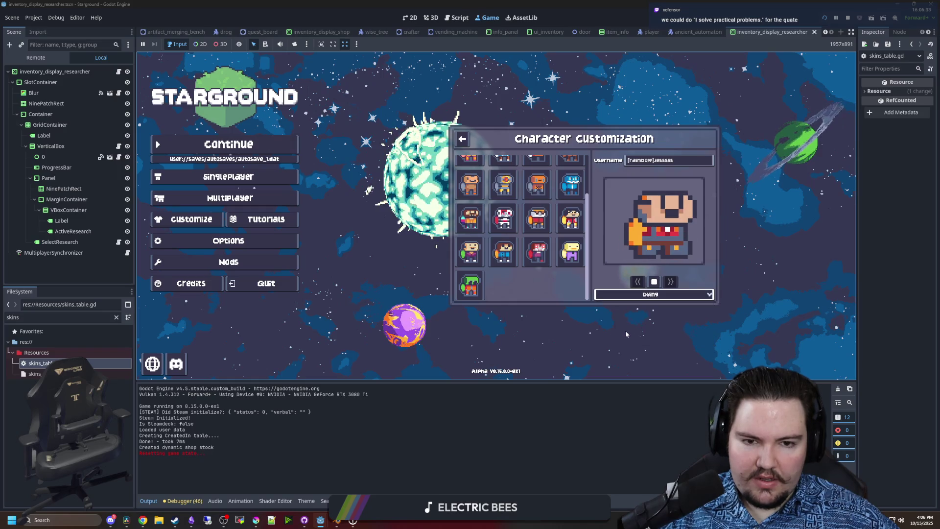
click(656, 293)
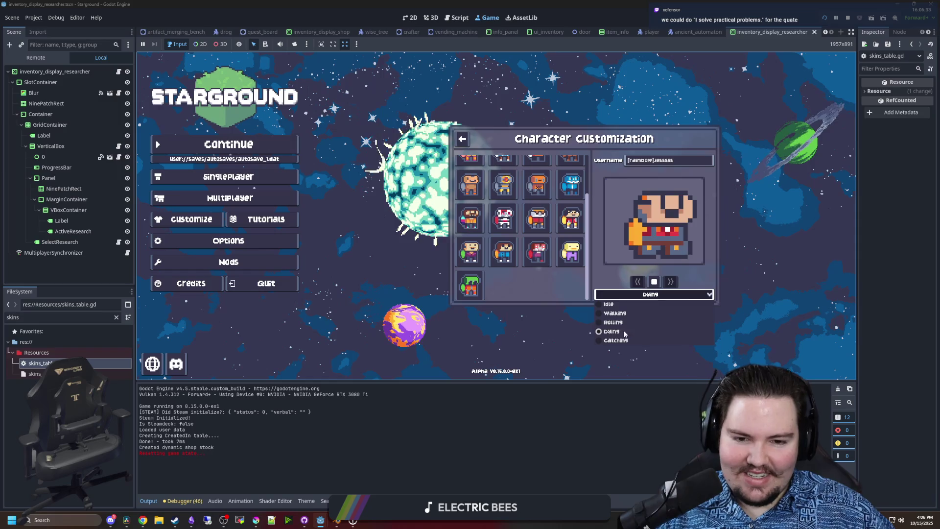
click(619, 343)
click(651, 294)
click(639, 301)
click(639, 295)
click(615, 308)
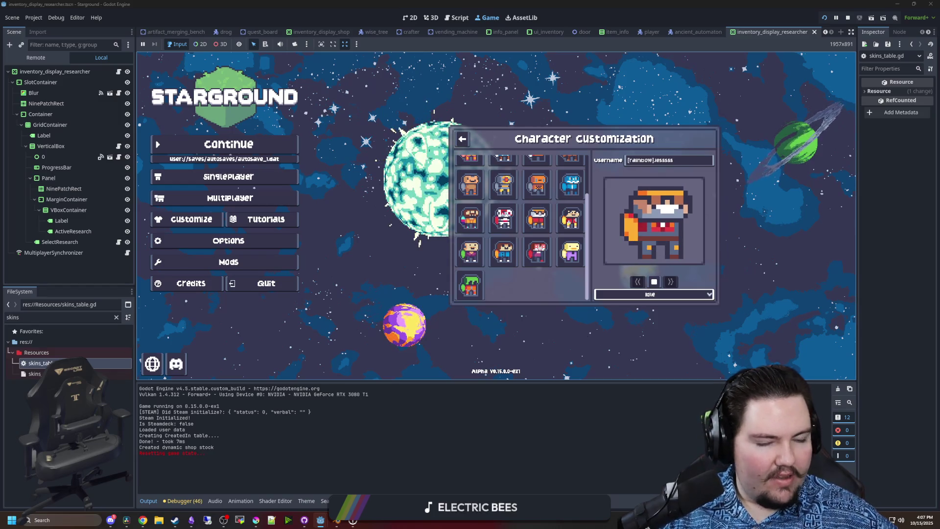
- Recolour the dark brown belt row and both boot shapes to lighter brown b86f50
click(263, 522)
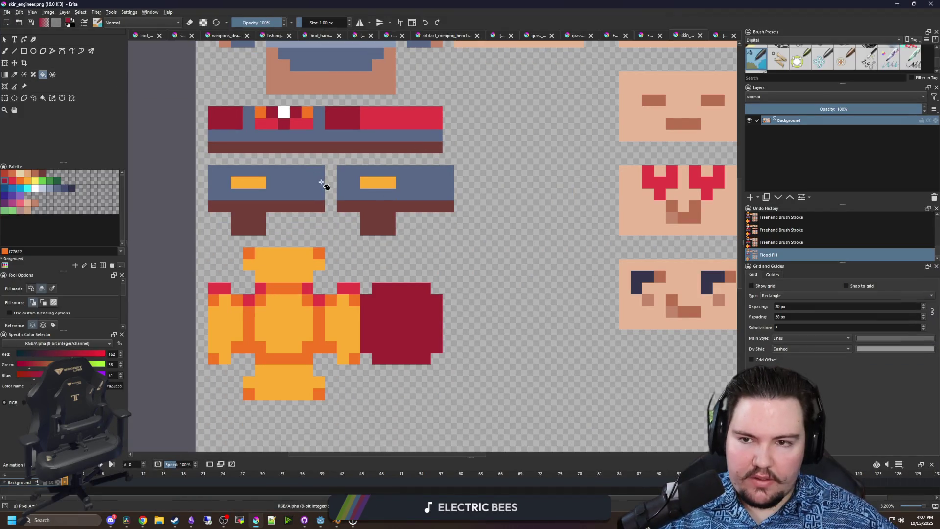
scroll(323, 189, up, 2)
click(32, 175)
click(330, 218)
scroll(331, 220, down, 1)
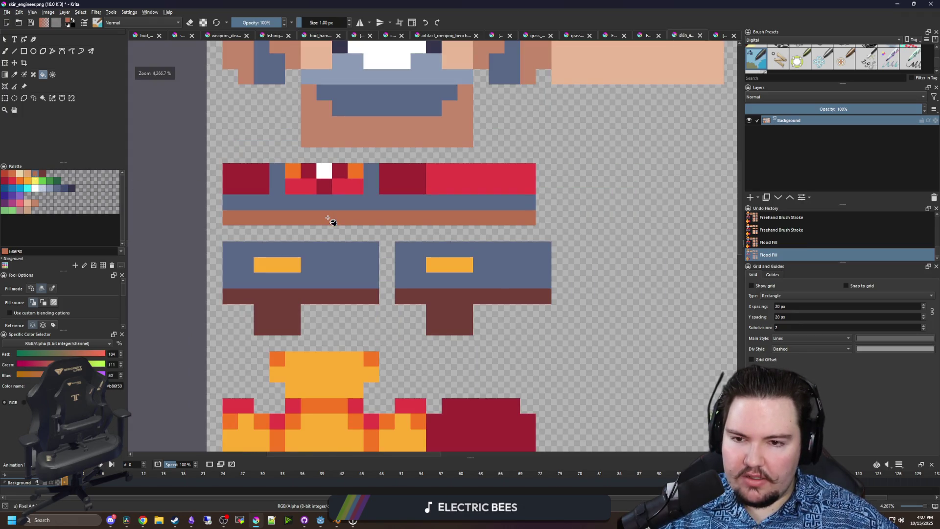
click(444, 330)
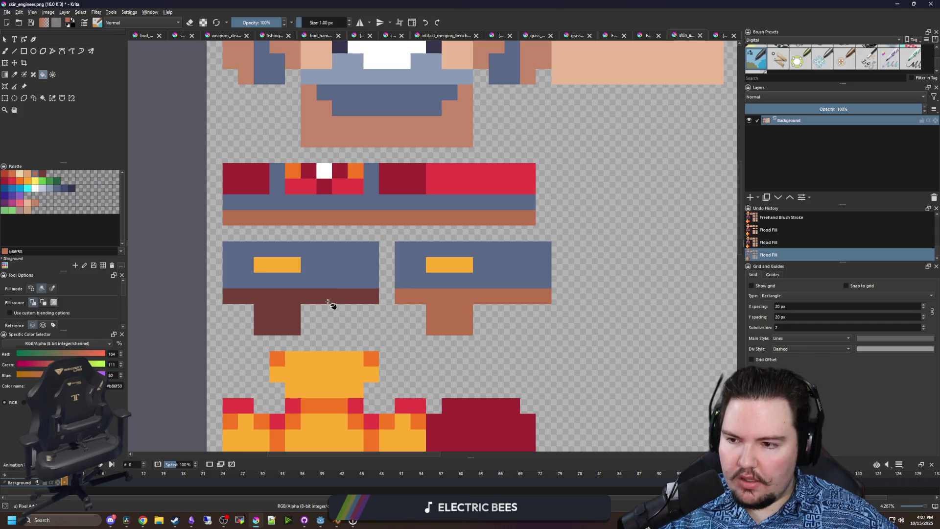
click(328, 301)
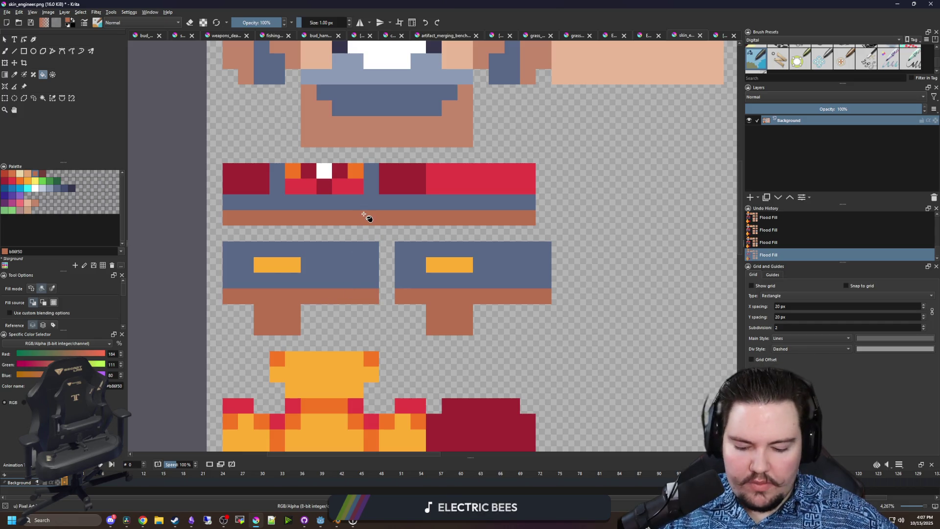
- Paint a short dark brown 733e39 buckle across the middle of the belt
key(p)
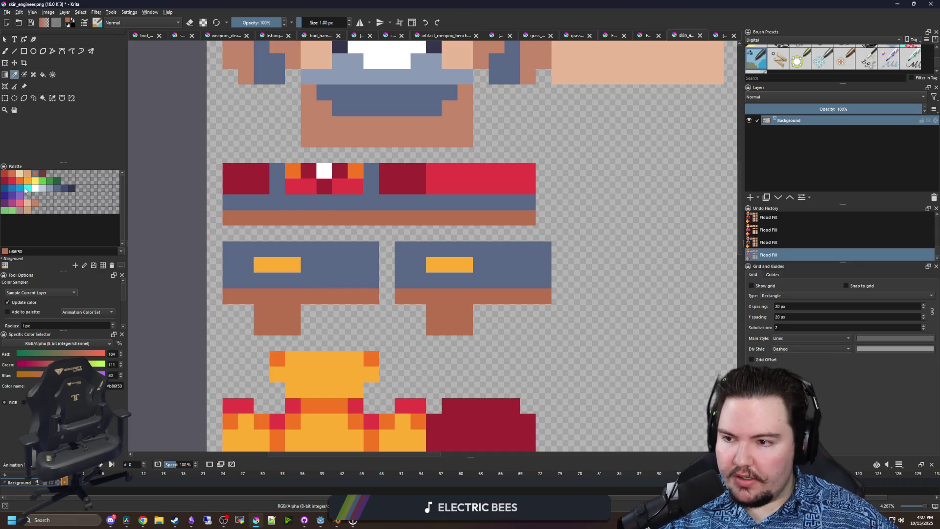
click(43, 175)
key(b)
scroll(377, 226, up, 1)
drag(275, 212, 299, 212)
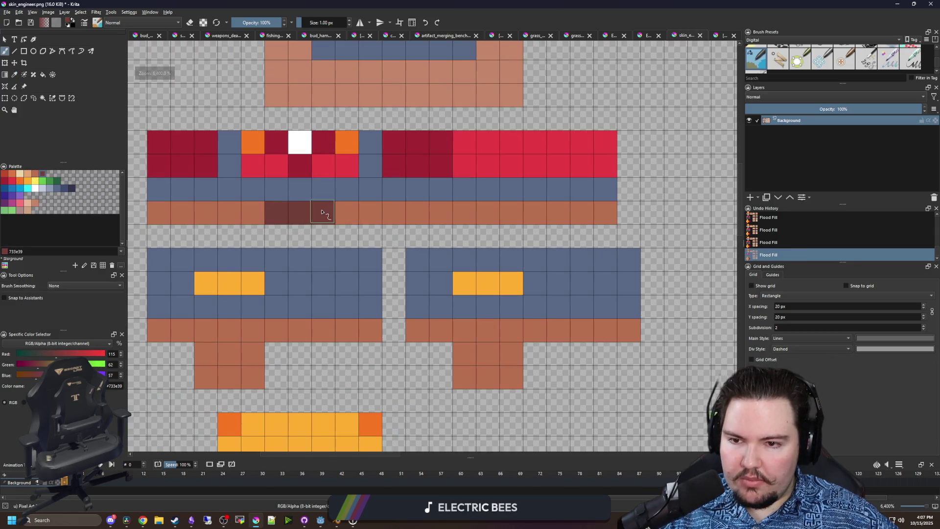
click(321, 211)
- Add two more dark pixels along the belt, then undo those stray pixels
key(p)
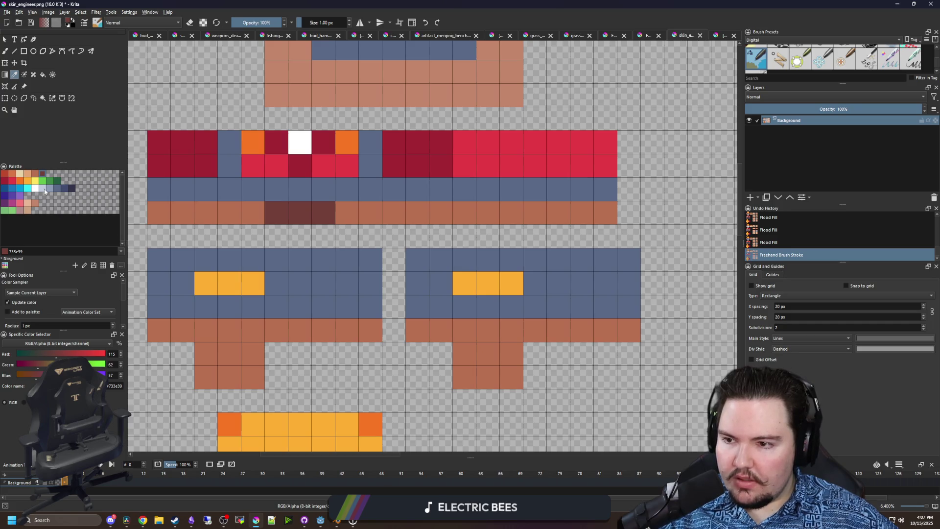
key(b)
click(229, 212)
click(370, 212)
scroll(308, 219, down, 3)
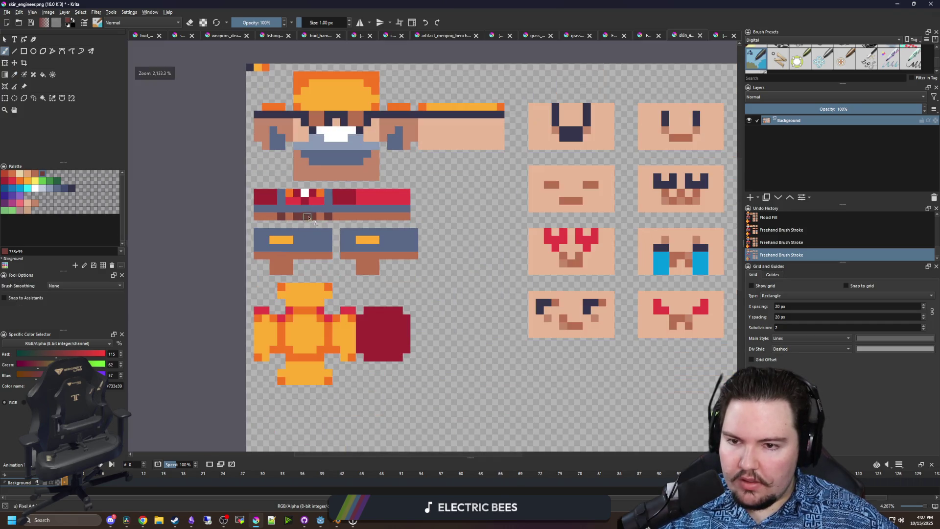
scroll(318, 158, down, 2)
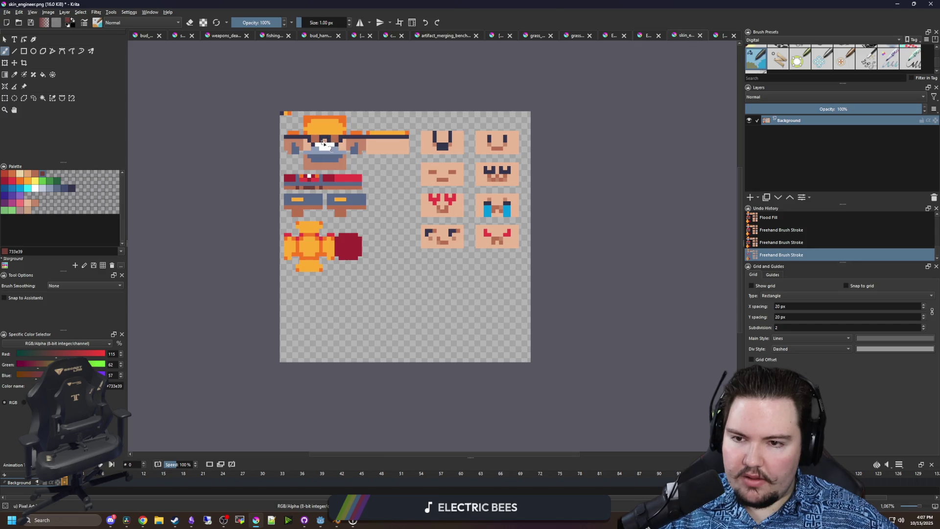
key(ctrl+z)
key(ctrl+z)
scroll(310, 182, up, 2)
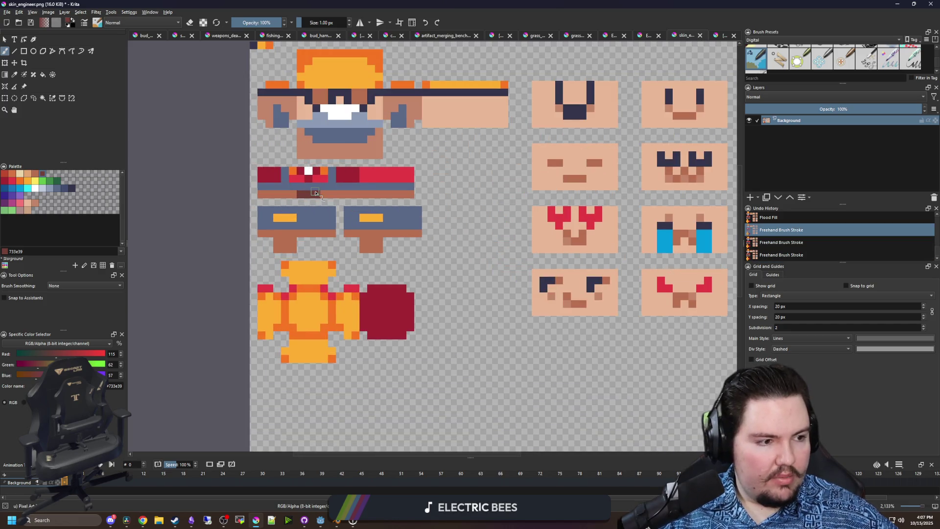
scroll(317, 213, up, 1)
scroll(317, 213, down, 1)
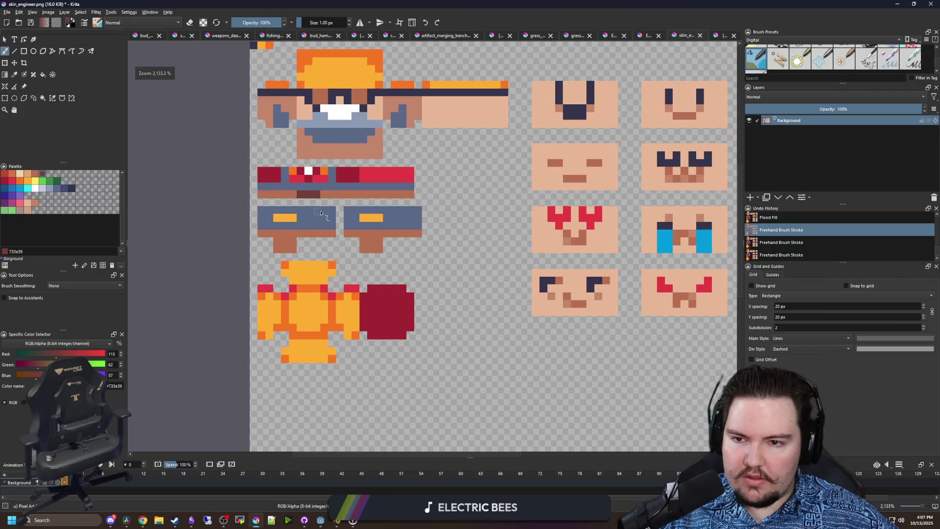
scroll(336, 202, up, 2)
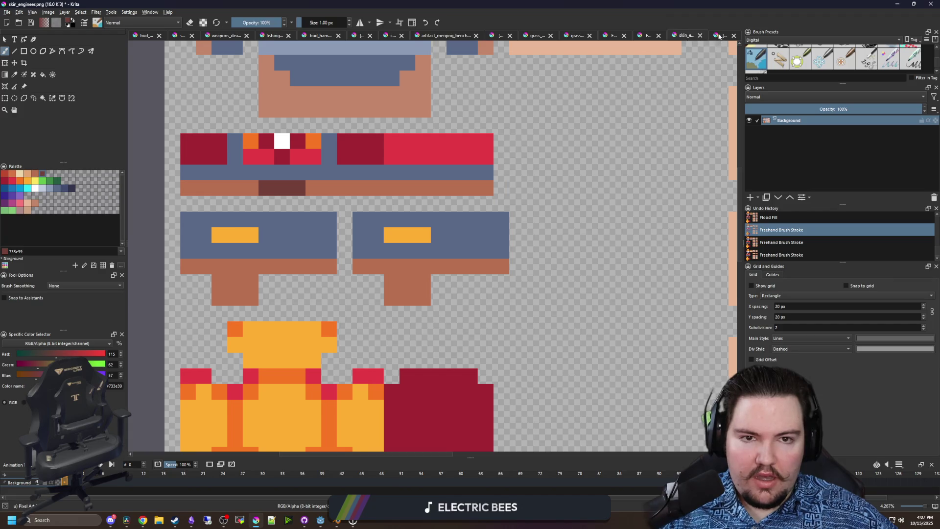
- Try filling the belt with brown sampled from the engineer reference image, then undo it
click(719, 37)
scroll(384, 247, up, 3)
key(p)
scroll(342, 198, up, 3)
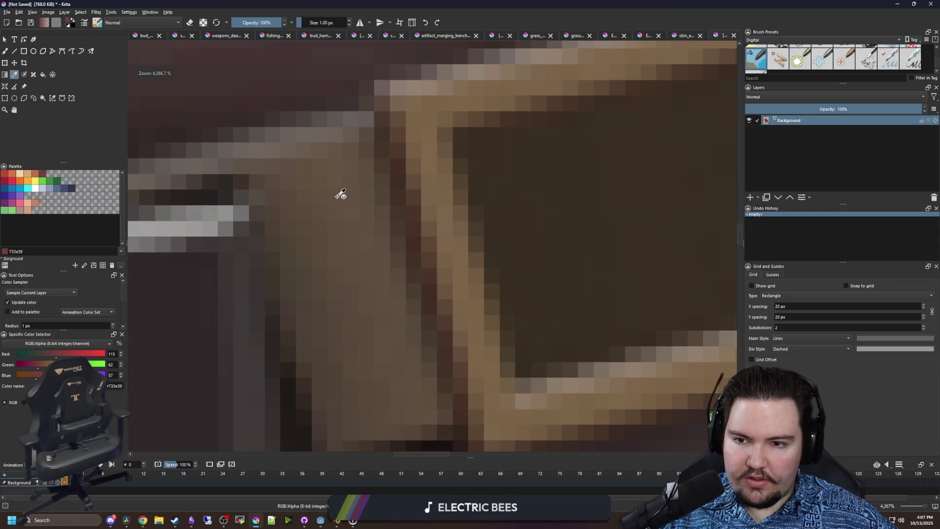
click(335, 158)
scroll(332, 167, down, 10)
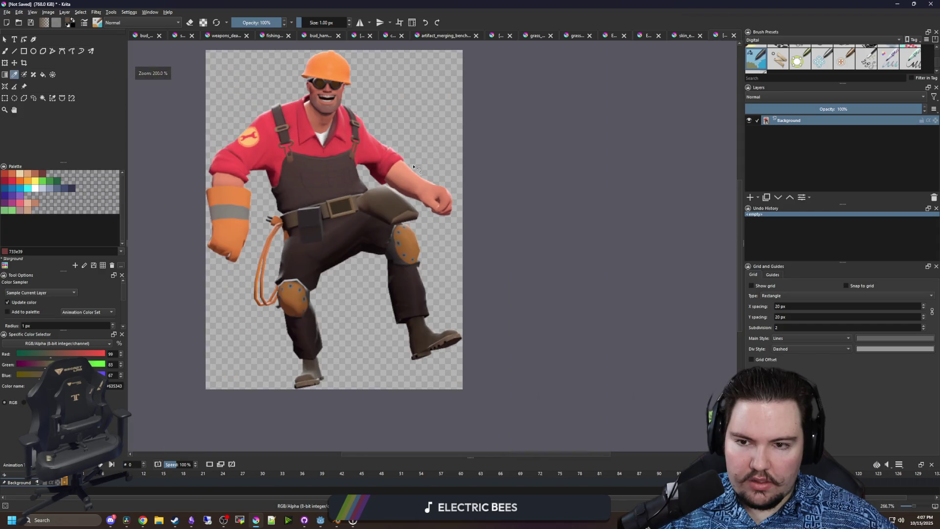
key(f)
click(686, 35)
scroll(336, 176, up, 1)
click(343, 164)
drag(323, 196, 384, 254)
key(ctrl+z)
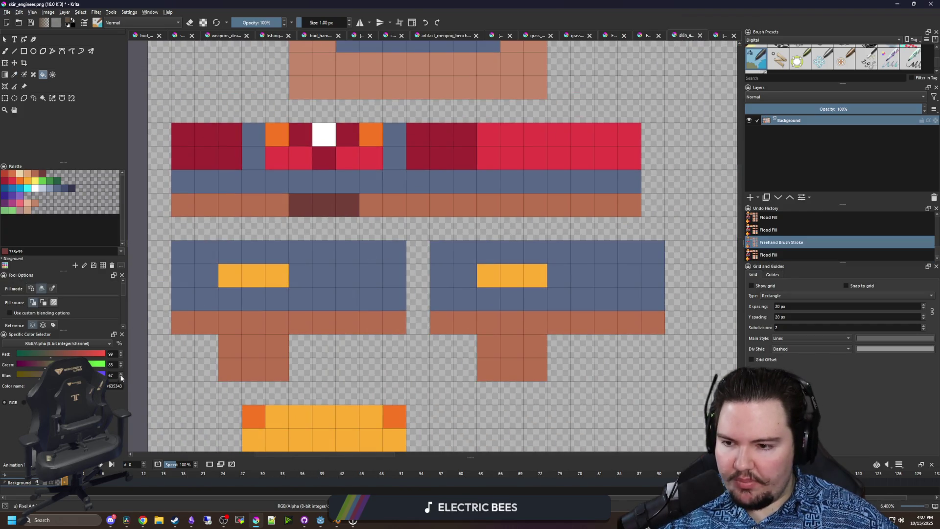
- Recolour both belt parts greyish brown and both leg blocks tan brown
click(23, 402)
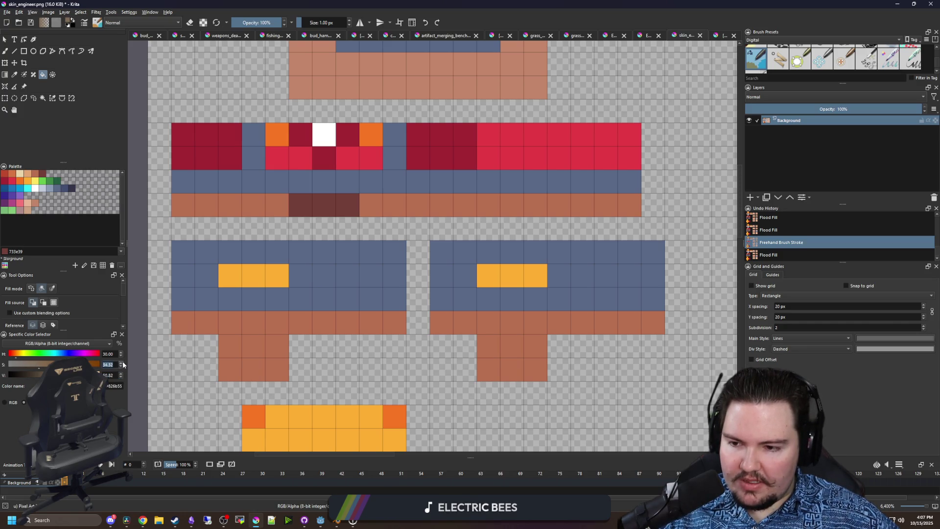
click(426, 197)
click(266, 215)
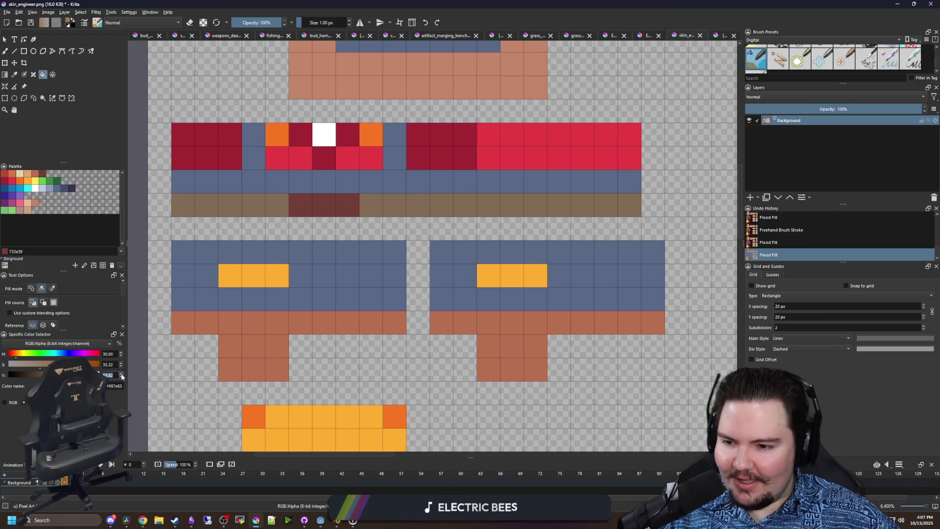
click(413, 210)
click(274, 211)
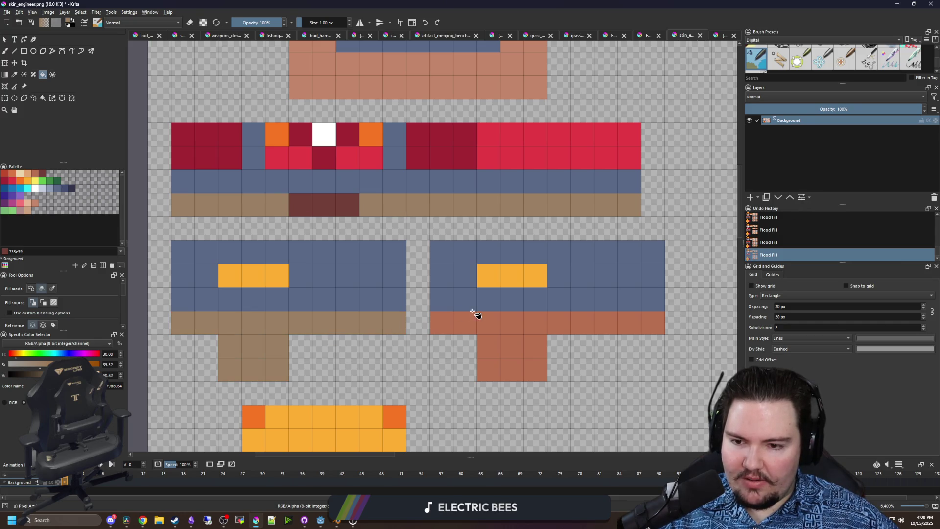
scroll(451, 308, down, 4)
scroll(424, 268, up, 3)
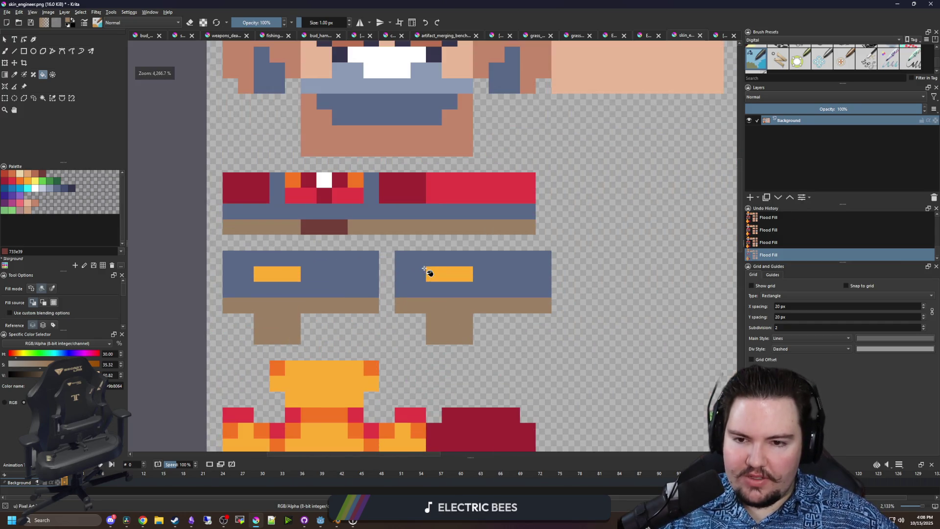
- Fill the maroon buckle block with brown matching the engineer reference photo
scroll(370, 249, up, 1)
scroll(336, 249, down, 1)
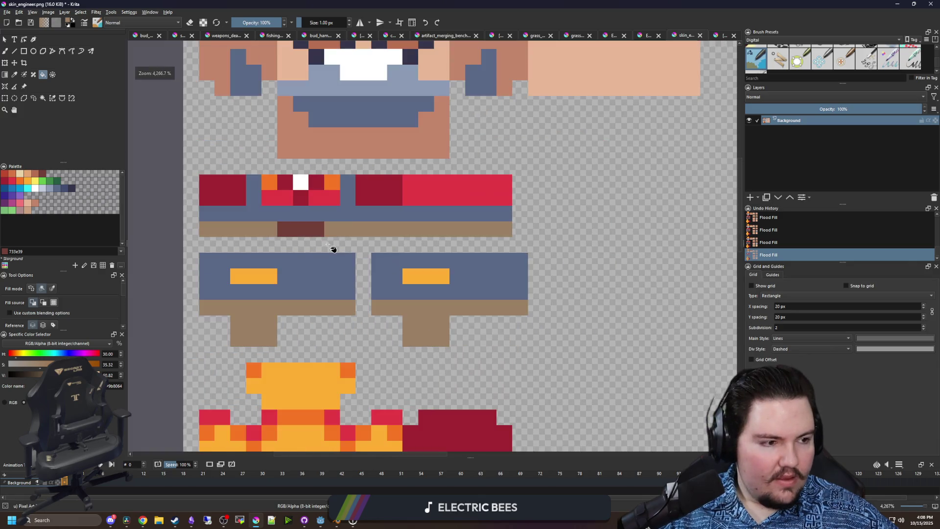
click(722, 35)
scroll(318, 203, up, 4)
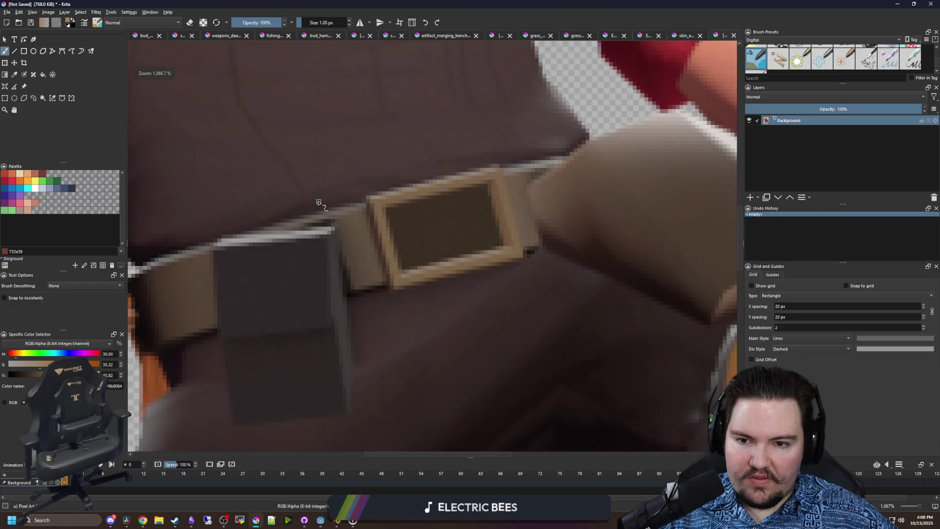
scroll(398, 211, up, 2)
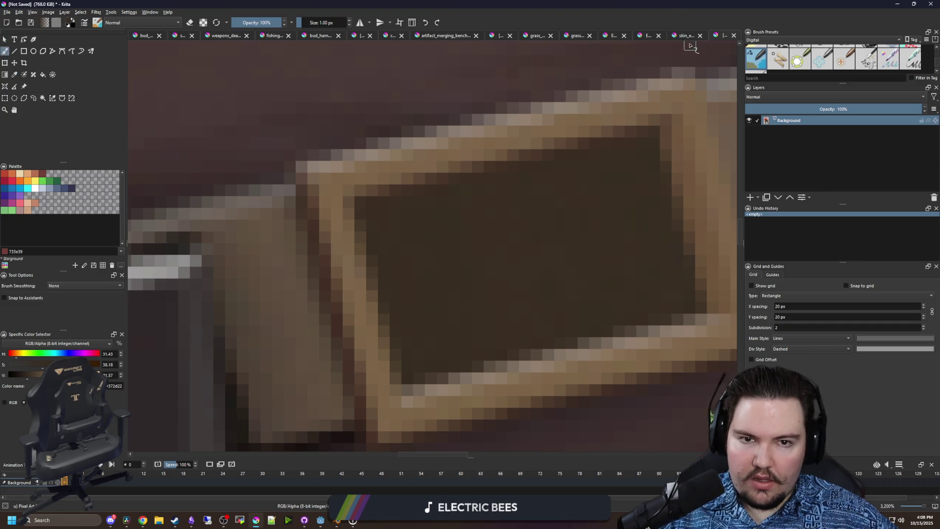
click(684, 36)
click(317, 229)
scroll(317, 229, up, 1)
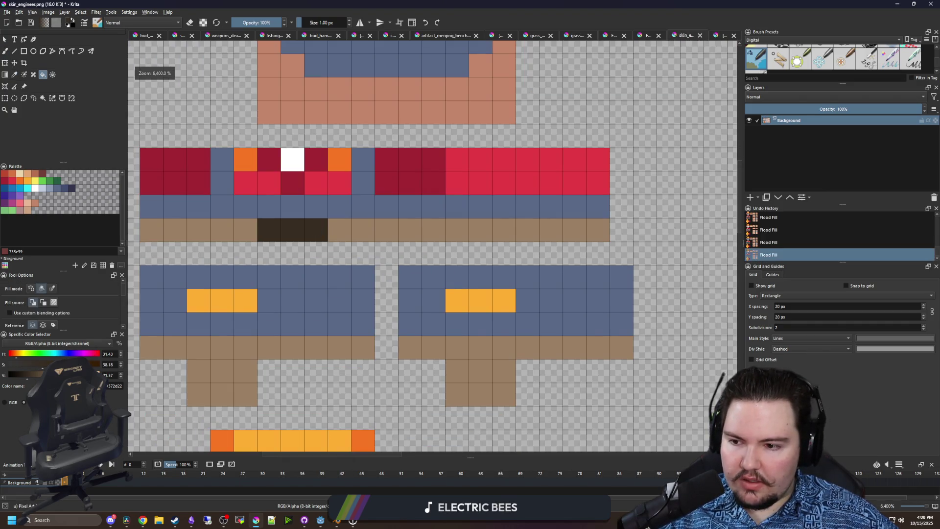
click(285, 238)
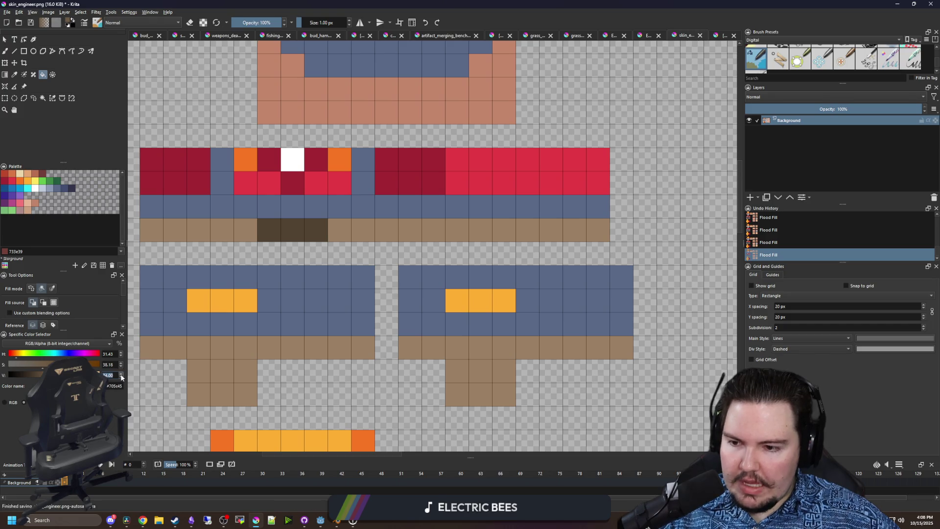
- Extend both yellow-orange leg patches down by one row
scroll(289, 308, down, 3)
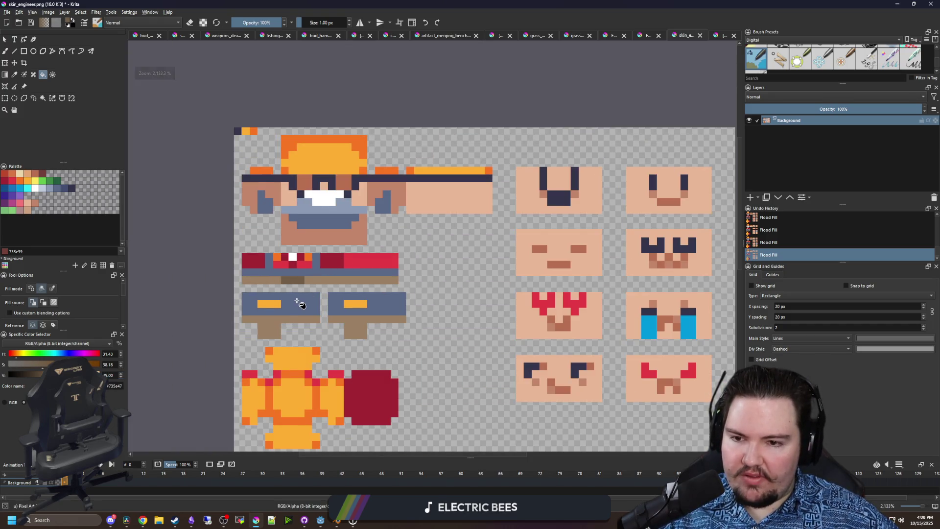
scroll(302, 299, up, 1)
scroll(343, 208, down, 2)
scroll(347, 230, up, 2)
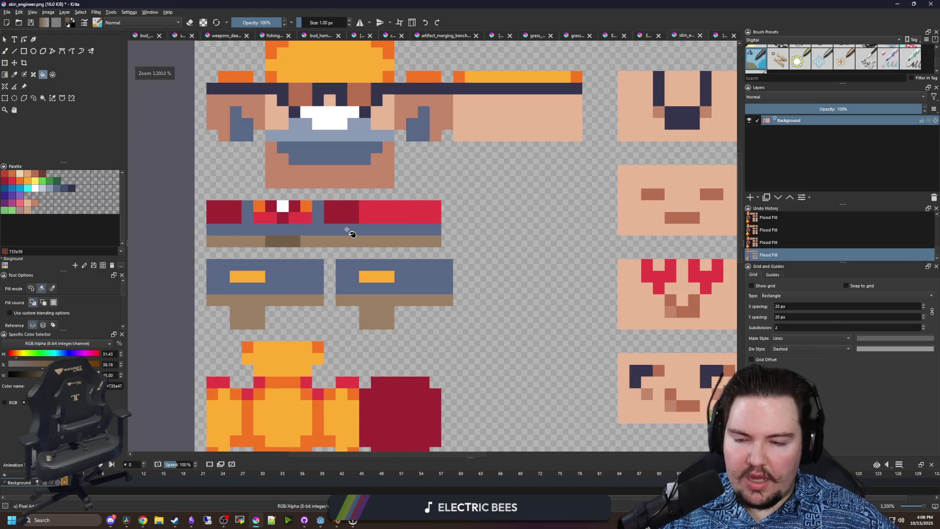
scroll(347, 230, up, 2)
key(p)
click(306, 264)
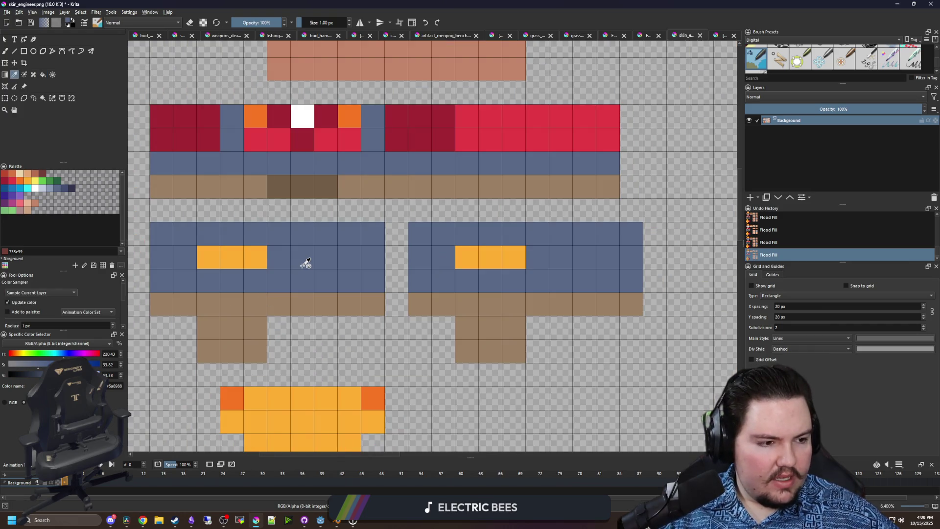
scroll(306, 264, down, 1)
scroll(270, 254, up, 1)
click(258, 256)
key(b)
drag(225, 284, 279, 284)
drag(482, 285, 519, 283)
- Save the sheet as PNG, check the game preview, and bring Krita back
key(ctrl+s)
click(508, 327)
key(alt+Tab)
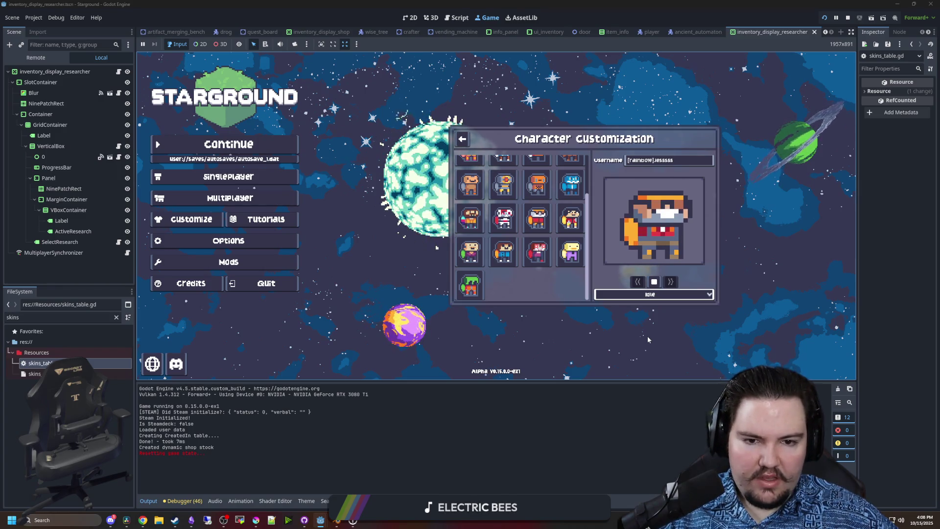
mouse_move(304, 524)
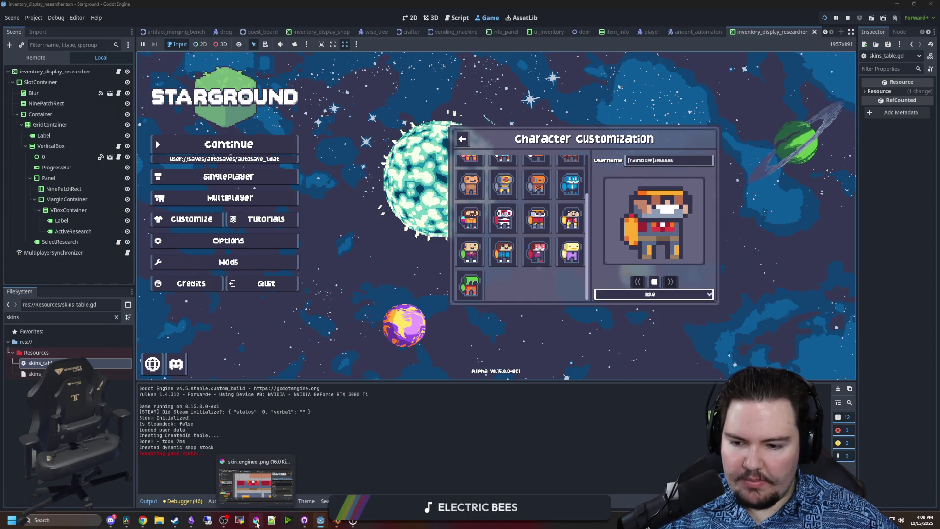
mouse_move(256, 520)
click(393, 410)
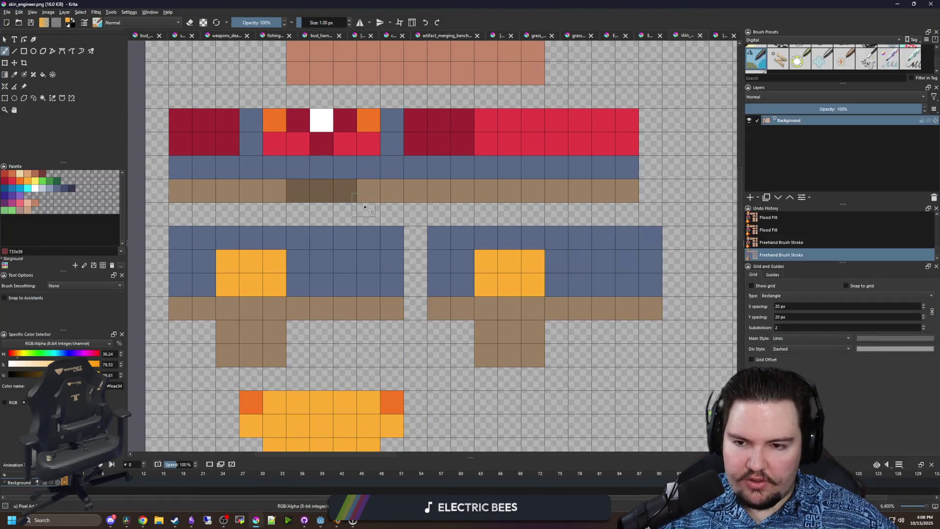
- Flood-fill the blue strip and both leg blocks with a darker navy swatch
scroll(357, 211, down, 1)
key(f)
click(68, 191)
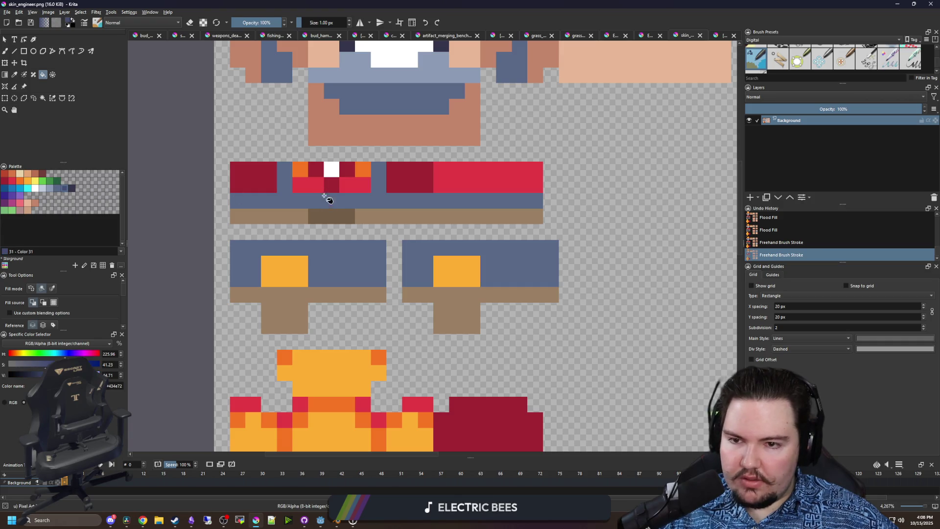
click(325, 201)
click(363, 247)
click(431, 260)
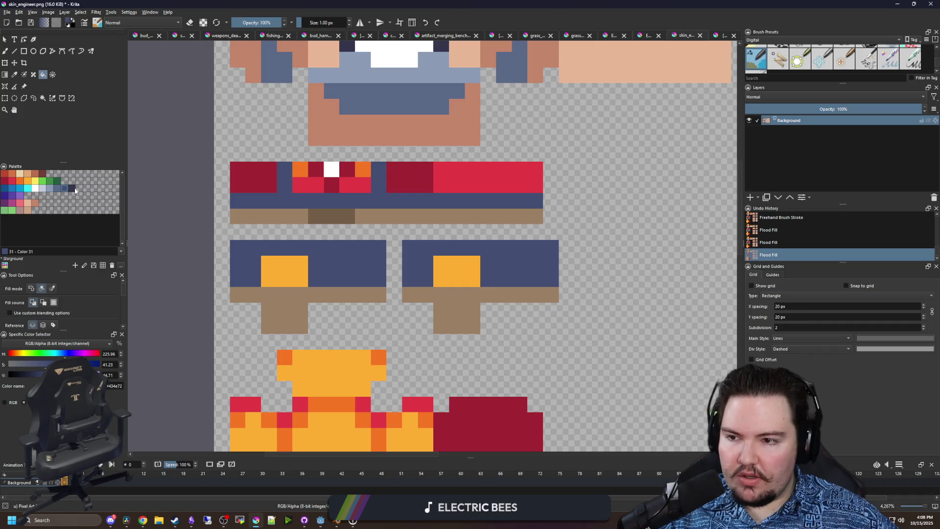
- Refill the strip and legs with an even darker navy, save, and compare in the game
click(75, 191)
click(328, 201)
click(372, 247)
click(413, 254)
scroll(353, 295, down, 1)
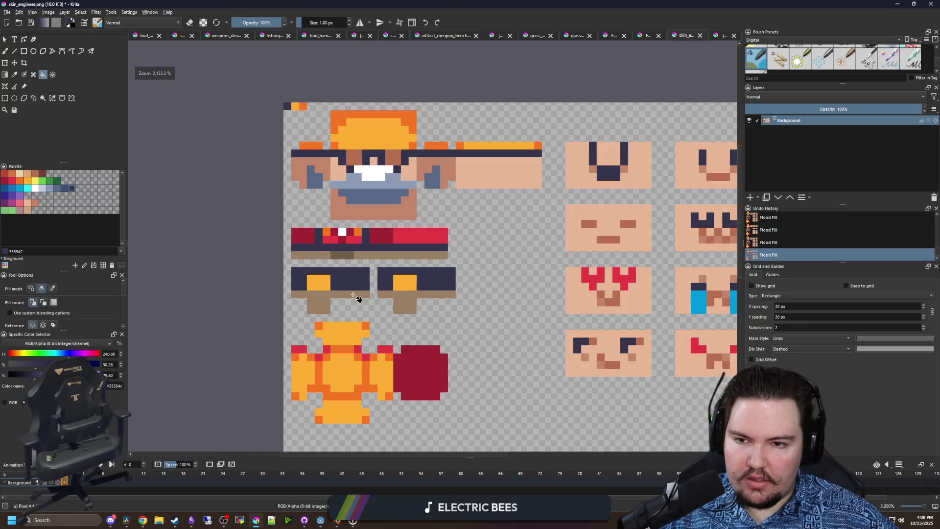
scroll(364, 291, up, 1)
key(ctrl+s)
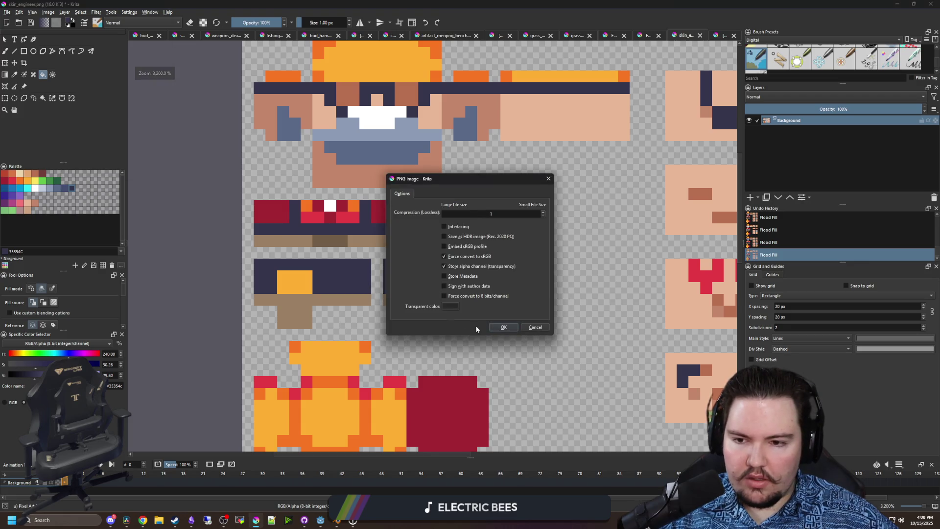
click(503, 327)
key(alt+Tab)
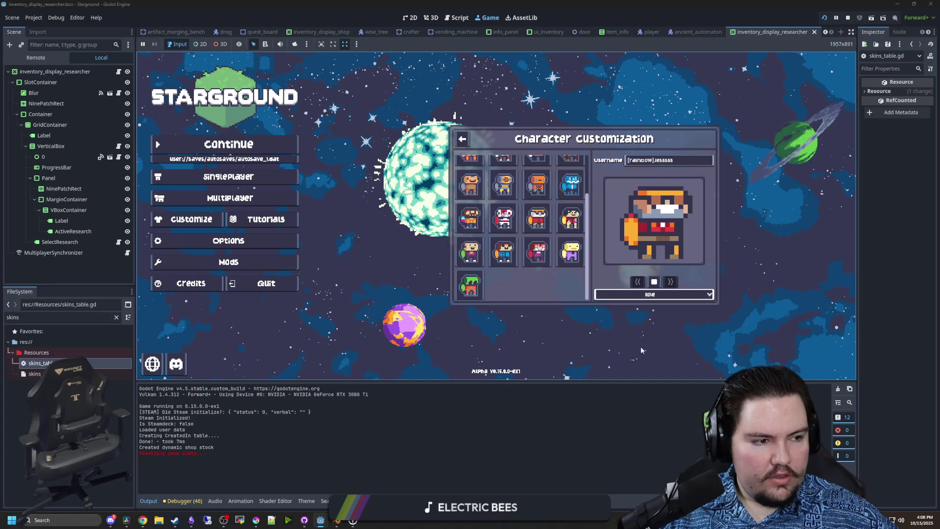
- Revert the legs and strip to the lighter navy, save, and minimize Krita
click(255, 520)
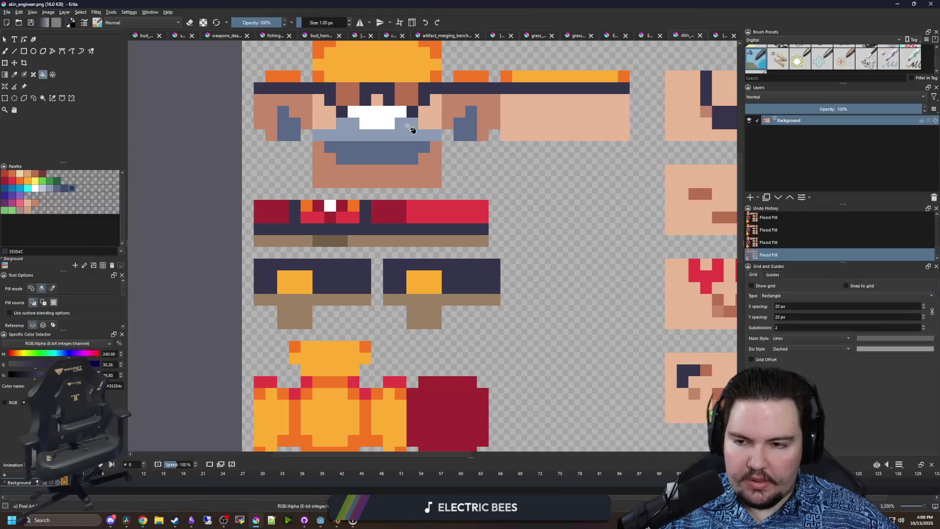
click(344, 263)
click(398, 272)
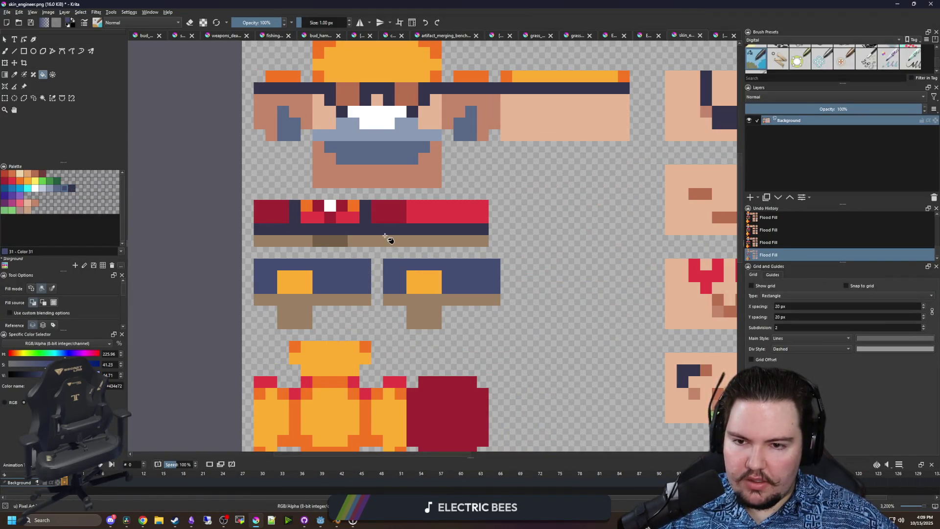
click(382, 229)
key(ctrl+s)
click(507, 325)
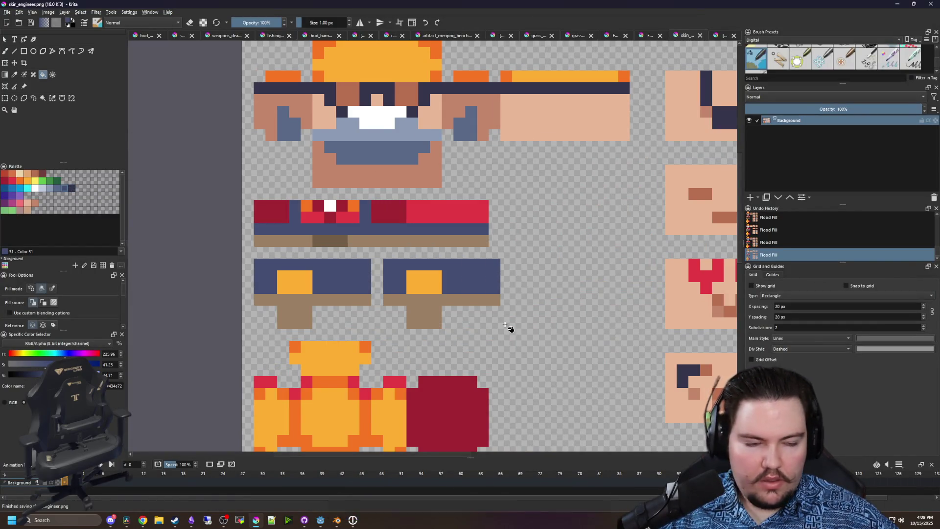
click(897, 4)
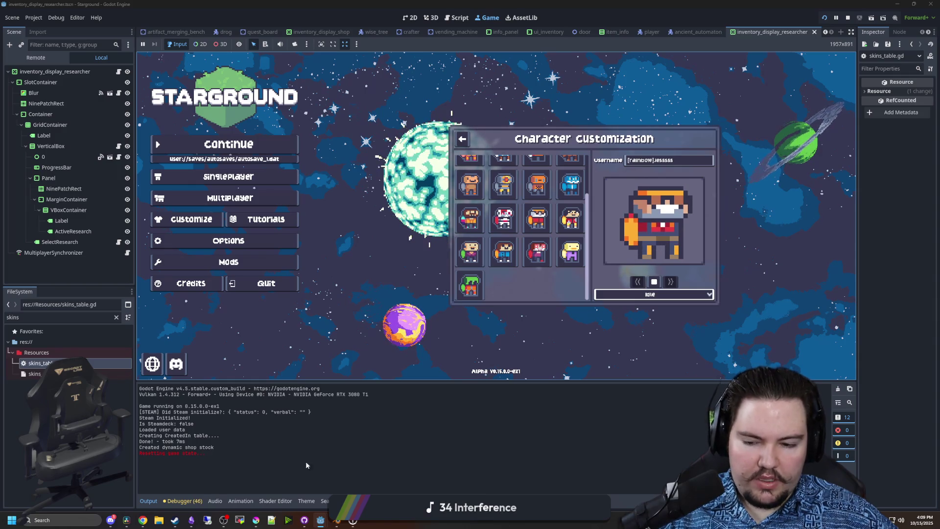
- Maximize Krita again and brush darker cells into the left and right of the belt row
mouse_move(303, 522)
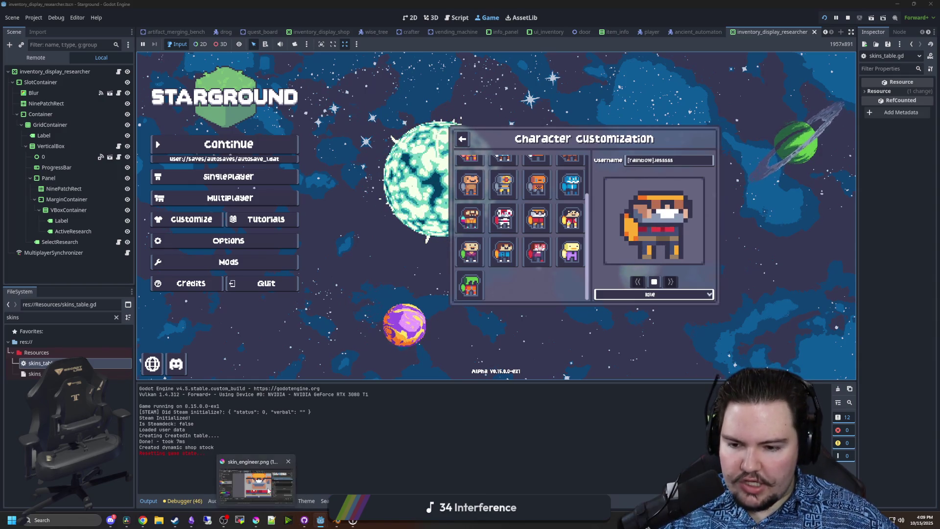
click(255, 520)
double_click(419, 345)
scroll(305, 241, up, 2)
key(b)
drag(217, 245, 245, 245)
click(269, 248)
drag(504, 245, 450, 245)
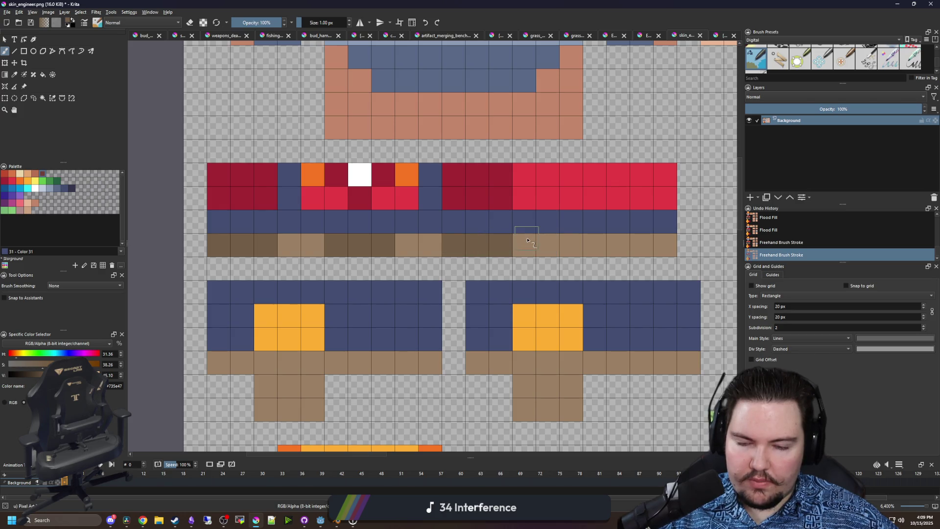
- Darken three more belt cells, including the right end, and save the sheet
click(527, 240)
click(290, 251)
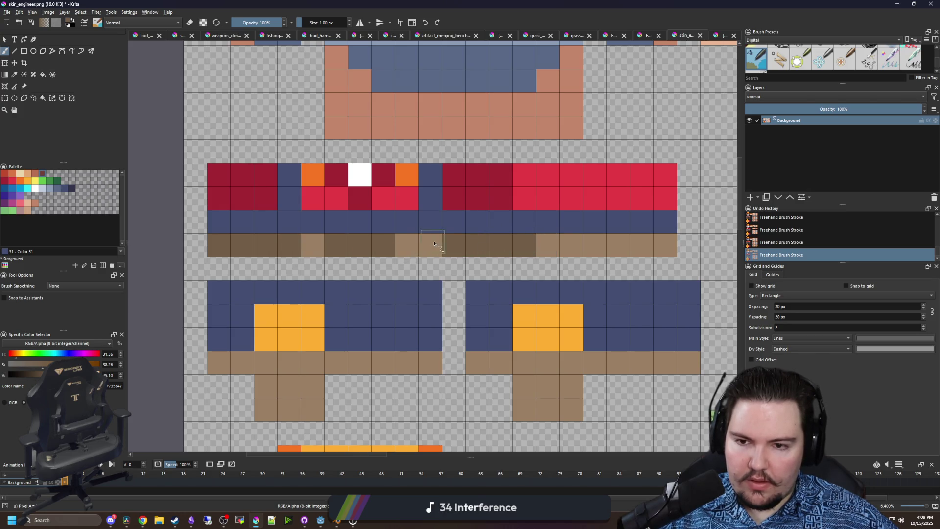
click(665, 247)
key(ctrl+s)
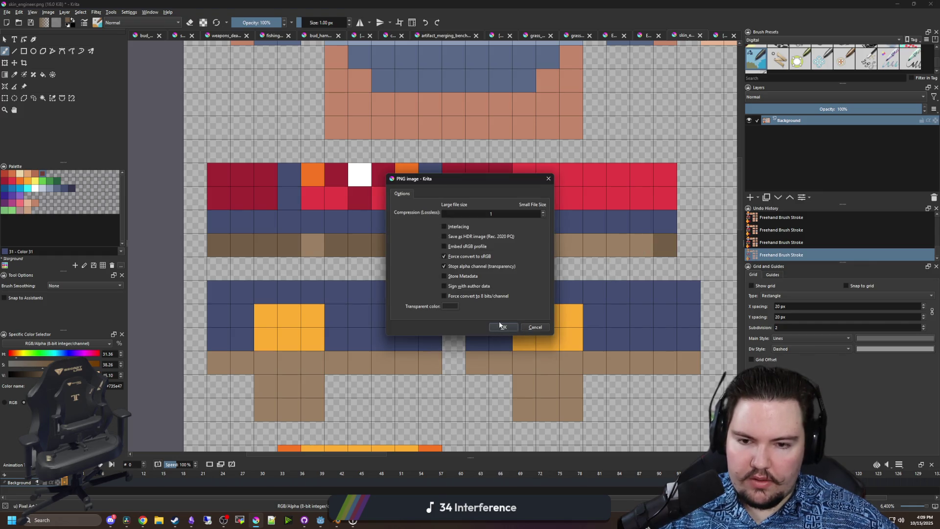
click(503, 326)
- Paint both lower legs darker brown, save again, and move Krita down off the game
drag(455, 325, 401, 255)
mouse_move(211, 316)
mouse_down()
mouse_move(252, 318)
mouse_move(235, 342)
mouse_move(210, 343)
mouse_up()
mouse_move(470, 316)
mouse_down()
mouse_move(494, 340)
mouse_move(470, 340)
mouse_up()
scroll(470, 340, down, 5)
key(ctrl+s)
key(Return)
drag(414, 4, 414, 382)
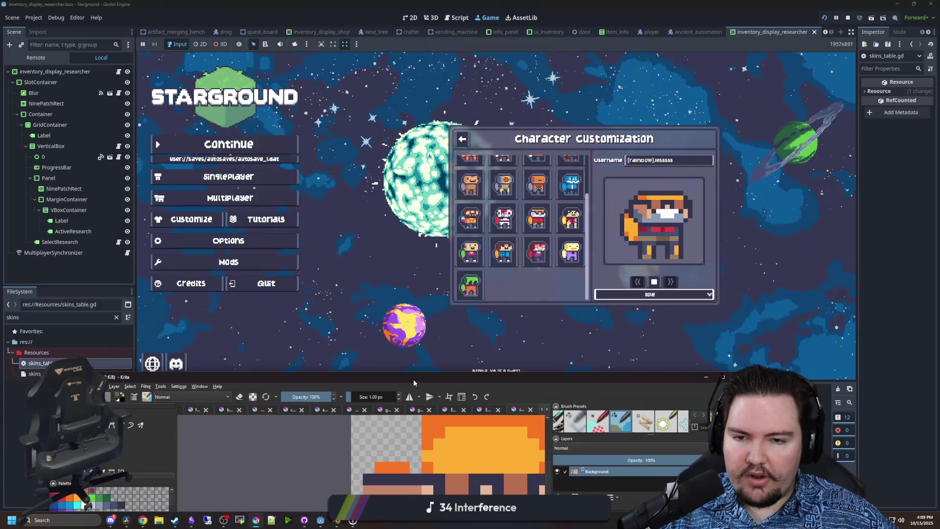
- Hide Krita to preview the Engineer skin in-game, then bring skin_engineer.png back
click(705, 376)
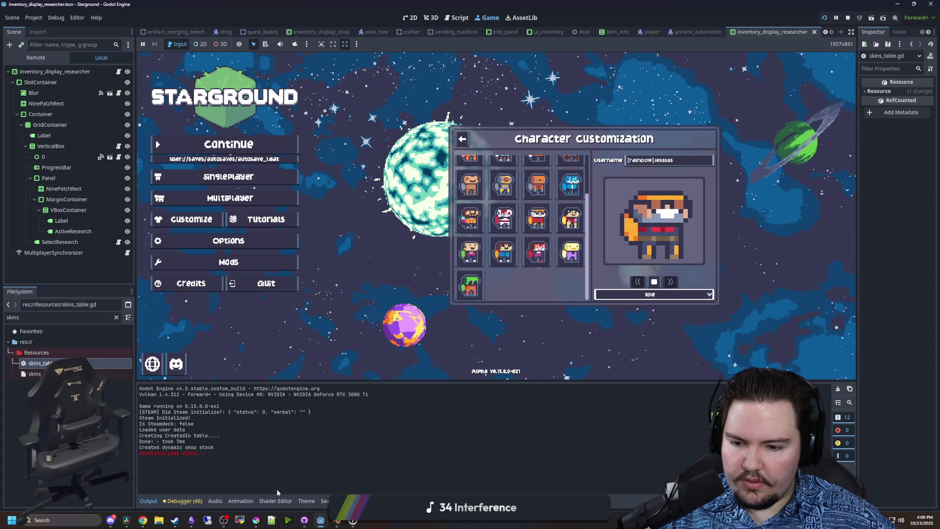
mouse_move(255, 521)
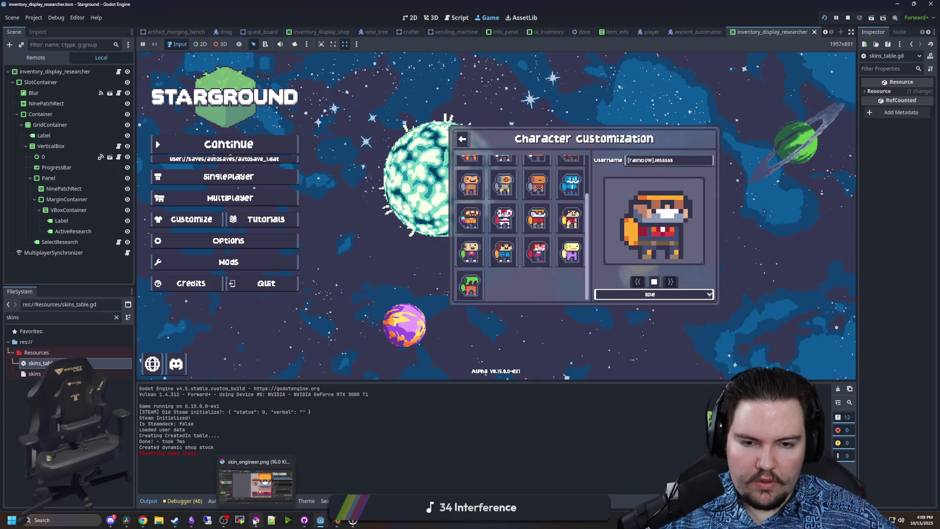
click(252, 490)
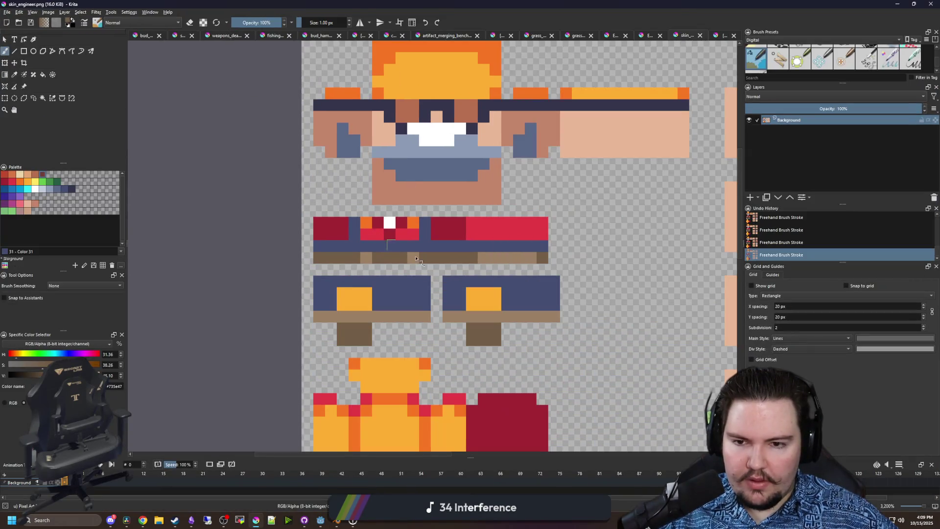
- Paint a belt pixel dark brown on the sprite sheet
scroll(392, 255, up, 2)
scroll(360, 256, down, 2)
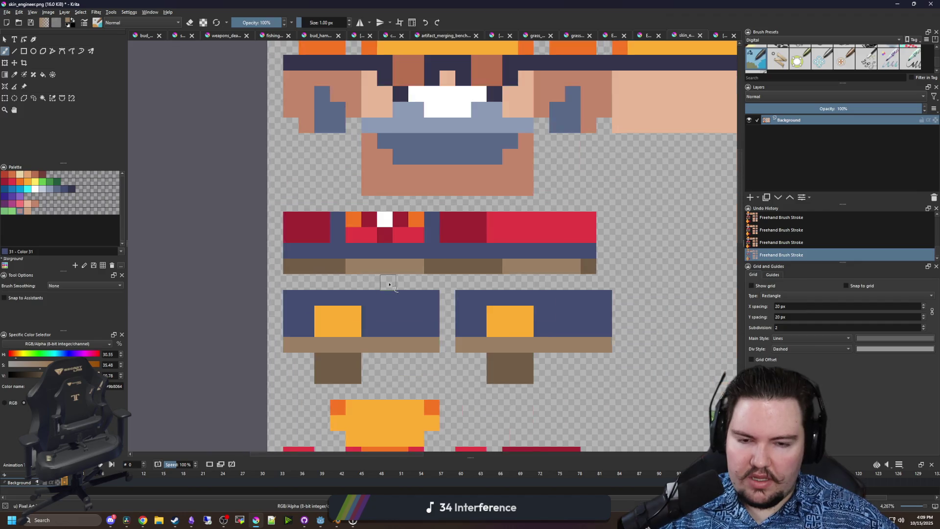
scroll(390, 267, up, 2)
ctrl+click(476, 273)
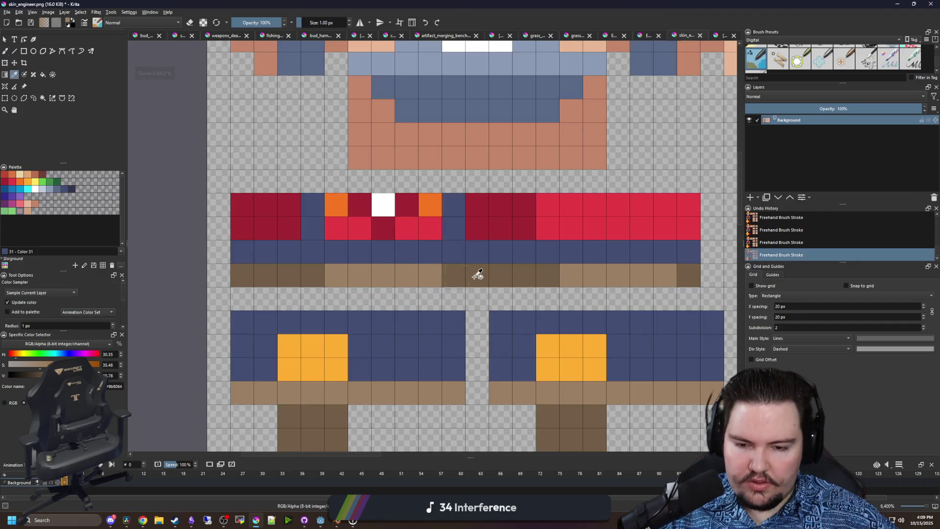
click(383, 275)
- Save the sprite sheet over the PNG, then shrink the Godot window and move it aside
scroll(406, 337, down, 5)
key(ctrl+s)
key(Return)
key(super+Down)
key(super+Down)
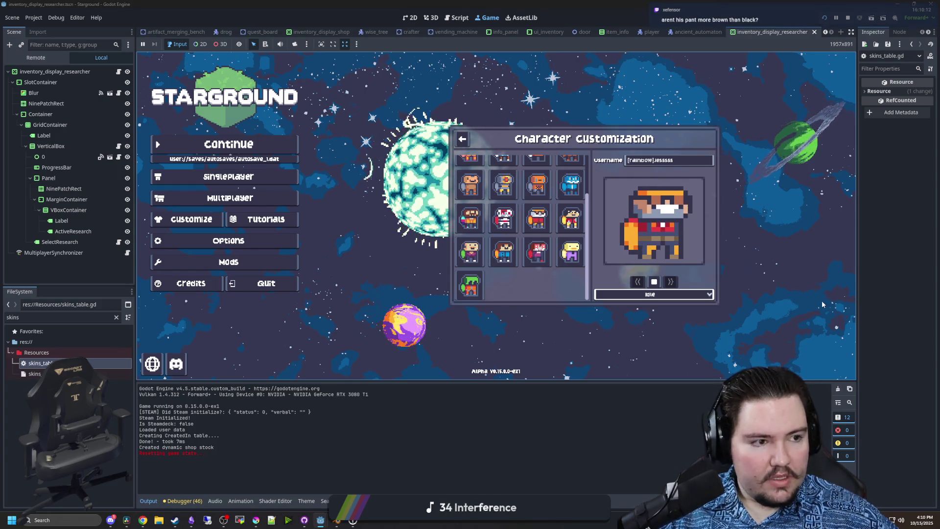
key(super+Down)
drag(490, 59, 197, 333)
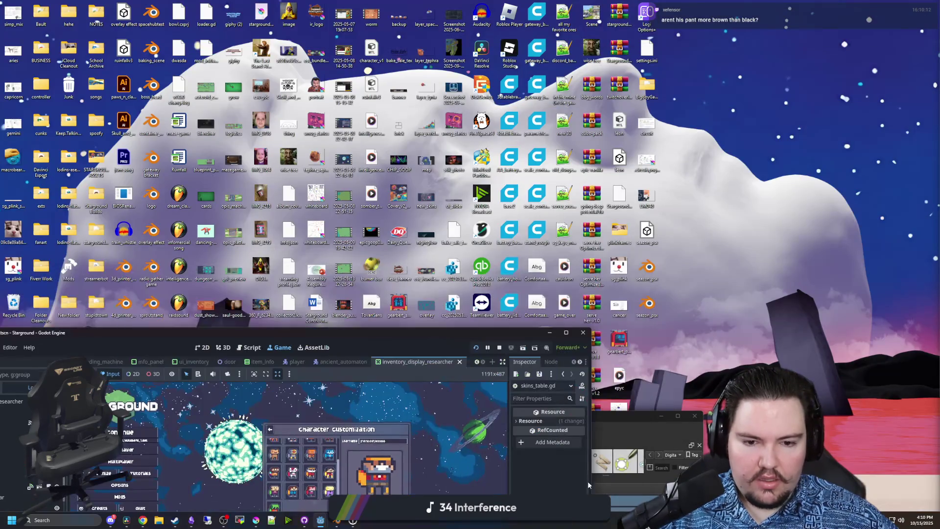
- Maximize Krita and sample the overalls' dark brown from the Engineer reference, shown as RGB
click(680, 410)
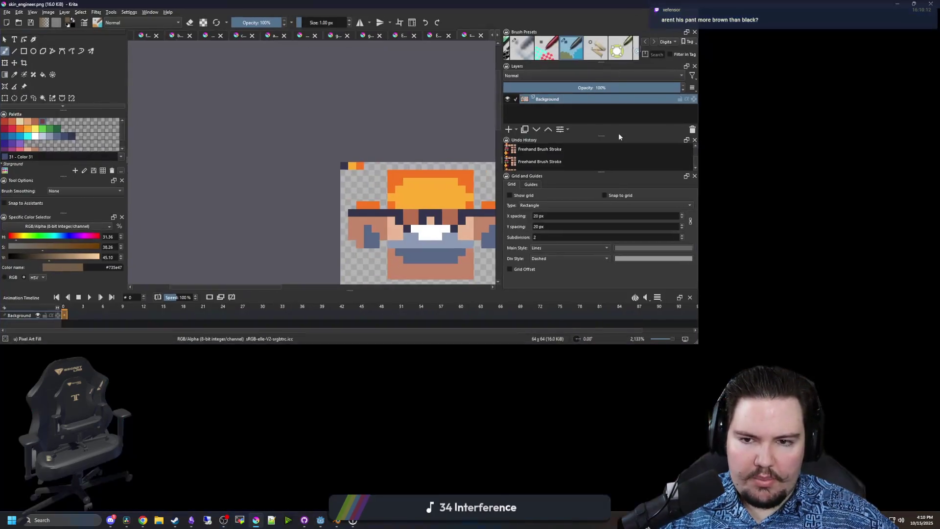
click(720, 33)
scroll(362, 296, down, 2)
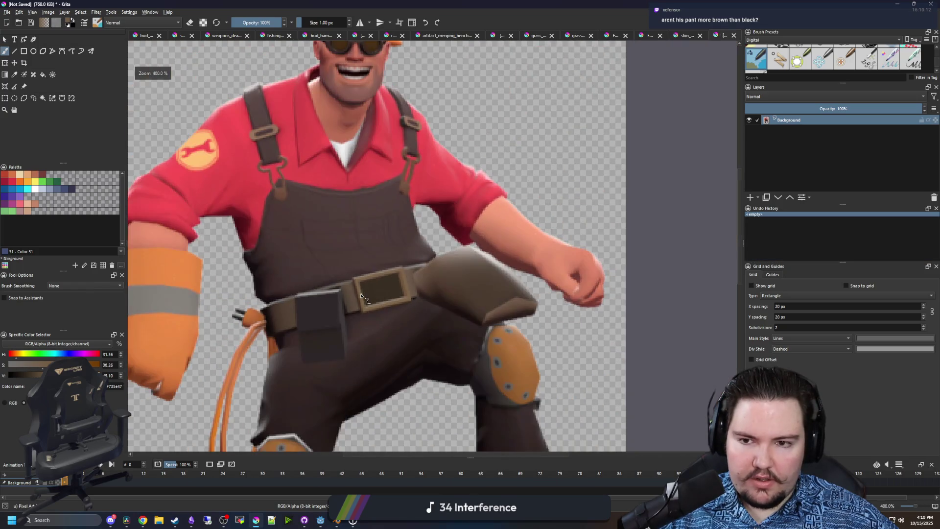
scroll(298, 221, up, 4)
key(p)
click(331, 193)
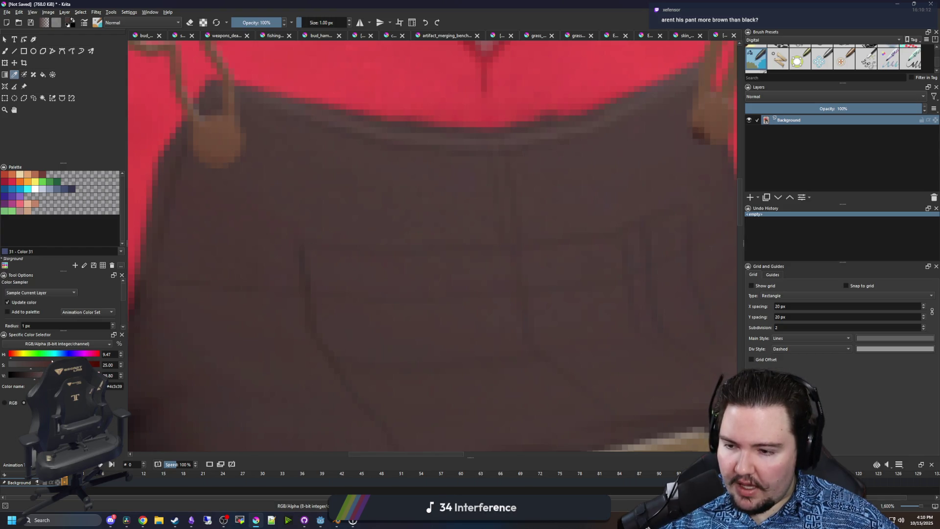
click(22, 403)
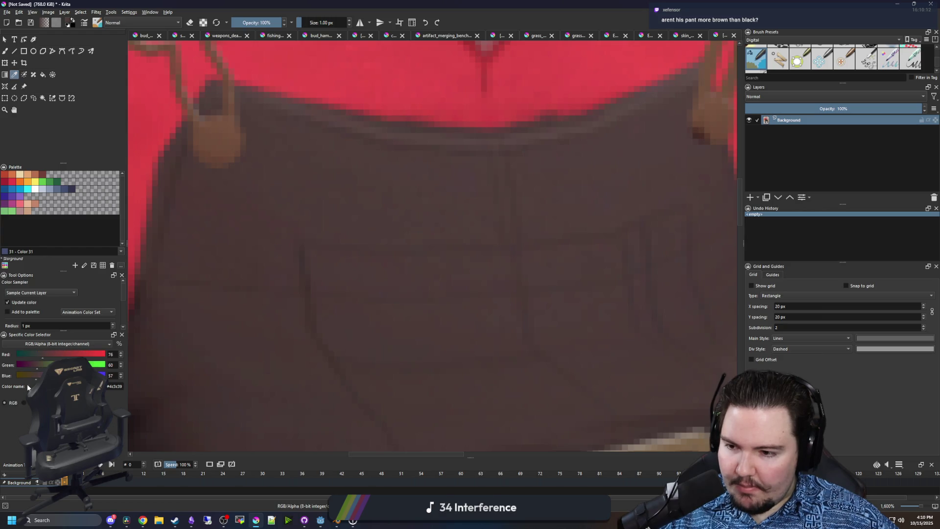
- Resample the overalls at several spots to settle on dark brown 4d3c39
scroll(388, 281, down, 6)
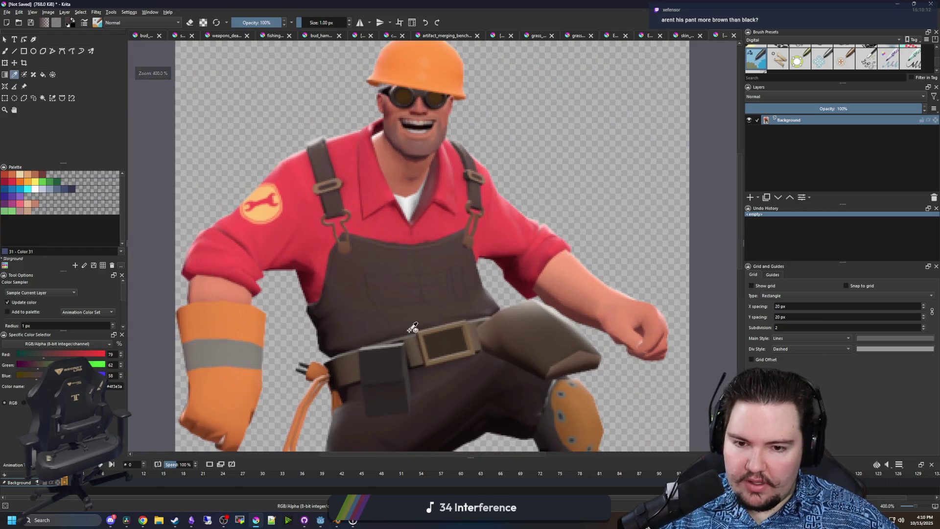
scroll(404, 264, up, 3)
click(410, 151)
scroll(410, 151, up, 3)
click(344, 161)
key(b)
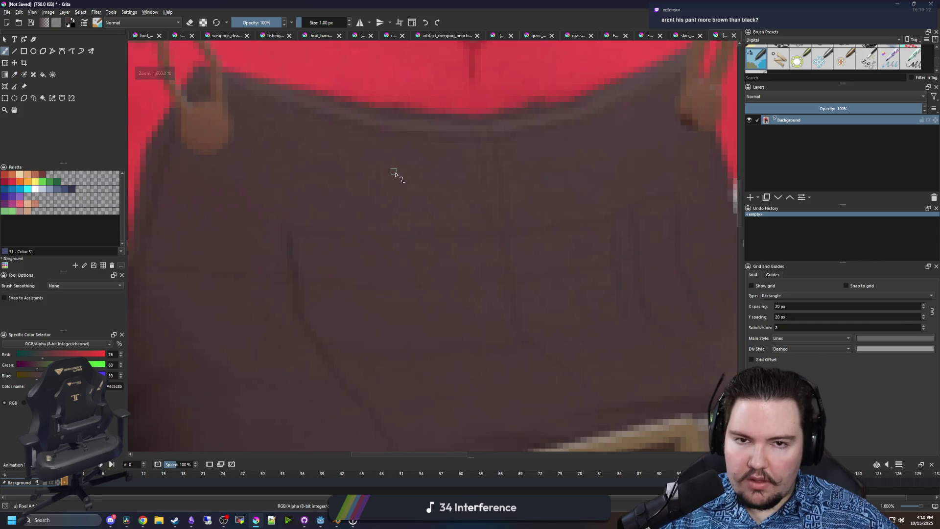
scroll(390, 168, down, 3)
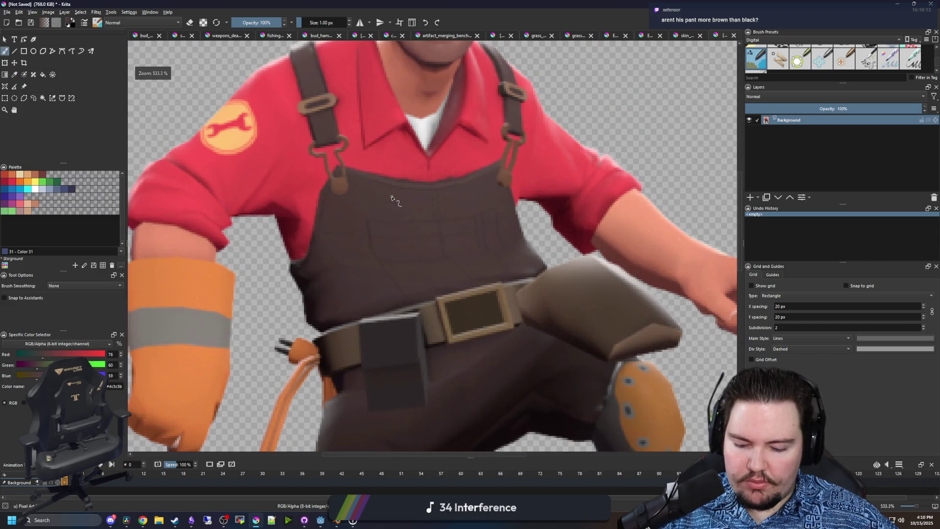
ctrl+click(387, 194)
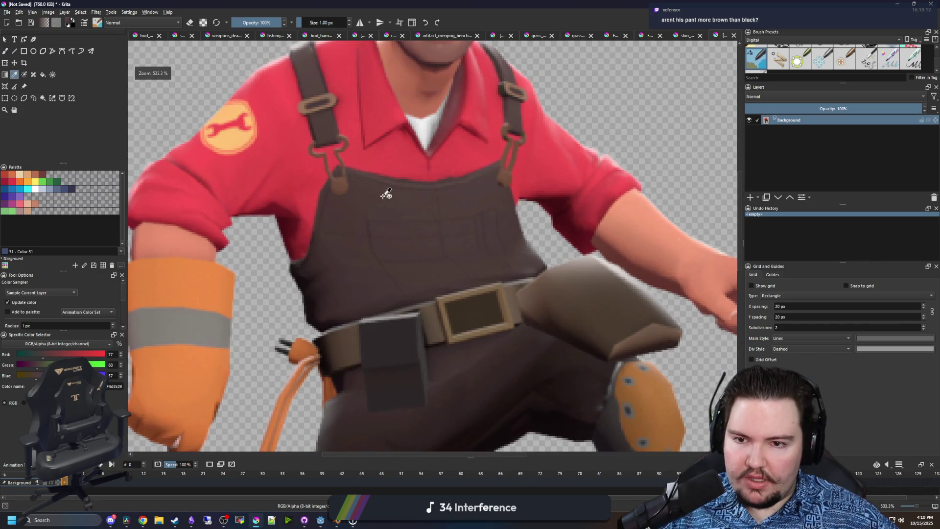
scroll(394, 198, up, 3)
- Pan the reference to show the torso and hard hat, then return to skin_engineer
scroll(318, 269, down, 3)
scroll(319, 269, down, 2)
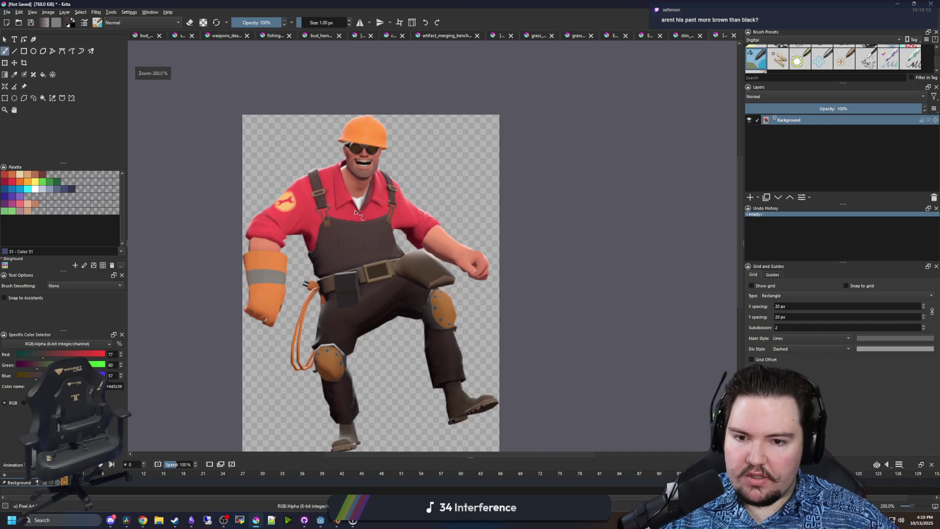
scroll(390, 349, up, 2)
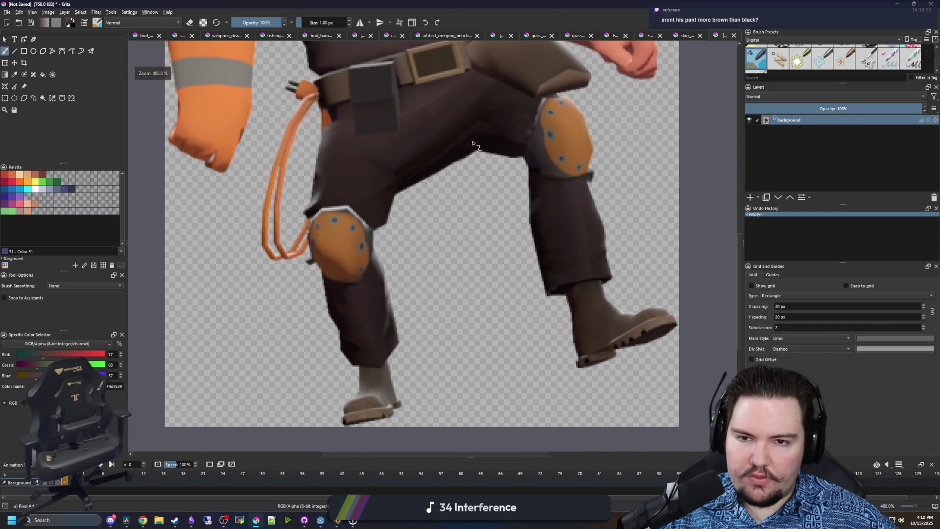
drag(475, 153, 433, 307)
drag(387, 212, 421, 260)
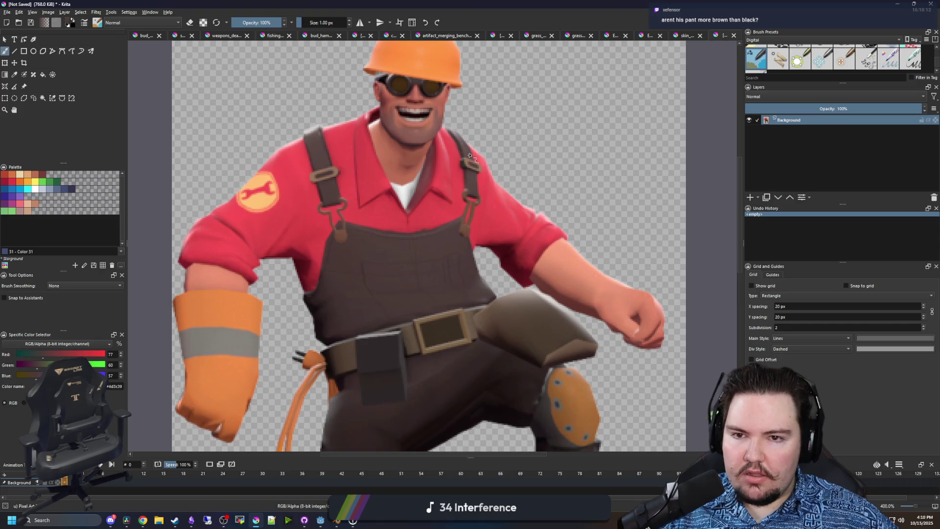
click(687, 36)
scroll(414, 266, up, 5)
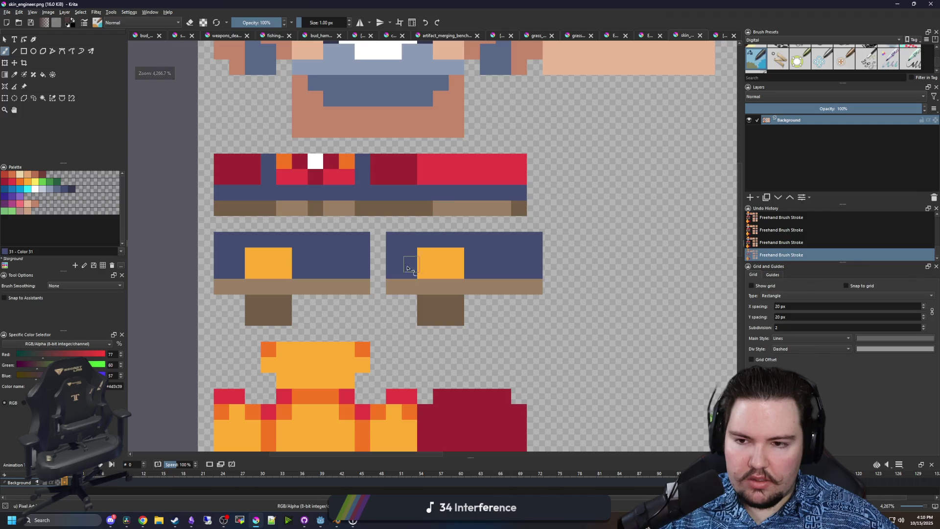
- Fill the left leg block and the blue stripe below the shirt dark brown
key(f)
click(346, 266)
scroll(377, 254, up, 1)
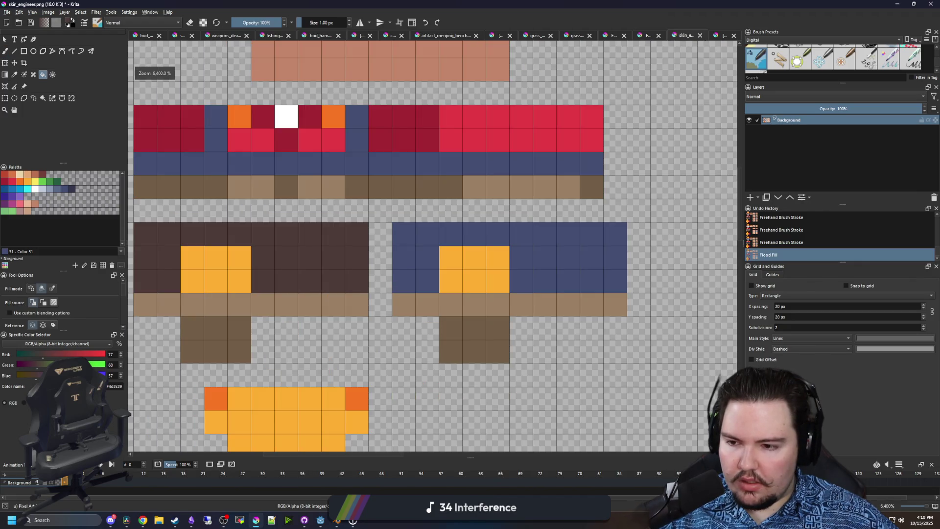
click(23, 403)
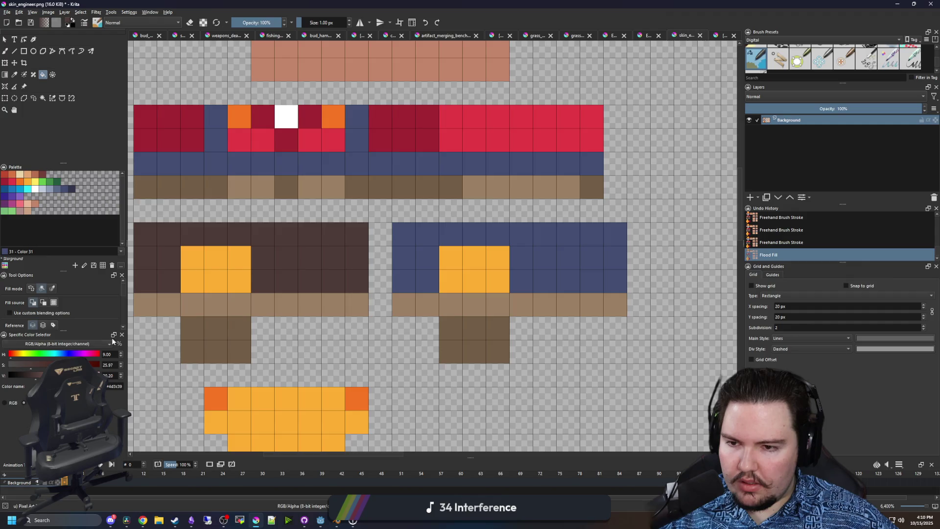
scroll(283, 258, down, 1)
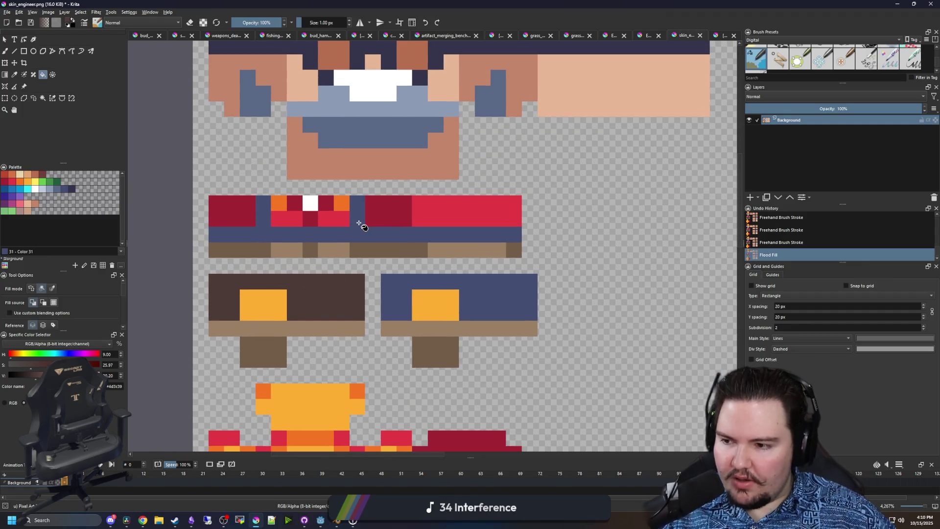
scroll(324, 281, up, 1)
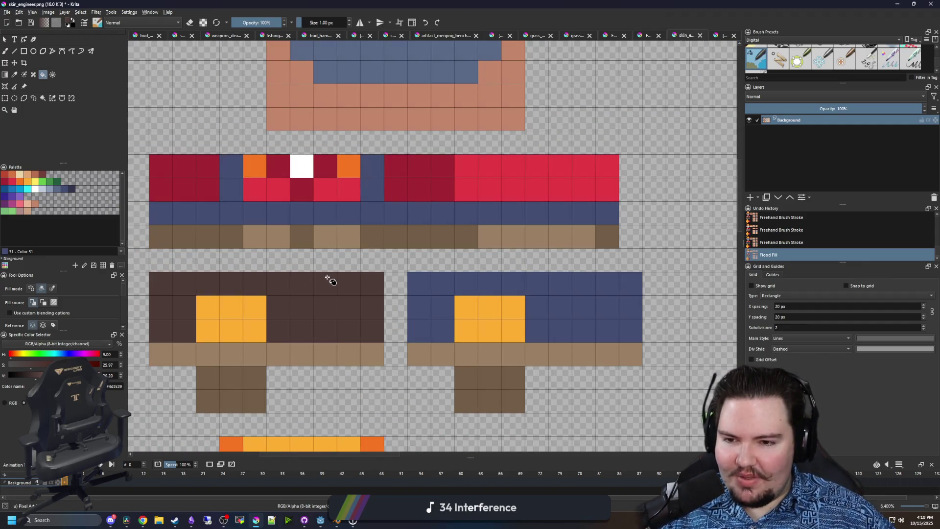
click(362, 211)
scroll(362, 234, down, 1)
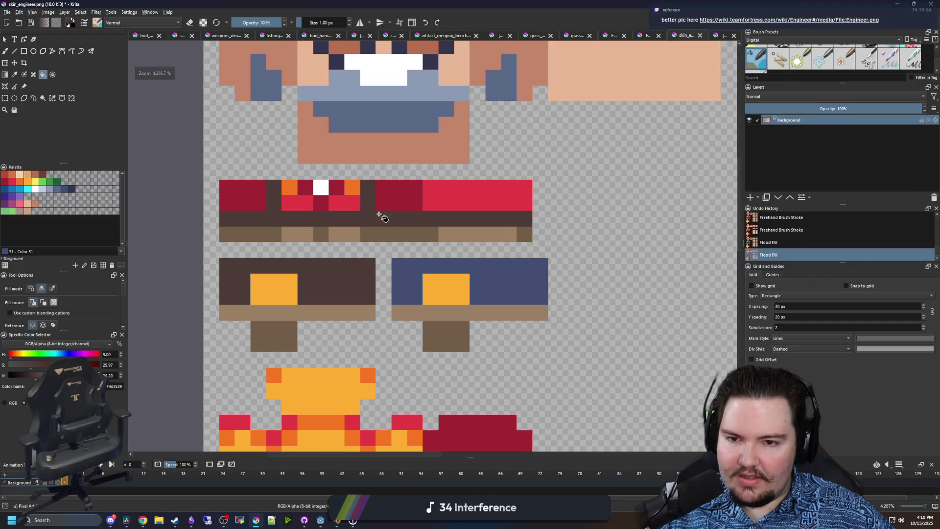
- Check the Godot preview, return to Krita and start a new document from File
click(320, 520)
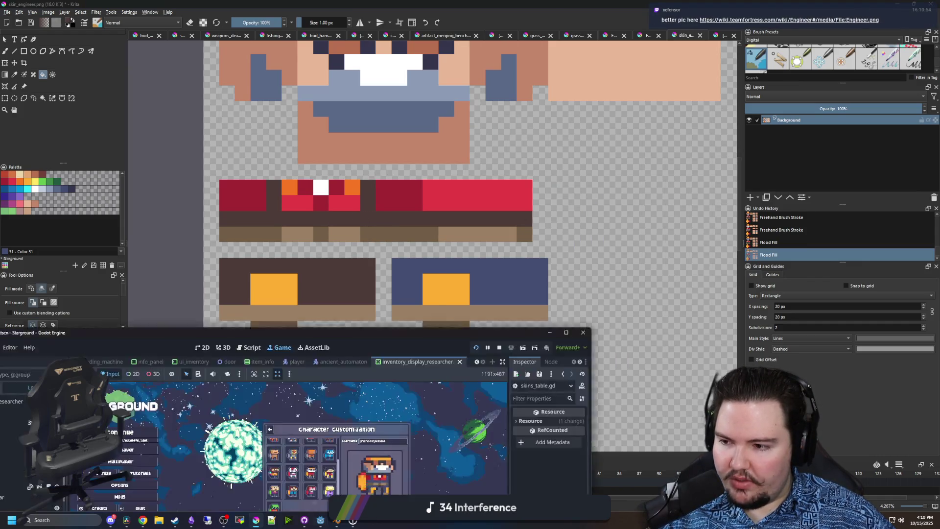
key(alt+Tab)
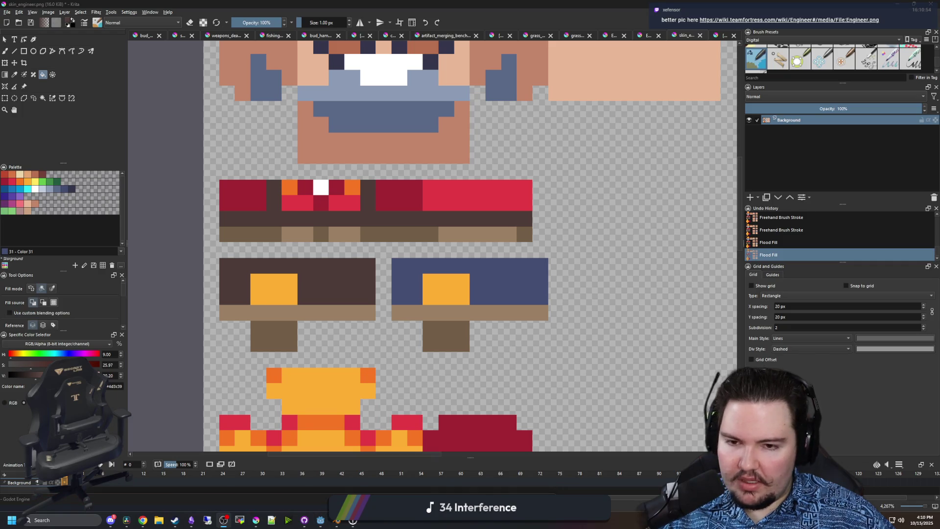
key(alt+Tab)
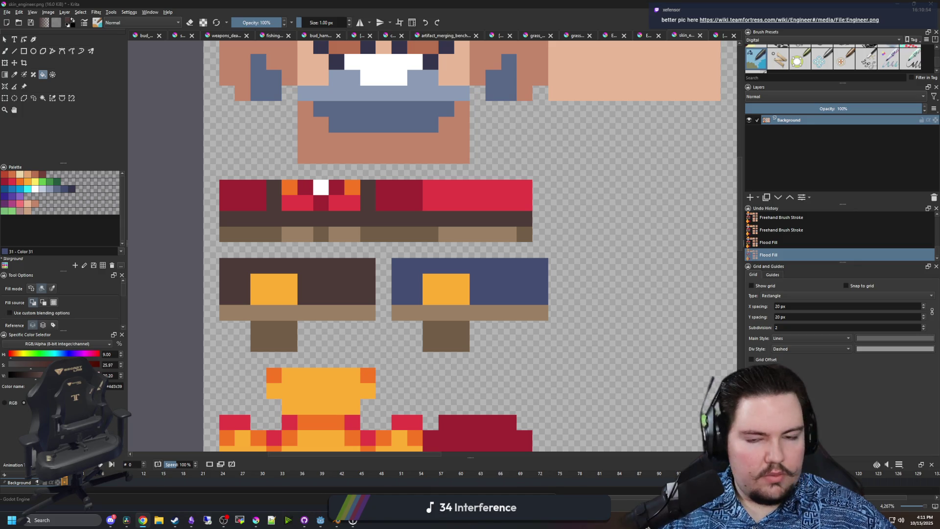
click(255, 519)
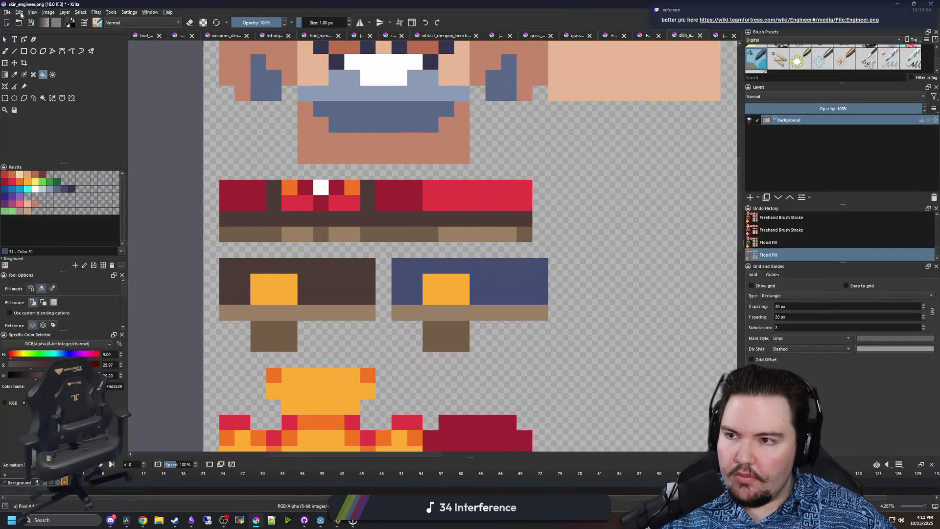
click(8, 13)
click(17, 20)
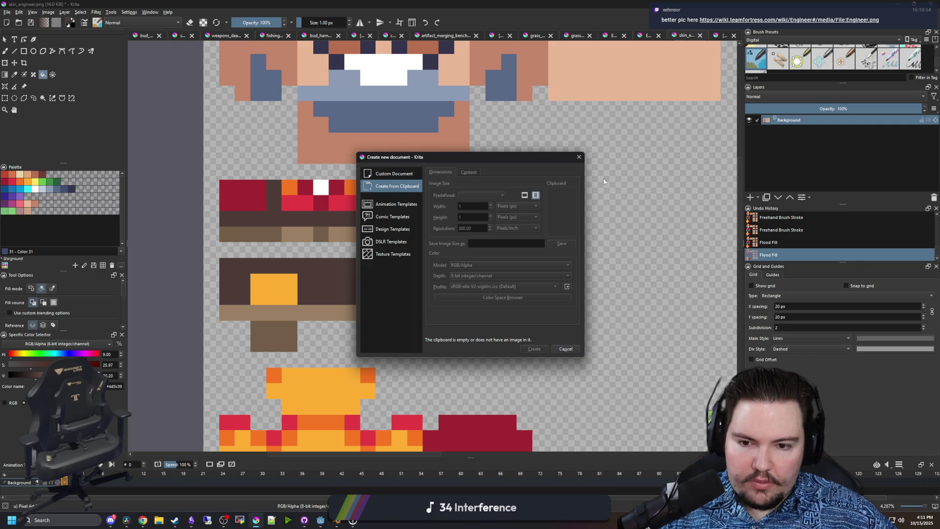
- Cancel the new document and drop Engineer.png onto the canvas, opening it as a new document
key(alt+Tab)
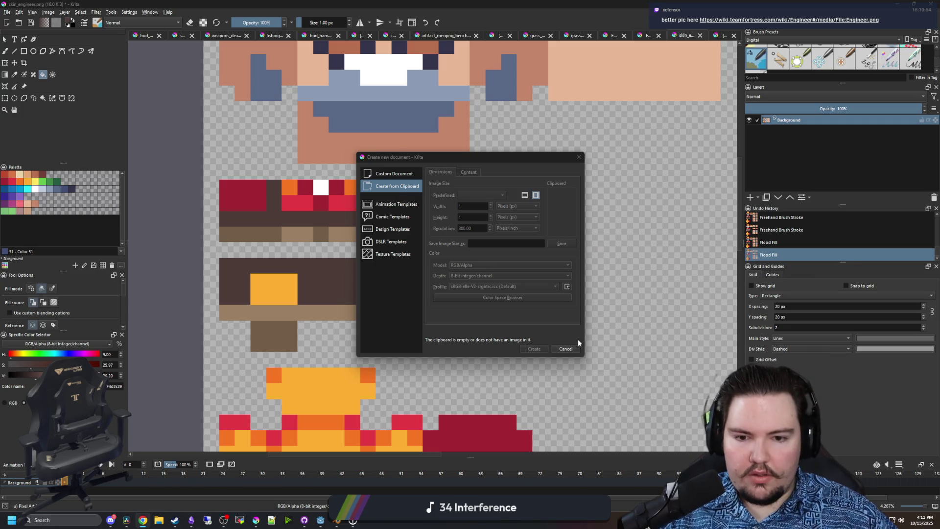
click(566, 348)
key(alt+Tab)
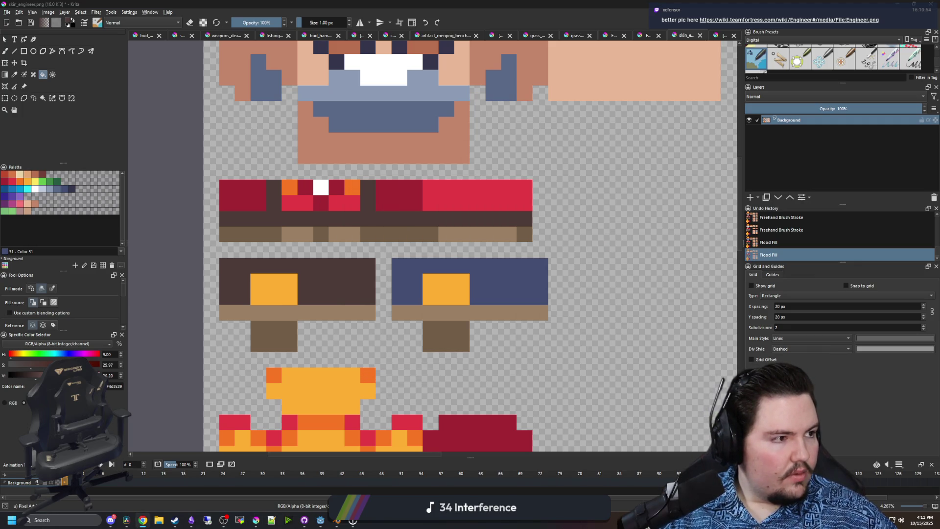
drag(608, 209, 463, 214)
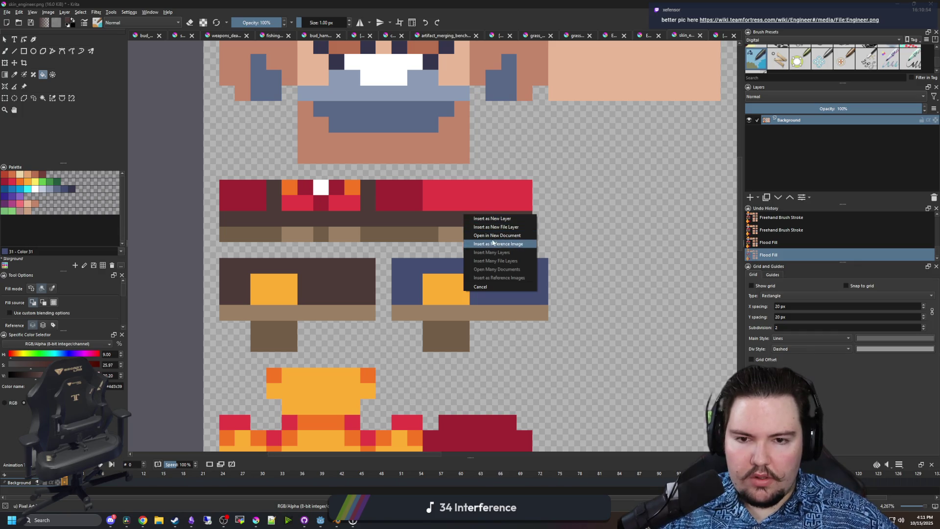
click(501, 237)
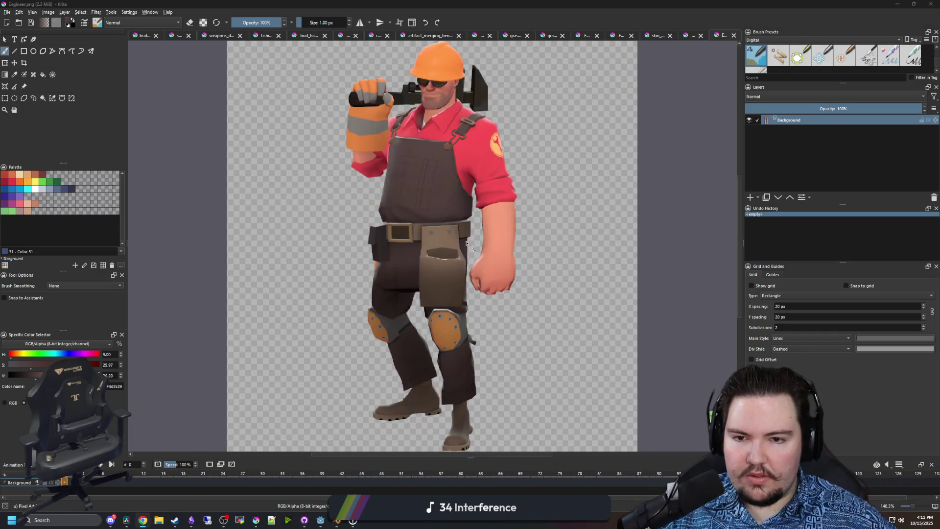
- Compare against the Engineer reference and refill the left pocket box a lighter brown
scroll(411, 166, up, 3)
scroll(412, 166, up, 5)
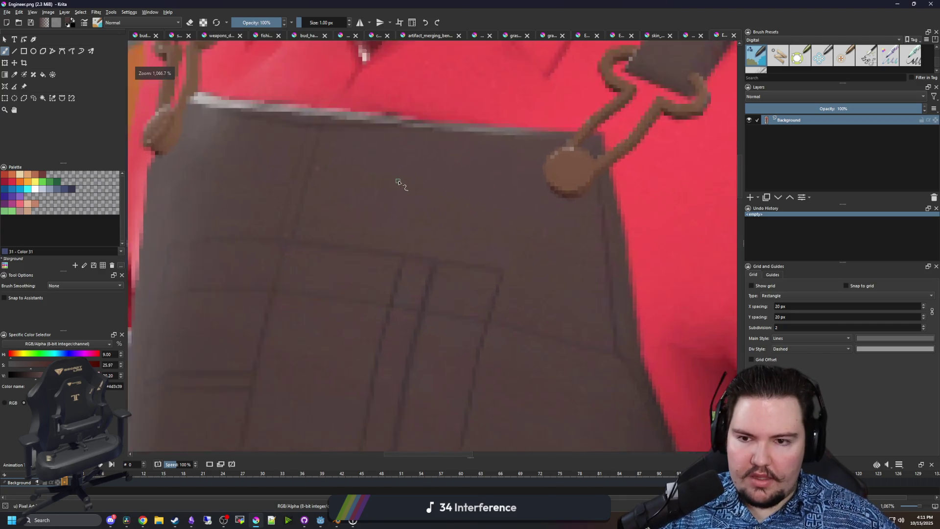
scroll(377, 162, down, 2)
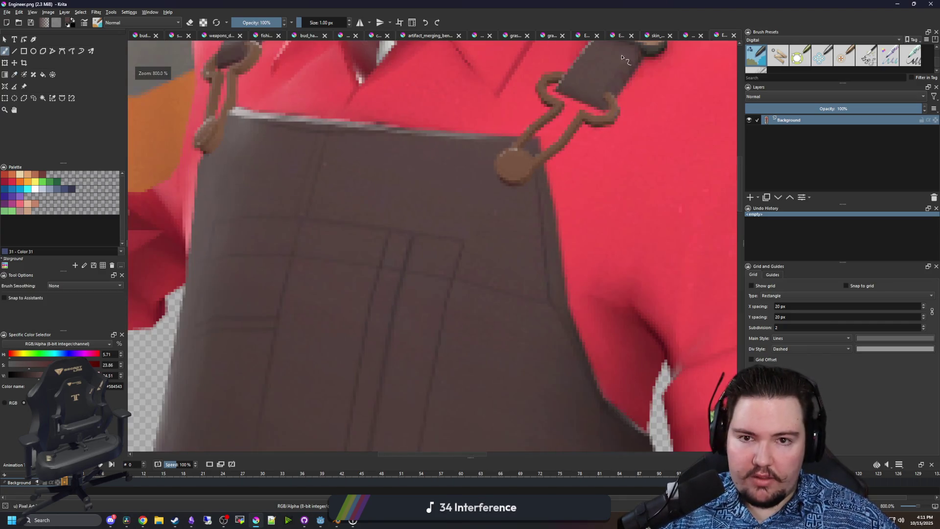
click(684, 35)
click(655, 35)
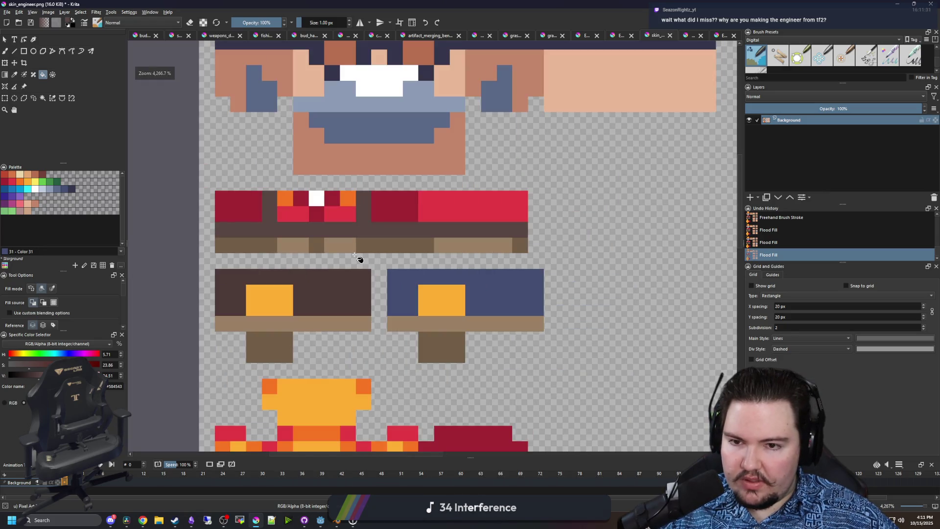
click(318, 313)
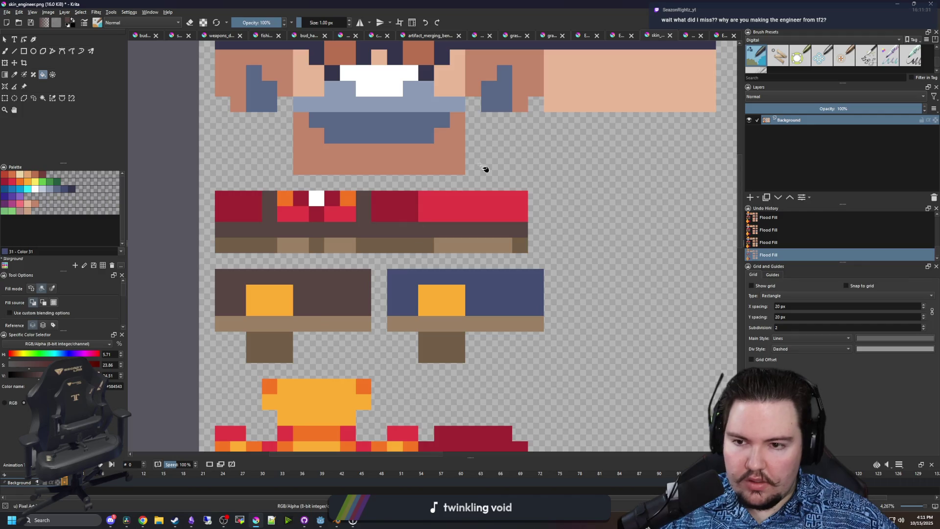
- Fill the right red shirt block and the two small red blocks lighter red
click(721, 35)
scroll(396, 269, up, 5)
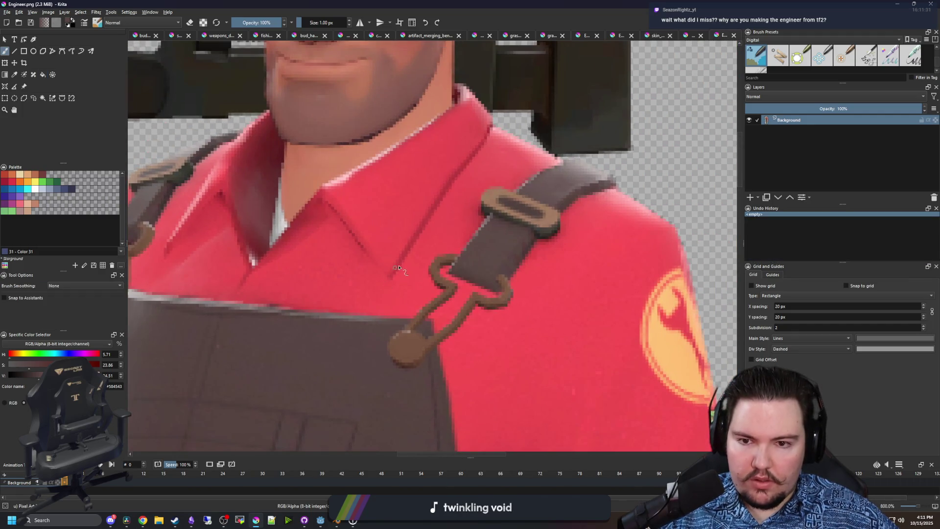
click(693, 36)
key(f)
key(ctrl+shift+Tab)
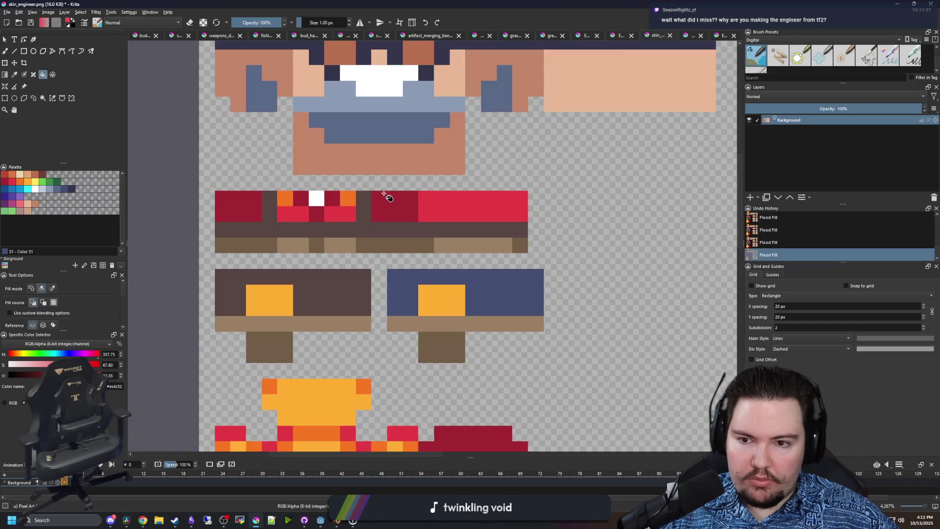
click(456, 207)
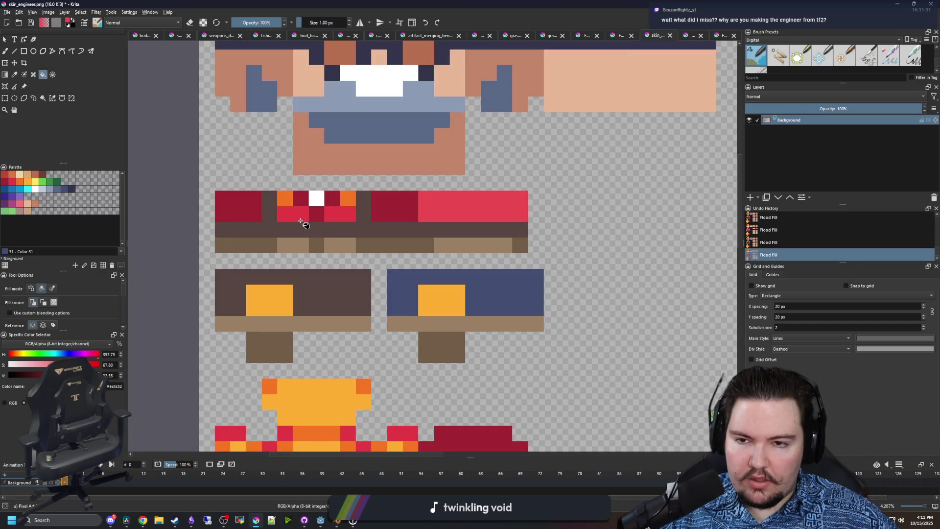
click(51, 289)
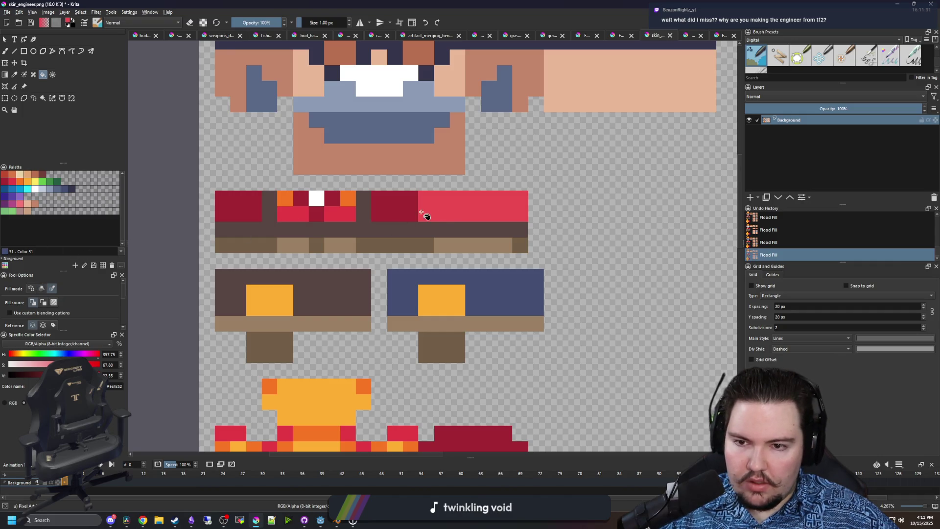
click(347, 220)
scroll(347, 223, down, 5)
scroll(351, 235, up, 5)
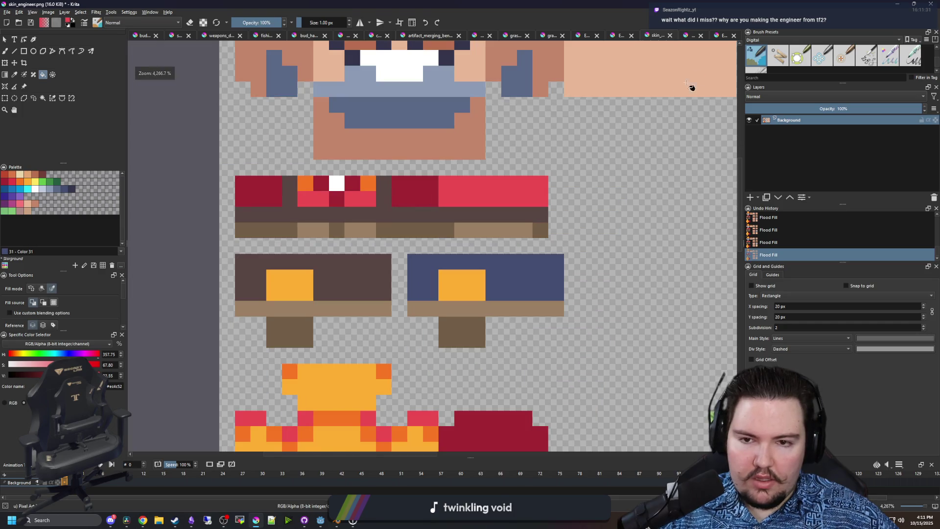
- Sample the shirt's dark red shadow from the photo and fill the red shirt areas with it
click(725, 35)
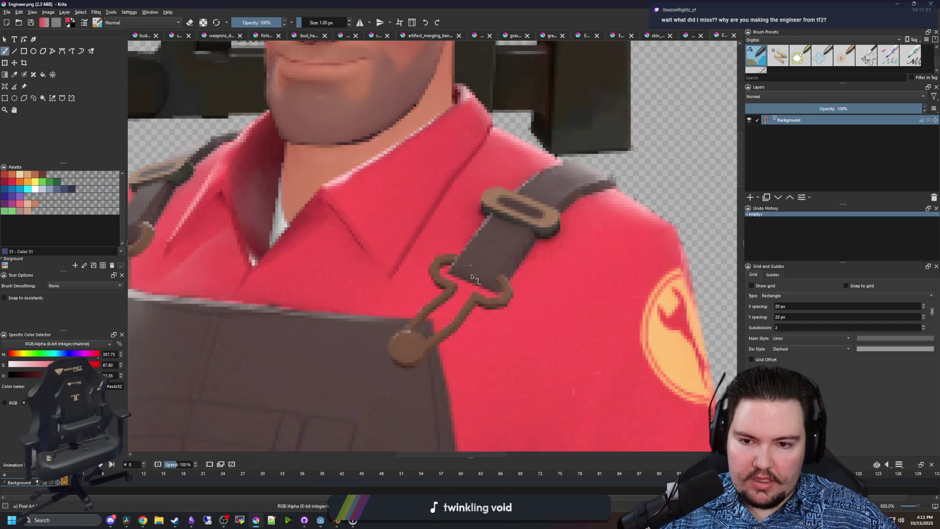
scroll(477, 267, up, 3)
scroll(484, 308, up, 5)
key(p)
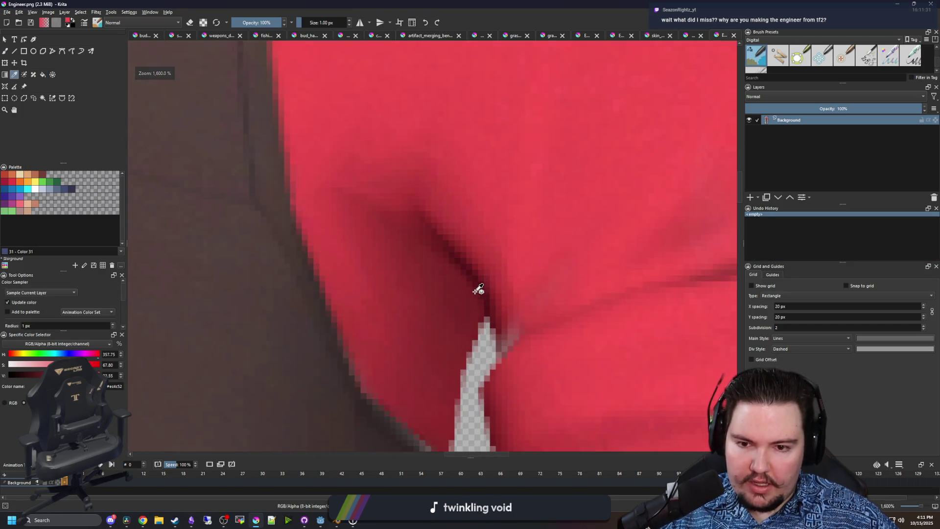
click(465, 288)
click(688, 37)
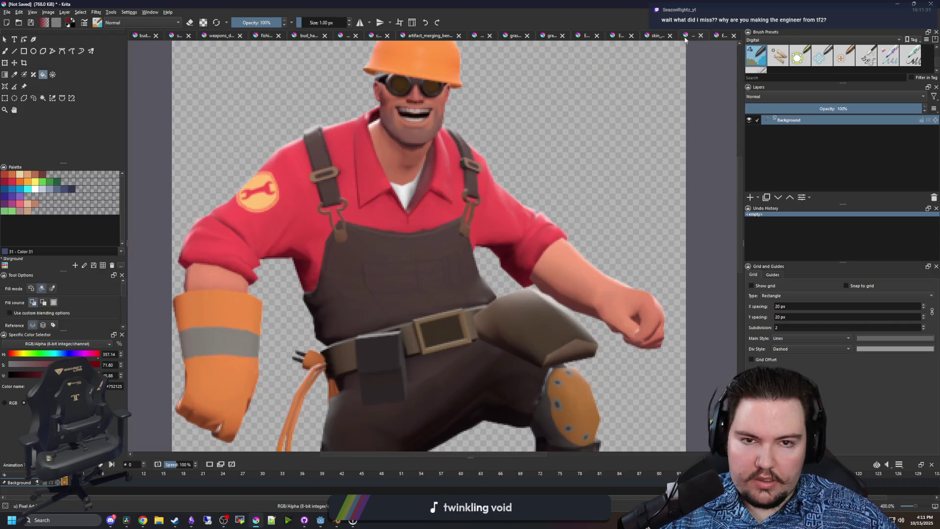
click(655, 35)
click(265, 198)
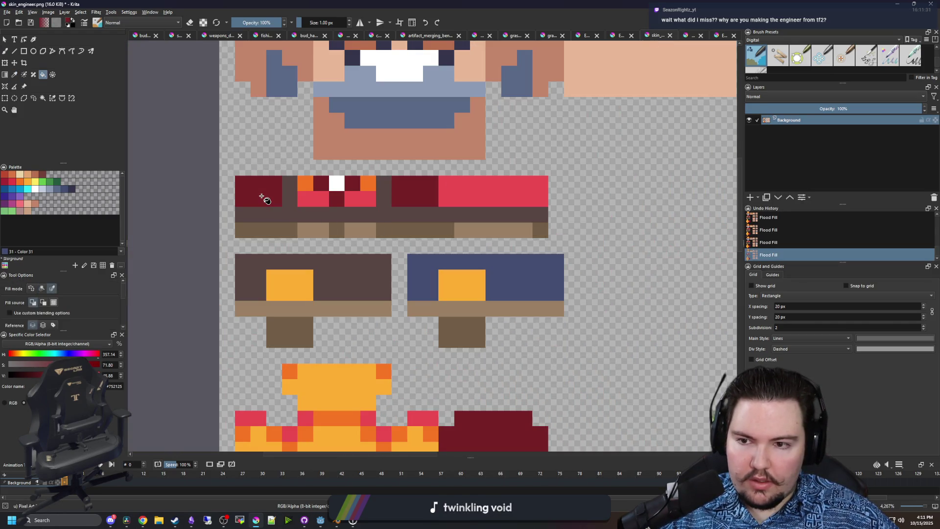
- Sample the shirt's main red and fill the dark red areas with it
click(718, 35)
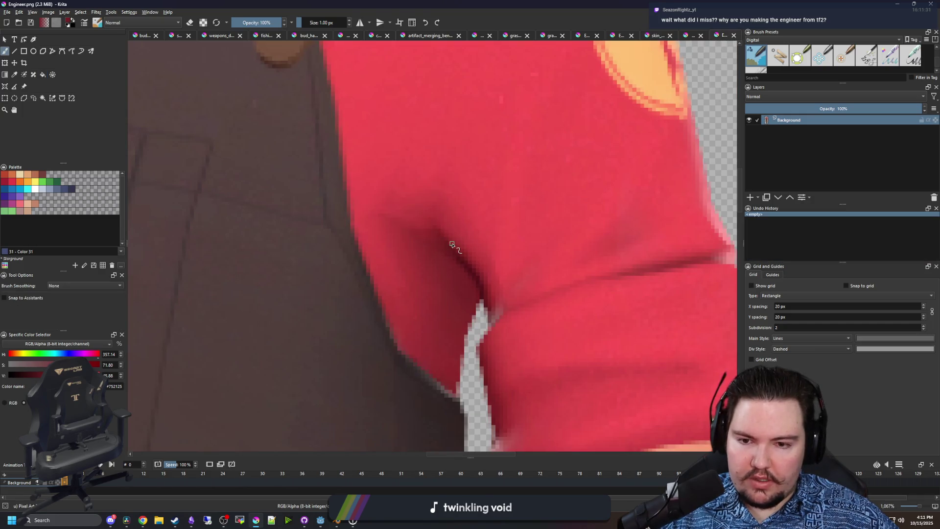
key(p)
click(427, 197)
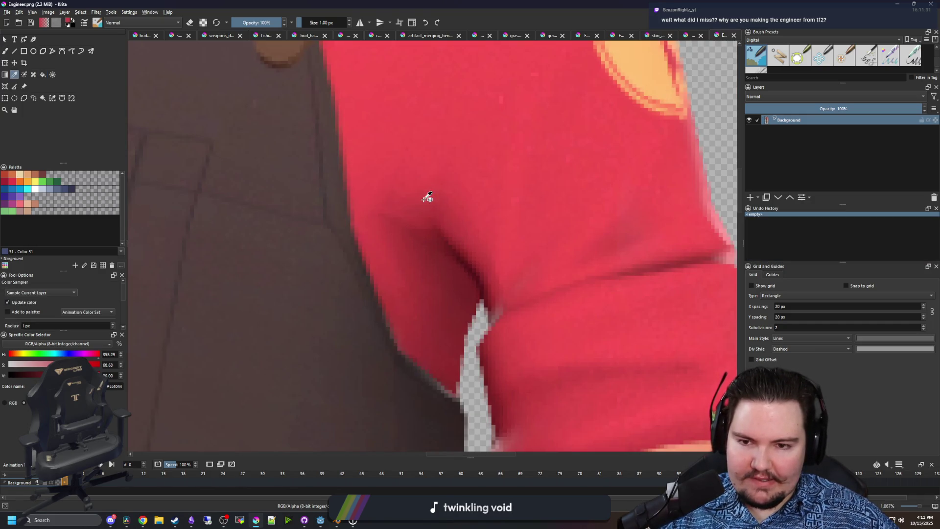
click(685, 37)
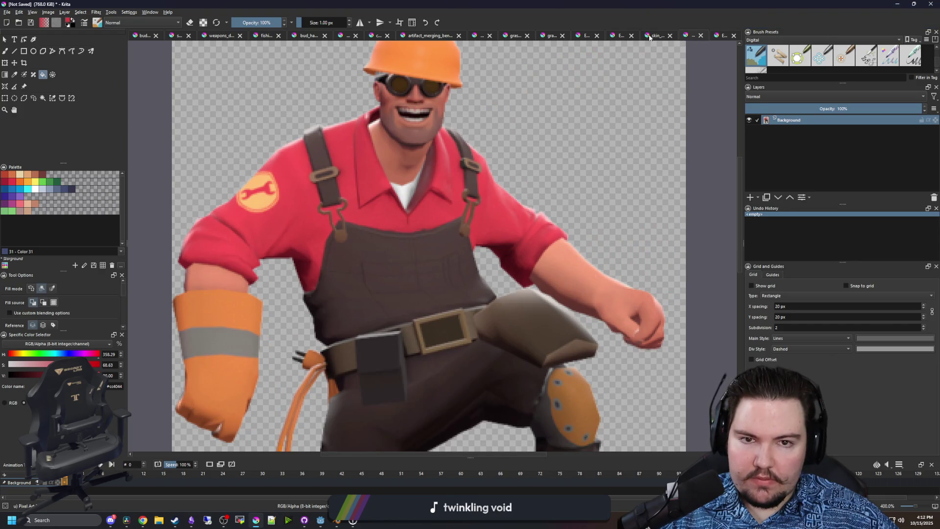
click(649, 38)
click(410, 200)
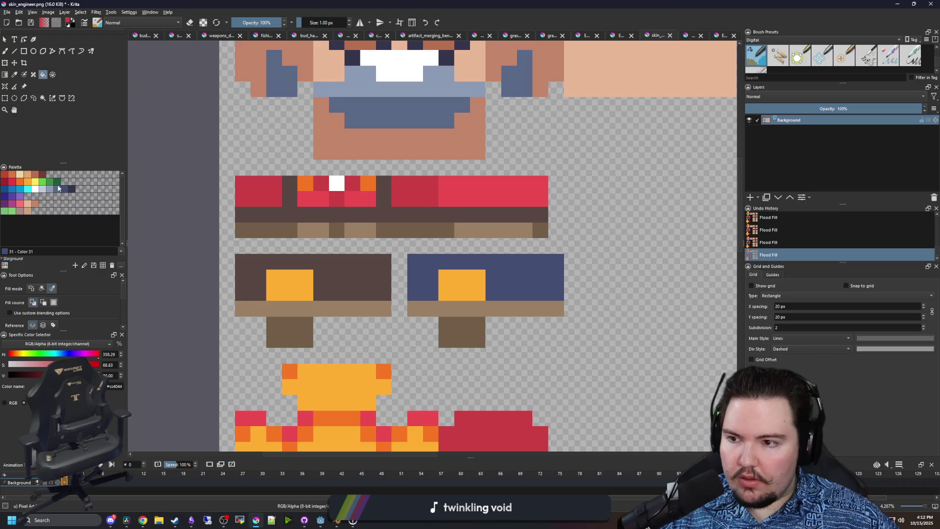
- Choose swatch e43b44, then sample a darker shirt red from the reference photo
click(18, 182)
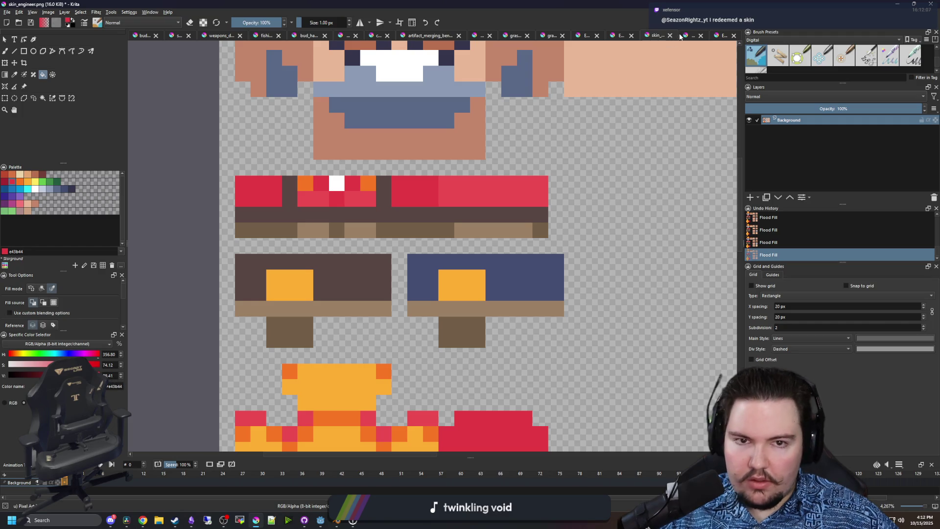
click(717, 35)
scroll(427, 252, up, 2)
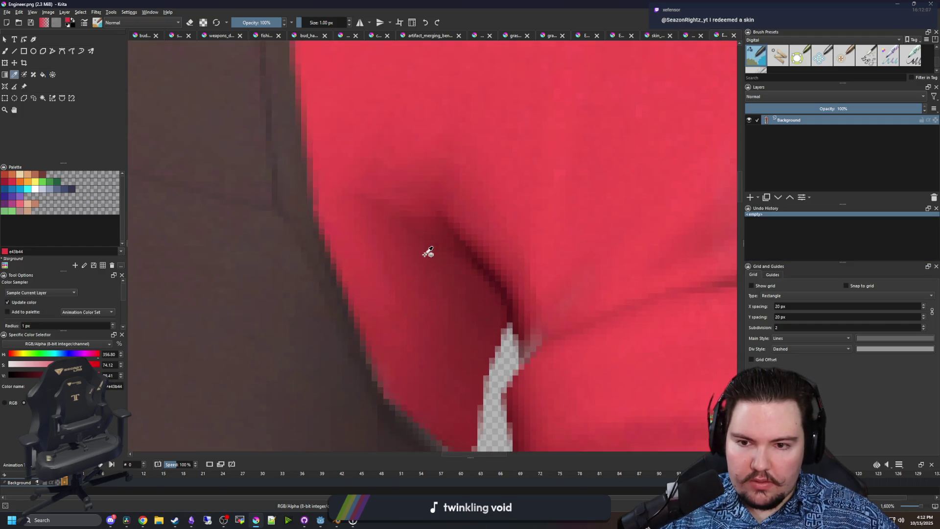
ctrl+click(399, 247)
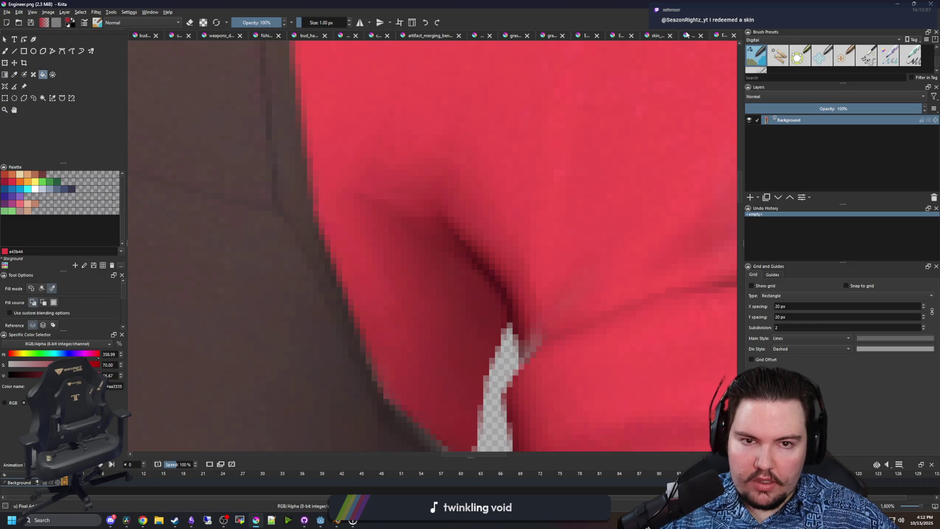
click(659, 36)
click(660, 35)
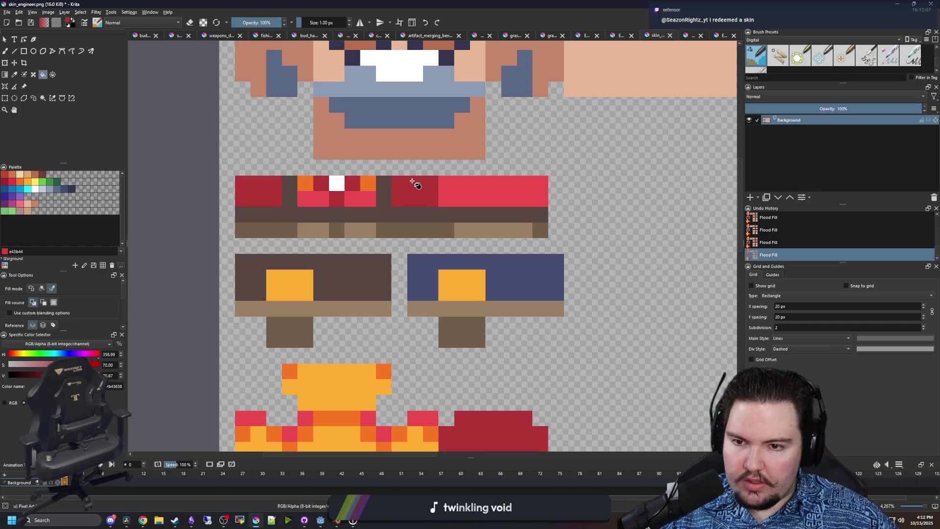
scroll(331, 195, down, 1)
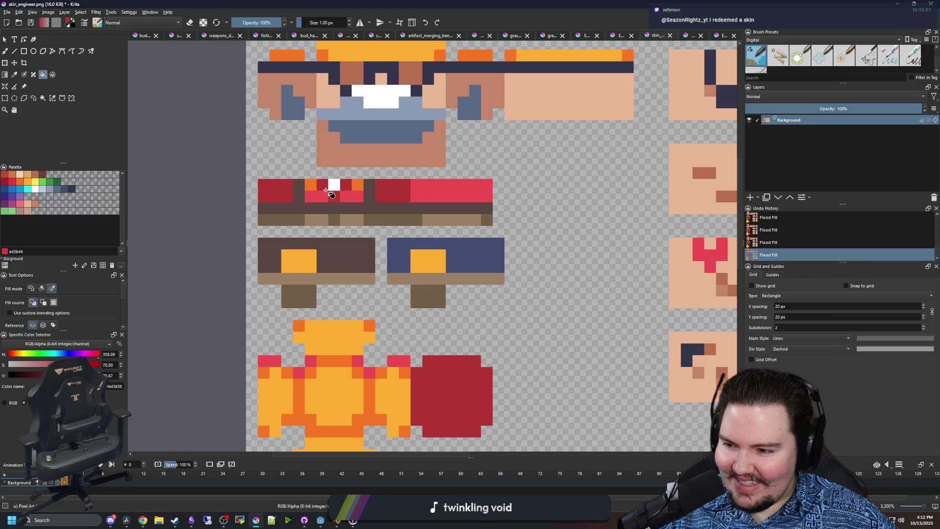
scroll(331, 195, up, 1)
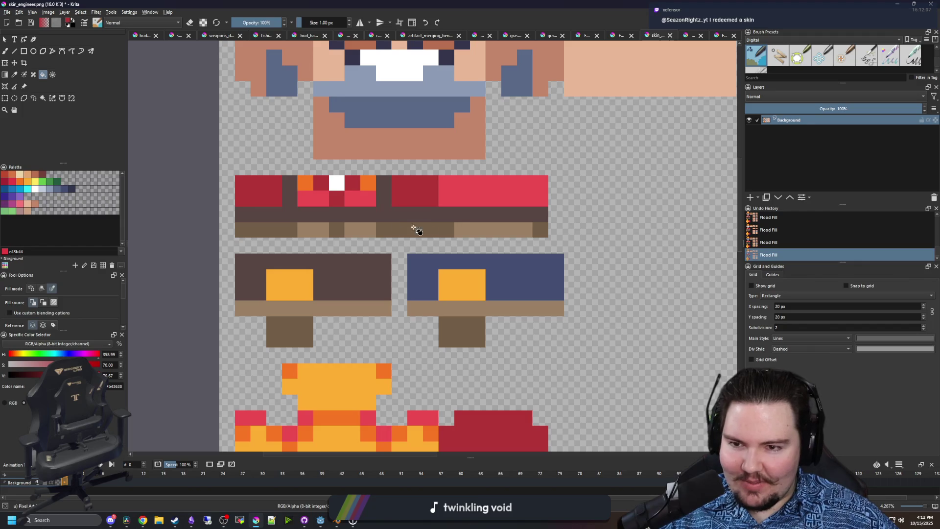
- Sample the bright red near the collar and paint a shirt-band pixel with it
click(720, 34)
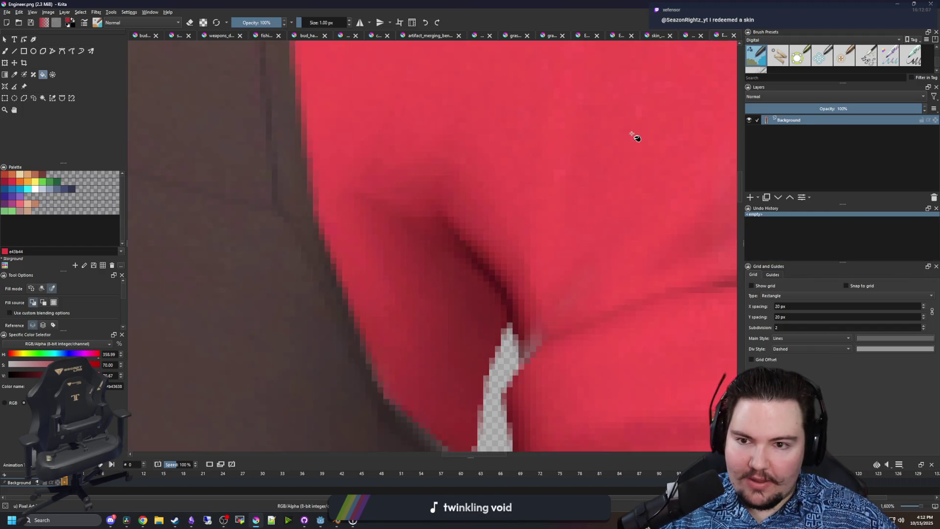
scroll(519, 134, down, 5)
scroll(377, 176, up, 5)
key(p)
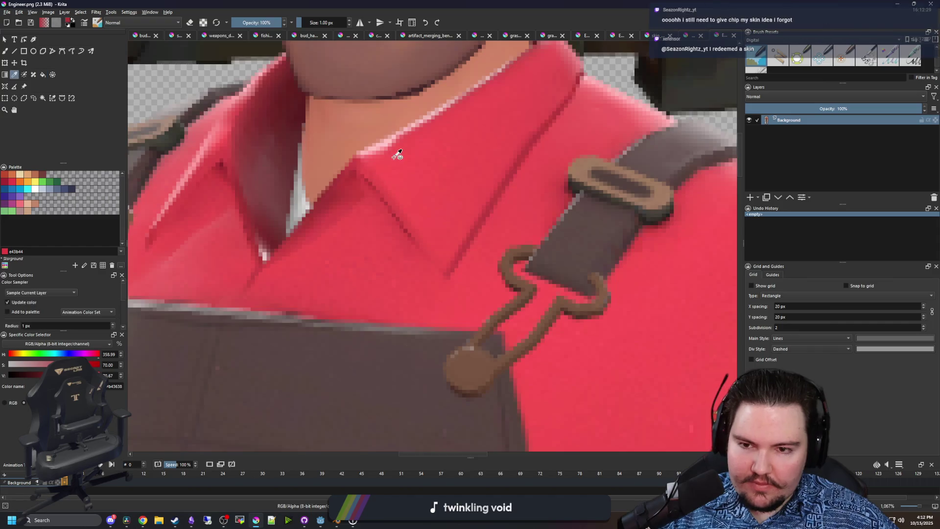
scroll(398, 153, up, 2)
click(377, 166)
key(f)
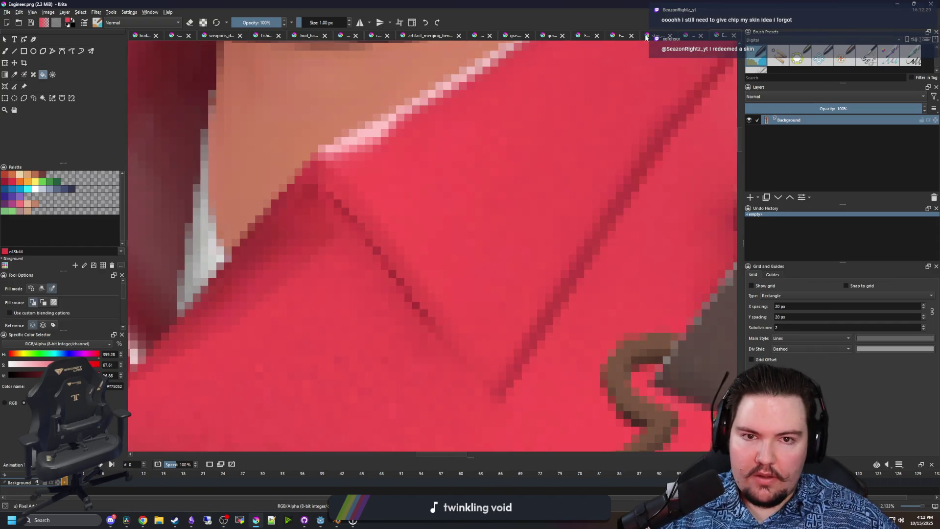
click(654, 36)
scroll(426, 203, down, 2)
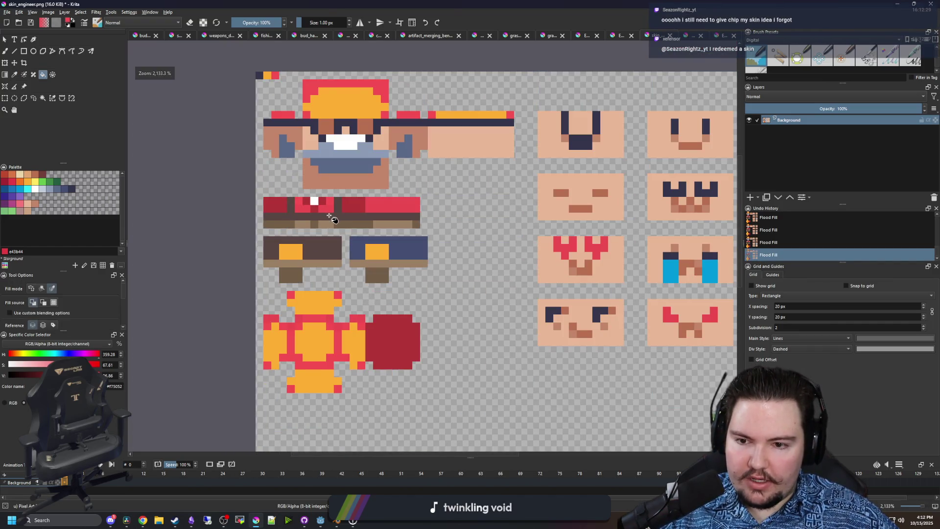
scroll(331, 216, up, 3)
key(b)
click(264, 196)
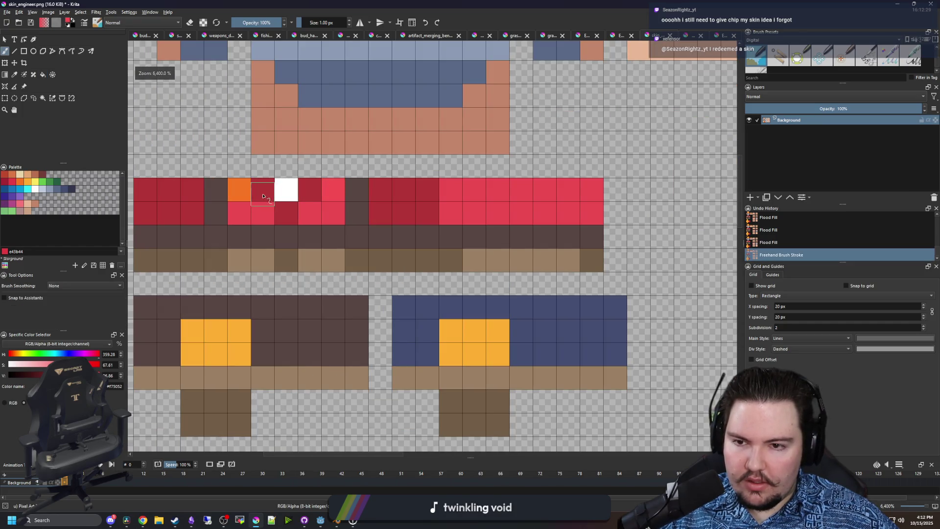
- Repaint the stray orange and dark pixels in the shirt's band red
click(240, 191)
scroll(114, 376, up, 3)
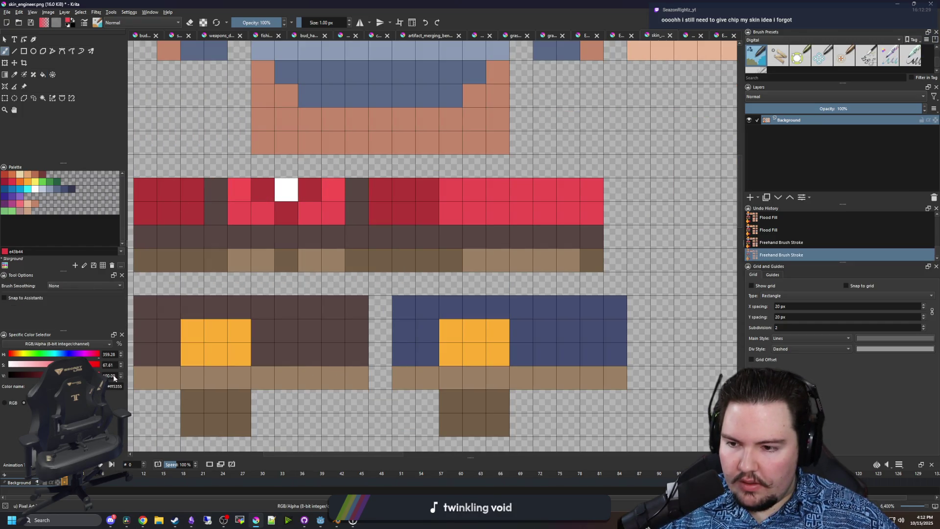
click(243, 193)
click(334, 191)
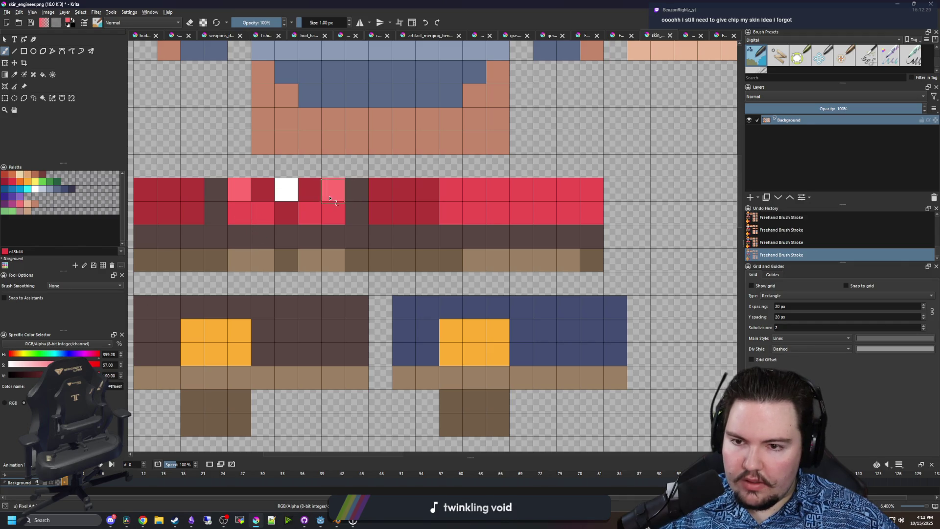
scroll(289, 254, down, 3)
scroll(289, 254, up, 2)
scroll(377, 198, down, 2)
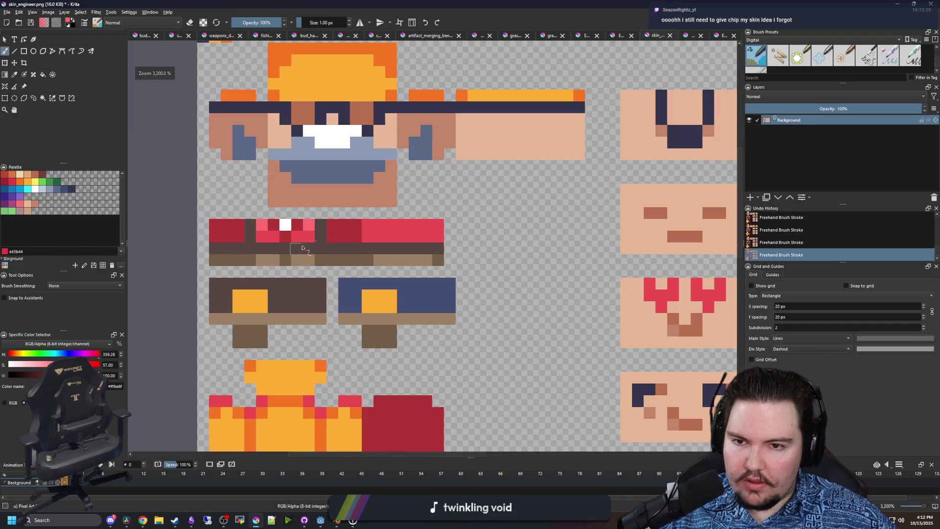
scroll(394, 349, up, 1)
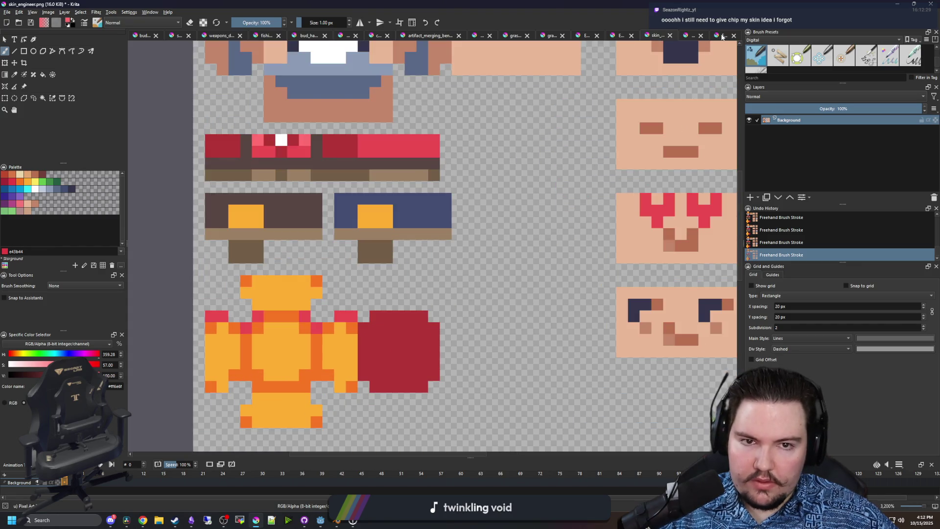
- Sample the orange of the Engineer's helmet from the reference image
key(ctrl+Tab)
scroll(443, 166, down, 3)
scroll(450, 158, down, 1)
scroll(447, 101, up, 4)
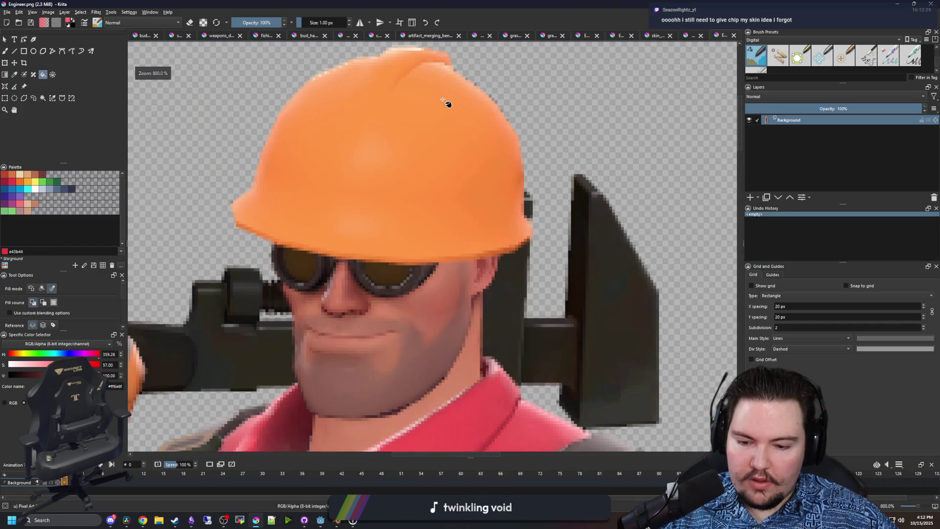
key(p)
scroll(390, 123, up, 1)
click(374, 153)
- Fill the hat on the skin sprite sheet with the sampled helmet orange
key(f)
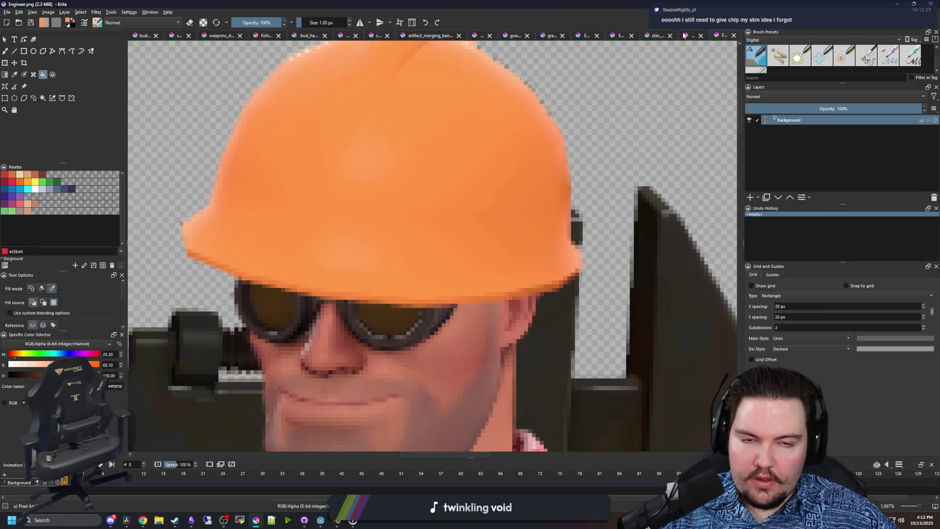
key(p)
scroll(298, 124, down, 2)
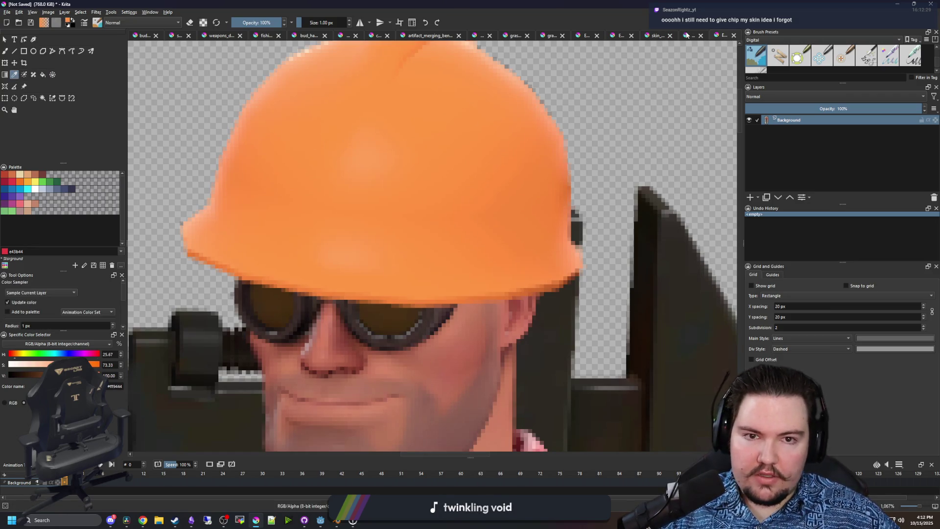
key(ctrl+Tab)
key(f)
click(654, 35)
scroll(332, 119, up, 3)
click(332, 119)
- Sample a darker orange from the helmet edge and fill the hat's outer area with it
scroll(331, 119, down, 4)
scroll(373, 114, up, 3)
click(715, 36)
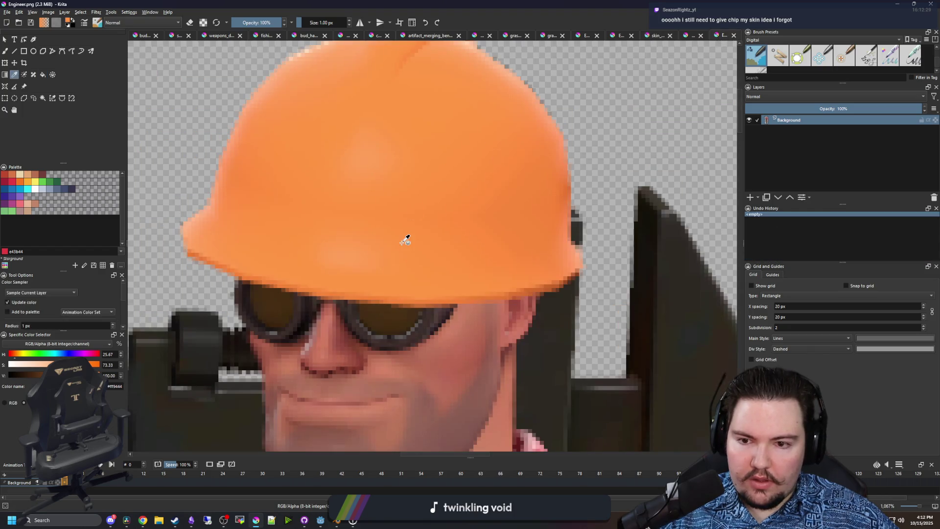
scroll(577, 212, up, 4)
click(558, 174)
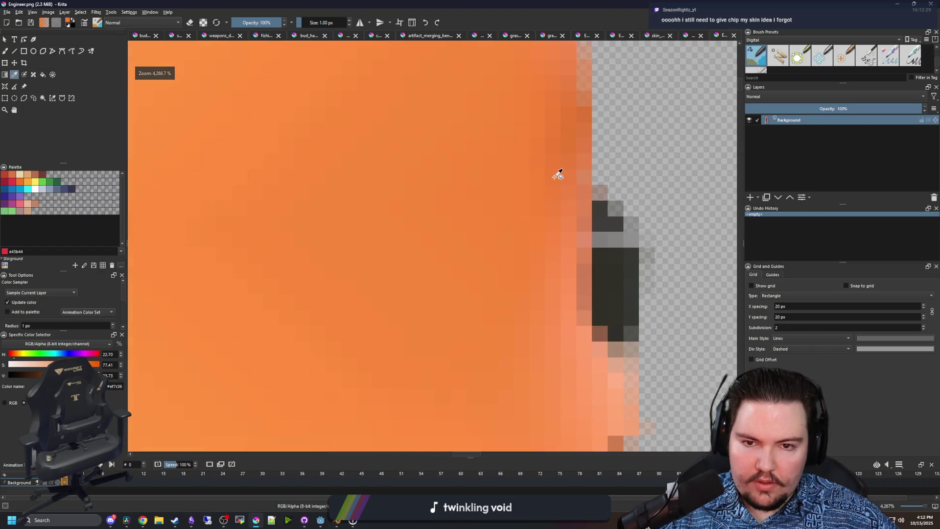
click(683, 37)
scroll(346, 92, up, 1)
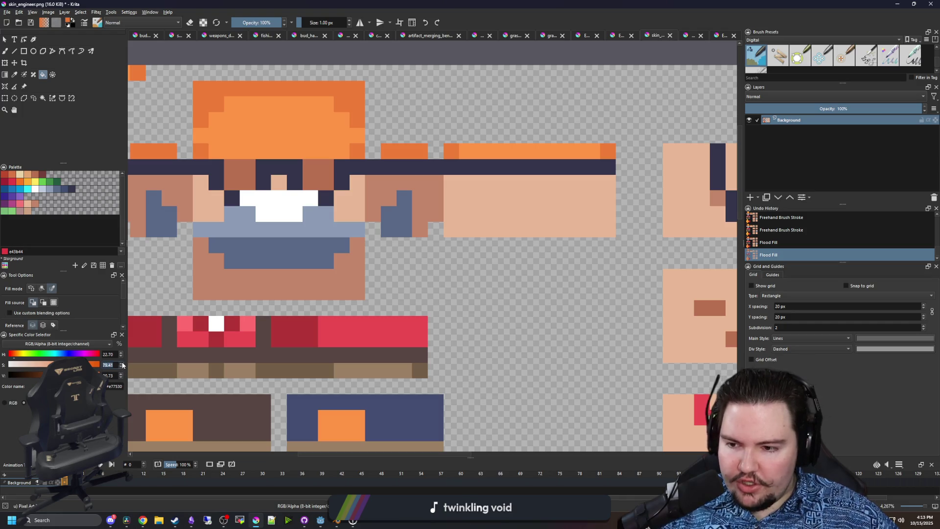
click(335, 85)
- Pick the left pants' brown and fill the right pants' navy top brown
scroll(325, 127, down, 2)
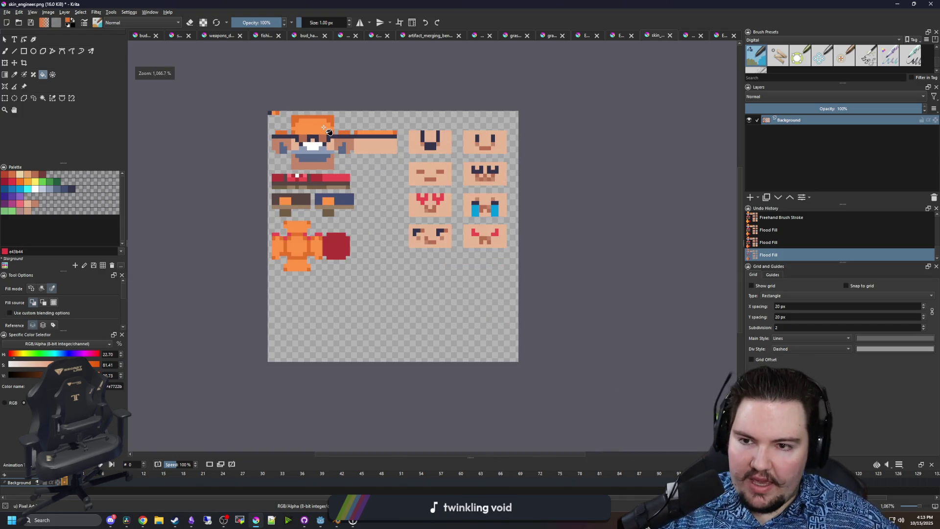
scroll(327, 131, up, 1)
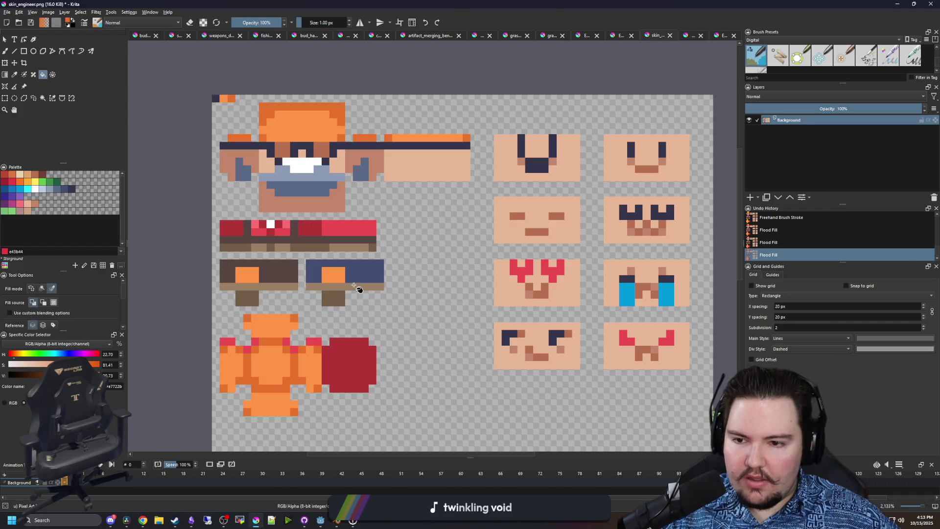
scroll(342, 305, up, 2)
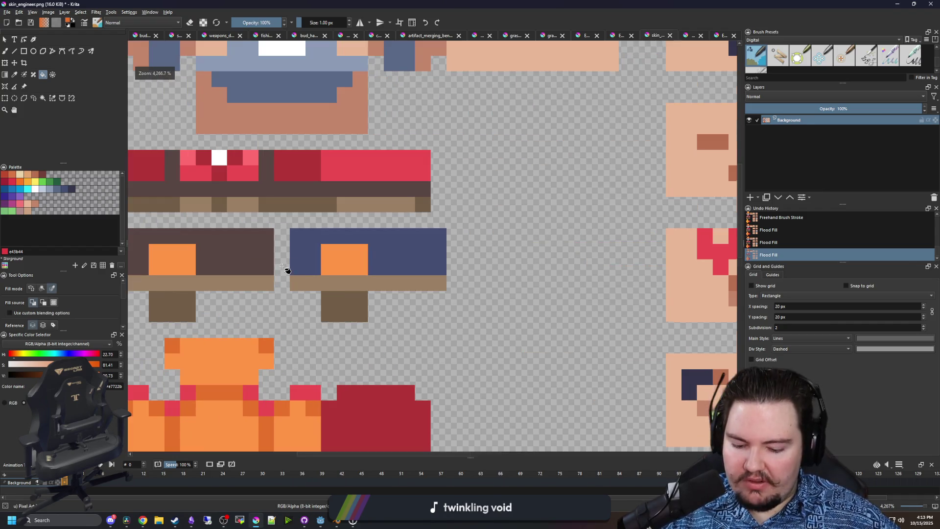
ctrl+click(243, 254)
click(392, 248)
- Check the Engineer reference, then paint a brown pixel at one end of the shirt band
scroll(392, 247, down, 1)
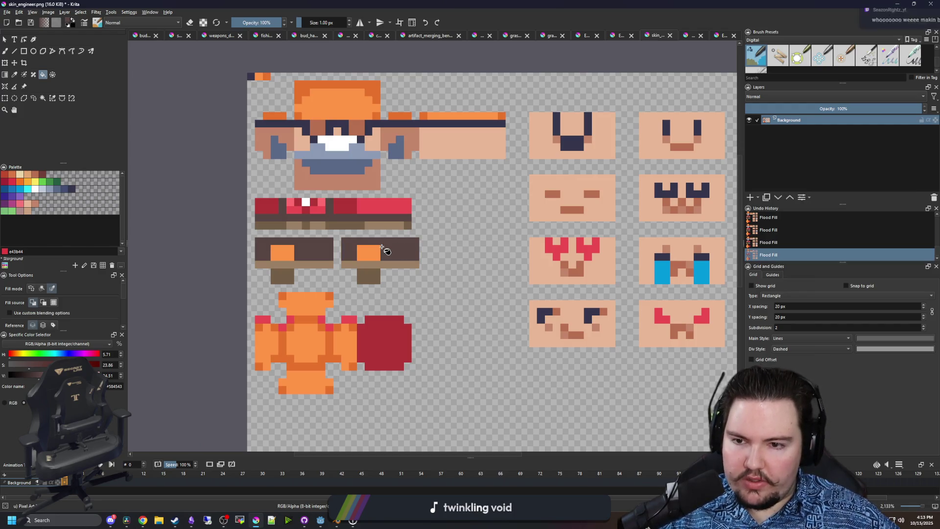
click(728, 38)
scroll(411, 181, down, 4)
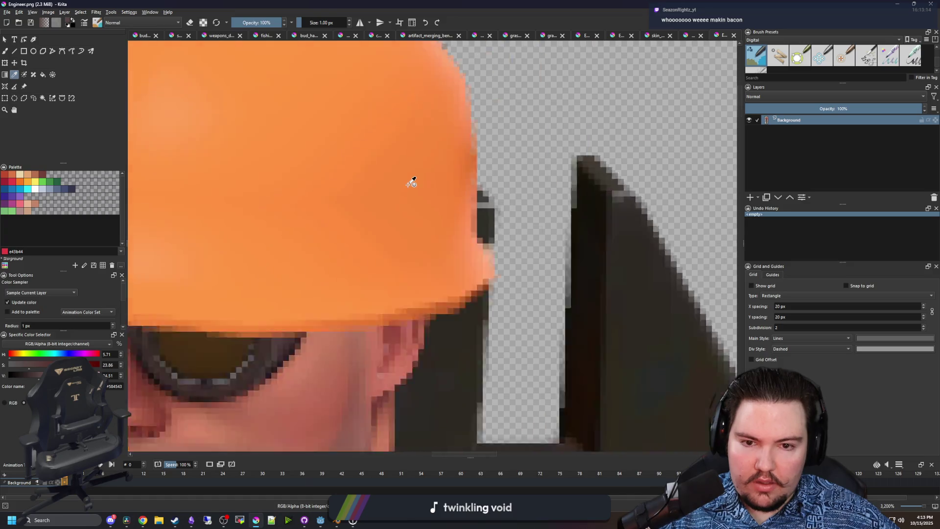
scroll(415, 255, down, 4)
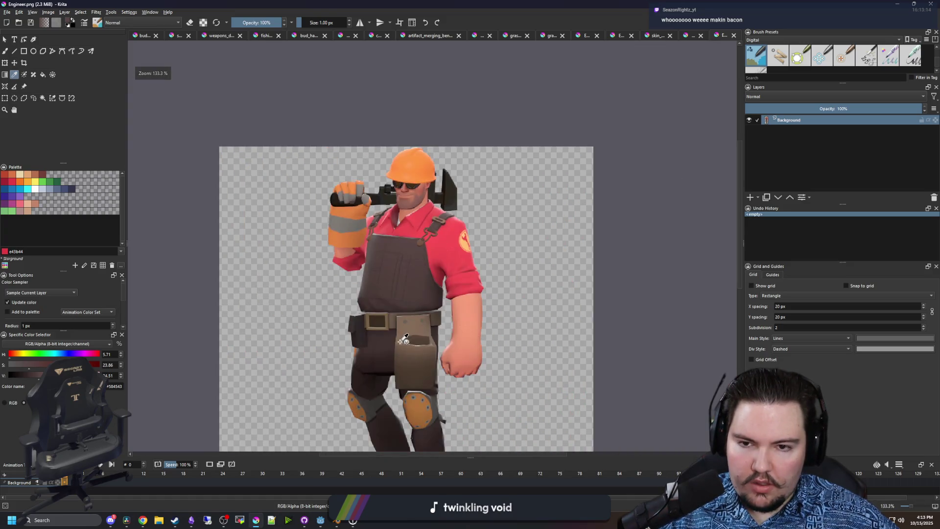
scroll(407, 231, up, 4)
scroll(398, 240, up, 1)
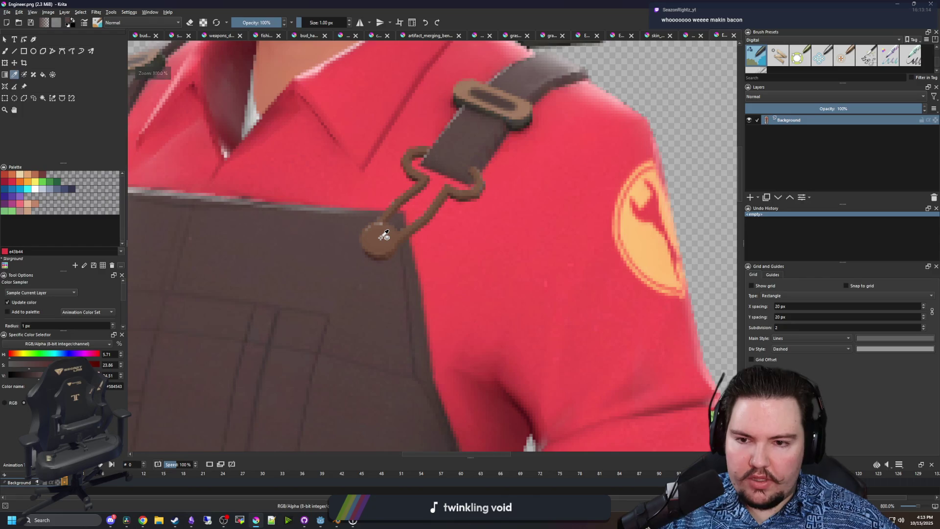
key(b)
click(657, 36)
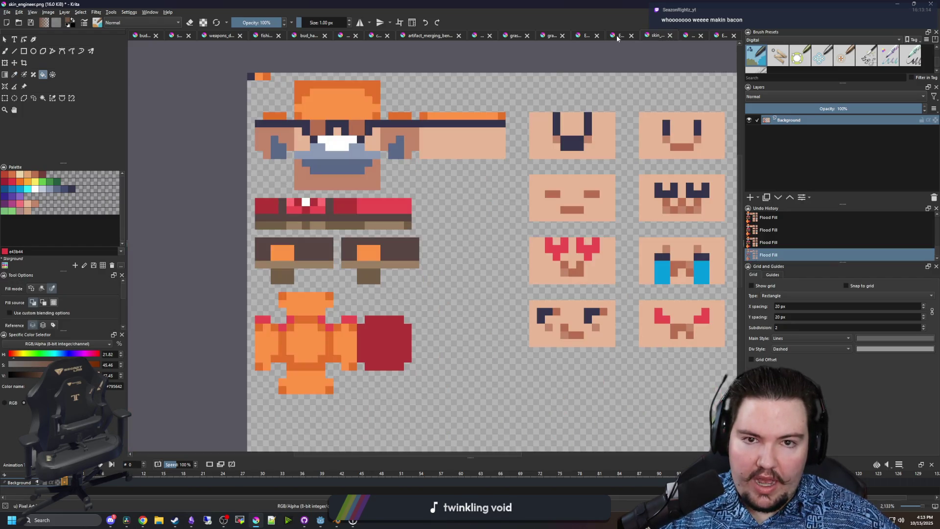
scroll(331, 169, up, 3)
key(b)
click(209, 257)
- Paint a brown pixel at the shirt band's other end and bring up the full-body Engineer image
click(348, 264)
scroll(355, 279, down, 1)
scroll(267, 278, up, 1)
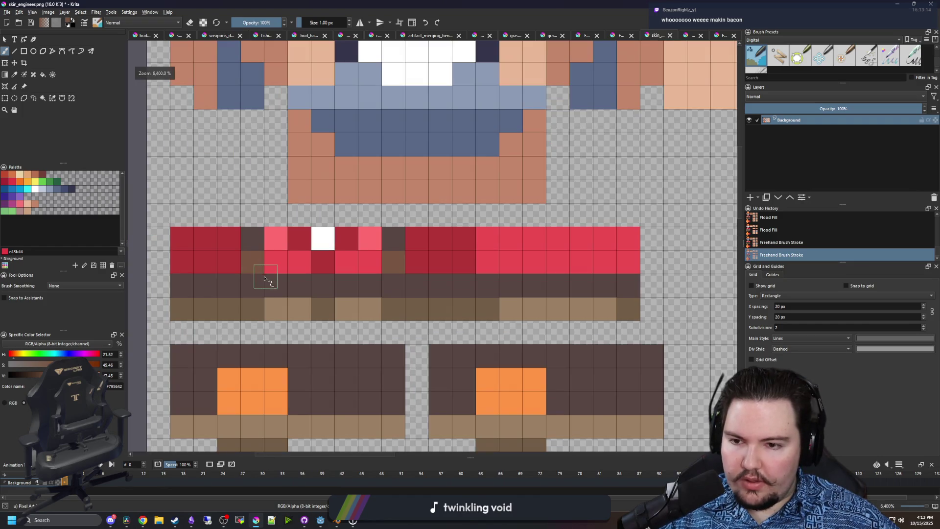
scroll(246, 281, down, 1)
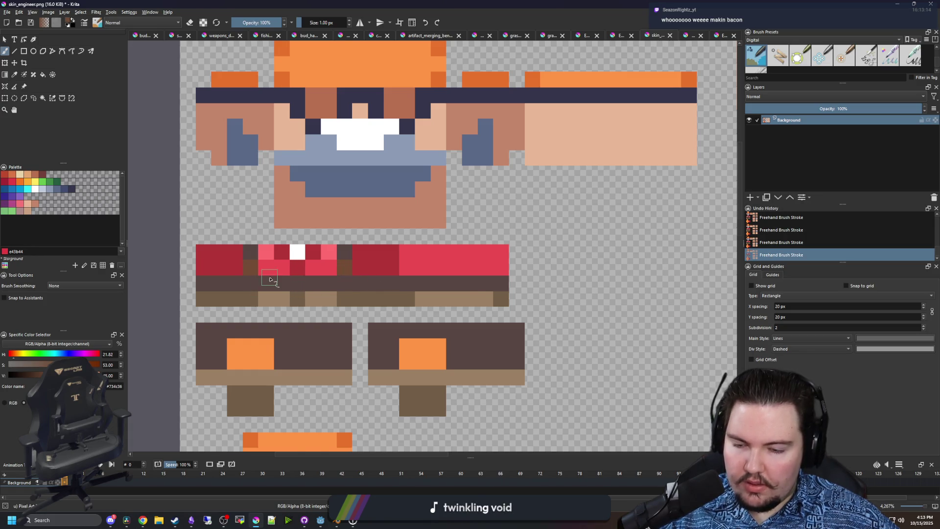
scroll(270, 280, down, 3)
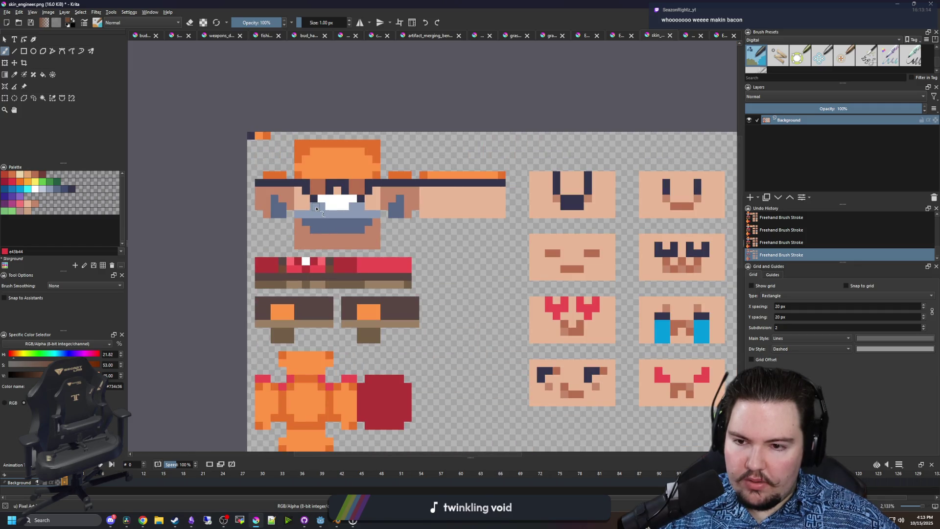
scroll(305, 288, up, 1)
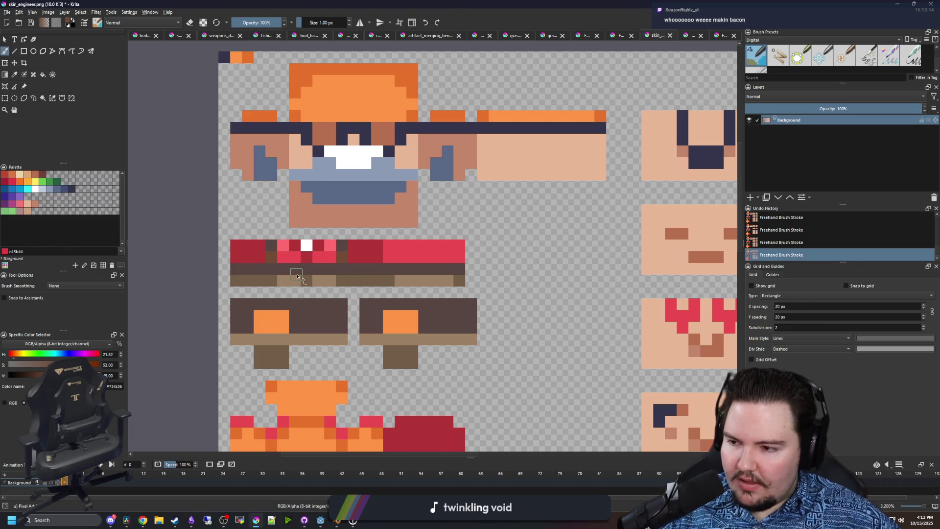
scroll(297, 277, up, 1)
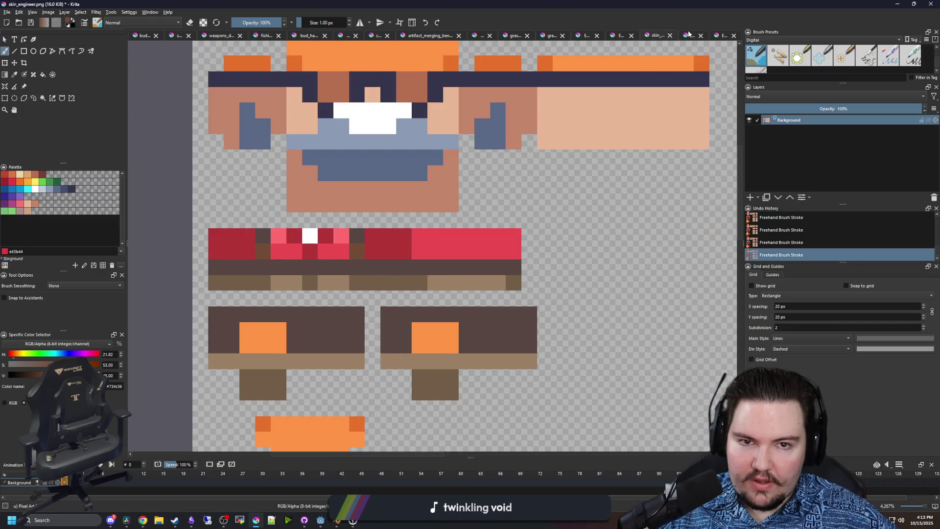
click(688, 34)
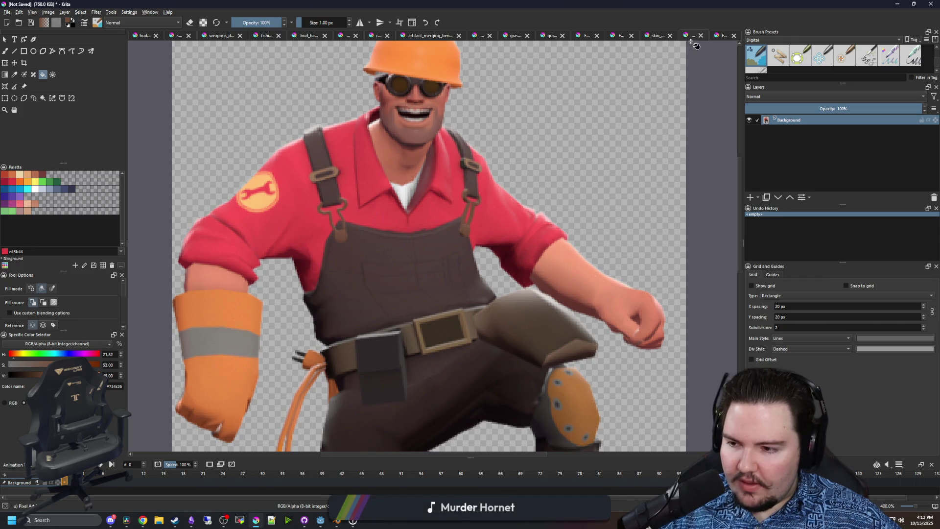
- Inspect the Engineer reference's belt and pouch colours
click(722, 40)
key(p)
scroll(489, 230, down, 5)
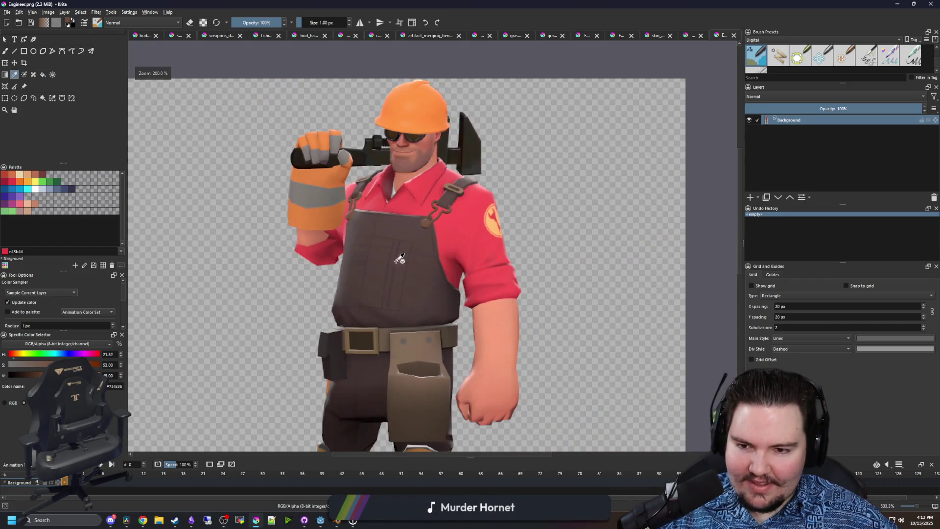
scroll(393, 381, up, 5)
drag(394, 382, 404, 212)
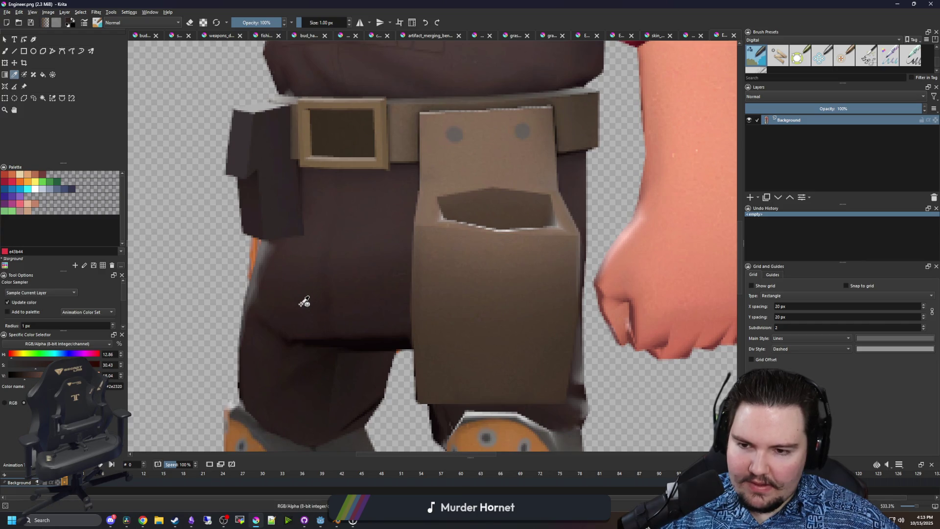
scroll(304, 302, down, 1)
key(b)
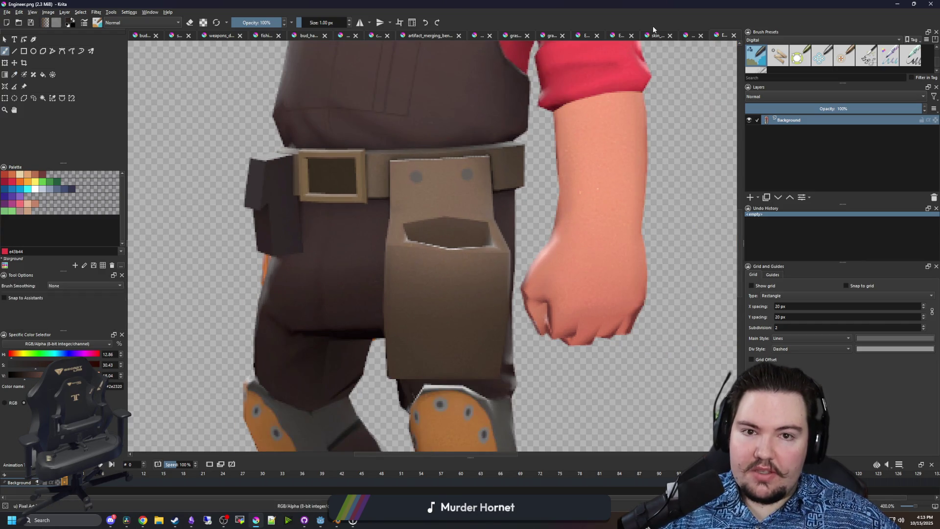
- Try filling the brown blocks a darker brown, then undo it
click(655, 35)
scroll(388, 292, up, 1)
key(f)
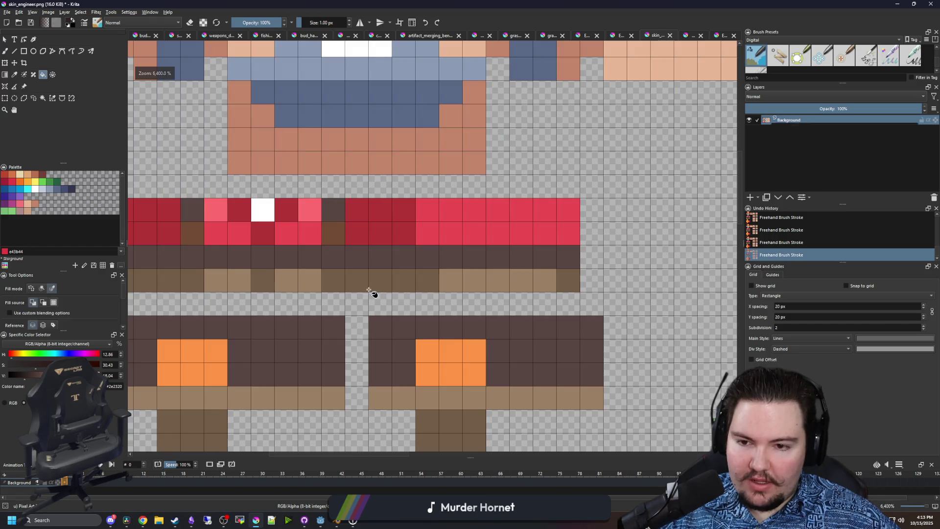
scroll(370, 292, down, 1)
click(319, 343)
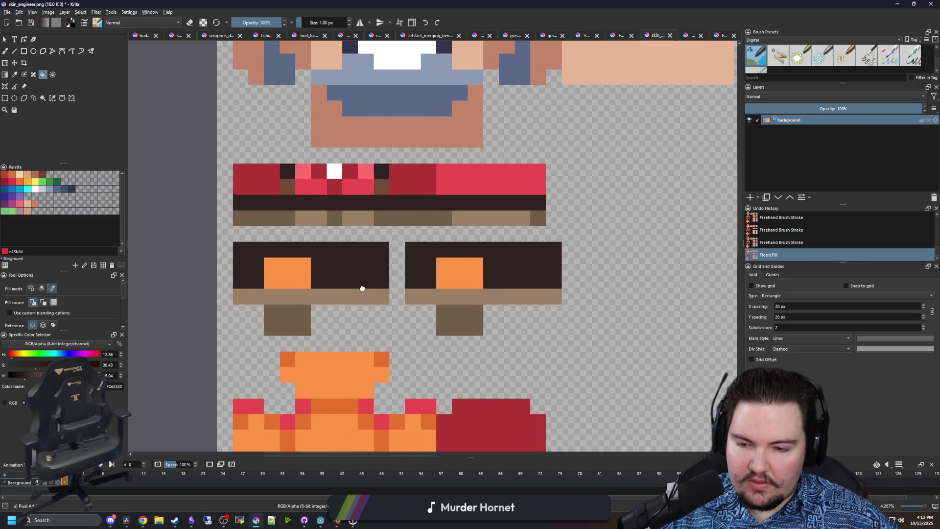
key(ctrl+z)
key(b)
- Paint dark columns beside the orange lenses on both brown blocks
scroll(240, 275, up, 1)
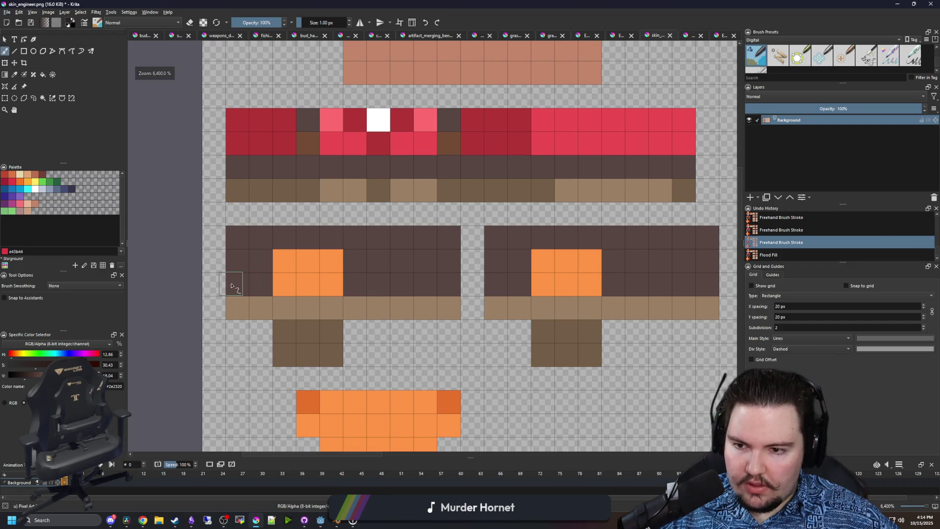
drag(234, 277, 234, 230)
scroll(346, 297, down, 1)
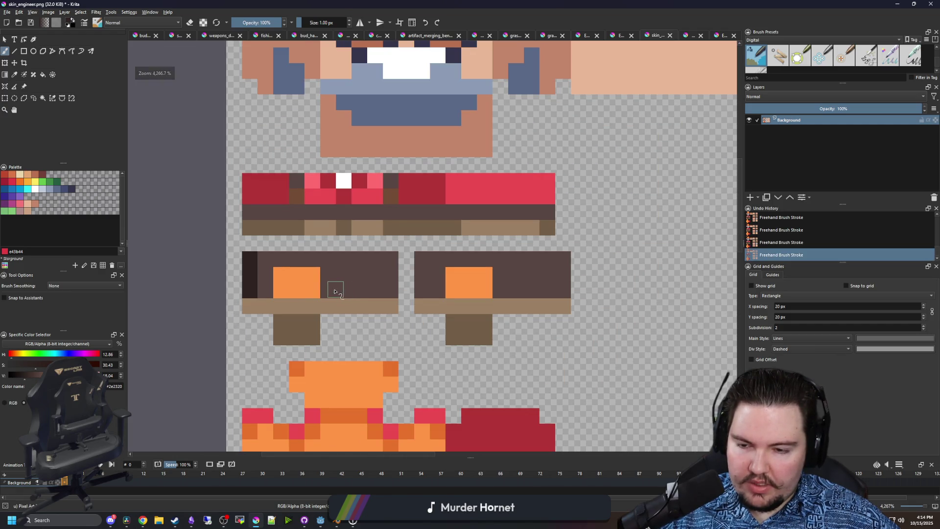
scroll(291, 297, up, 1)
mouse_move(371, 289)
mouse_down()
mouse_move(370, 235)
mouse_move(346, 289)
mouse_up()
drag(253, 289, 250, 243)
mouse_move(511, 291)
mouse_down()
mouse_move(506, 248)
mouse_move(488, 292)
mouse_up()
mouse_move(606, 291)
mouse_down()
mouse_move(608, 237)
mouse_move(629, 291)
mouse_up()
- Pick the bright red and turn a dark-red column of the red band bright red
scroll(460, 286, down, 2)
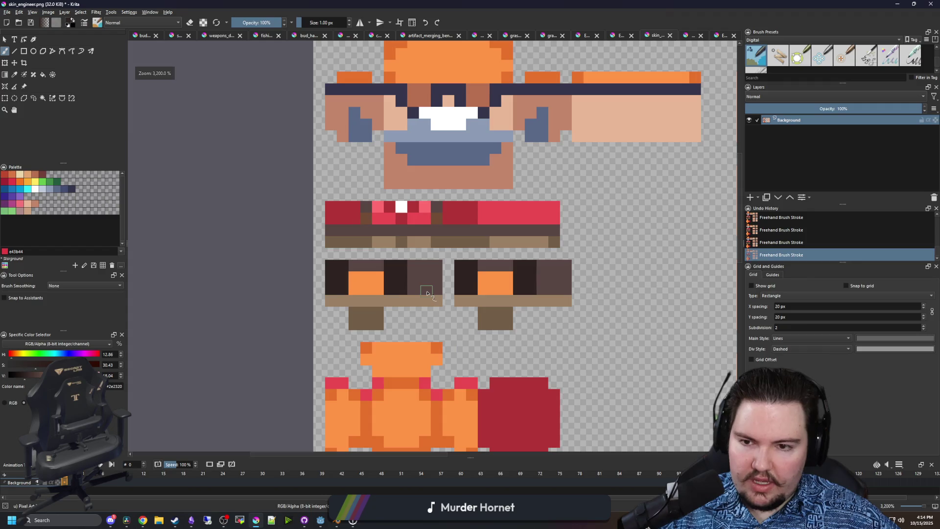
scroll(342, 247, up, 2)
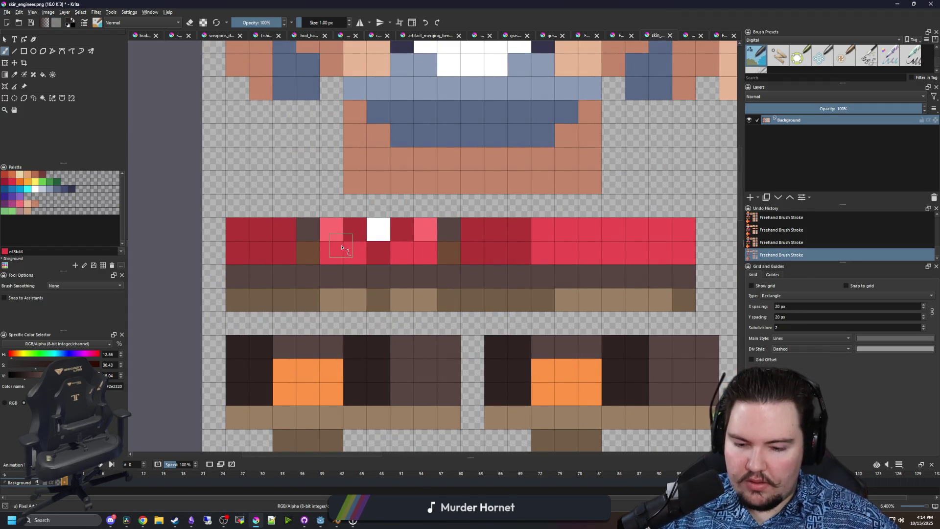
ctrl+click(342, 247)
click(284, 253)
drag(470, 252, 469, 230)
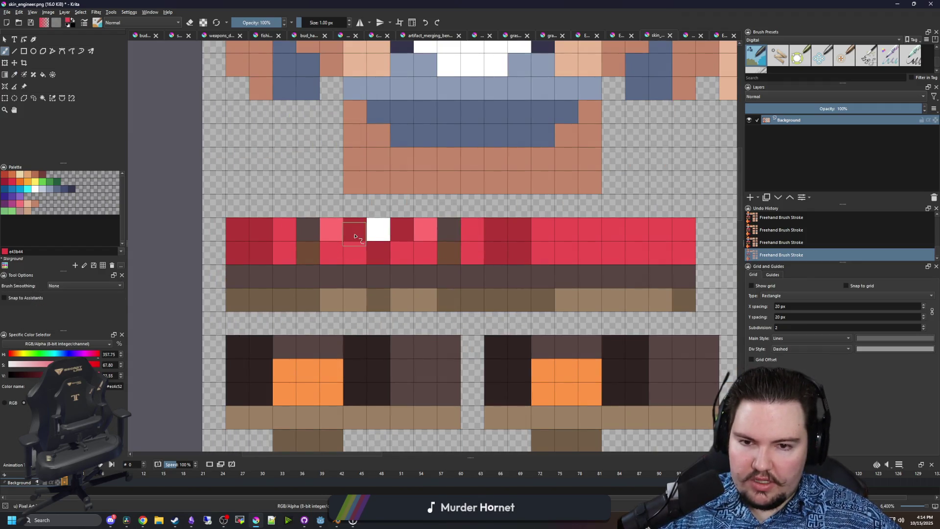
scroll(355, 235, down, 2)
scroll(436, 243, up, 2)
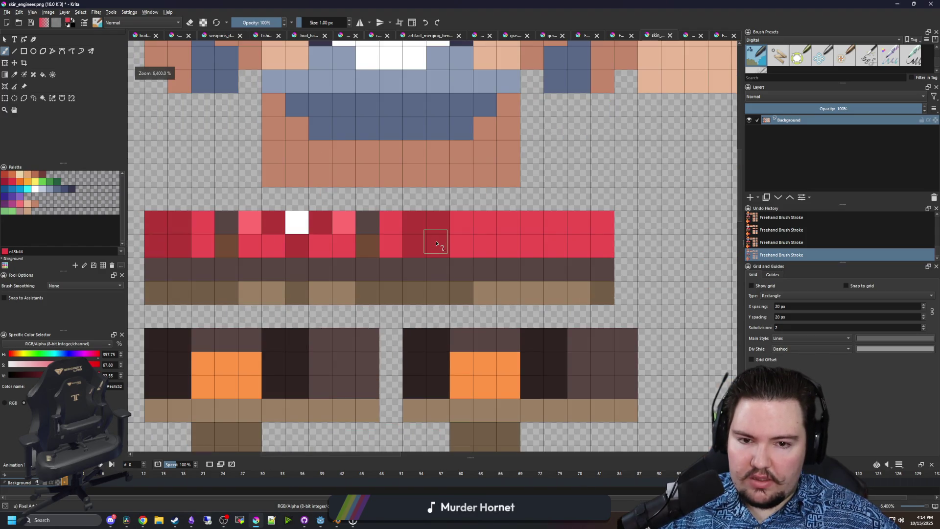
drag(445, 245, 444, 228)
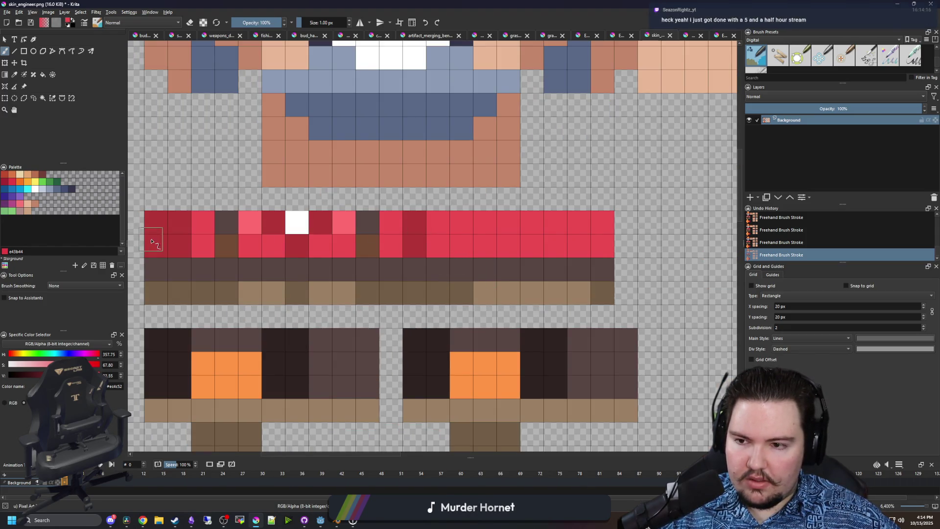
key(ctrl+z)
- Save the sprite sheet as PNG and move Krita down to reveal the desktop
scroll(402, 242, down, 2)
key(ctrl+s)
click(503, 327)
drag(538, 5, 461, 422)
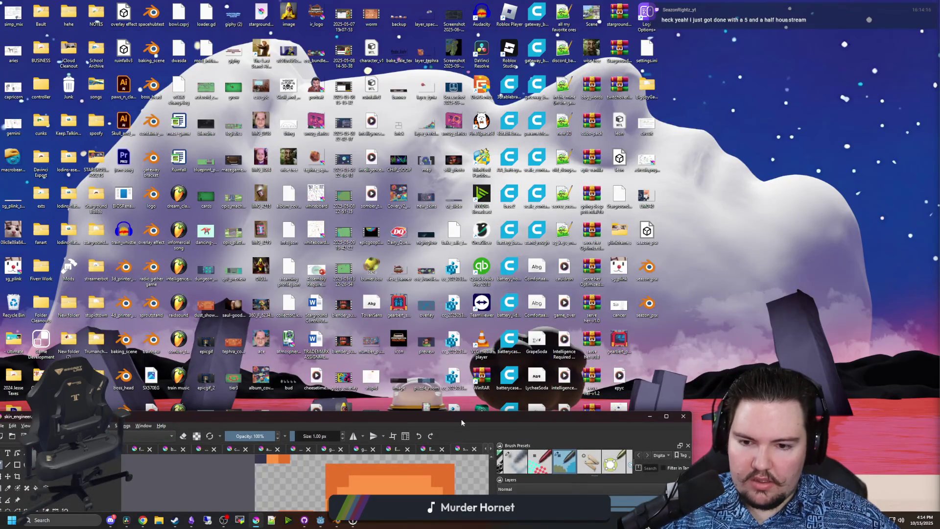
- Restore Krita full screen and check the running Starground game from Godot
double_click(462, 421)
mouse_move(323, 523)
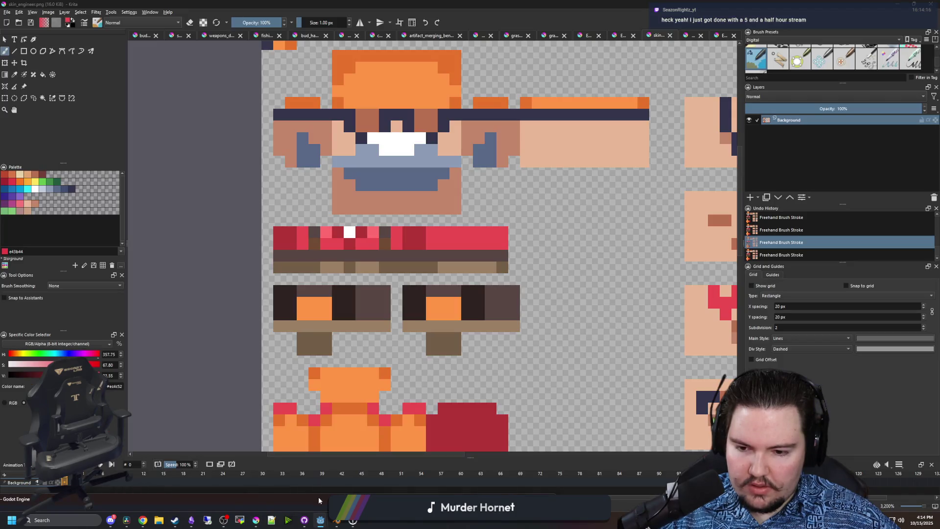
click(318, 496)
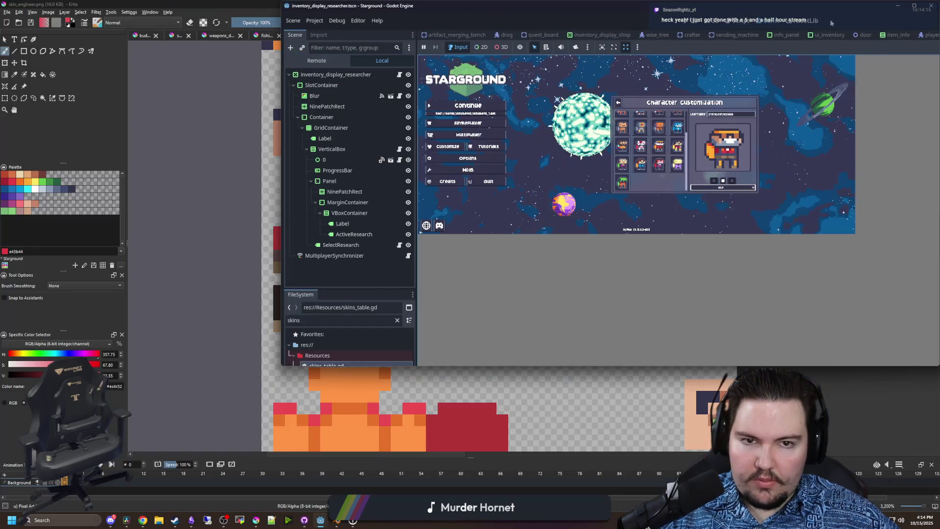
key(alt+Tab)
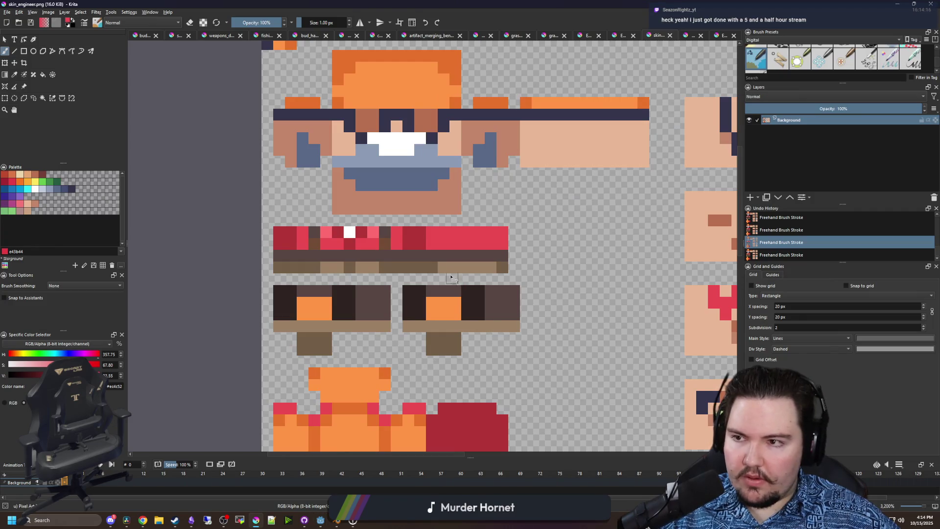
key(alt+Tab)
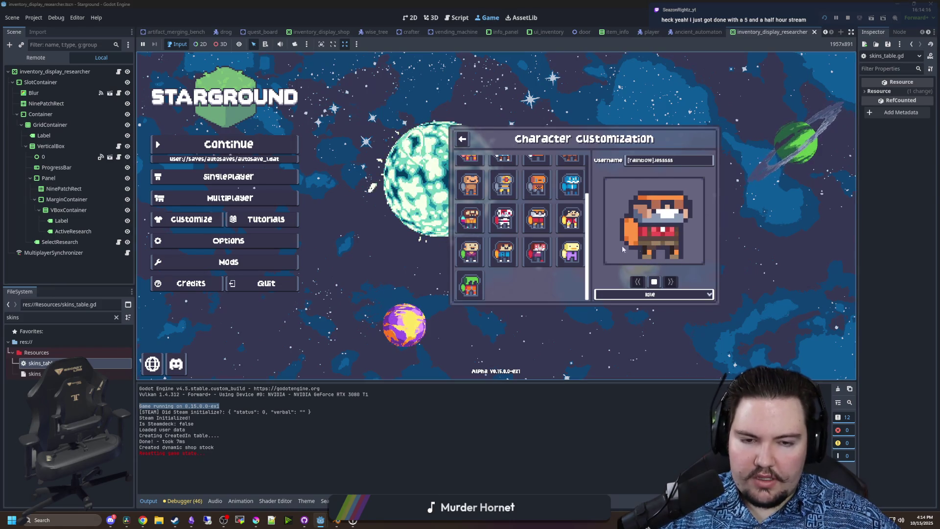
- Repaint the dark columns on both blocks so they are uniformly brown
click(260, 523)
scroll(306, 274, down, 2)
key(b)
drag(270, 277, 271, 313)
mouse_move(349, 298)
mouse_down()
mouse_move(348, 313)
mouse_move(357, 282)
mouse_up()
mouse_move(443, 316)
mouse_down()
mouse_move(447, 279)
mouse_move(438, 316)
mouse_up()
mouse_move(514, 314)
mouse_down()
mouse_move(524, 283)
mouse_move(525, 307)
mouse_up()
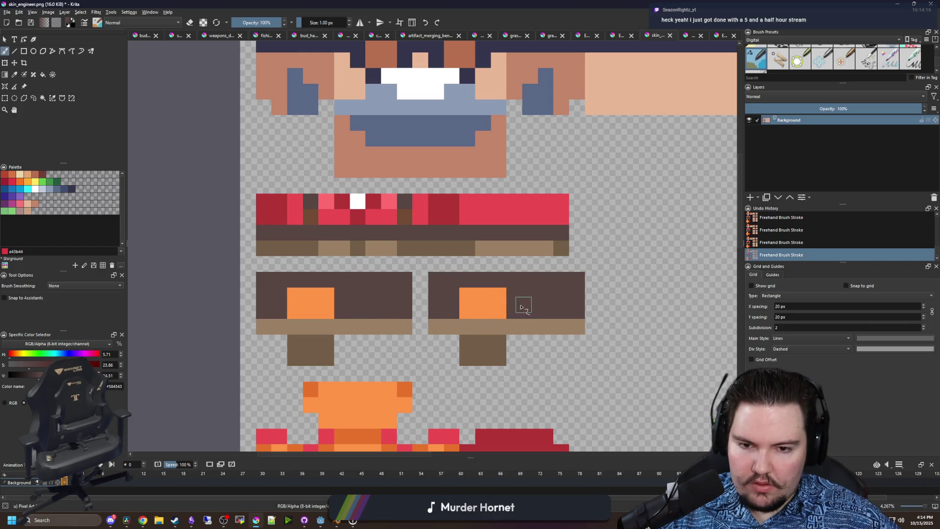
scroll(526, 307, down, 1)
- Save the PNG, preview it in Starground's customization, then return Krita full screen
key(ctrl+s)
click(505, 326)
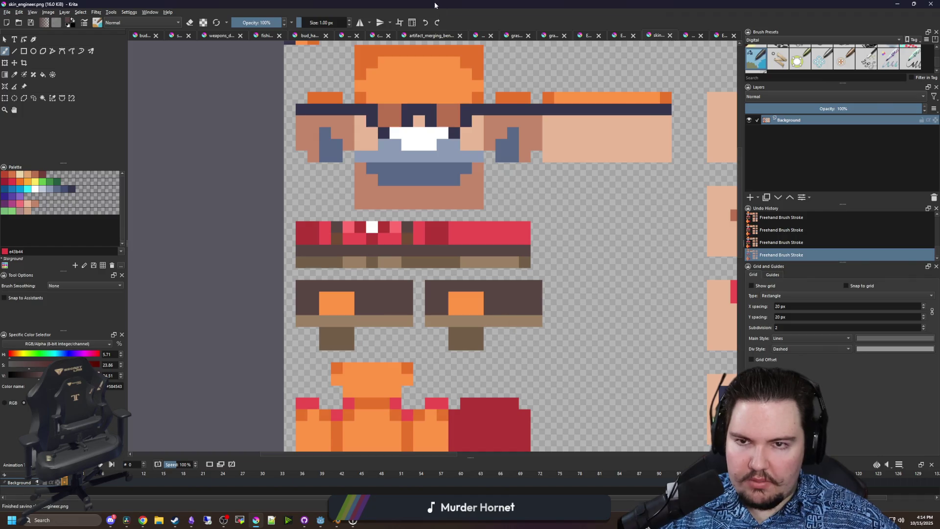
key(alt+Tab)
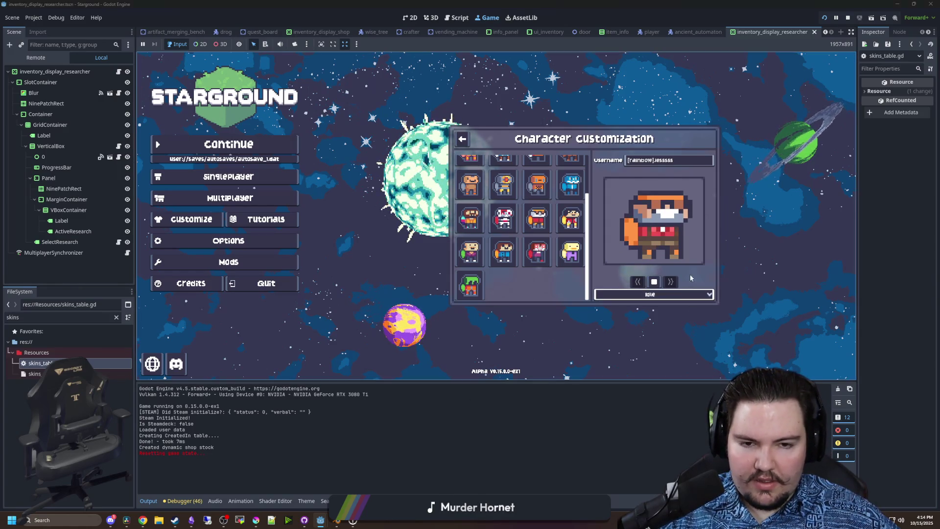
key(alt+Tab)
drag(695, 317, 232, 320)
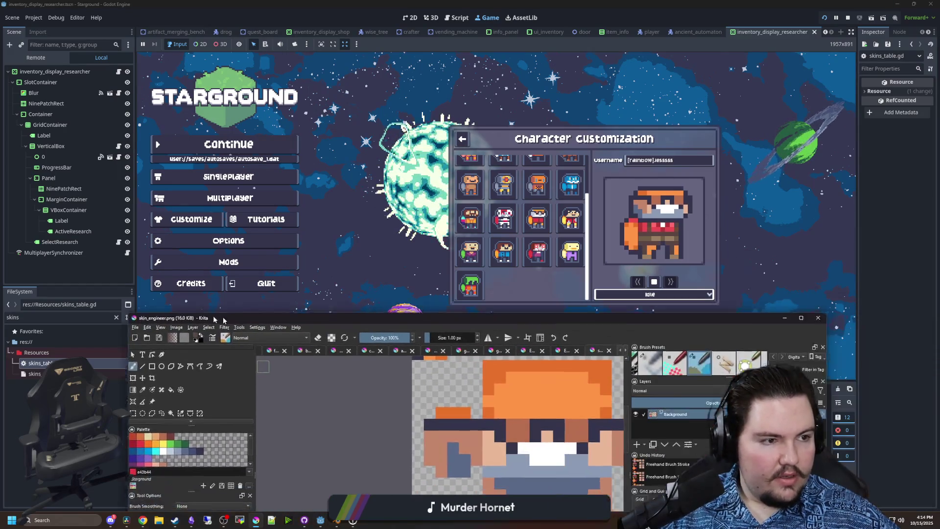
double_click(233, 318)
scroll(390, 86, up, 3)
- Sample the hat's orange and compare with the Engineer.png reference before returning to skin_engineer.png
ctrl+click(390, 87)
scroll(348, 161, down, 3)
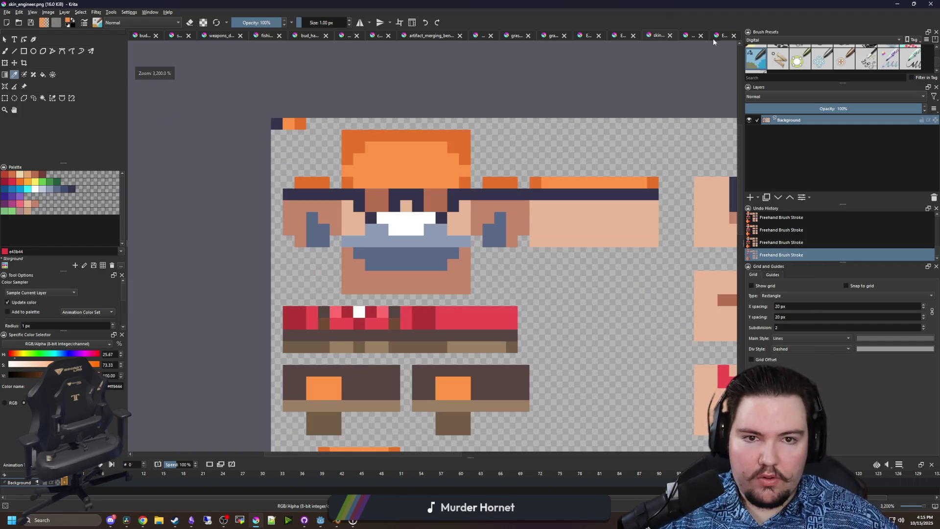
click(716, 38)
scroll(524, 137, down, 1)
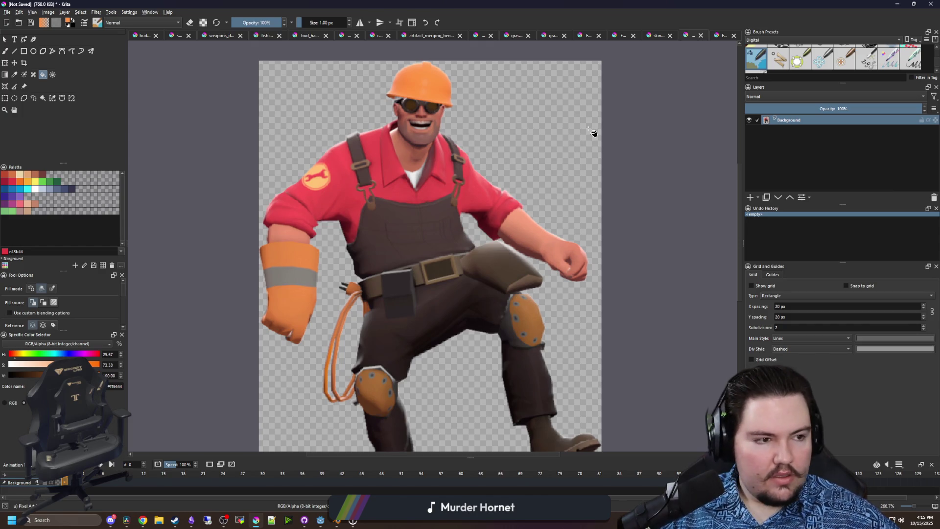
click(719, 35)
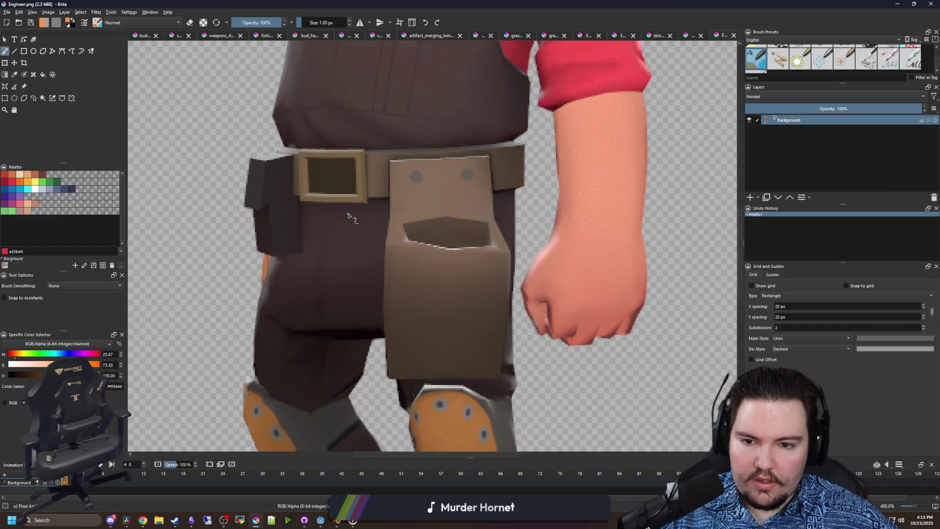
scroll(349, 215, down, 5)
scroll(389, 165, up, 5)
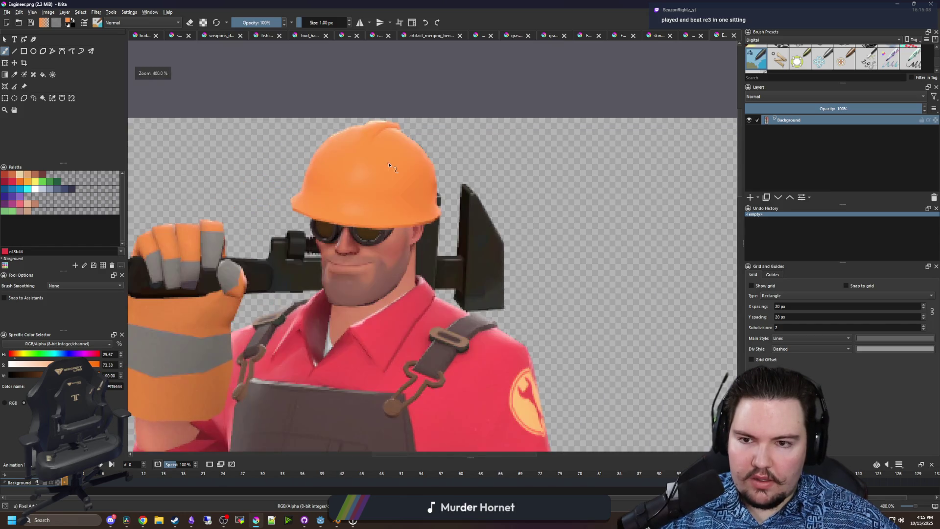
scroll(389, 165, down, 5)
mouse_move(519, 4)
mouse_down()
mouse_move(519, 437)
mouse_move(519, 3)
mouse_up()
click(656, 36)
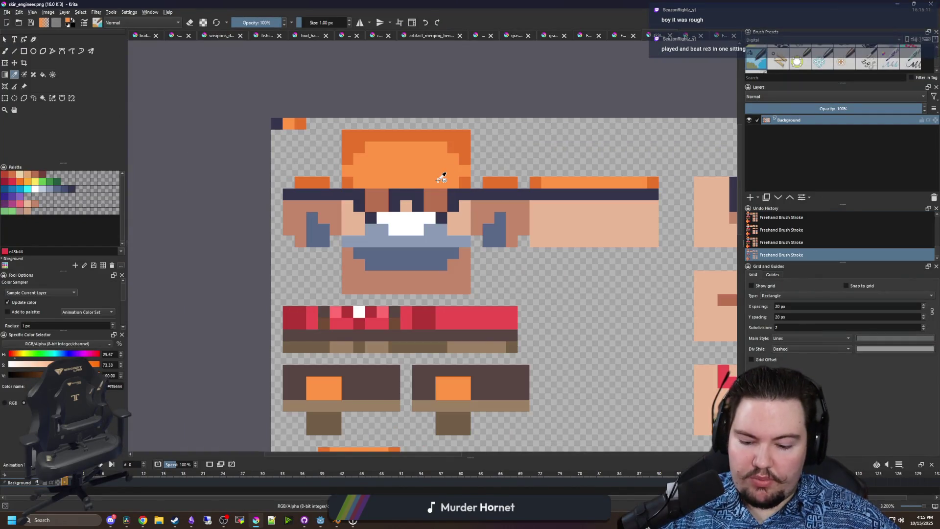
scroll(439, 180, up, 1)
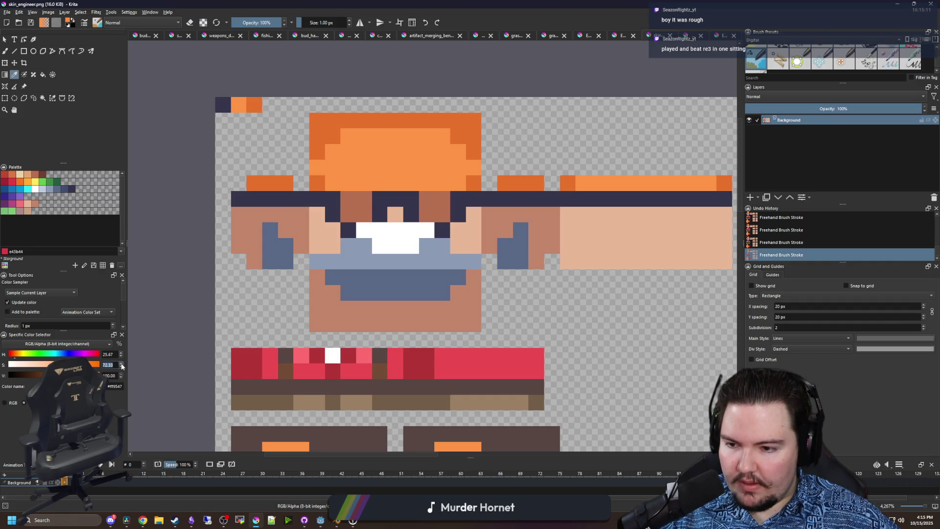
- Fill the hat areas, including its lighter patches, with the new orange
click(5, 402)
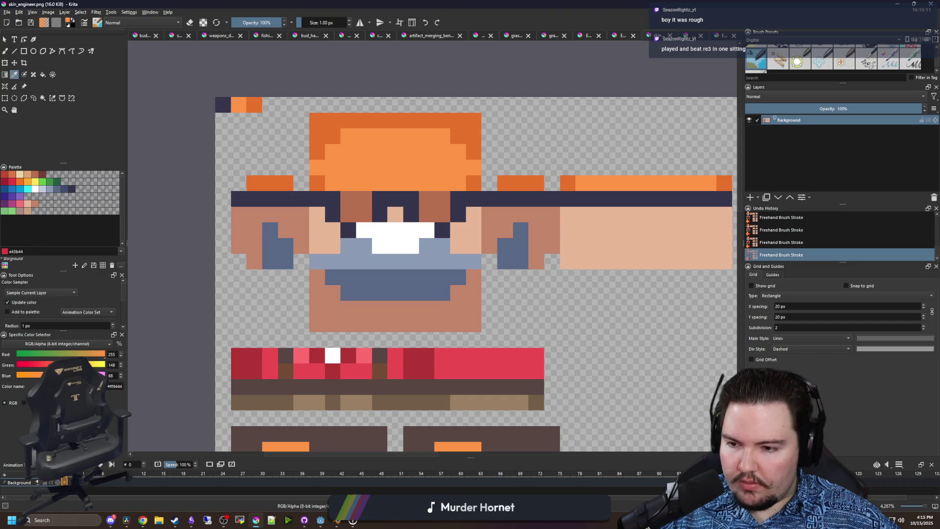
key(f)
click(366, 168)
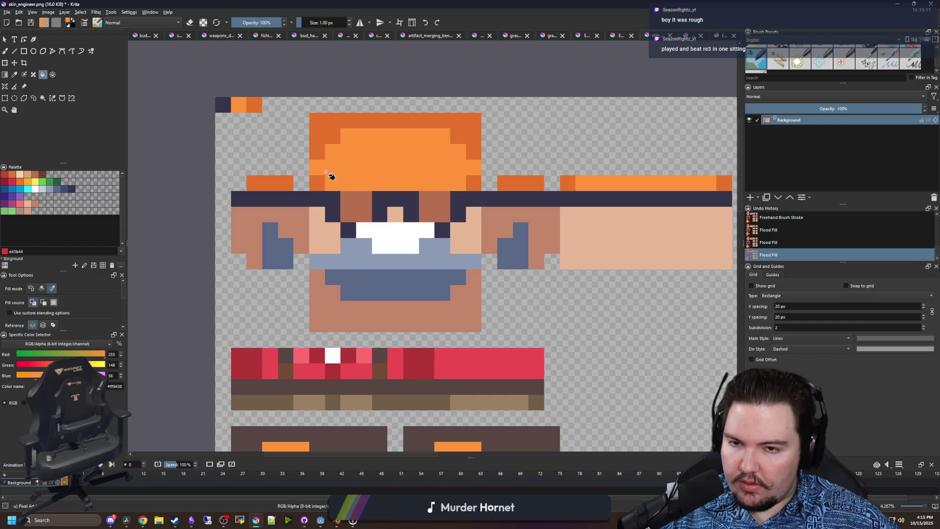
click(24, 402)
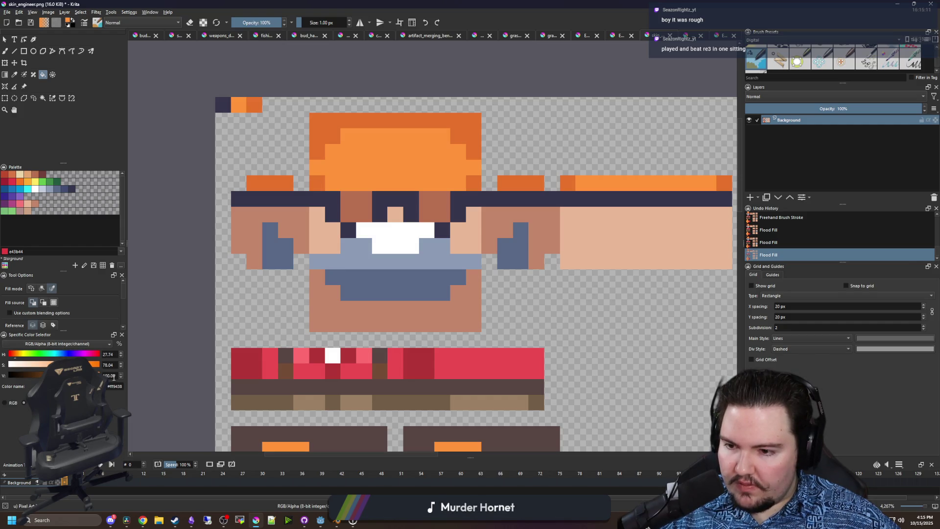
click(411, 174)
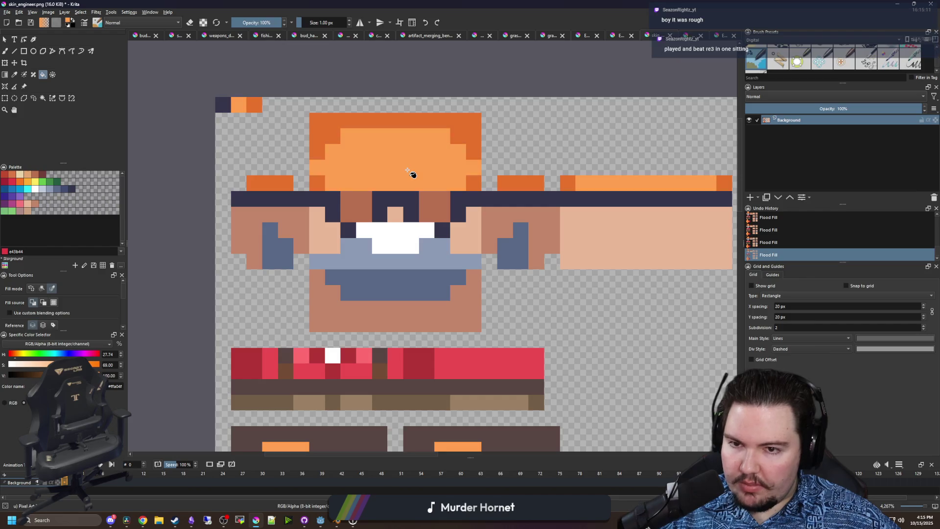
scroll(374, 153, down, 3)
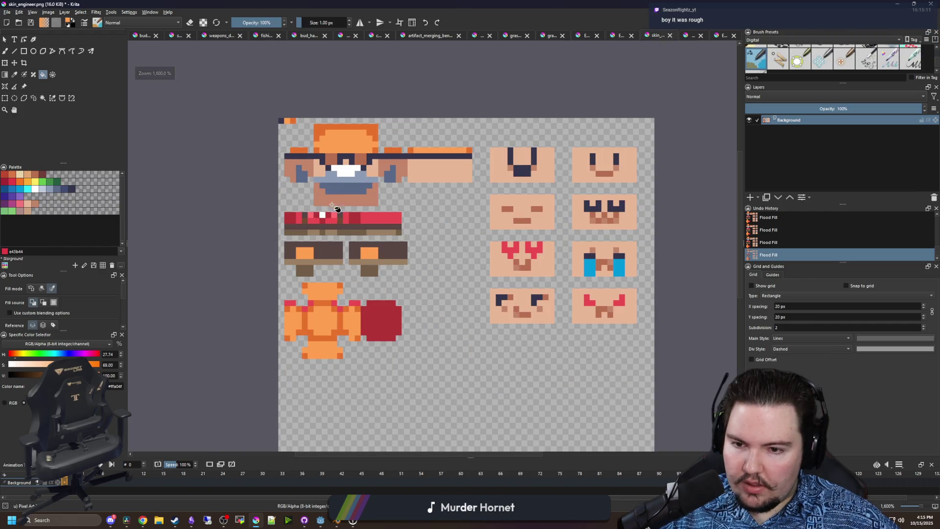
scroll(366, 131, up, 1)
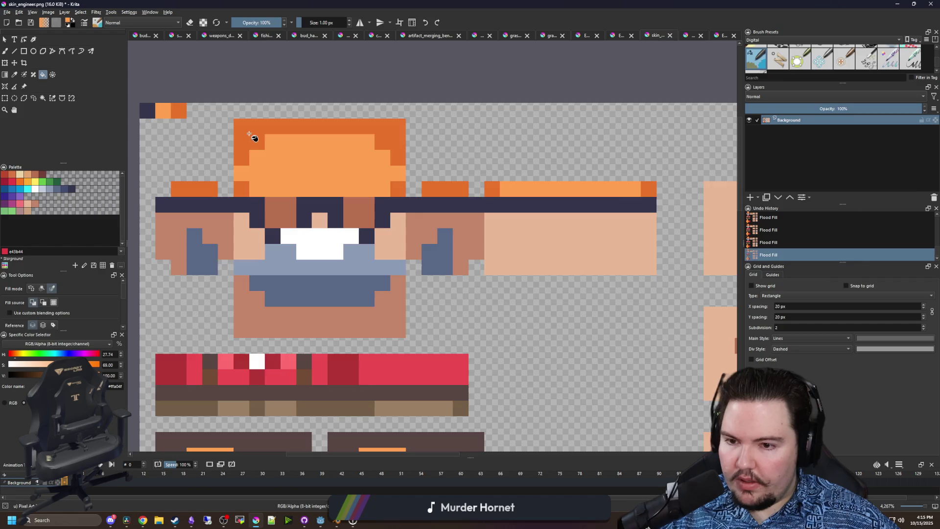
scroll(252, 139, down, 1)
scroll(264, 288, up, 2)
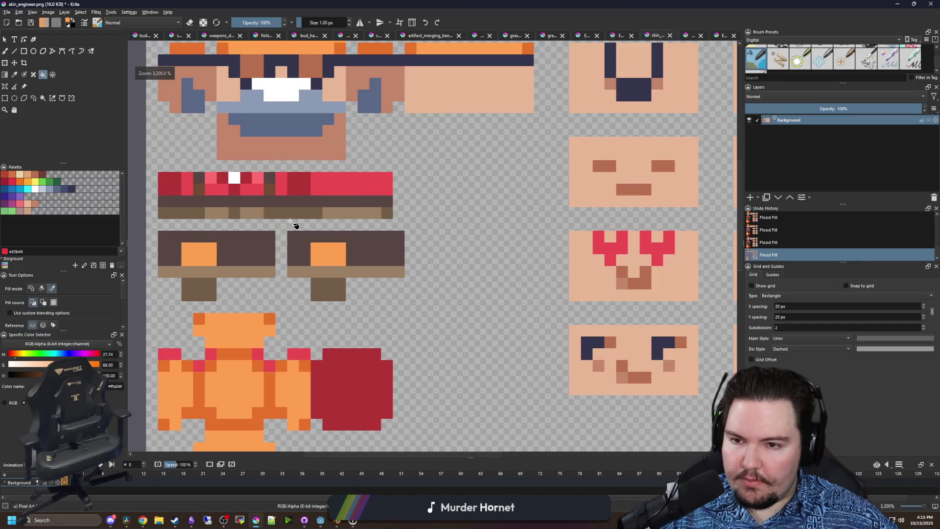
scroll(313, 185, up, 1)
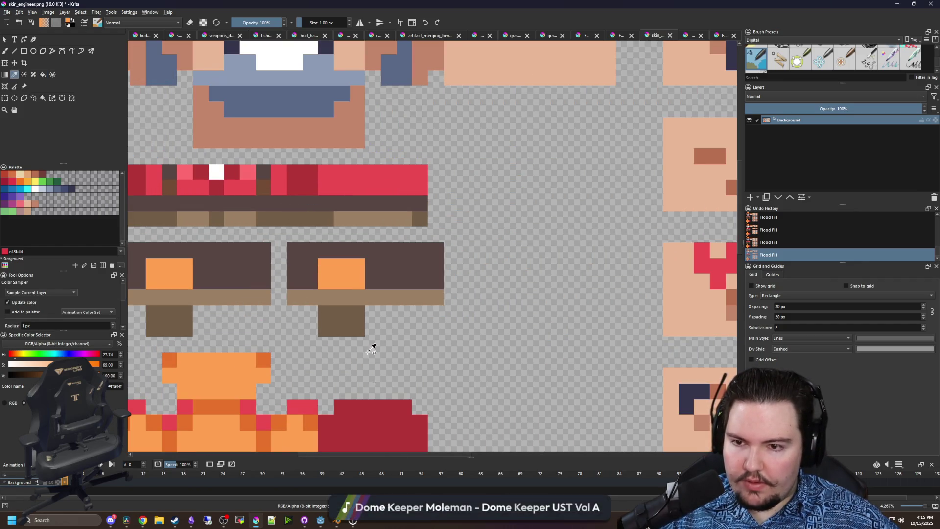
- Fill the bright-red body block with dark red sampled from the sprite
key(p)
click(328, 416)
key(f)
click(305, 409)
key(ctrl+z)
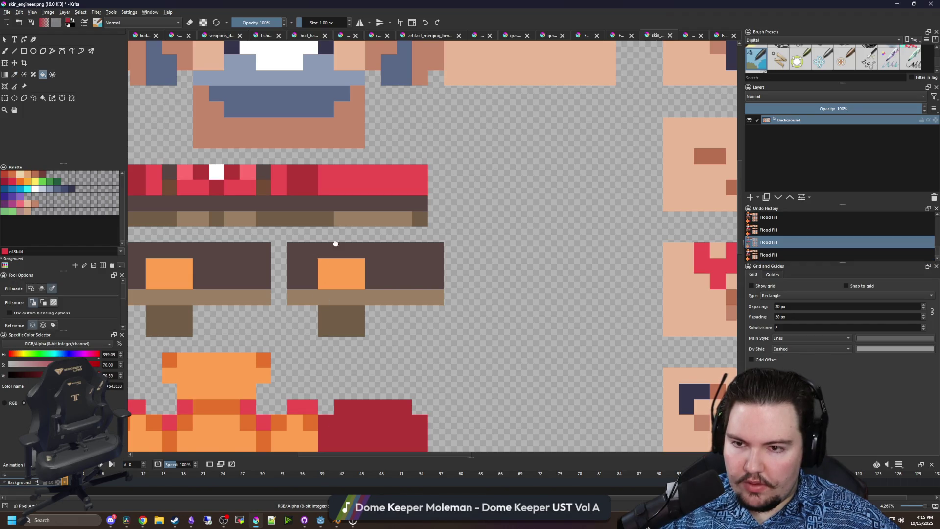
key(ctrl+shift+z)
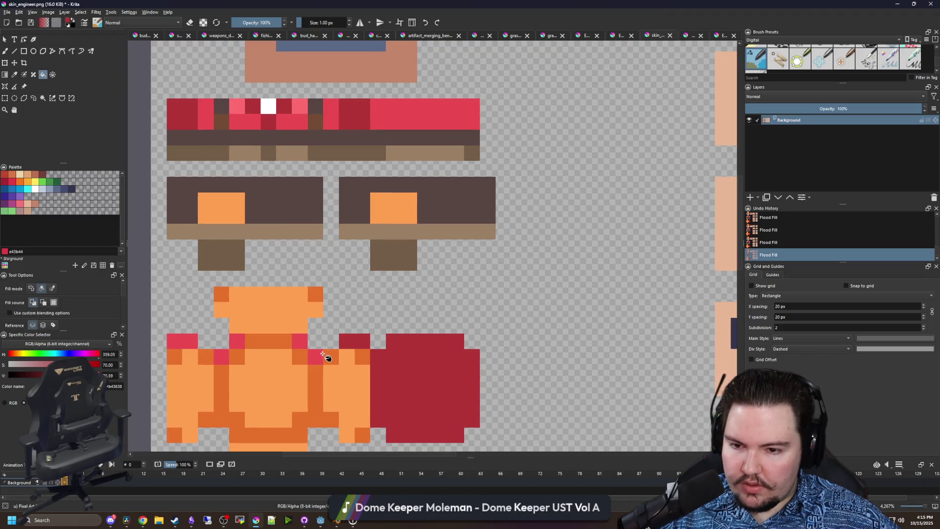
click(196, 346)
scroll(196, 346, up, 10)
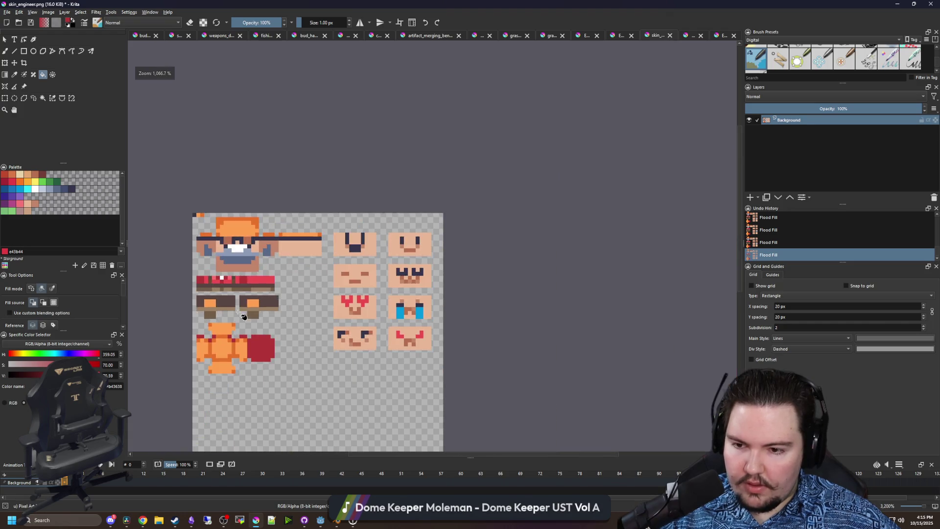
- Save the sheet as PNG and shrink Krita to reveal the game
key(ctrl+s)
click(506, 329)
key(super+Down)
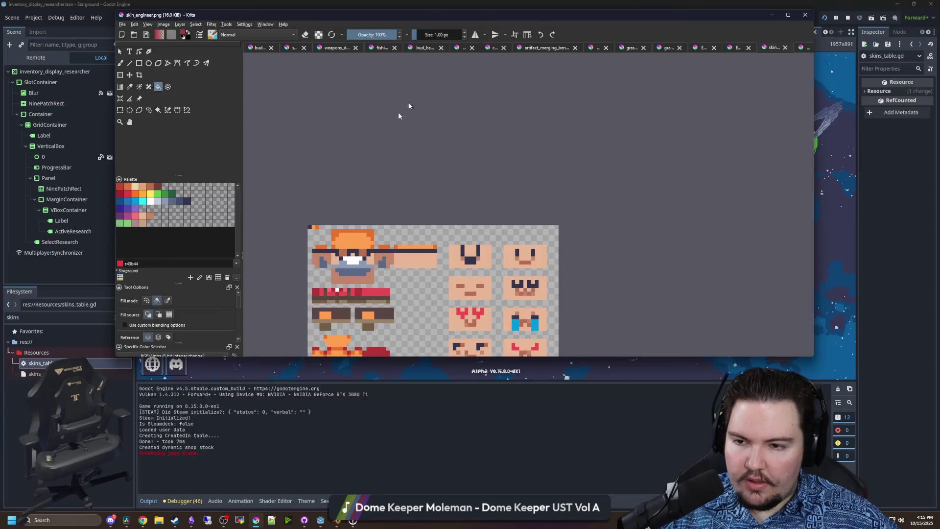
- Move Krita aside and minimize it to view the customization preview, then restore Krita
mouse_move(383, 271)
mouse_down()
mouse_move(409, 178)
mouse_move(401, 231)
mouse_up()
key(super+Down)
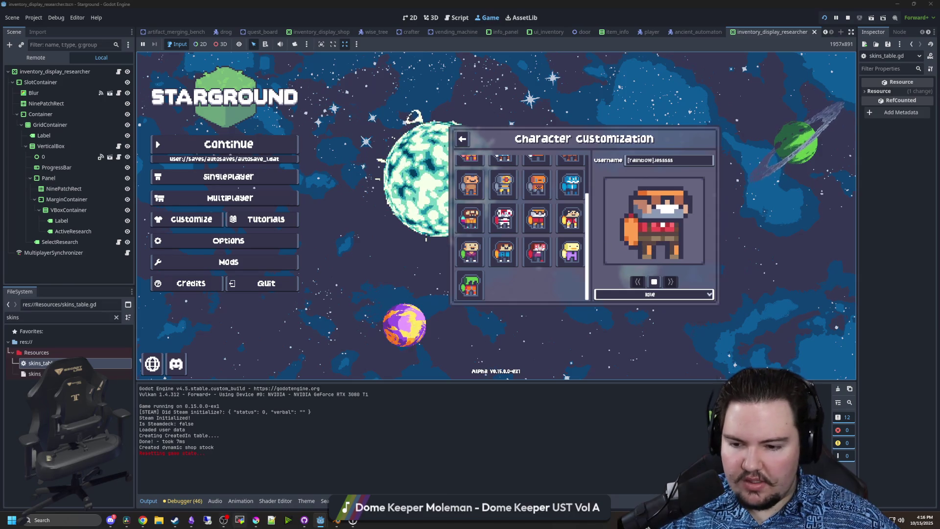
click(255, 520)
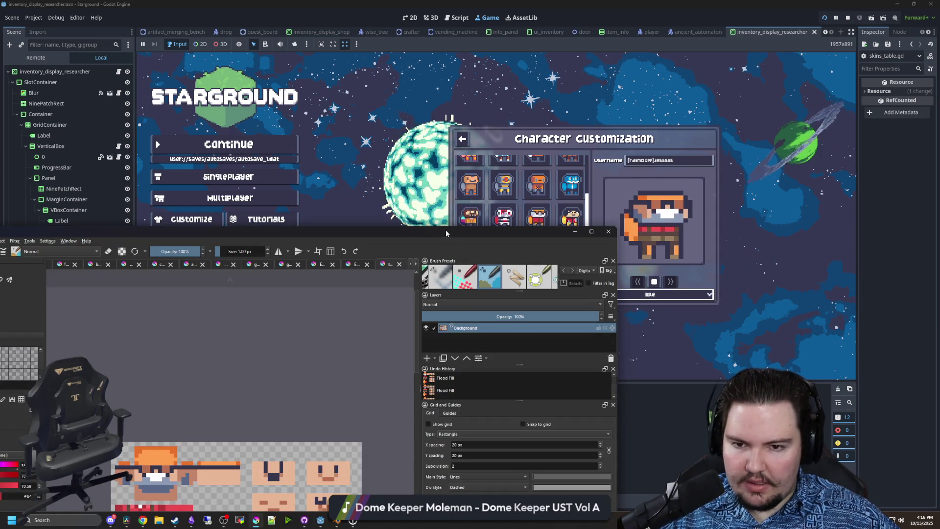
- Maximize Krita, paint the red-band pixels in sampled brown, and save the PNG
double_click(447, 230)
scroll(240, 268, up, 5)
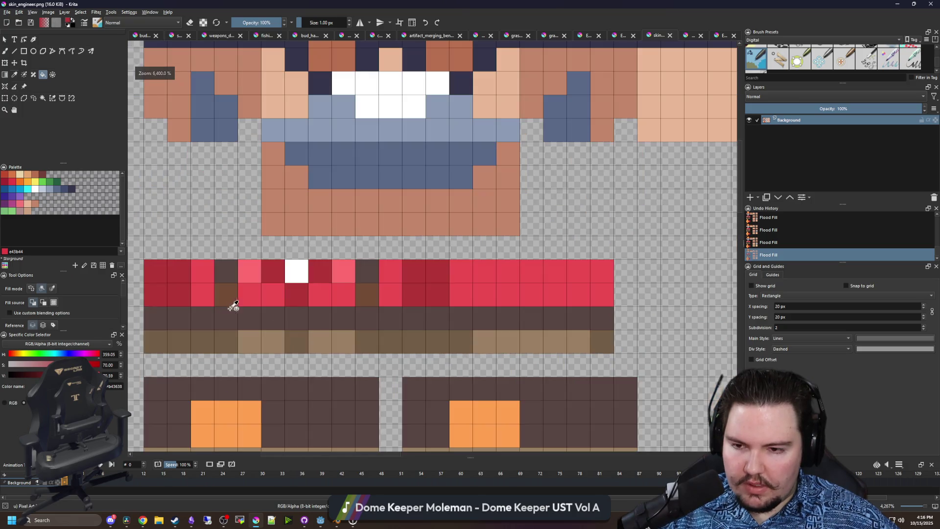
key(b)
ctrl+click(248, 314)
drag(225, 293, 362, 289)
scroll(325, 288, down, 4)
scroll(339, 296, up, 3)
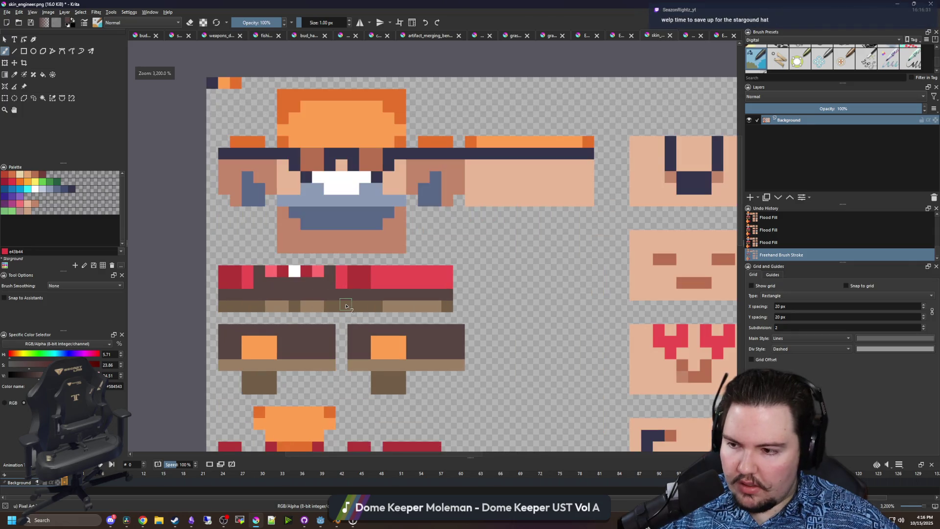
key(ctrl+s)
key(Return)
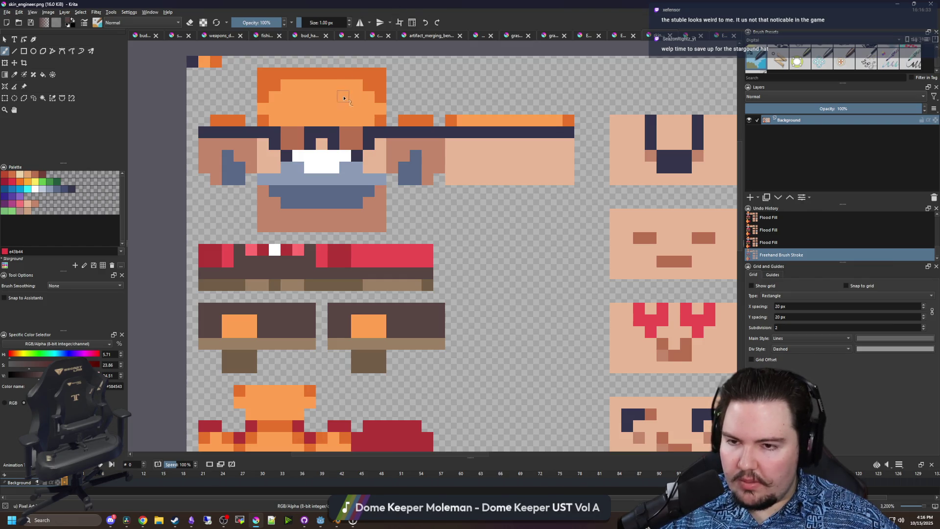
- Sample the light skin colour and paint tan stubble on the lower-left face
scroll(347, 95, up, 2)
scroll(274, 187, down, 1)
key(p)
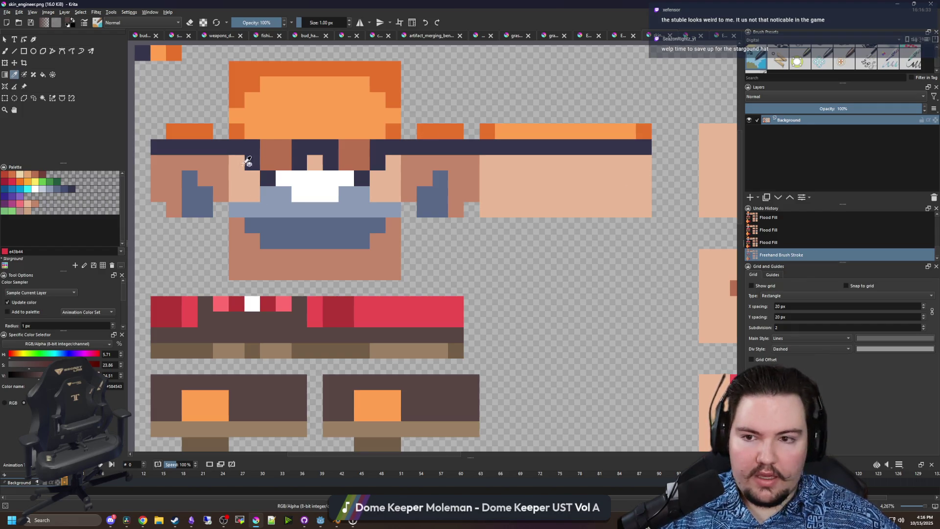
click(230, 195)
scroll(248, 196, up, 1)
scroll(252, 206, down, 1)
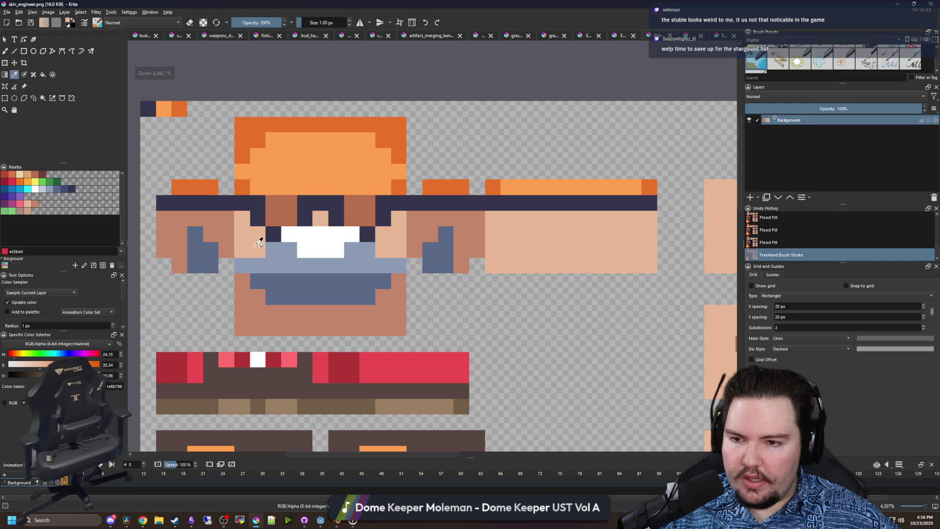
key(b)
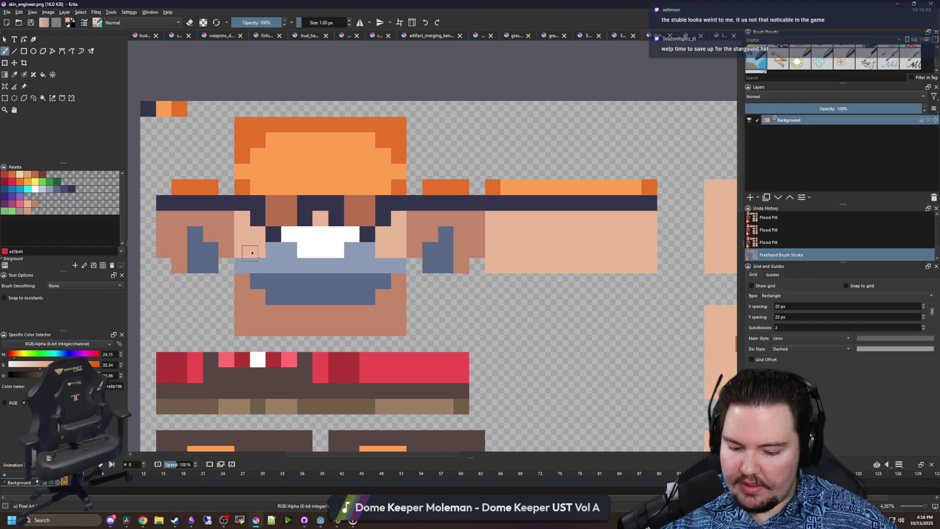
click(4, 403)
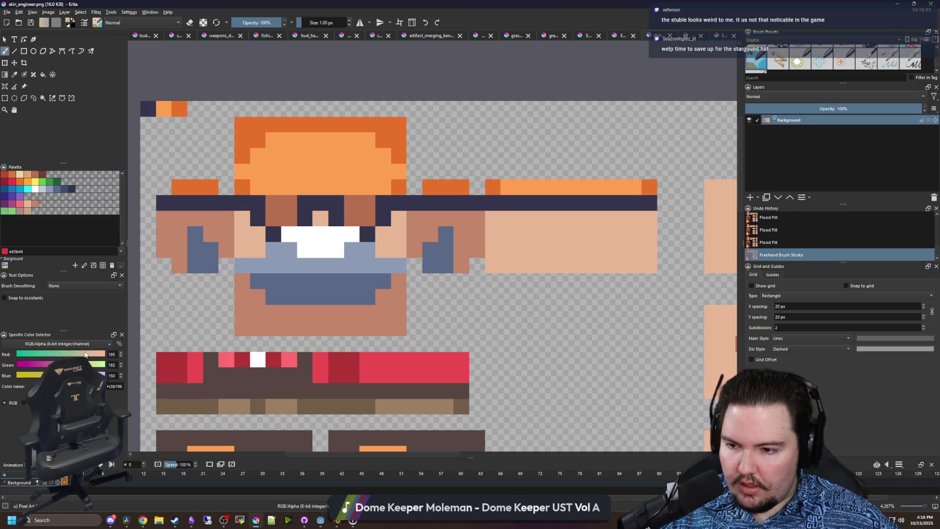
scroll(290, 278, up, 1)
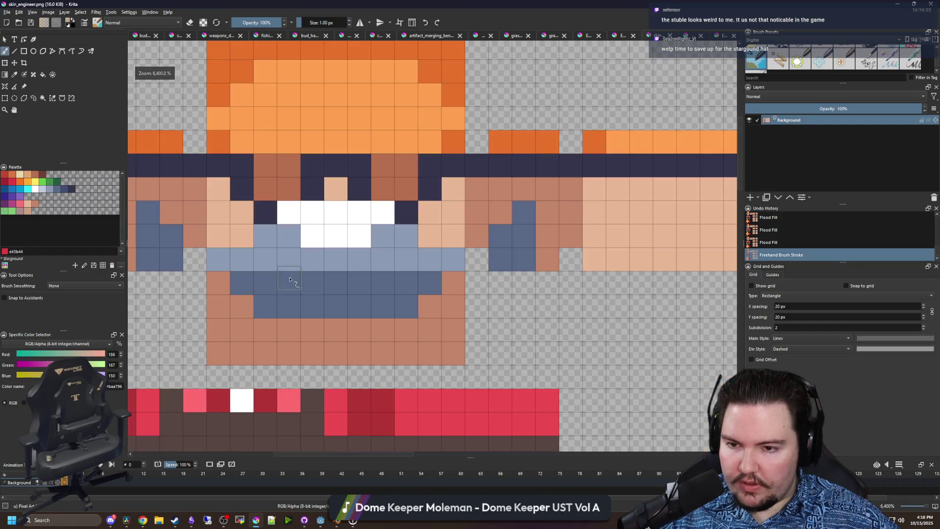
drag(264, 236, 229, 265)
scroll(211, 276, down, 1)
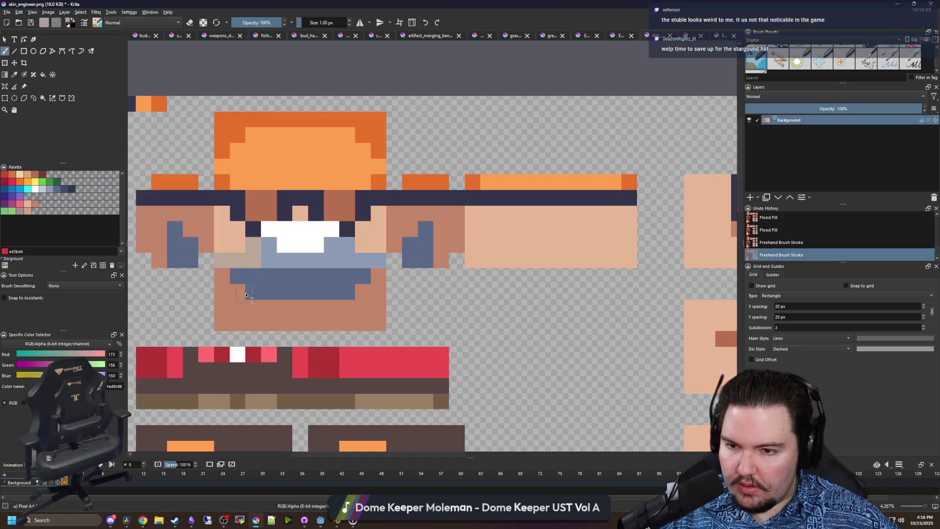
- Add tan-grey stubble beside the mouth, brown over the blue cheek pixels, and save
click(228, 260)
click(260, 249)
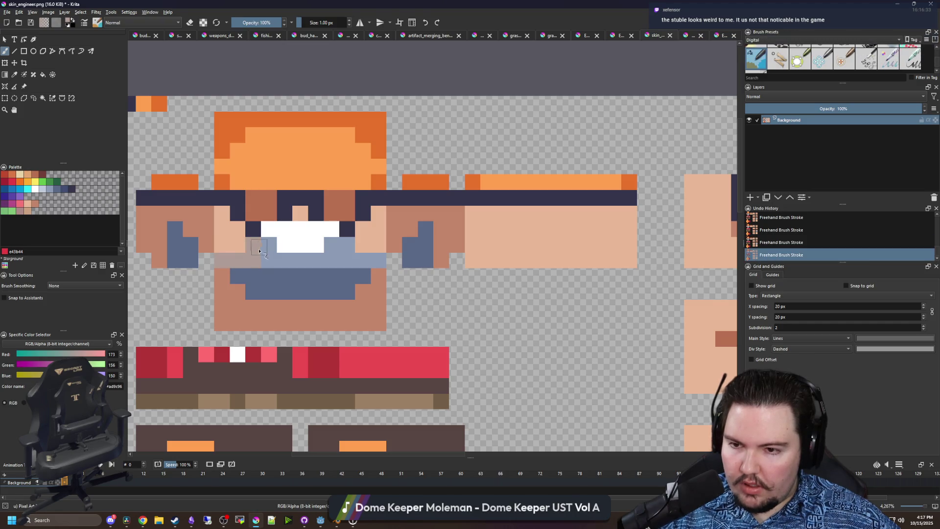
drag(351, 246, 329, 247)
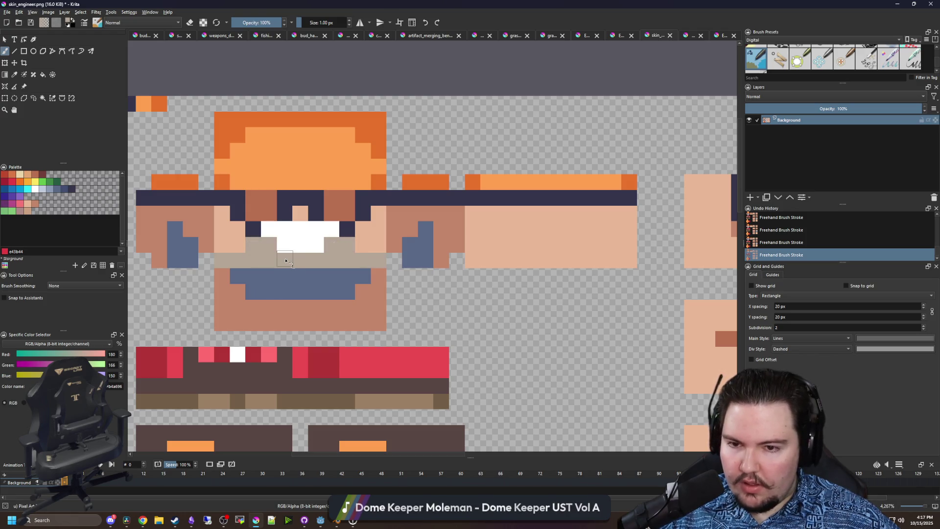
scroll(249, 254, up, 1)
scroll(250, 255, down, 1)
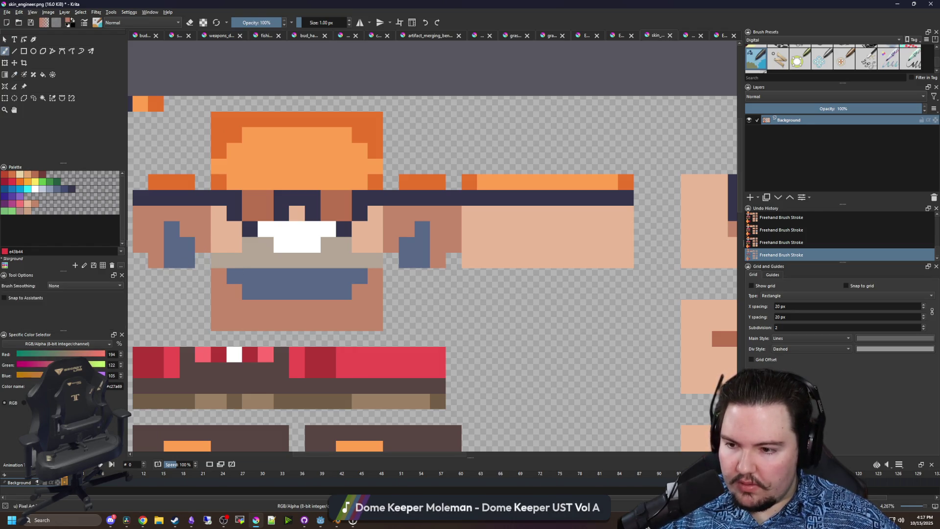
click(64, 356)
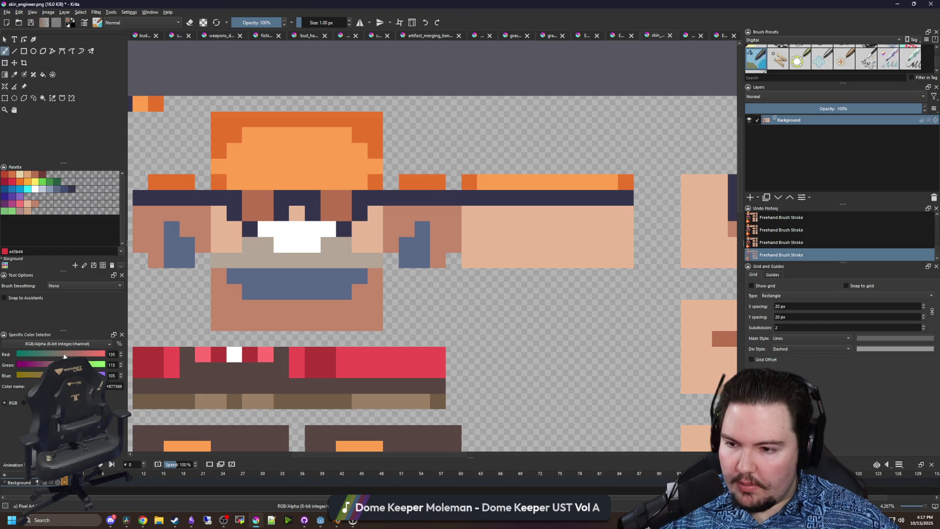
drag(189, 255, 177, 245)
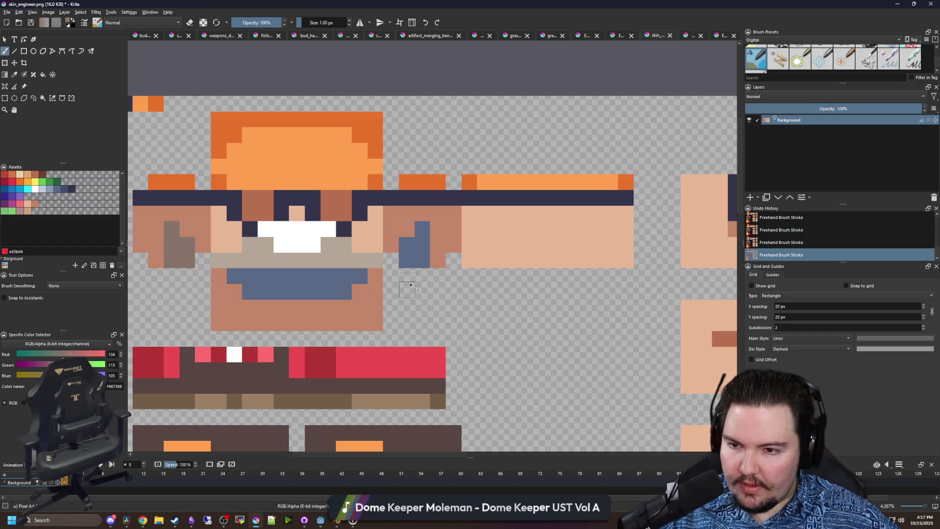
scroll(405, 253, down, 3)
key(ctrl+s)
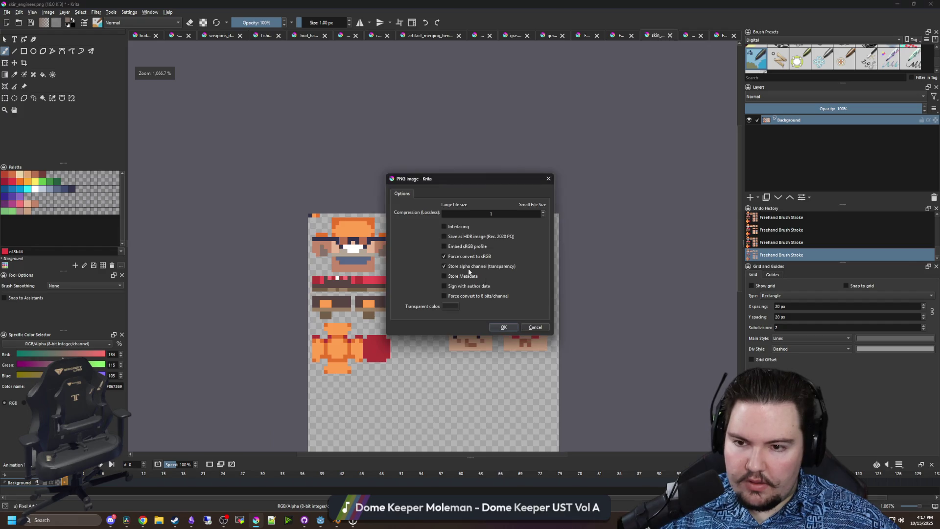
- Confirm the PNG save, view the stubble in the Godot game, then return to Krita
key(Return)
click(693, 455)
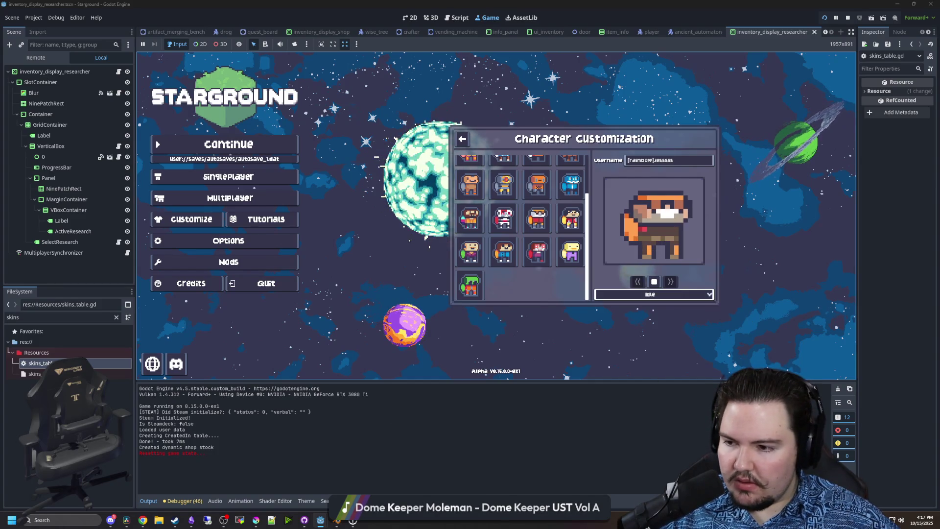
key(alt+Tab)
scroll(377, 266, up, 6)
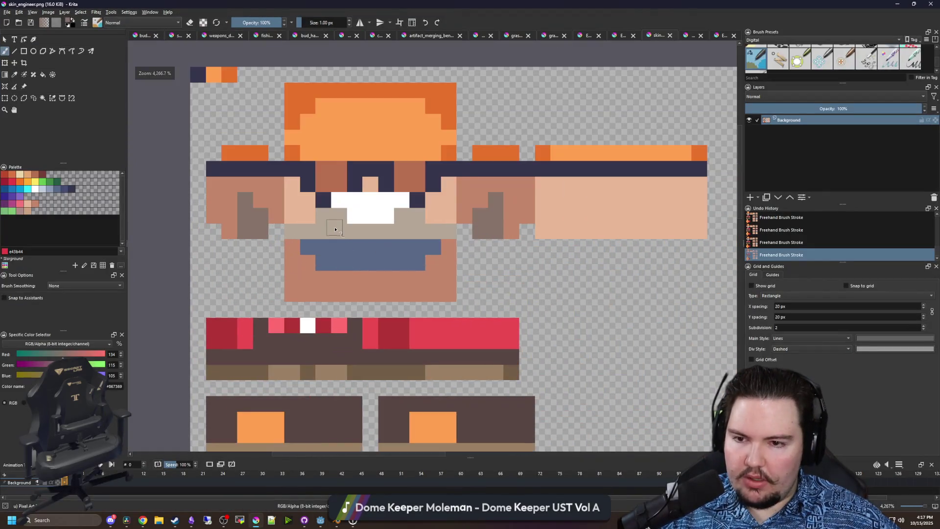
click(24, 403)
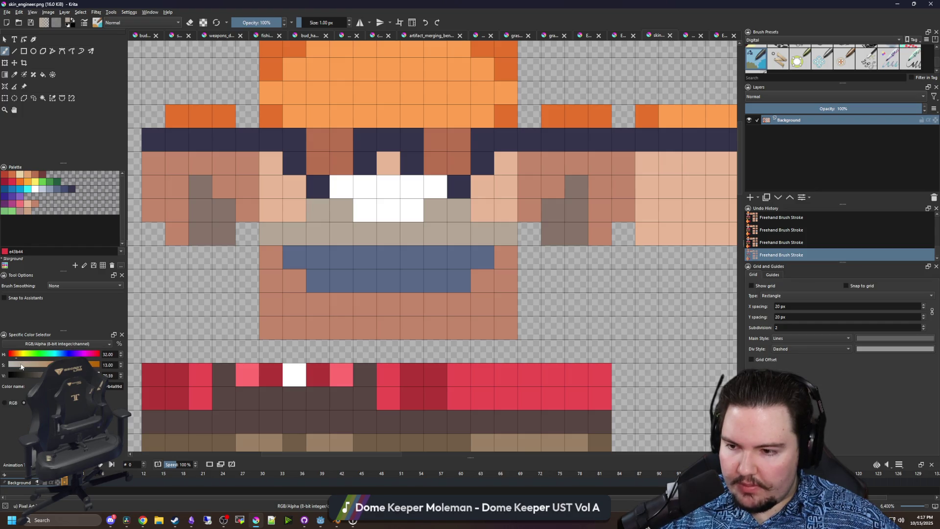
- Darken the grey and fill the mouth row with it, undoing an extra fill
click(57, 375)
key(f)
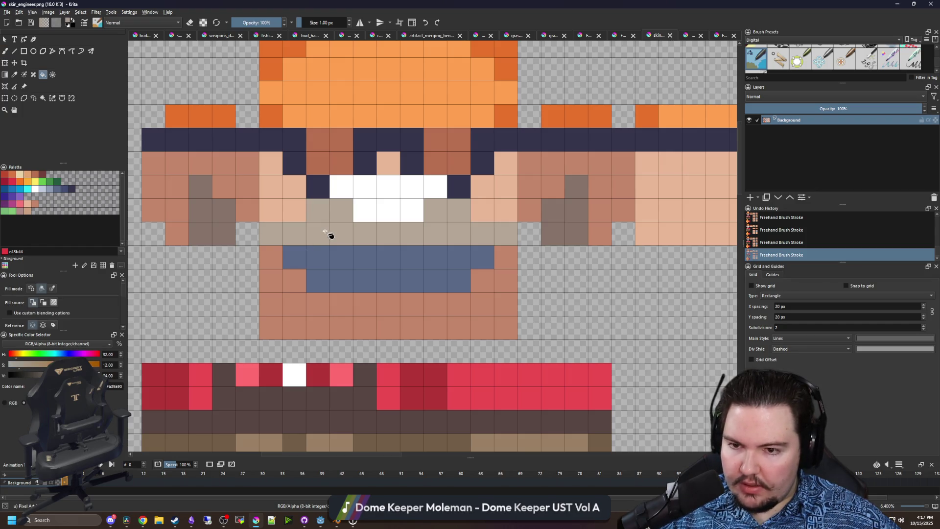
click(330, 235)
scroll(330, 234, down, 1)
scroll(369, 221, up, 1)
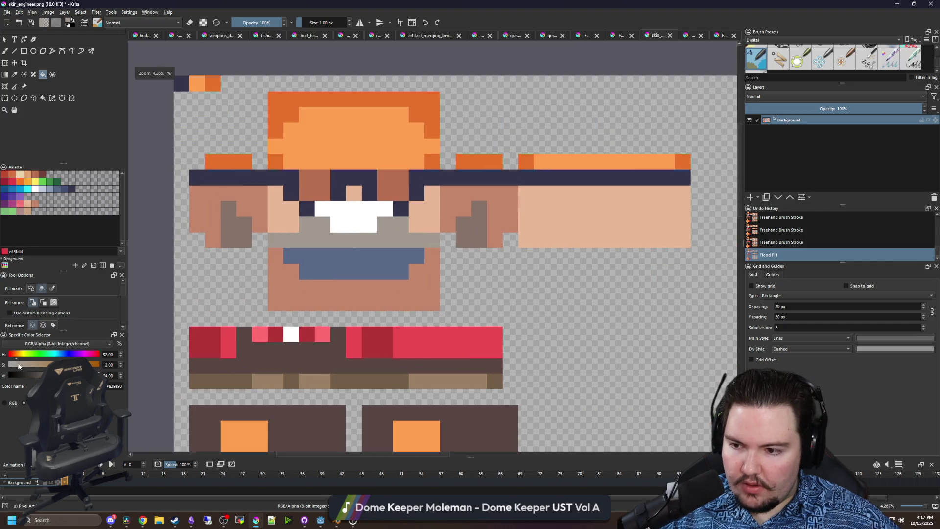
click(318, 242)
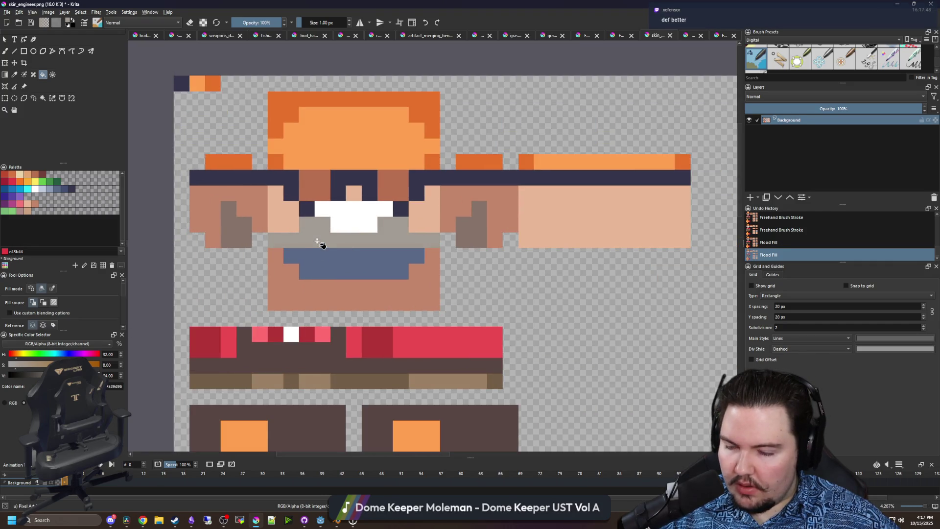
key(ctrl+z)
- Save the sprite sheet, accepting the PNG export options
key(ctrl+s)
click(534, 325)
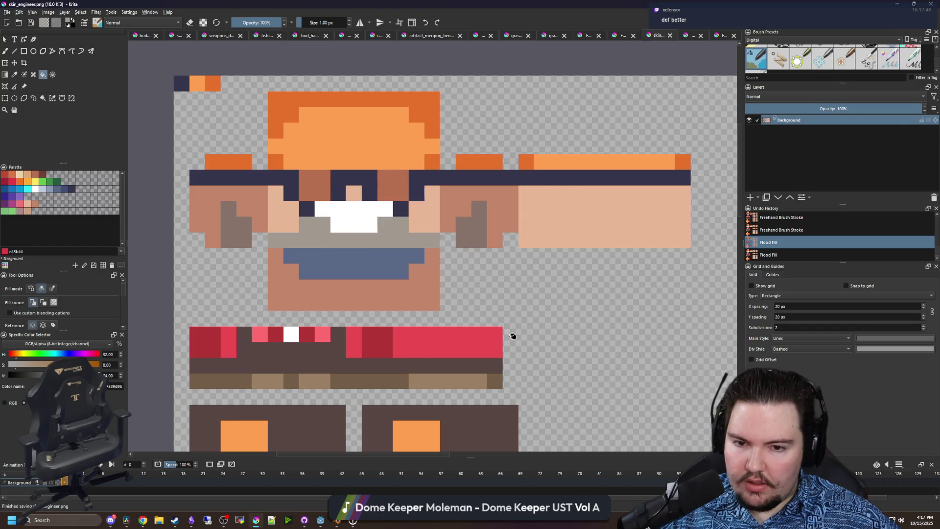
scroll(431, 249, down, 1)
- Check the skin in the running Starground preview, then bring Krita back full screen
key(alt+Tab)
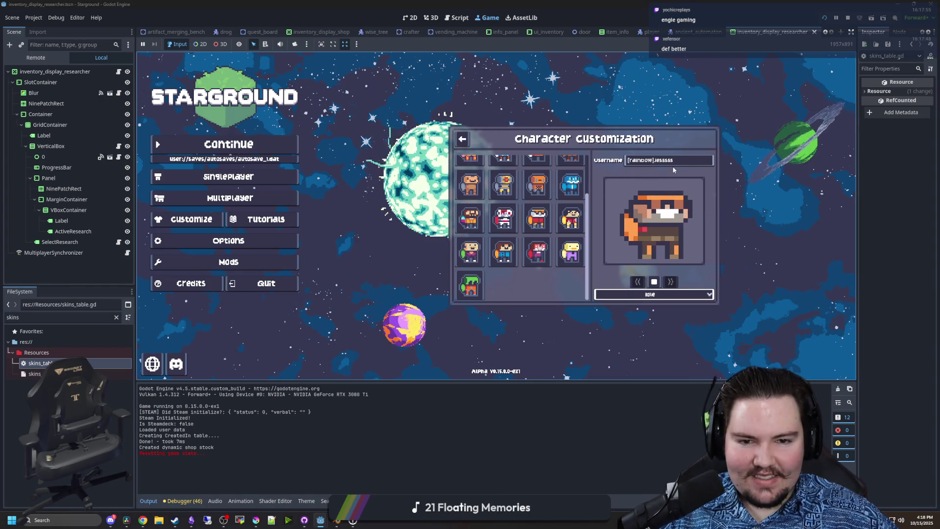
click(321, 520)
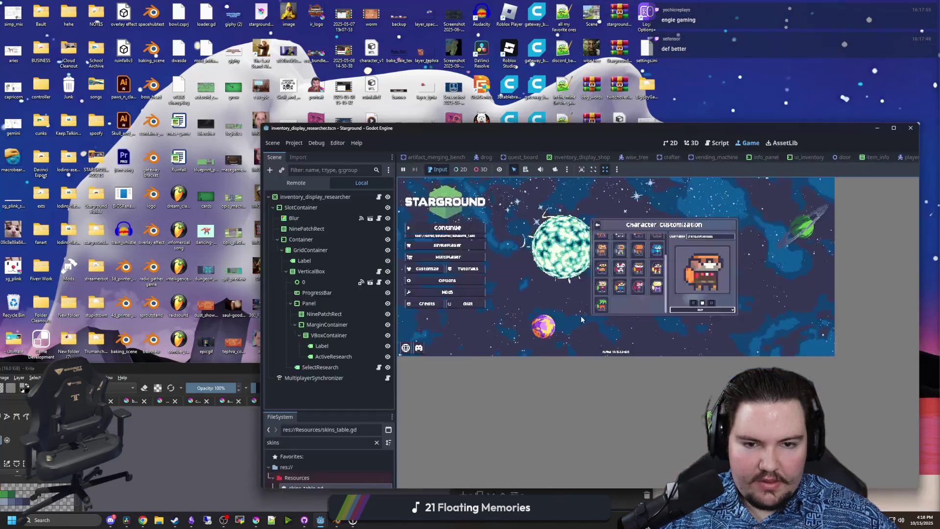
click(320, 520)
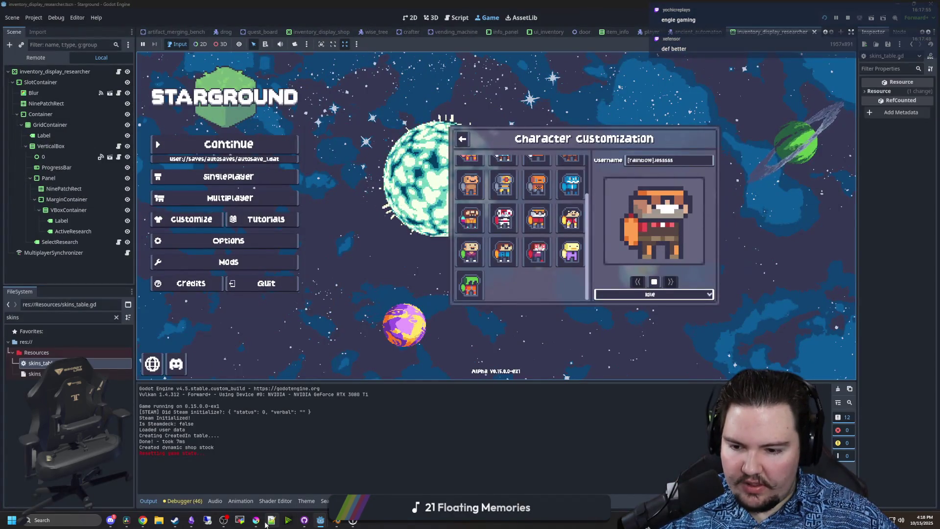
mouse_move(255, 520)
click(255, 484)
drag(409, 363, 398, 2)
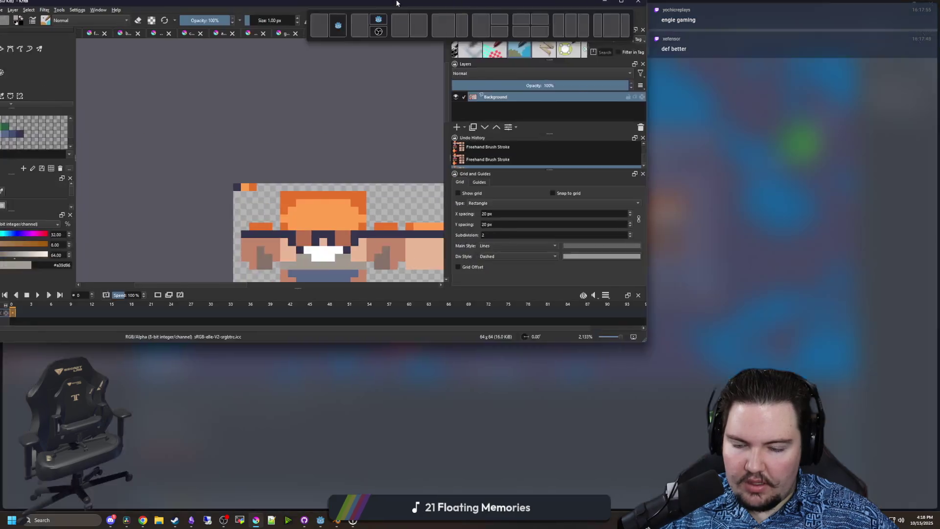
- Repaint the bright-red pixel columns of the shirt strip in deeper dark red
scroll(315, 329, up, 3)
ctrl+click(274, 294)
drag(309, 288, 308, 311)
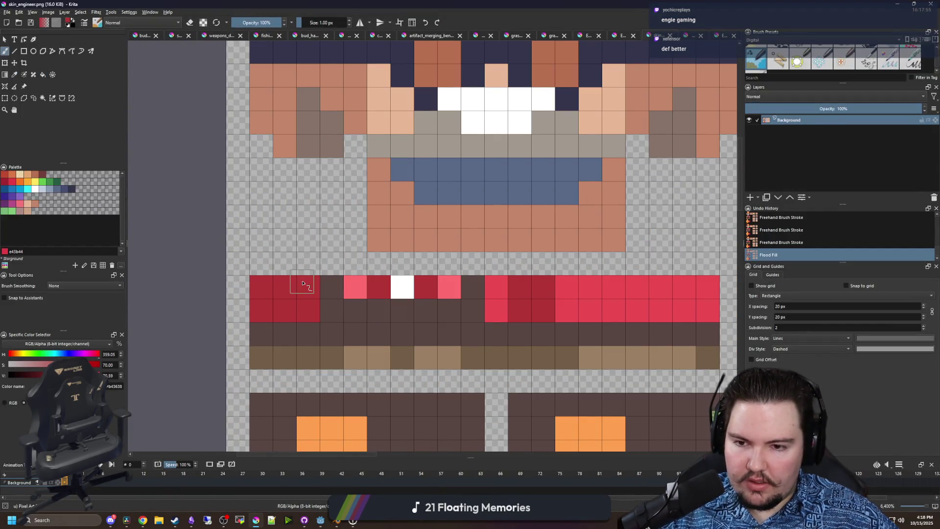
drag(496, 288, 496, 310)
mouse_move(370, 316)
mouse_down()
mouse_move(315, 275)
mouse_move(293, 277)
mouse_up()
scroll(315, 275, down, 1)
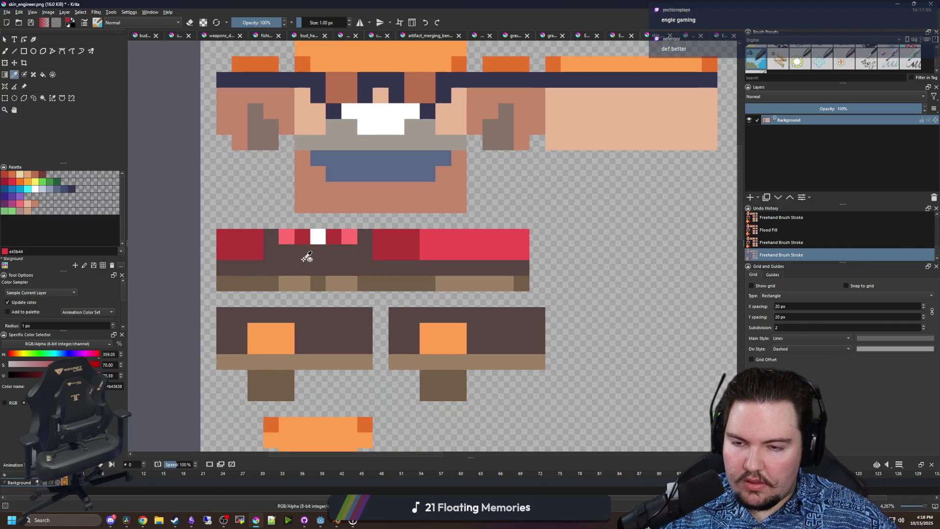
scroll(309, 251, up, 1)
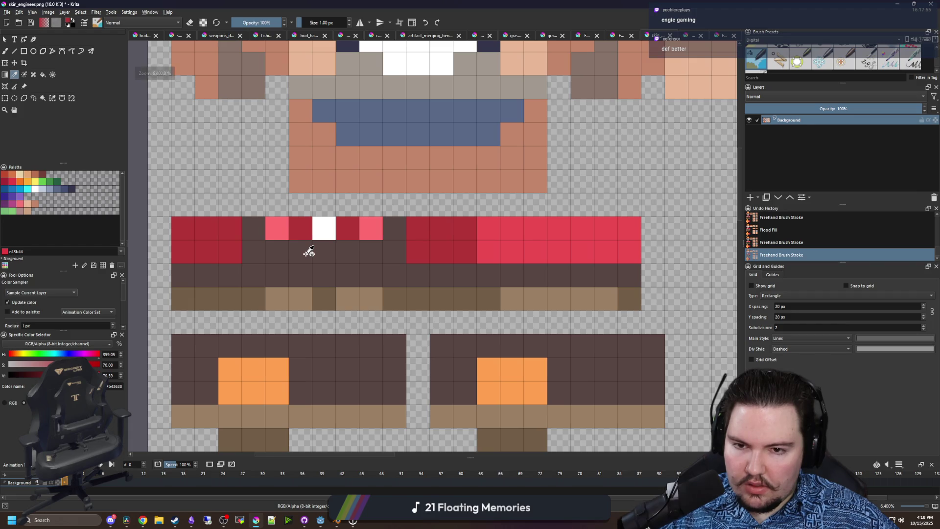
scroll(309, 252, down, 1)
scroll(338, 237, up, 1)
- Turn pink pixels beside the collar red and widen the white collar to three pixels
key(b)
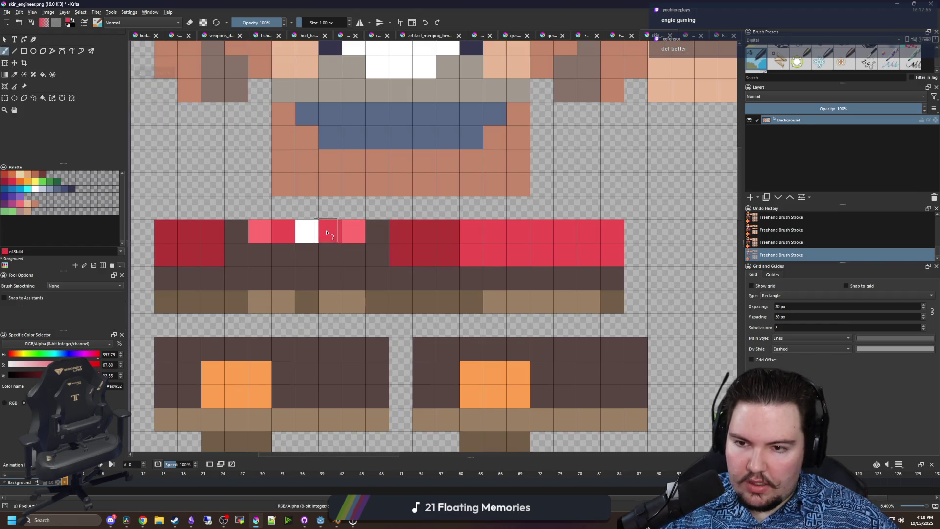
click(327, 232)
scroll(327, 233, down, 1)
drag(295, 247, 279, 246)
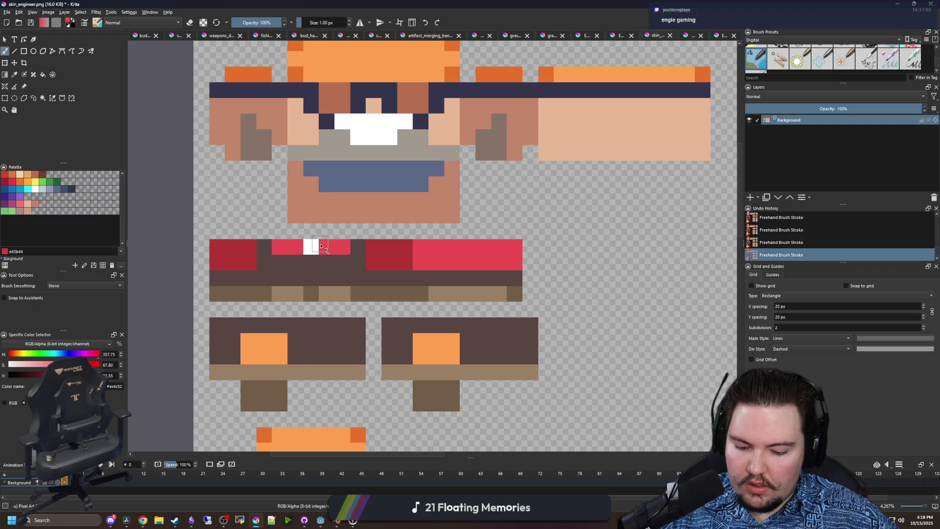
ctrl+click(311, 246)
click(296, 247)
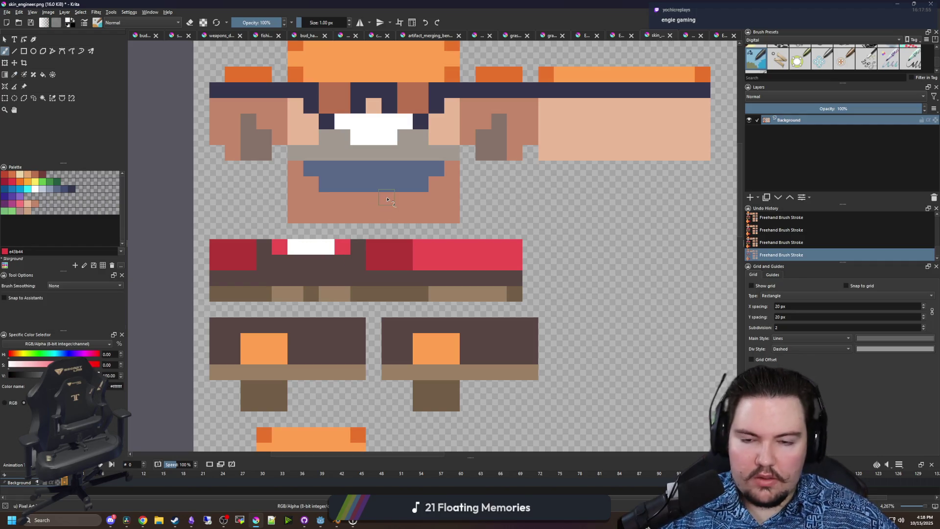
scroll(349, 210, up, 1)
scroll(333, 218, down, 1)
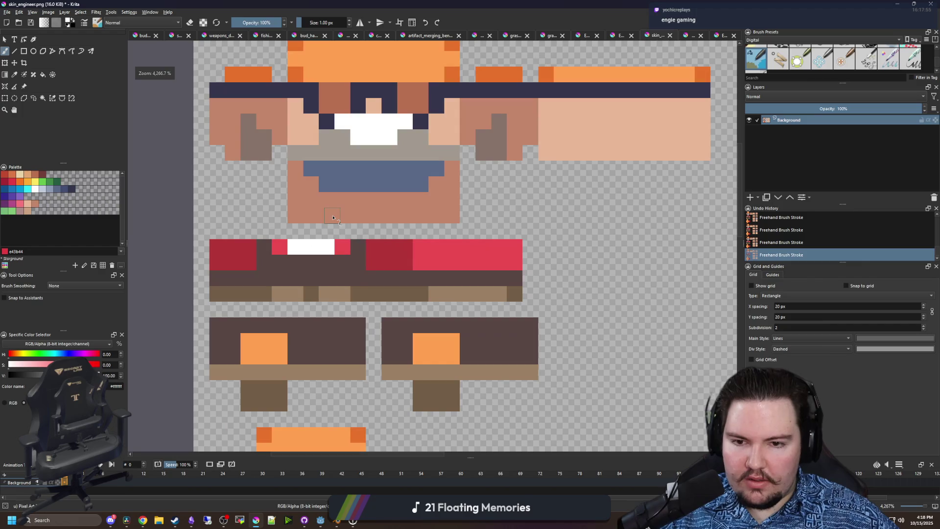
scroll(388, 254, up, 1)
- Flood-fill the pink block with a lighter pink
ctrl+click(445, 248)
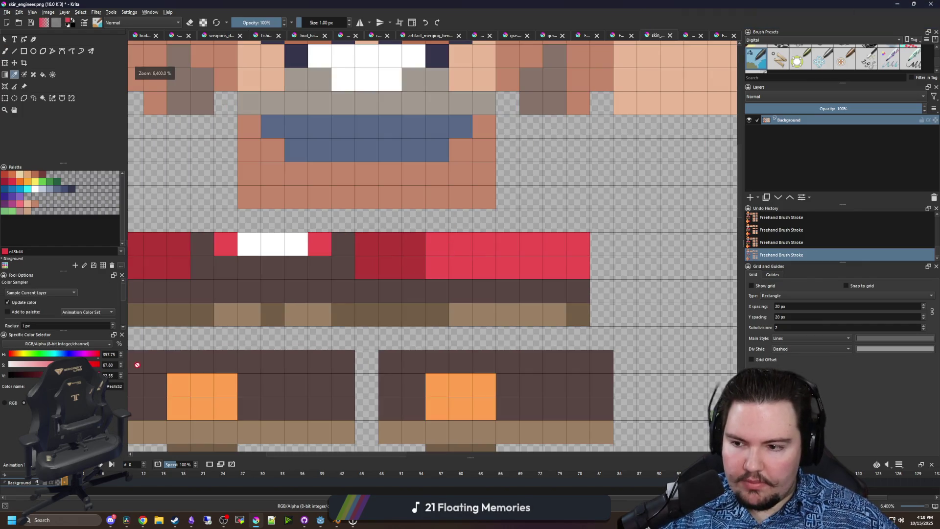
scroll(404, 265, down, 1)
key(f)
click(455, 254)
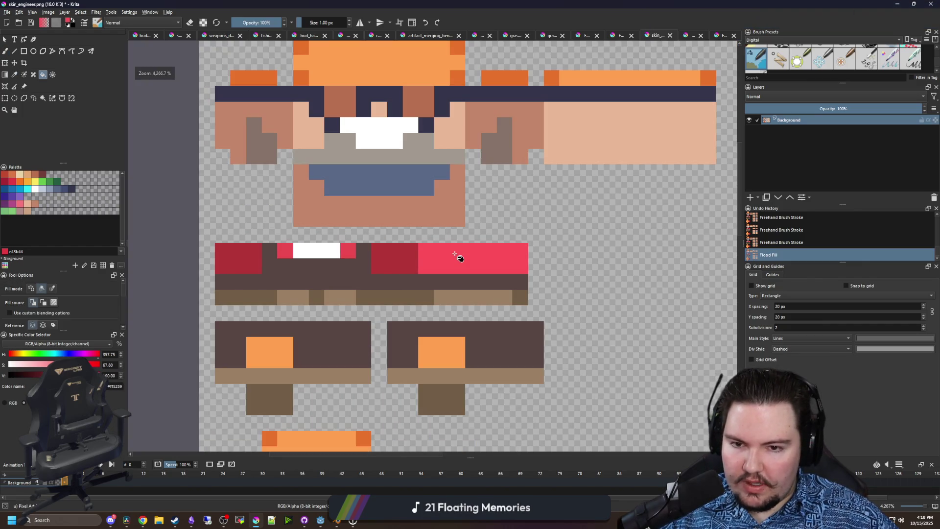
key(ctrl+z)
key(ctrl+shift+z)
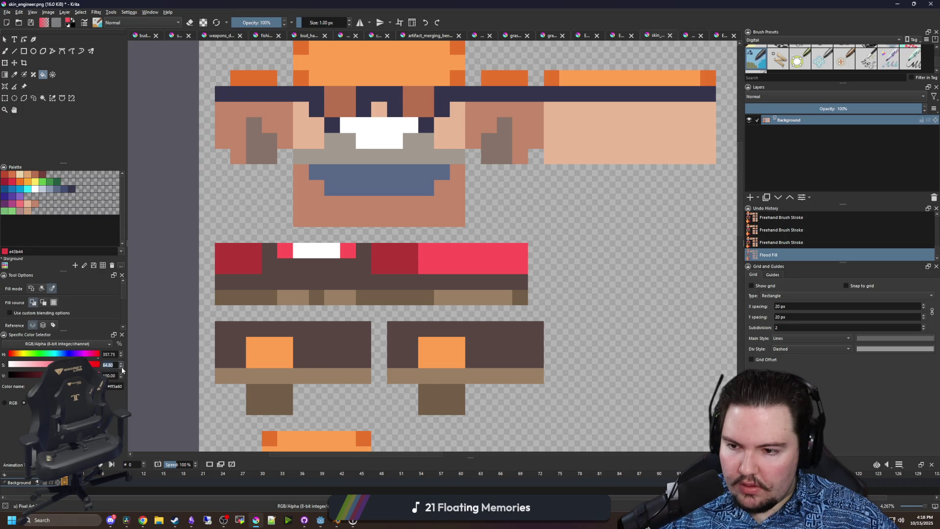
scroll(122, 366, down, 4)
click(447, 265)
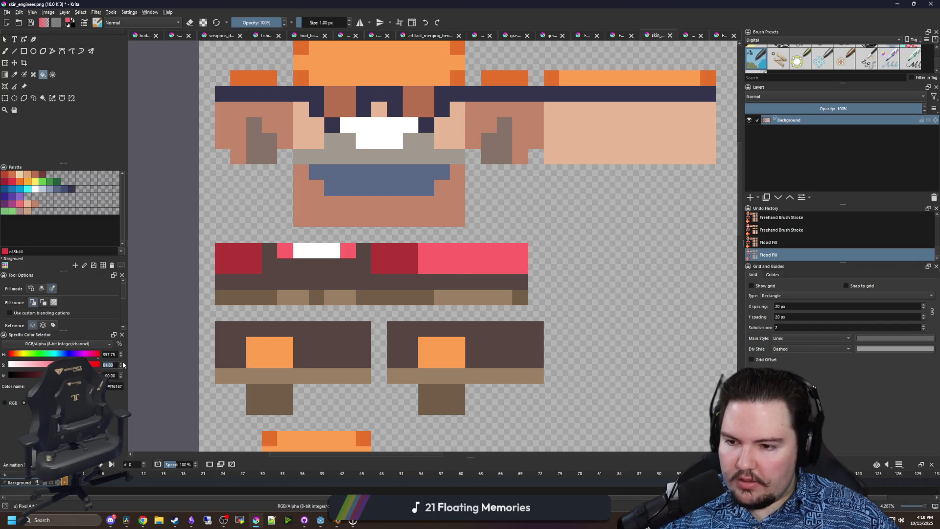
- Make the dark-red block one uniform shade of red
key(b)
scroll(406, 260, up, 2)
ctrl+click(406, 260)
scroll(407, 259, down, 2)
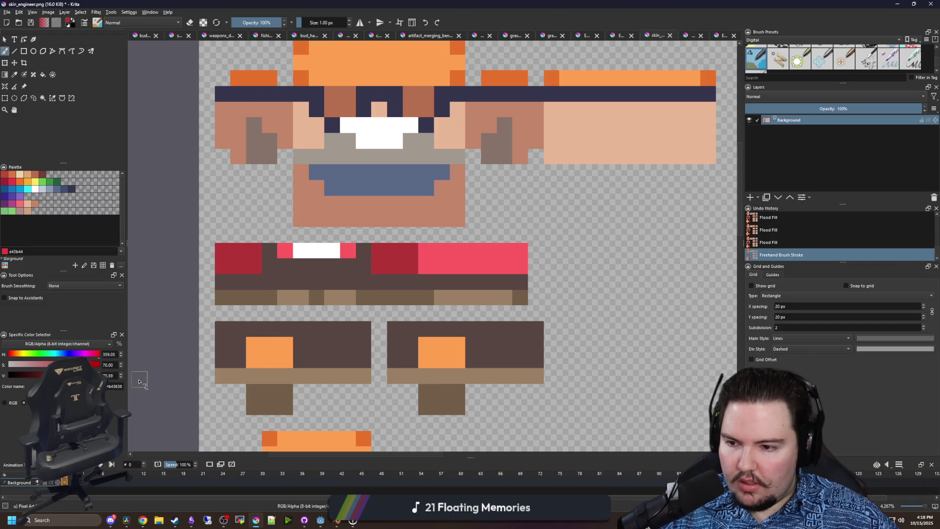
click(399, 254)
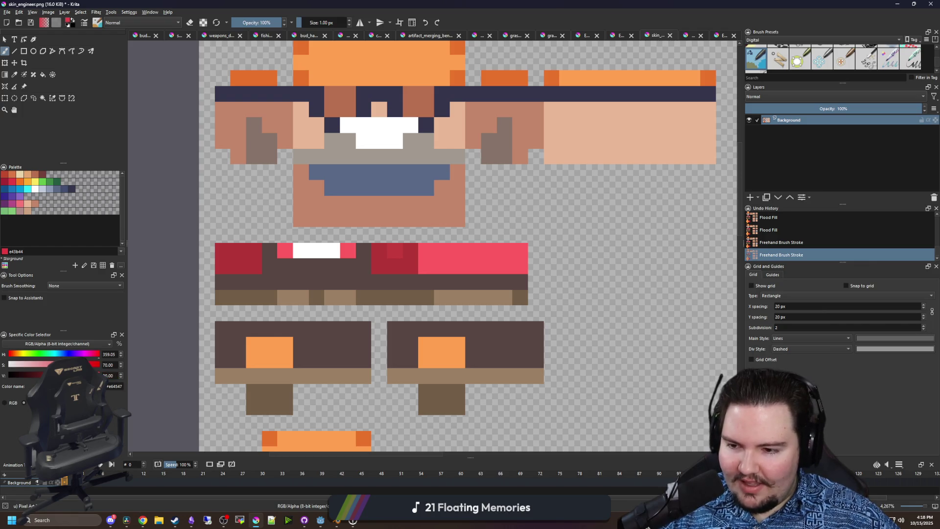
key(p)
click(395, 254)
key(b)
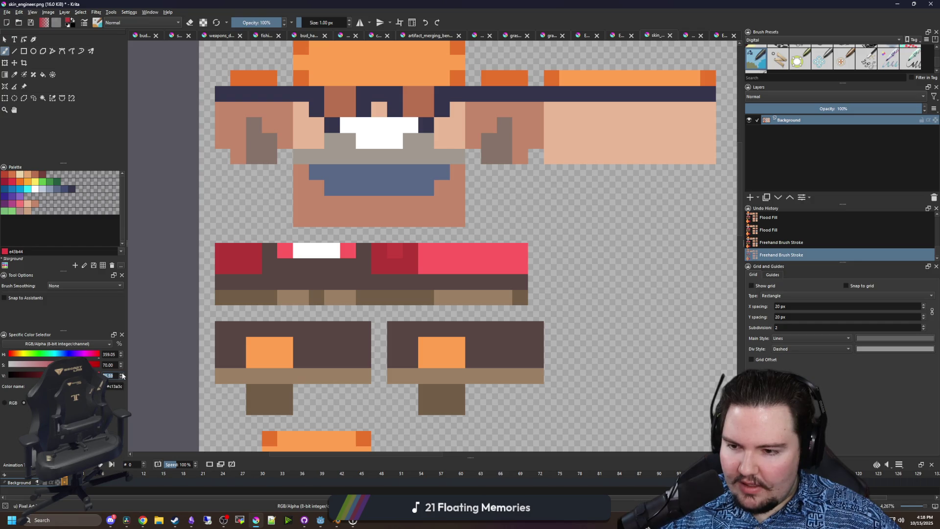
key(f)
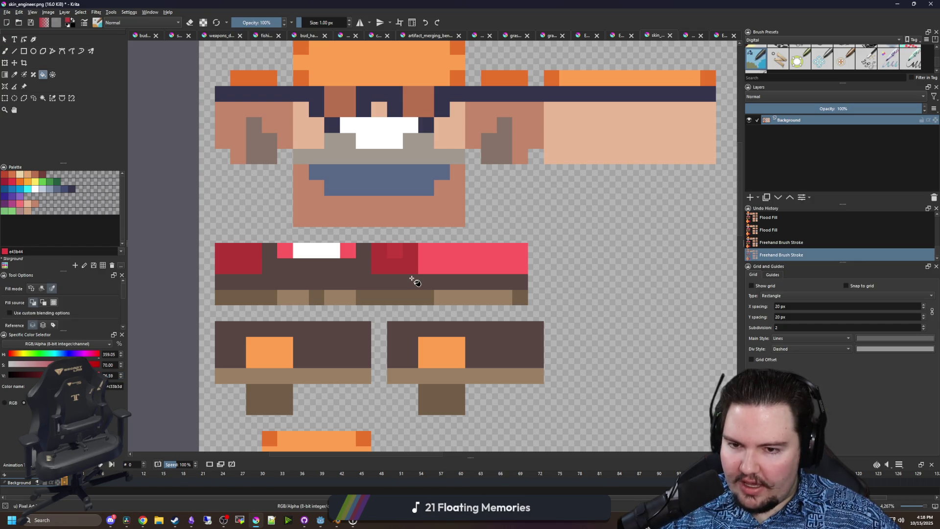
click(401, 257)
- Look over the shirt strip and save the sprite sheet
scroll(400, 258, down, 1)
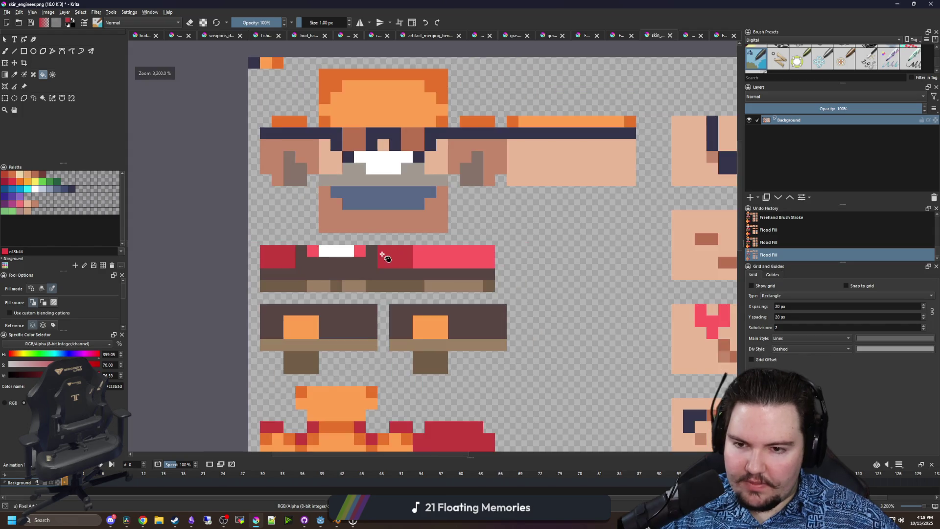
scroll(379, 256, up, 2)
scroll(400, 260, down, 2)
scroll(339, 238, down, 2)
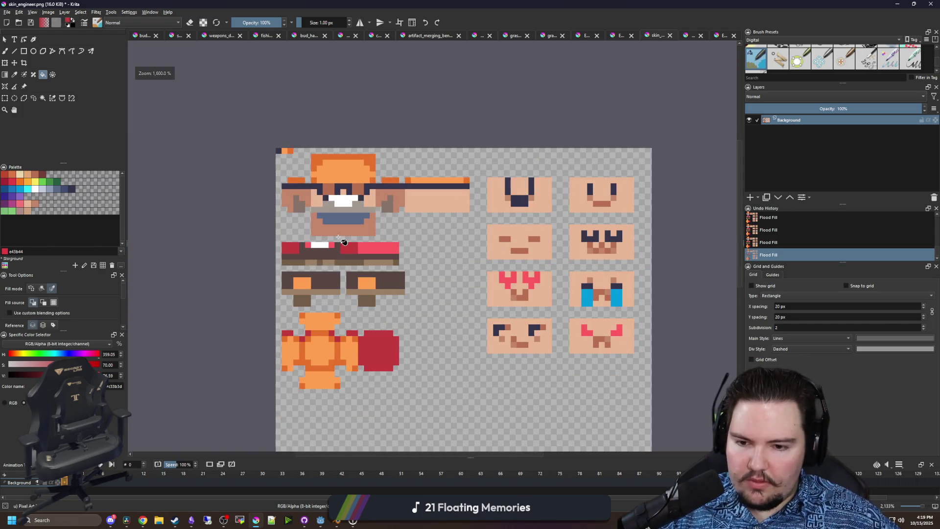
scroll(509, 248, up, 2)
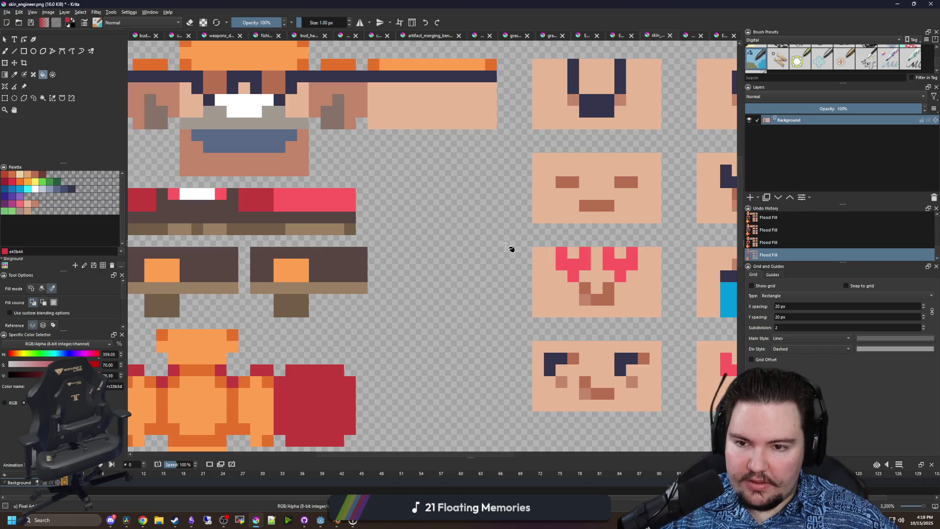
scroll(455, 248, down, 2)
key(ctrl+s)
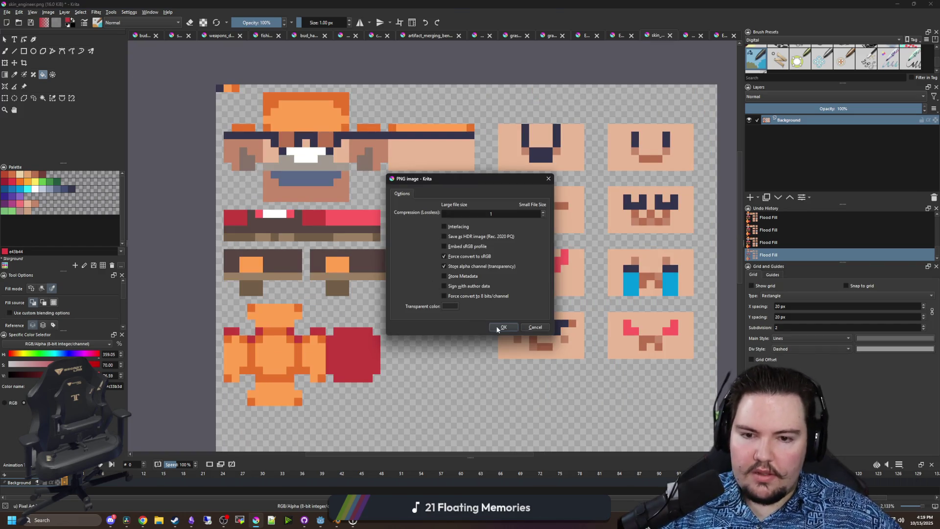
- Confirm the PNG export, view the reddened shirt in Starground's preview, then return to Krita
click(500, 328)
key(alt+Tab)
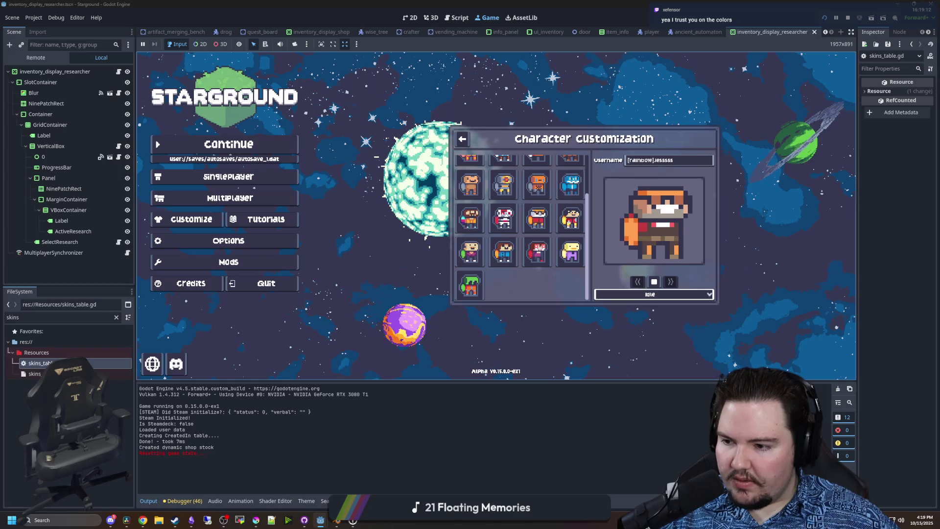
key(alt+Tab)
key(alt+Tab)
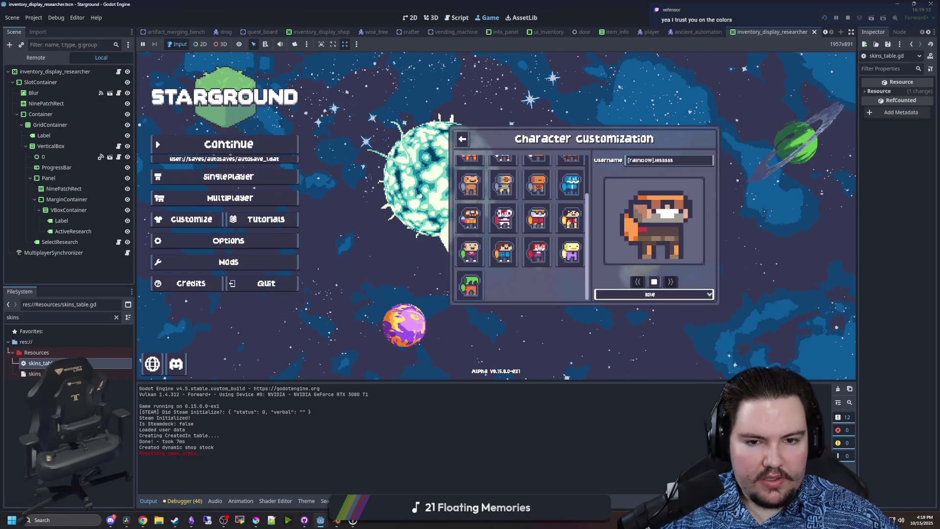
click(256, 520)
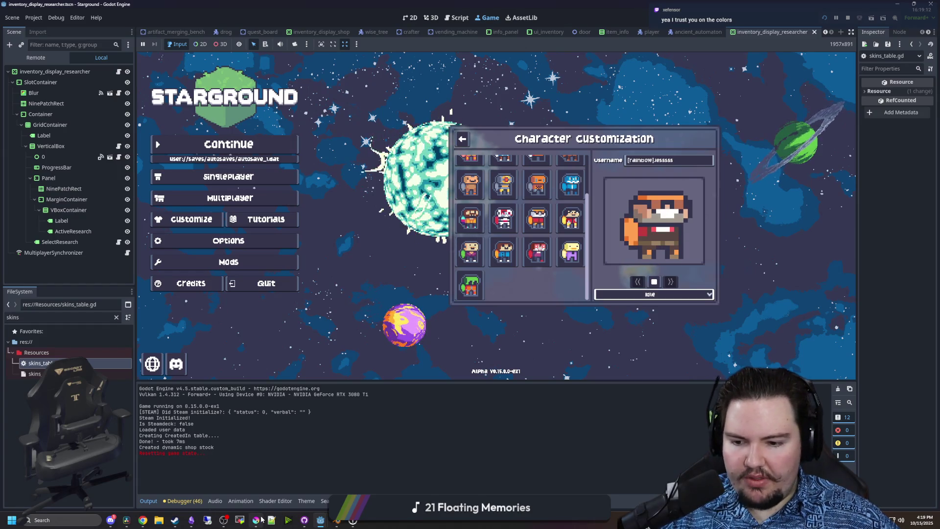
- Sample the shirt's dark brown, desaturate it to grey, and flood-fill the dark-brown areas
double_click(378, 405)
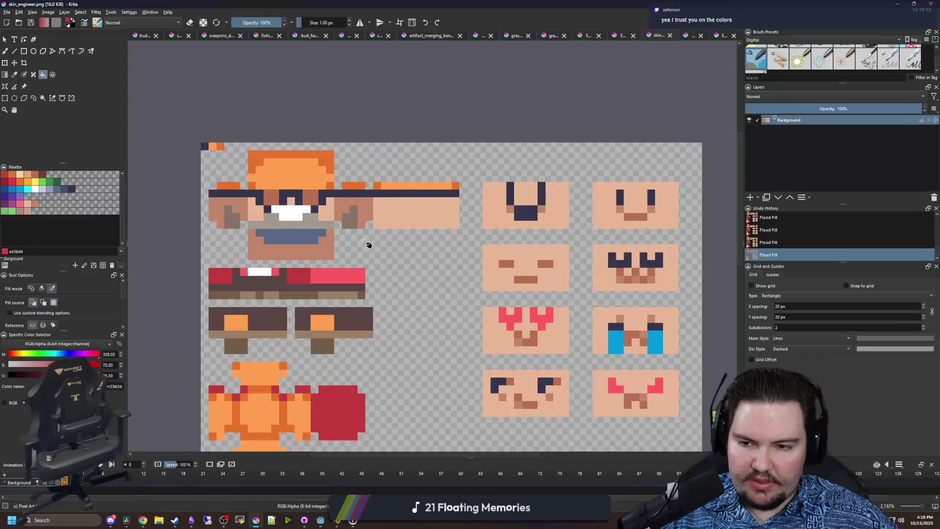
scroll(273, 328, up, 1)
ctrl+click(269, 323)
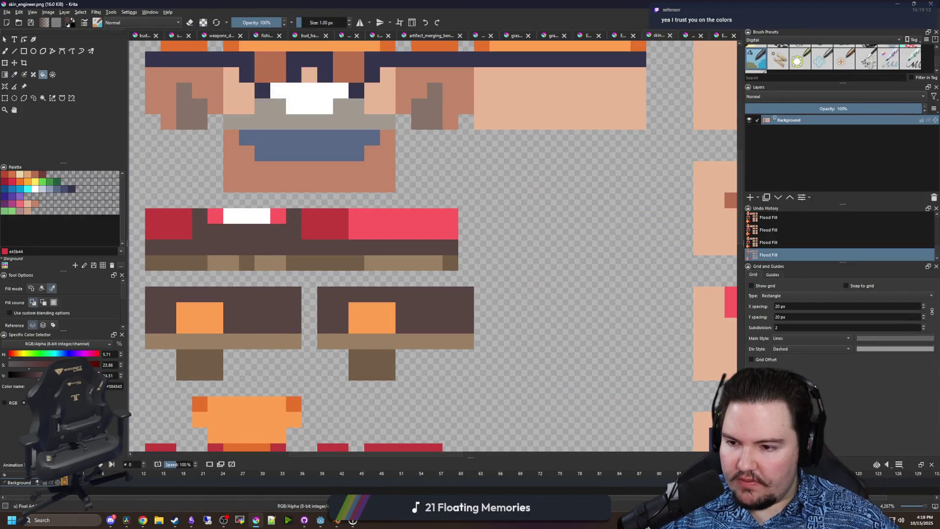
click(120, 367)
text(f)
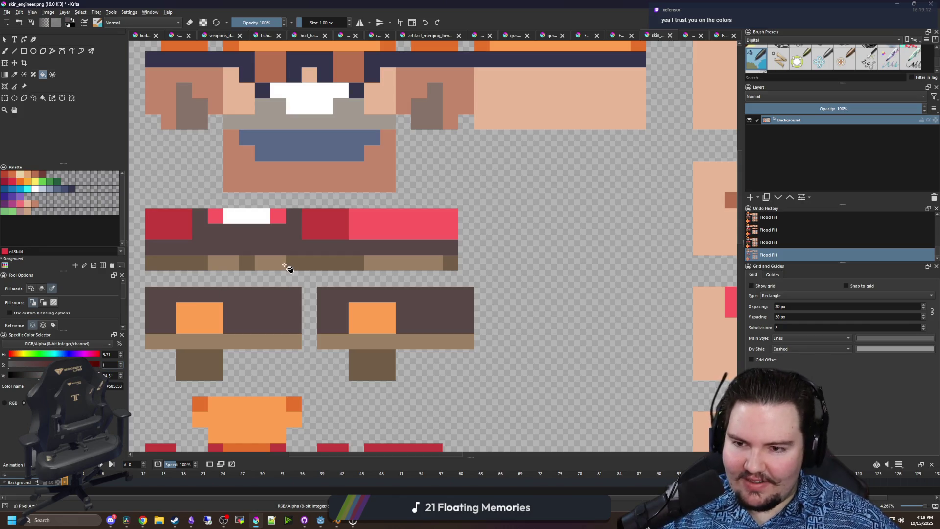
click(268, 315)
- Sample grey from the canvas and paint one touch-up pixel with the Freehand Brush
key(p)
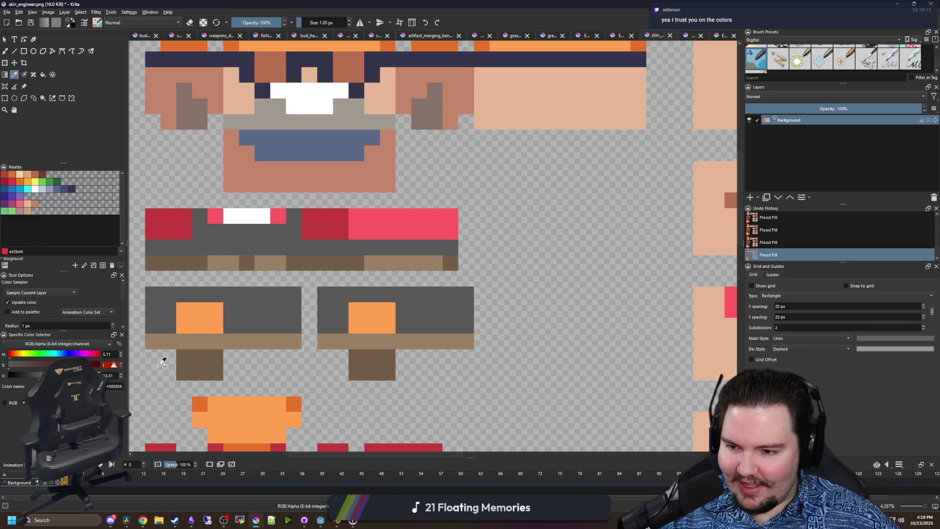
key(b)
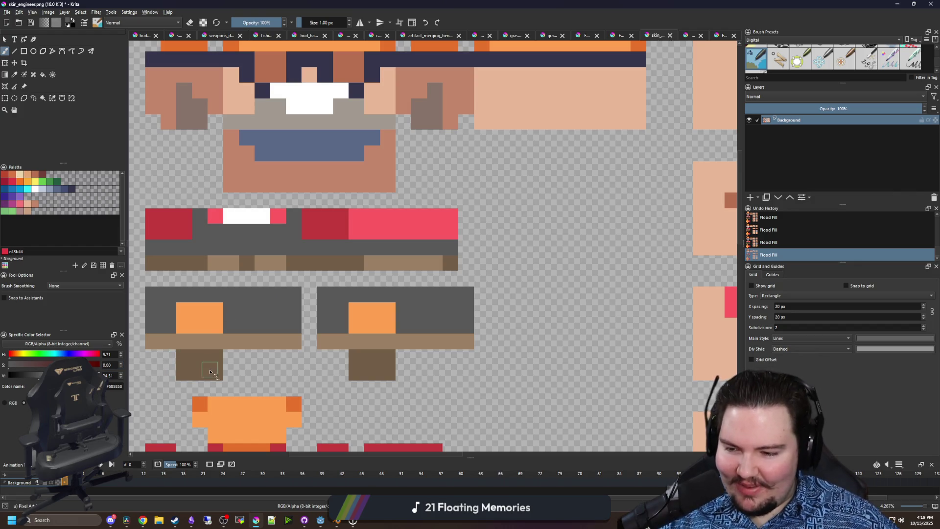
key(p)
key(b)
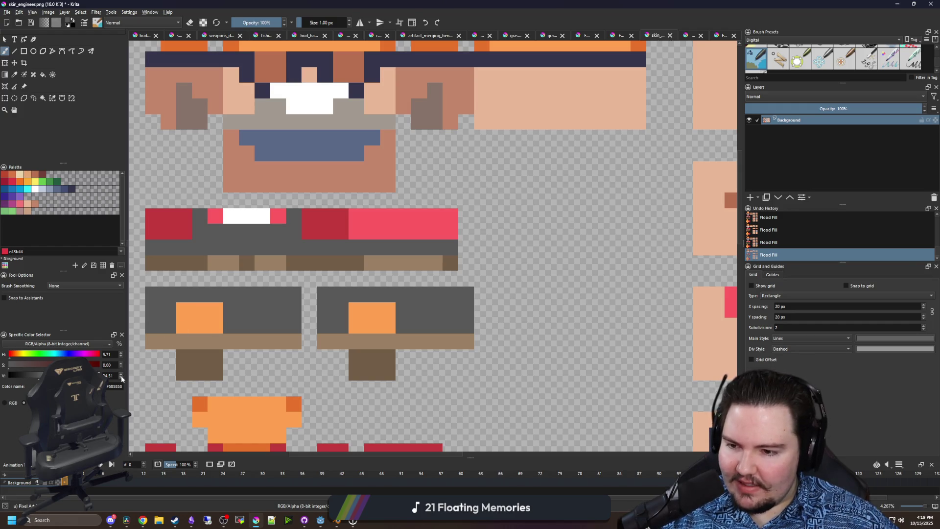
click(273, 307)
- Return to the Fill tool and start saving the sheet as PNG
key(f)
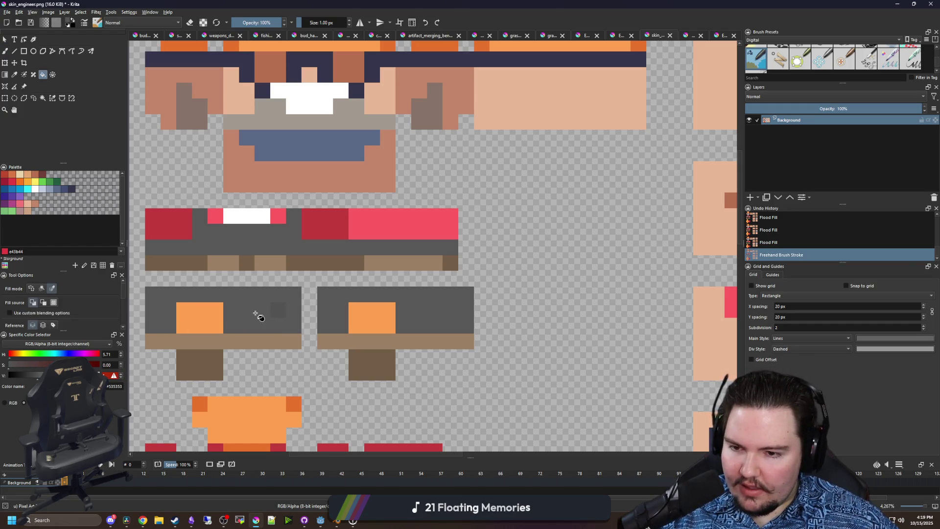
scroll(294, 309, down, 2)
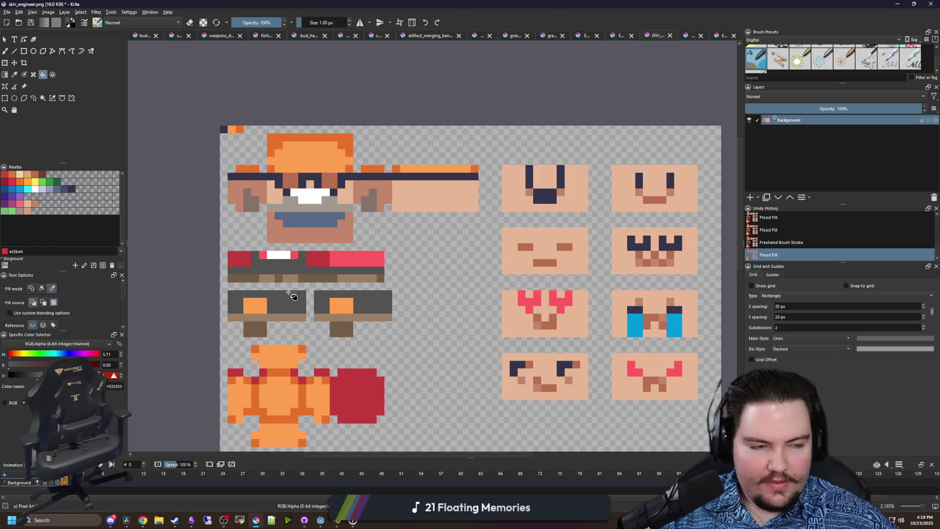
scroll(297, 296, up, 1)
key(ctrl+s)
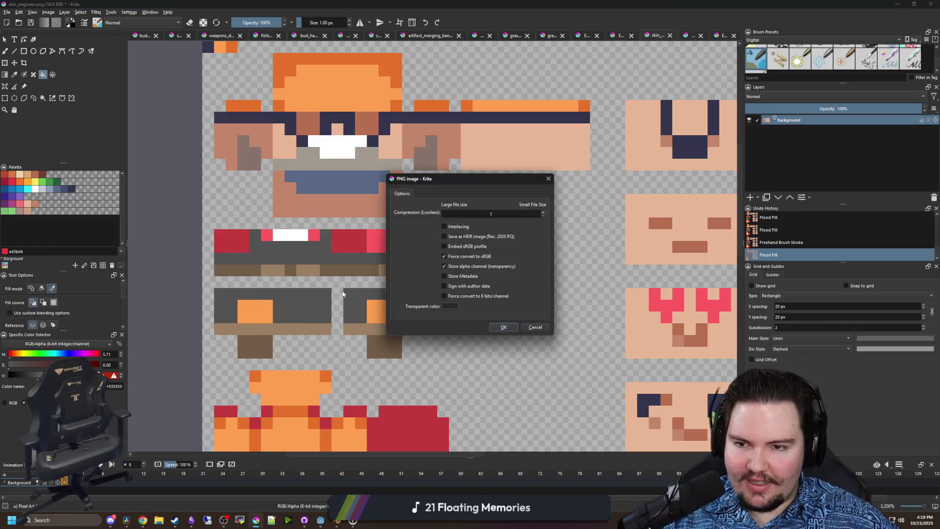
- Confirm the PNG export, fill the blue mouth area with greyish brown, and save again
click(503, 328)
scroll(416, 161, up, 1)
ctrl+click(419, 151)
click(308, 202)
scroll(308, 202, down, 3)
key(ctrl+s)
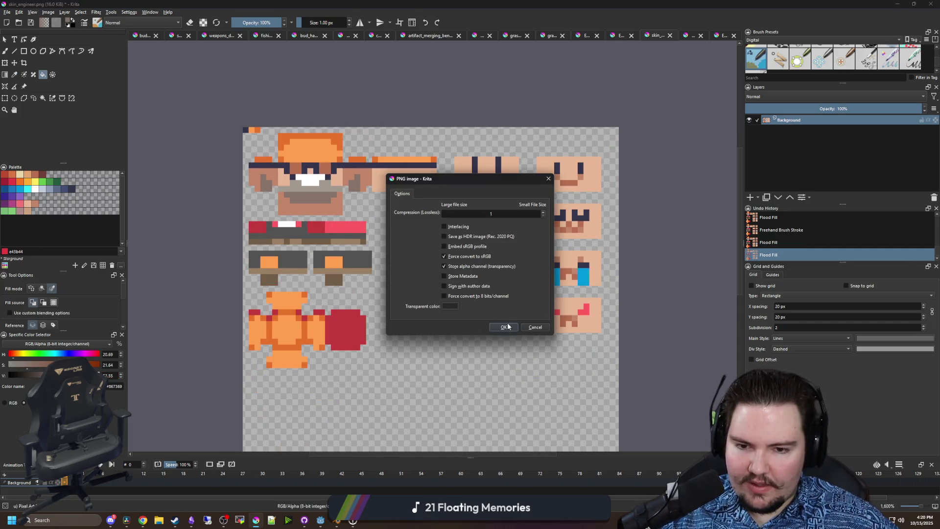
key(Return)
- Fill a patch with the head's orange, save as PNG, and switch to the game preview
scroll(306, 222, up, 1)
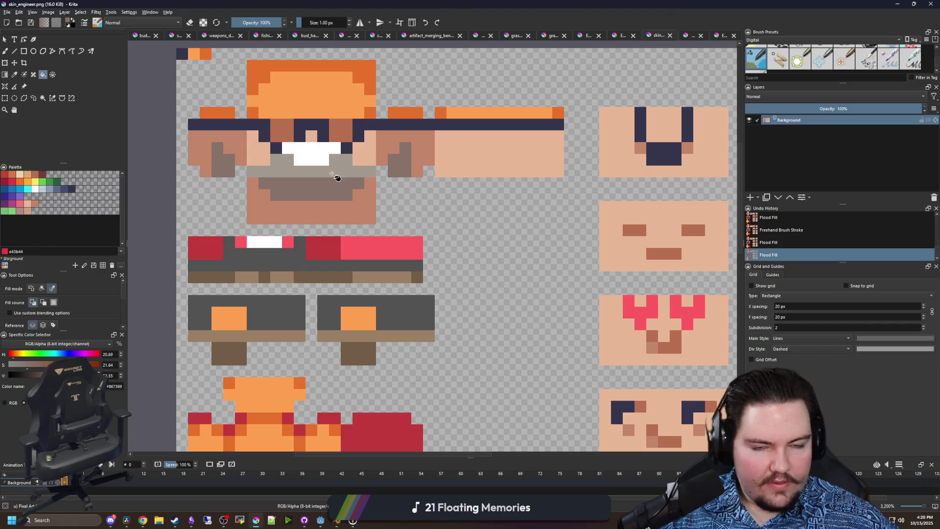
ctrl+click(342, 93)
click(359, 319)
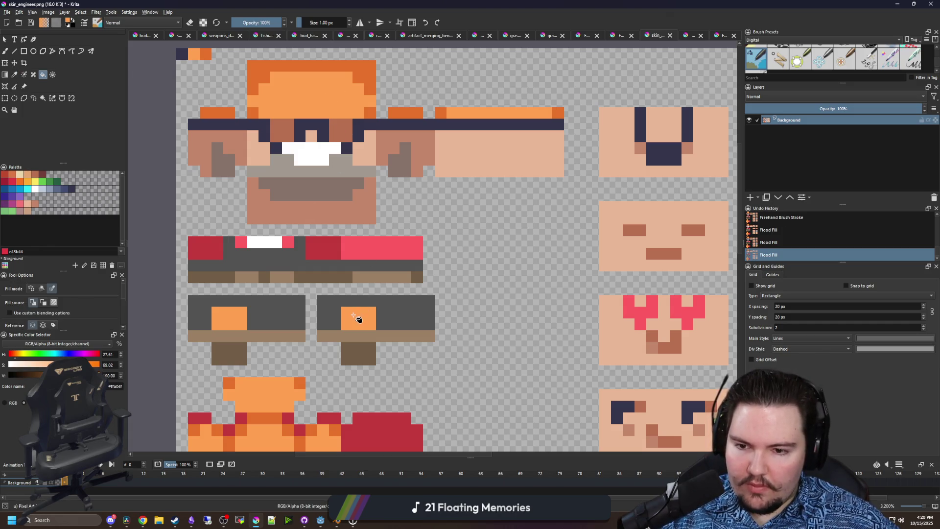
scroll(341, 267, down, 1)
key(ctrl+s)
key(Return)
key(alt+Tab)
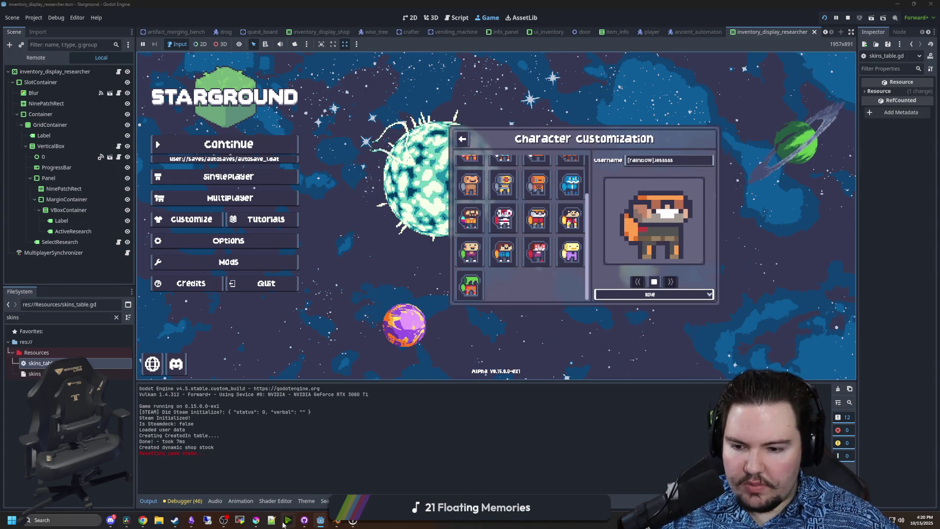
- Return to the Krita sprite sheet and sample its dark grey for brush painting
click(255, 520)
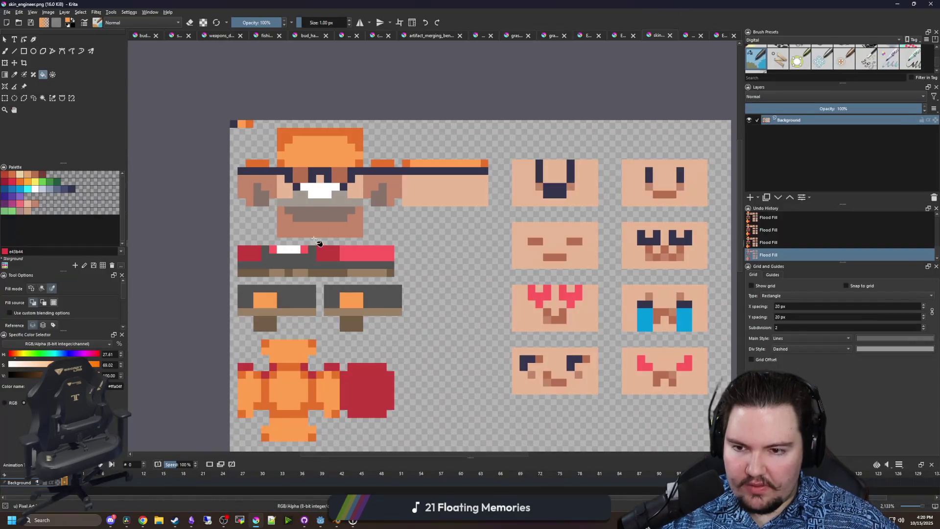
scroll(283, 275, up, 1)
ctrl+click(296, 259)
key(b)
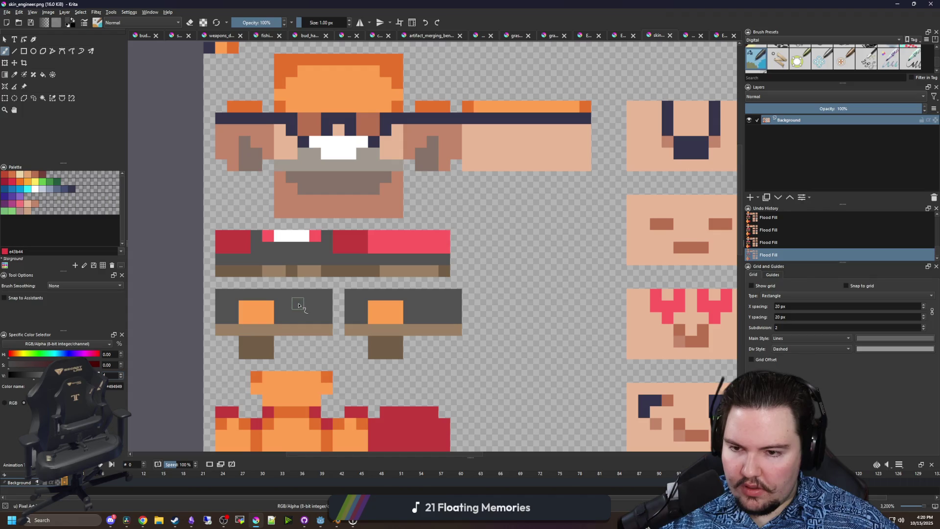
- Reset the painting colour to black and save the sheet as PNG
key(d)
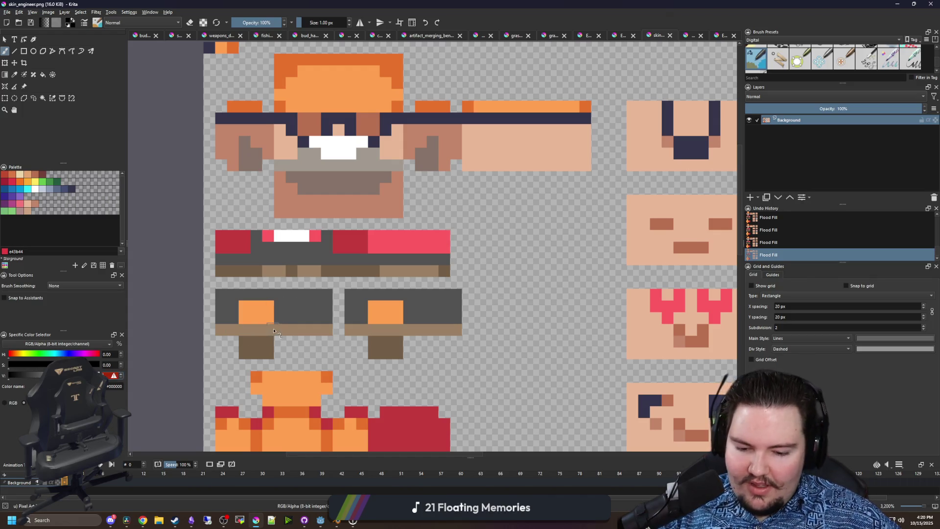
key(p)
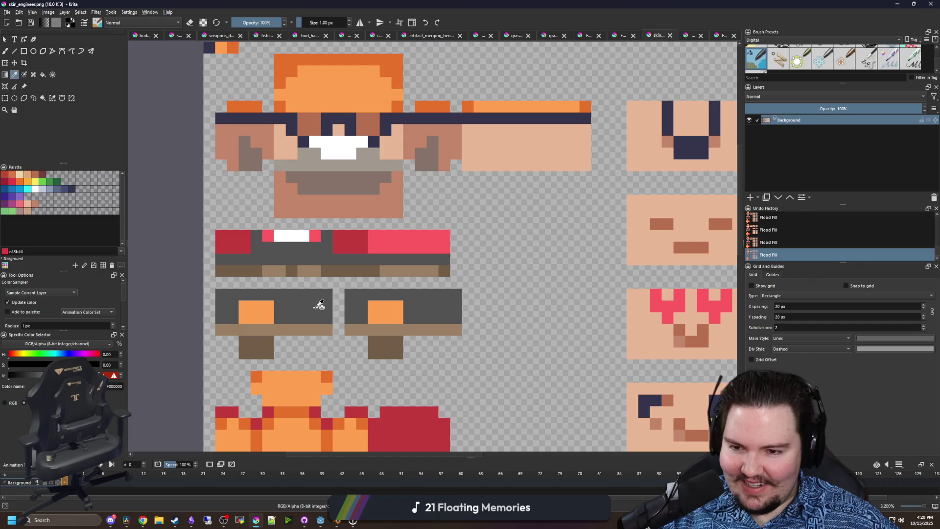
key(f)
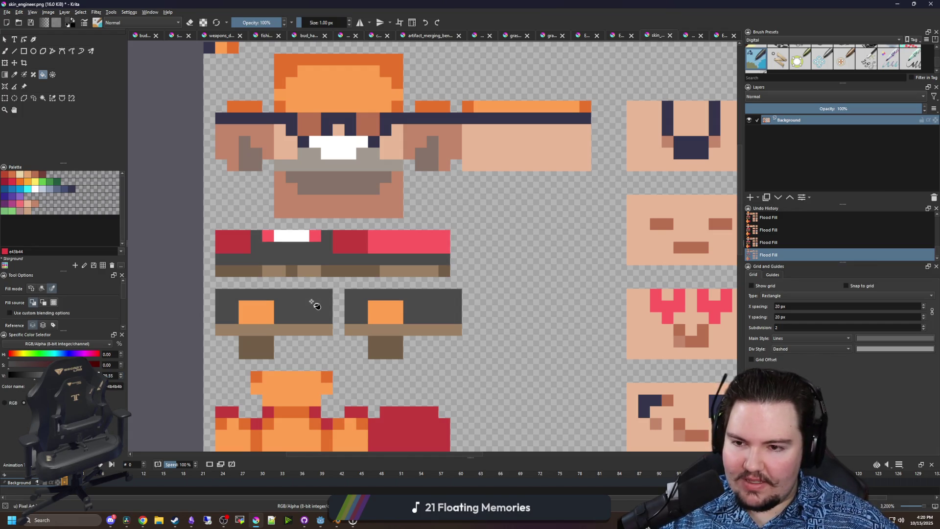
scroll(289, 307, up, 1)
key(ctrl+s)
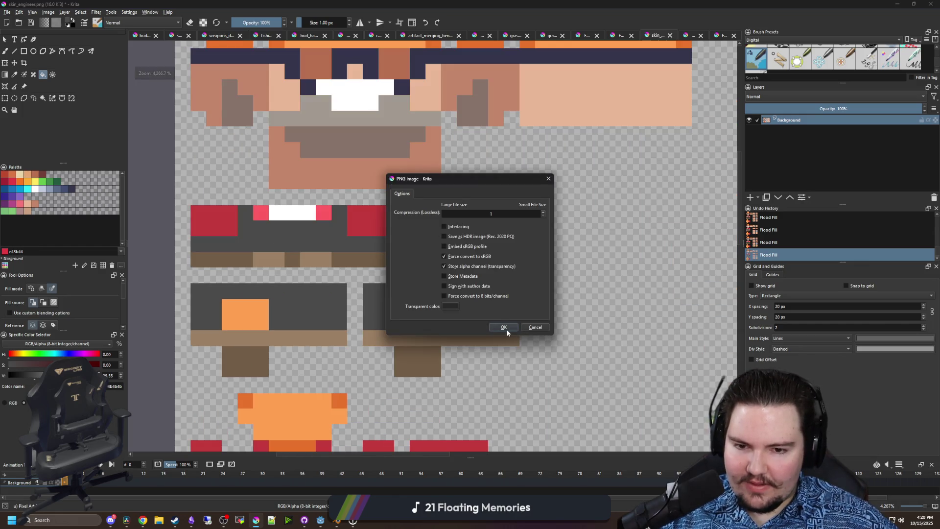
click(504, 327)
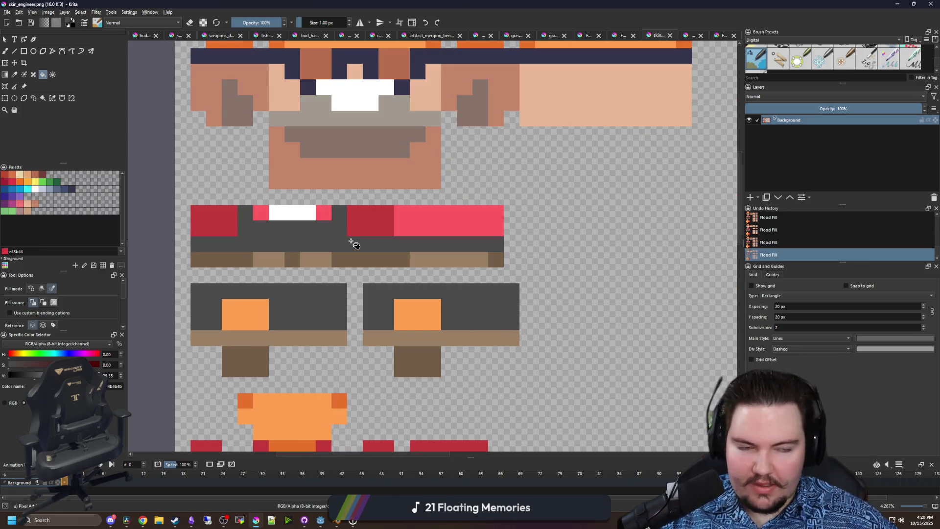
- Check the skin in the game preview, then return to the full-screen sprite sheet
scroll(352, 241, up, 1)
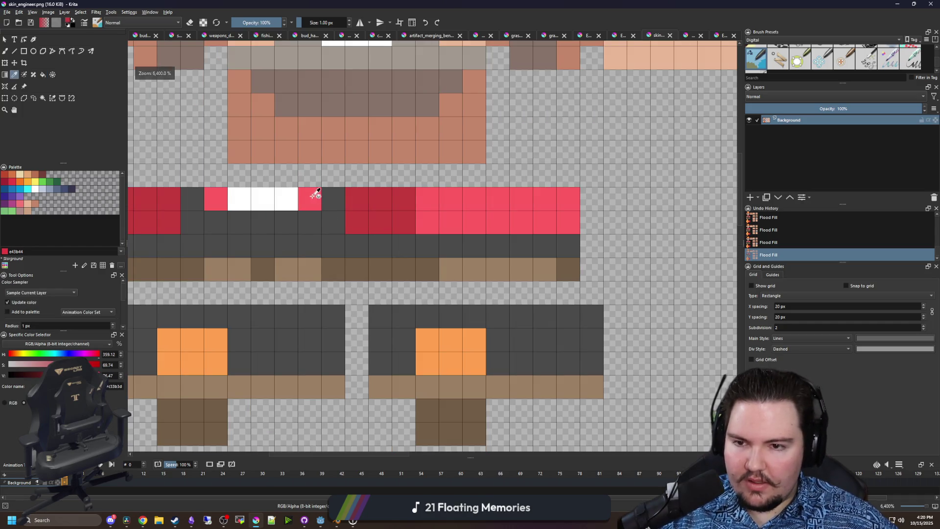
key(b)
scroll(363, 204, down, 1)
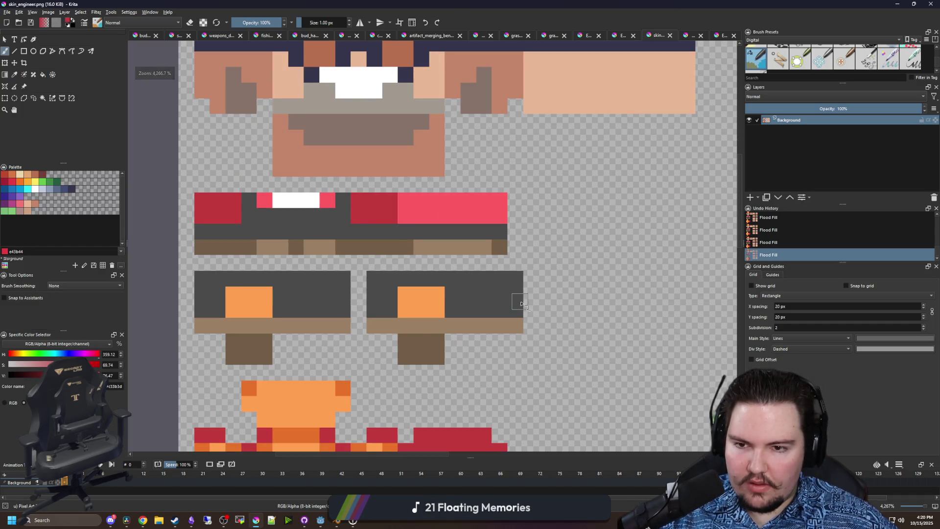
key(alt+Tab)
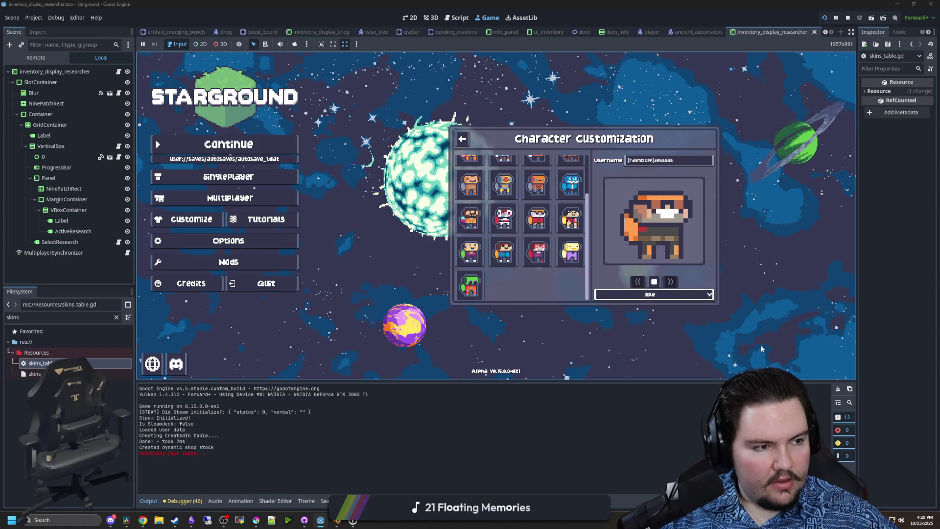
key(alt+Tab)
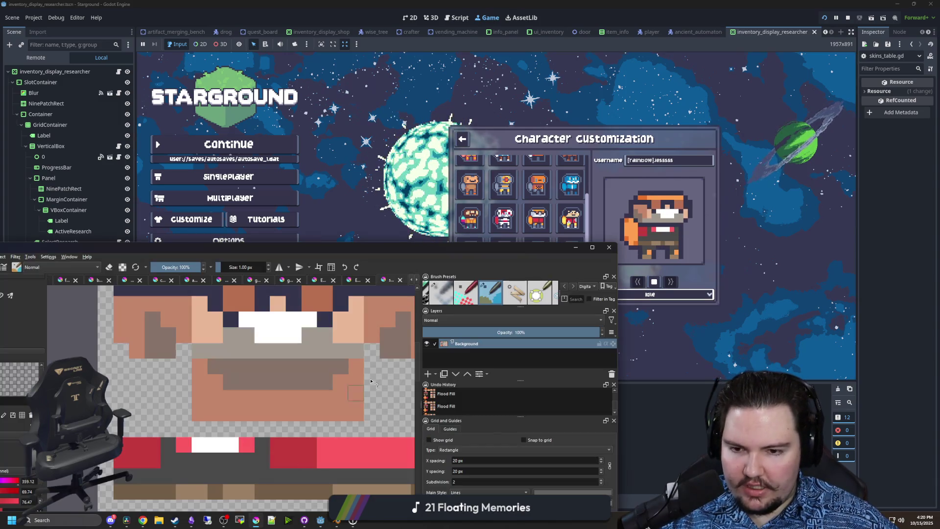
double_click(423, 247)
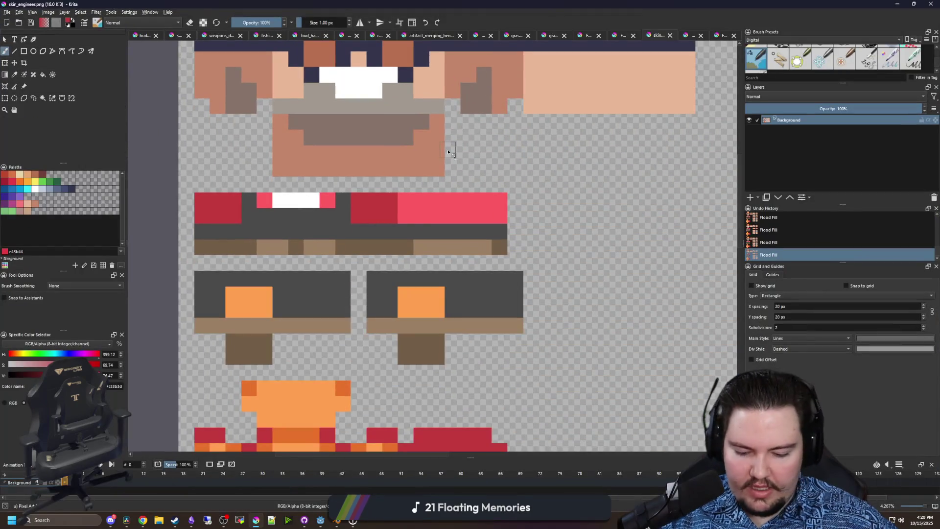
- Paint the red-band pixel and one more pixel dark grey, then save as PNG
click(293, 221)
drag(293, 221, 342, 245)
key(b)
click(286, 244)
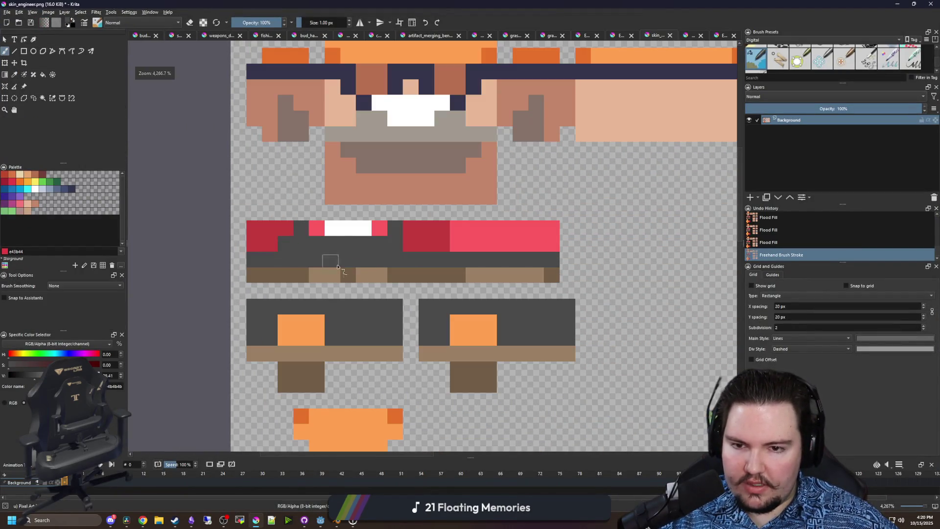
key(ctrl+s)
click(489, 325)
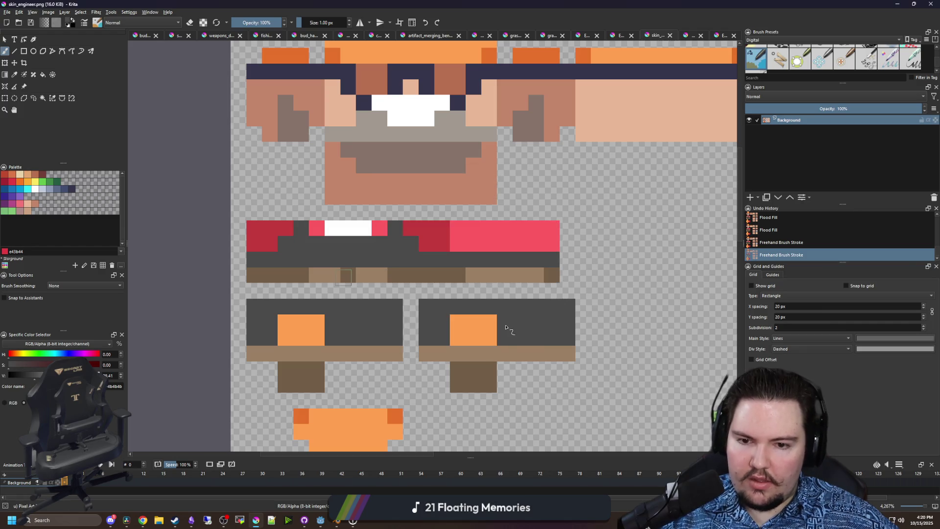
- Preview the change in the game, then undo both brush strokes and re-save as PNG
key(super+Down)
key(super+Down)
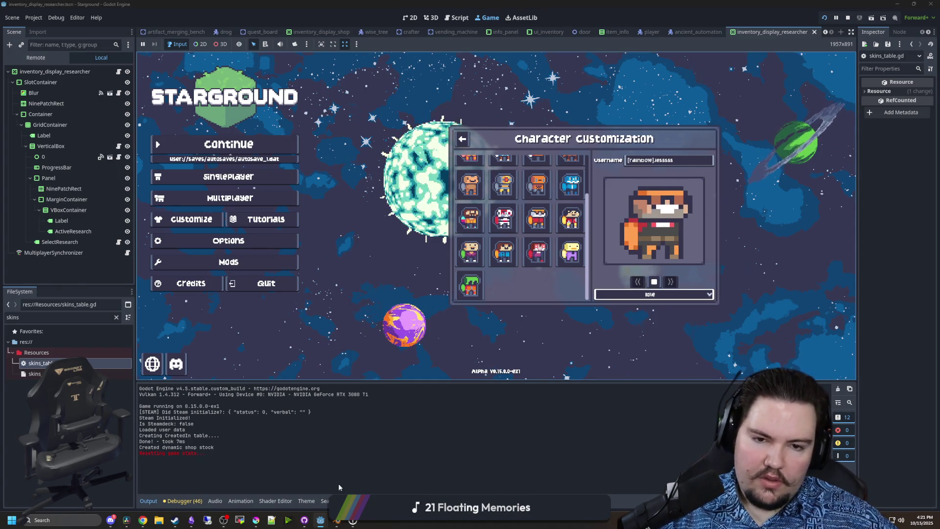
click(255, 520)
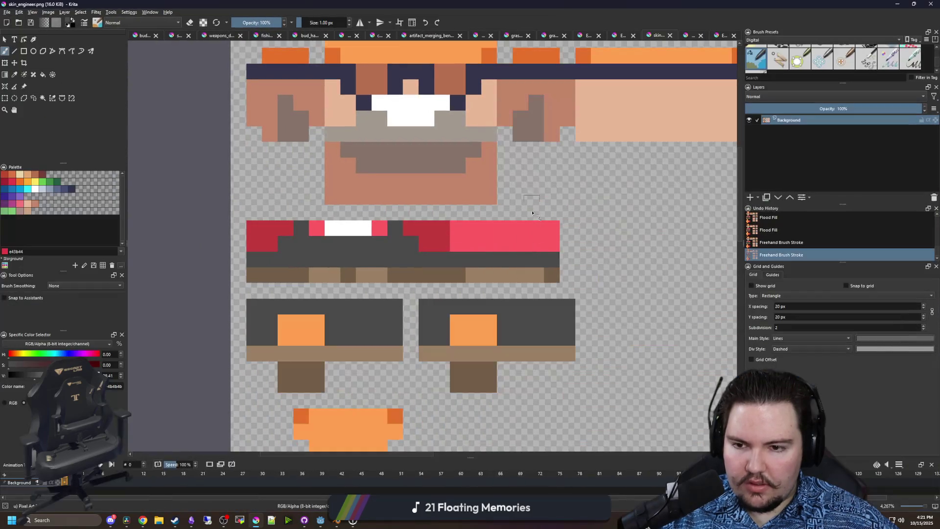
key(ctrl+z)
key(ctrl+z)
key(minus)
key(ctrl+s)
click(503, 327)
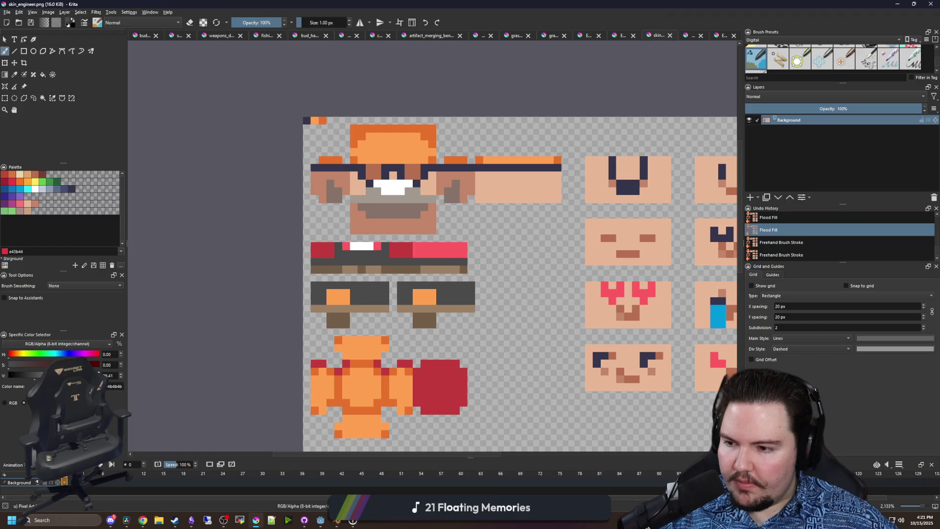
- Rectangle-select the main head's hat brim, eyes and mouth rows, copy them and paste for transforming
mouse_move(508, 247)
mouse_down()
mouse_move(385, 209)
mouse_move(323, 303)
mouse_up()
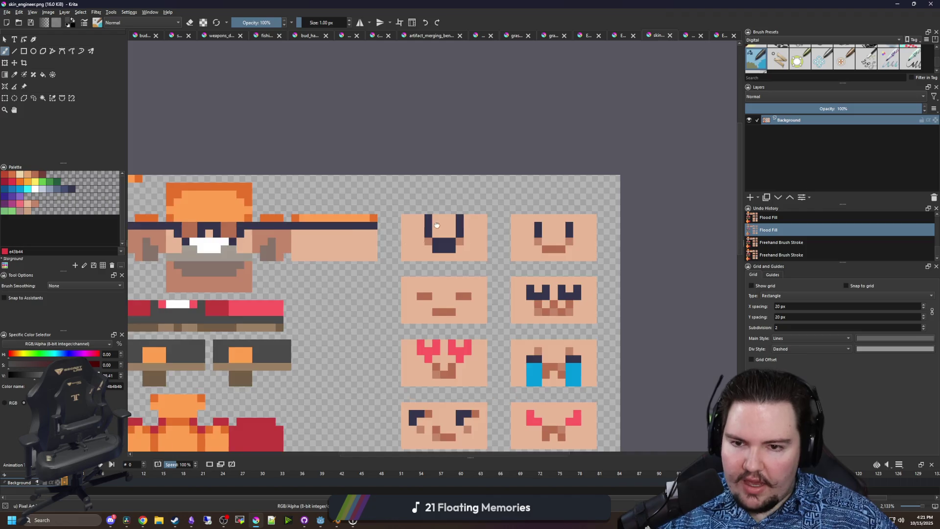
drag(427, 229, 481, 197)
key(ctrl+r)
drag(359, 283, 421, 255)
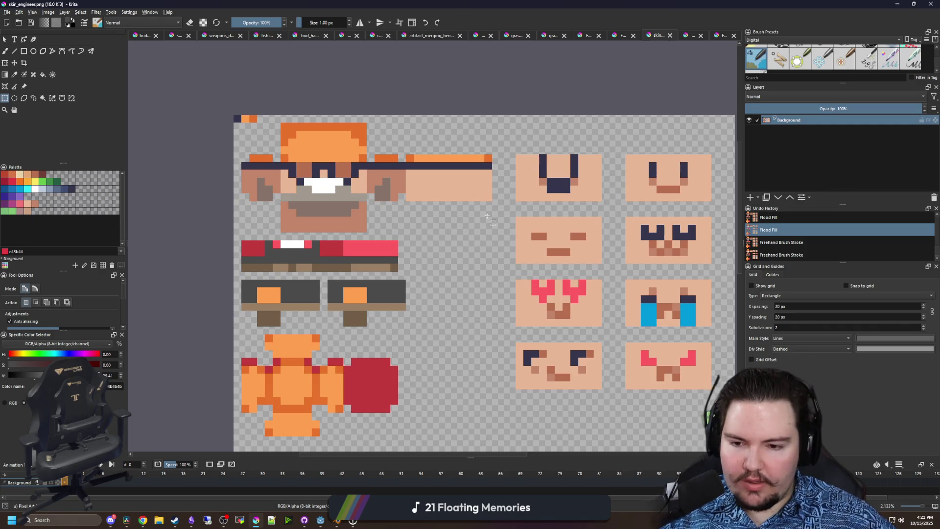
scroll(400, 208, up, 4)
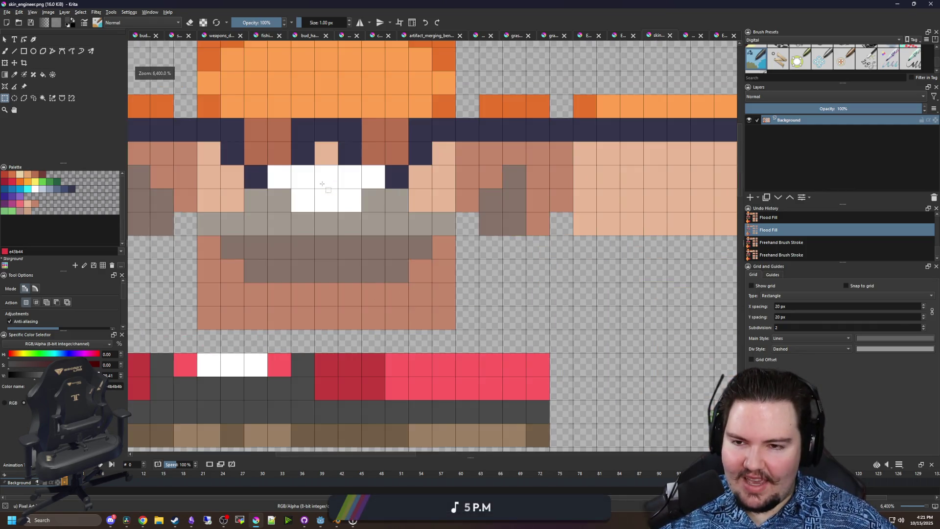
scroll(411, 255, down, 1)
scroll(418, 284, up, 1)
drag(419, 284, 494, 328)
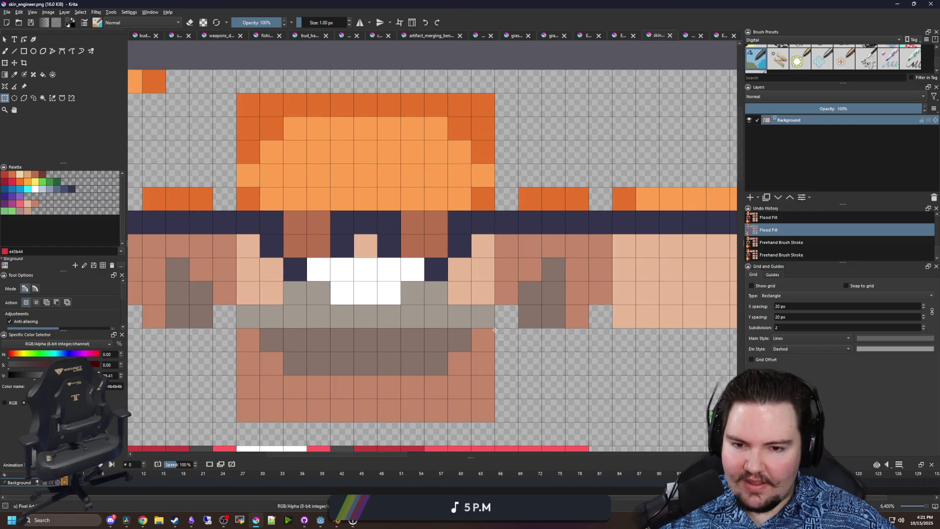
mouse_move(232, 199)
mouse_down()
mouse_move(380, 216)
mouse_move(455, 196)
mouse_move(364, 300)
mouse_move(331, 304)
mouse_move(569, 235)
mouse_up()
key(ctrl+c)
scroll(247, 204, down, 3)
key(ctrl+t)
- Paint over the white teeth with skin tone and draw the mouth pixels in dark navy
scroll(331, 304, up, 2)
scroll(589, 270, up, 1)
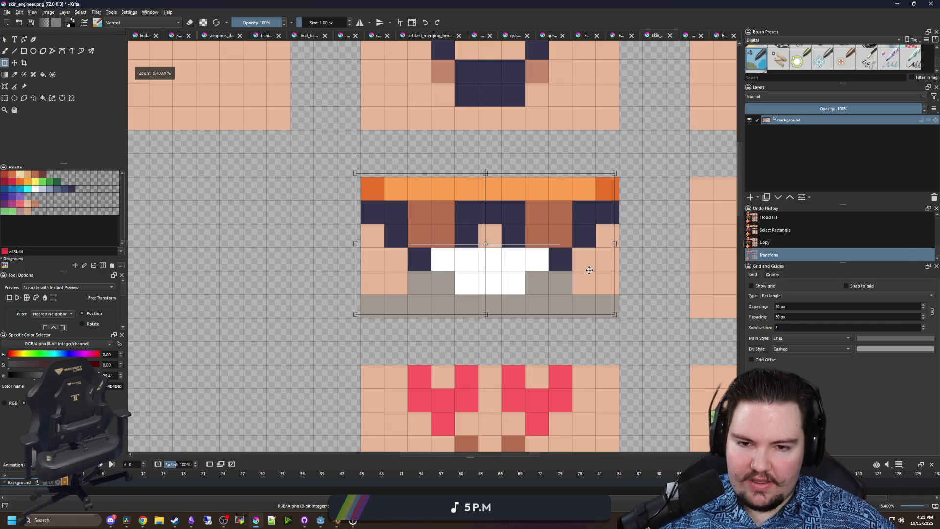
key(b)
ctrl+click(583, 272)
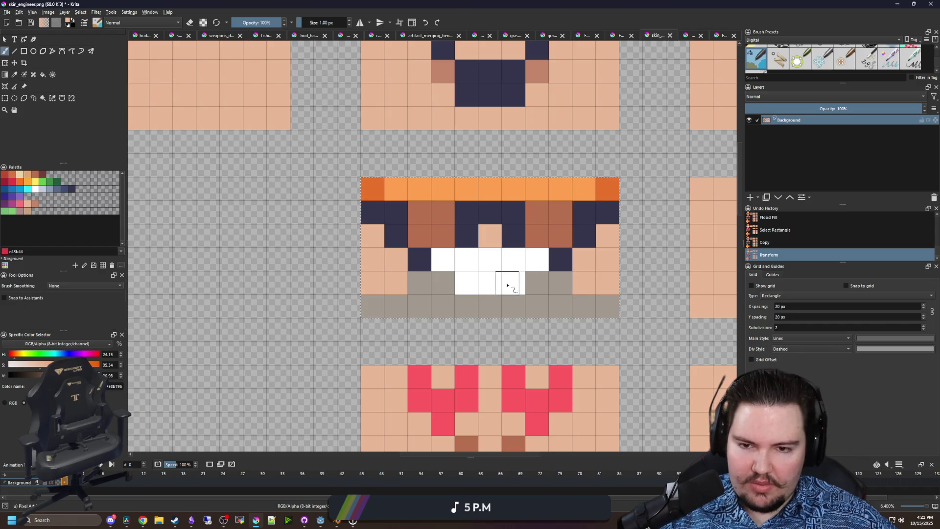
drag(508, 285, 459, 285)
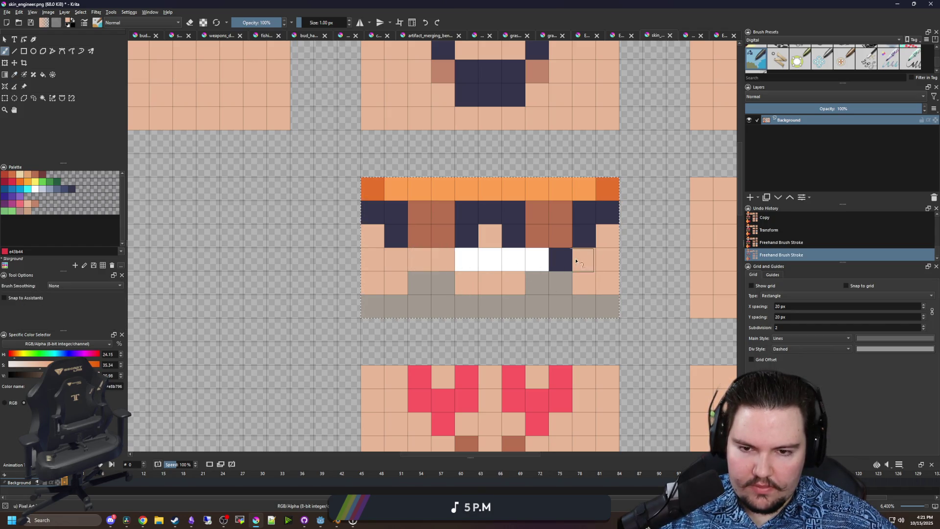
ctrl+click(519, 236)
mouse_move(539, 260)
mouse_down()
mouse_move(471, 263)
mouse_move(510, 280)
mouse_up()
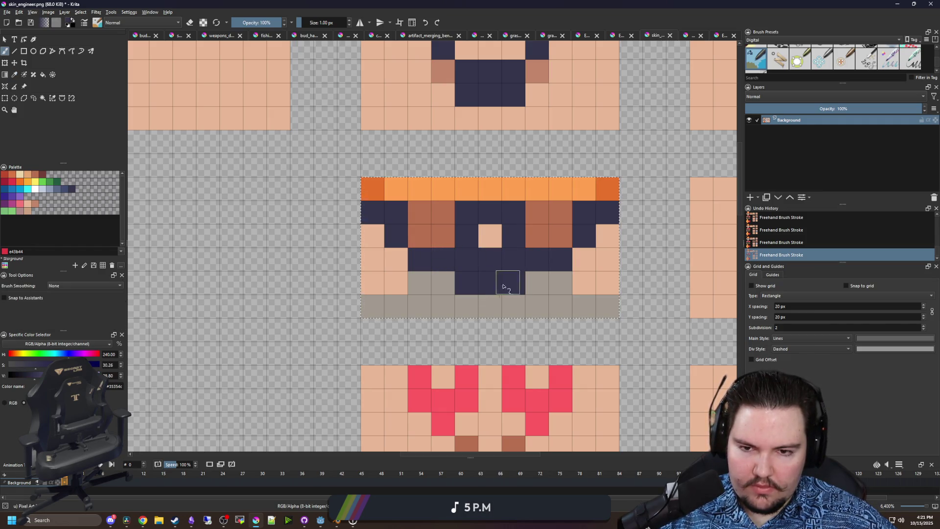
- Repaint the middle mouth pixels back to skin tone
scroll(441, 294, down, 2)
scroll(469, 284, up, 2)
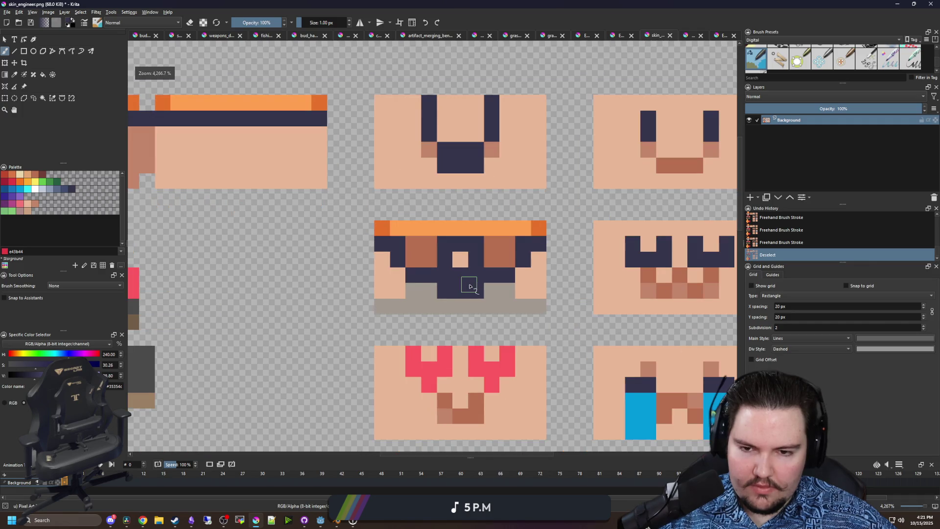
key(p)
key(b)
drag(474, 272, 438, 268)
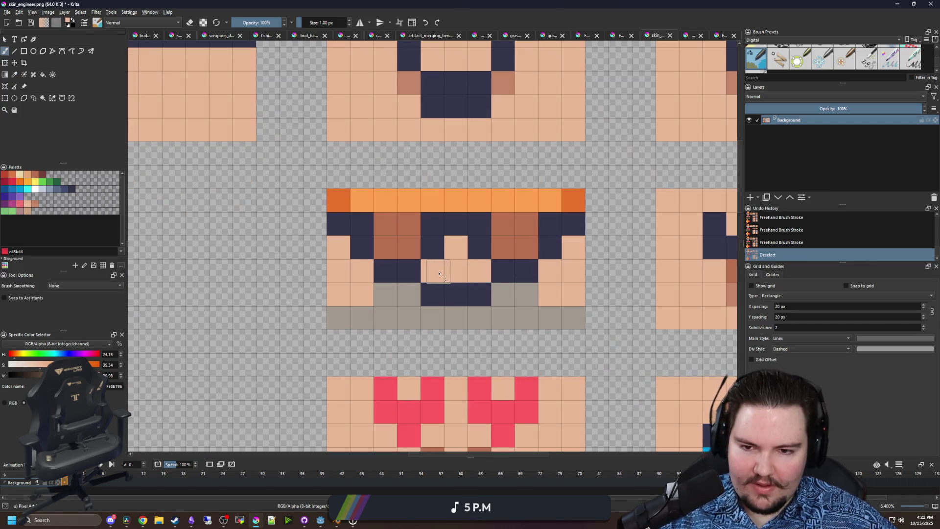
scroll(389, 311, down, 1)
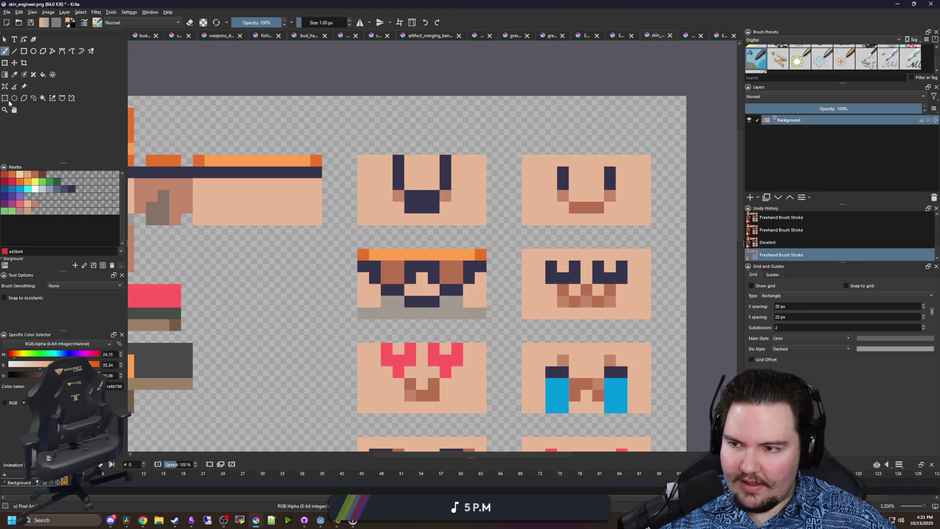
scroll(508, 296, up, 1)
- Sample the brown mouth colour and switch to rectangular selection for copying the face
key(p)
click(508, 296)
key(b)
scroll(439, 284, down, 3)
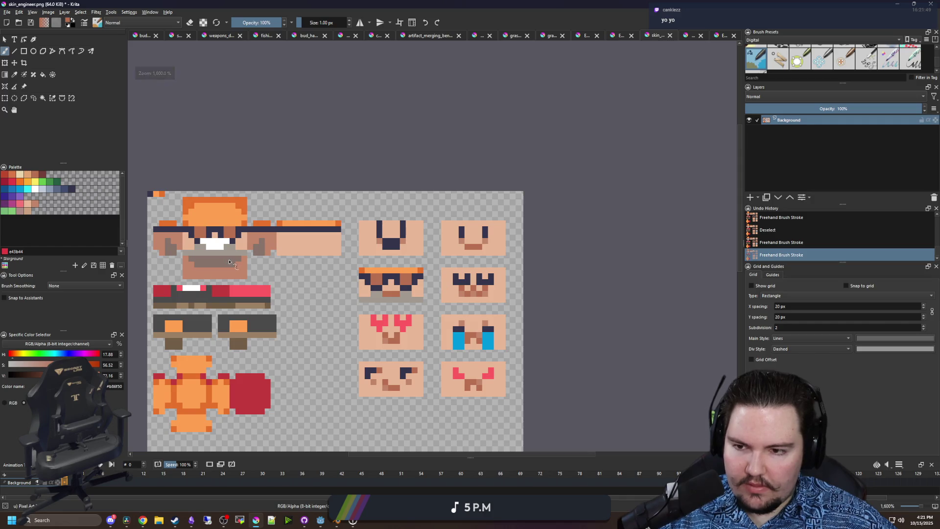
scroll(467, 291, up, 3)
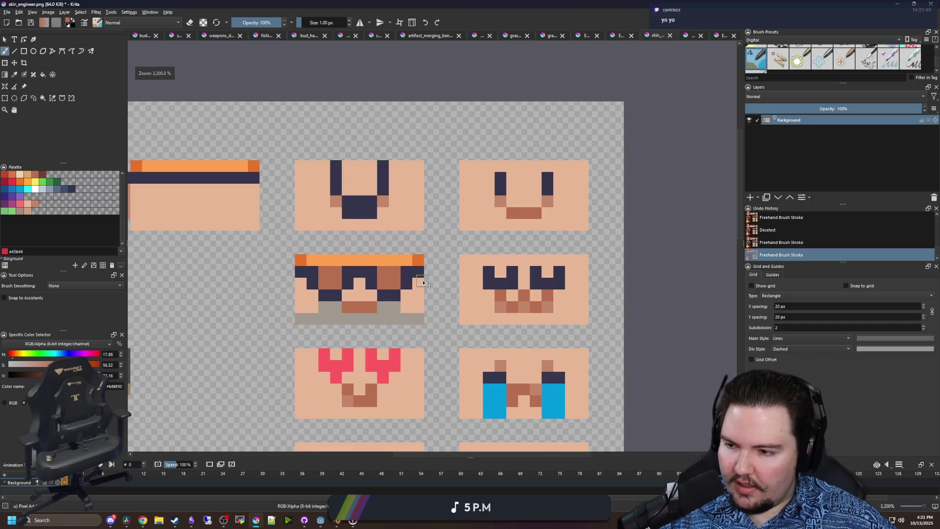
click(5, 100)
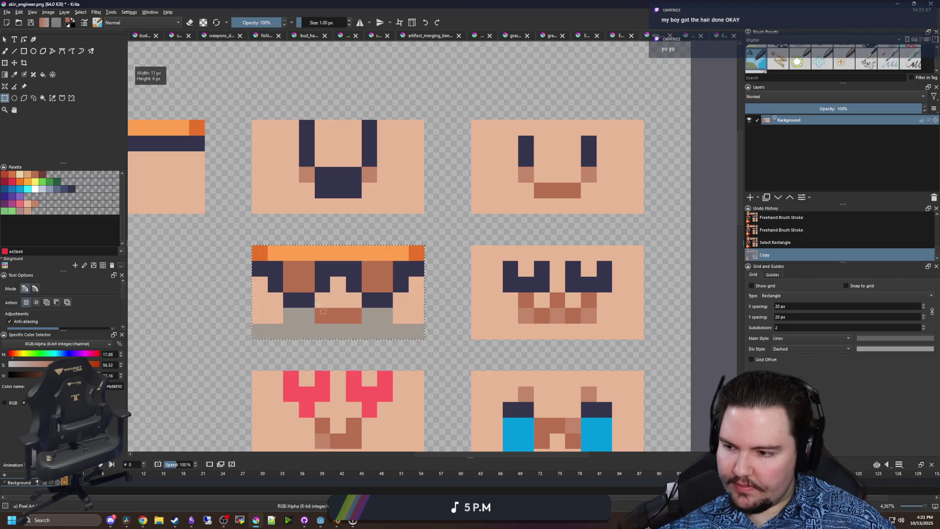
scroll(311, 298, down, 2)
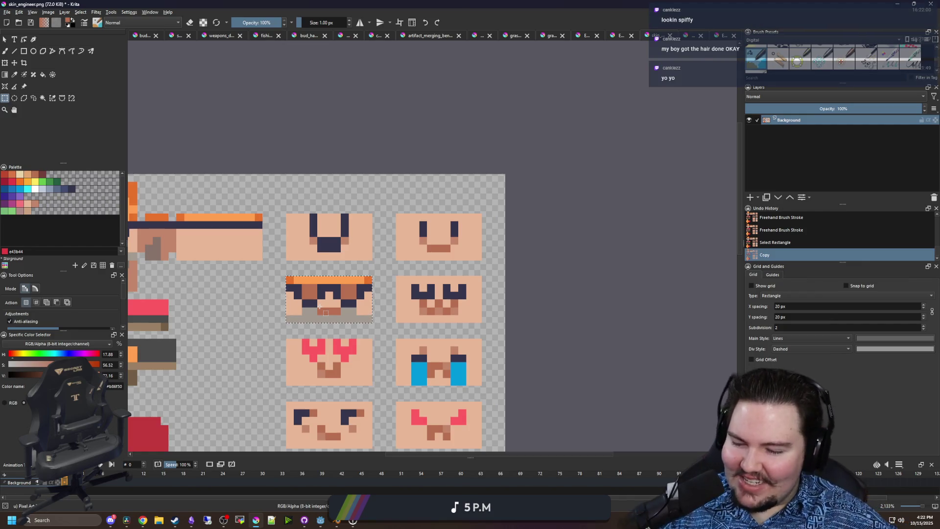
- Paste the finished face onto the top face tile and commit its position
scroll(320, 305, up, 2)
key(ctrl+t)
mouse_move(358, 294)
mouse_down()
mouse_move(352, 204)
mouse_move(337, 201)
mouse_move(339, 228)
mouse_up()
scroll(337, 201, up, 1)
key(p)
key(b)
- Repaint the top-row hat pixels in brown and navy
scroll(340, 202, up, 1)
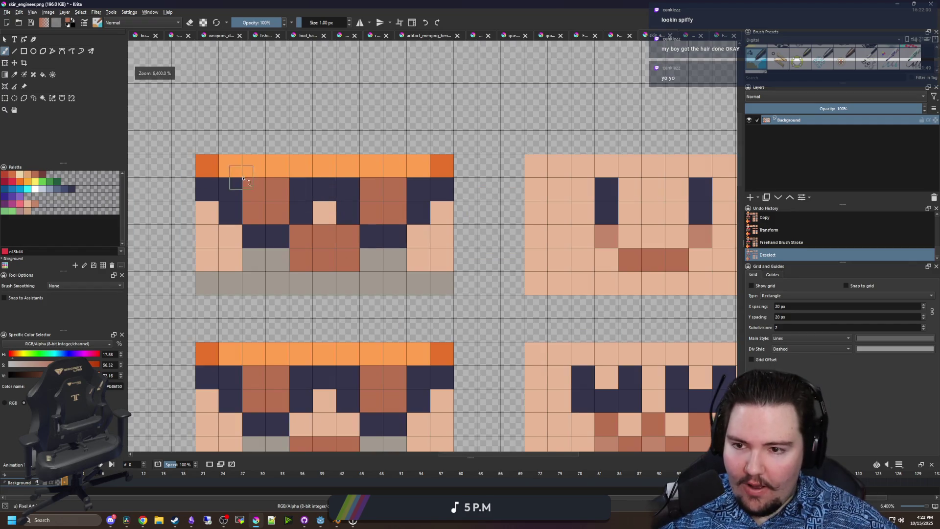
drag(255, 169, 273, 176)
ctrl+click(355, 185)
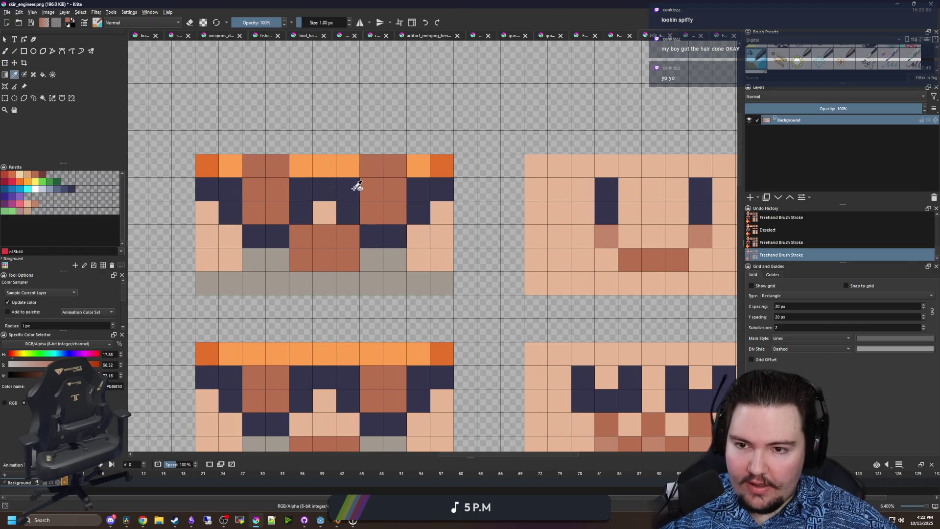
click(348, 166)
click(301, 166)
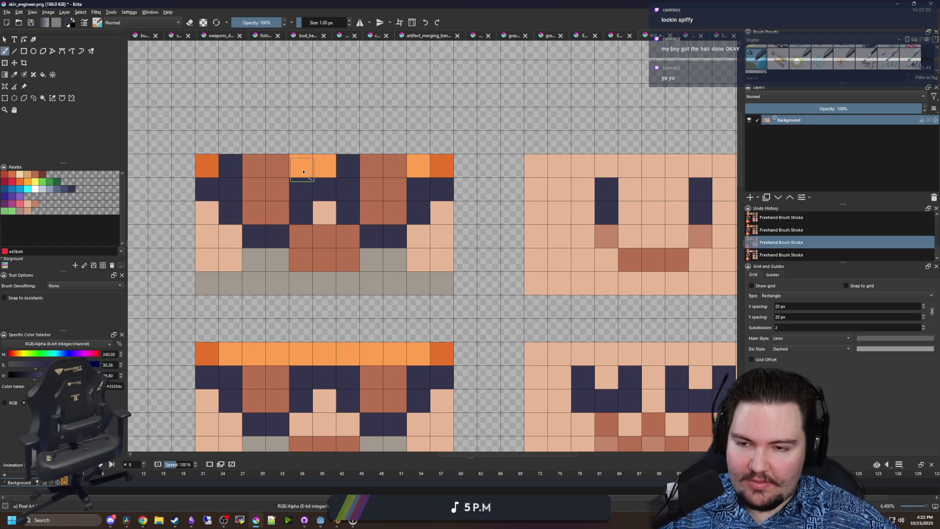
scroll(331, 211, down, 5)
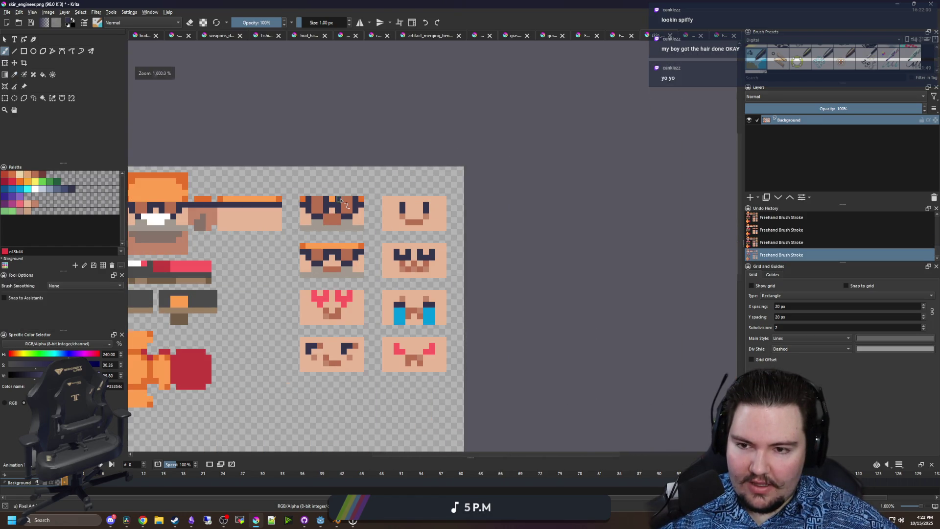
scroll(370, 222, up, 3)
- Copy the finished top face and move the copy onto the right top tile
key(ctrl+r)
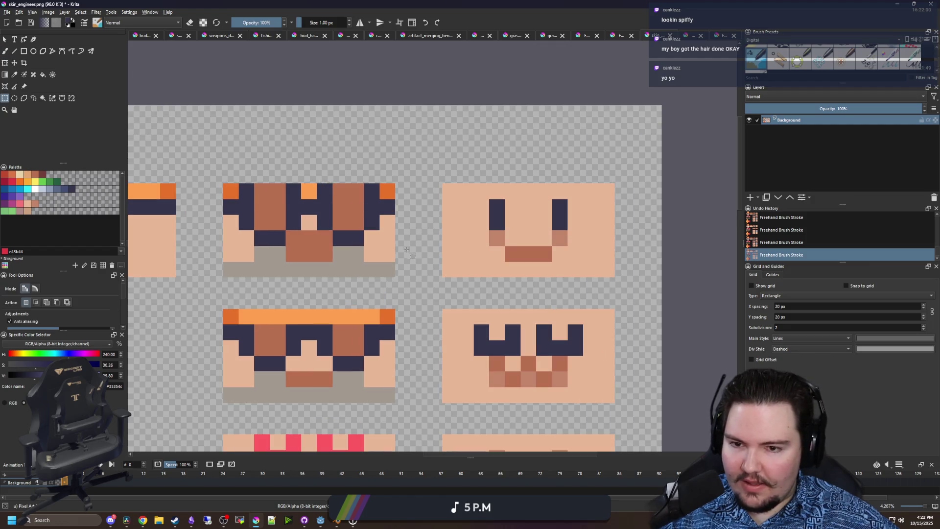
drag(236, 191, 223, 183)
key(ctrl+c)
key(ctrl+t)
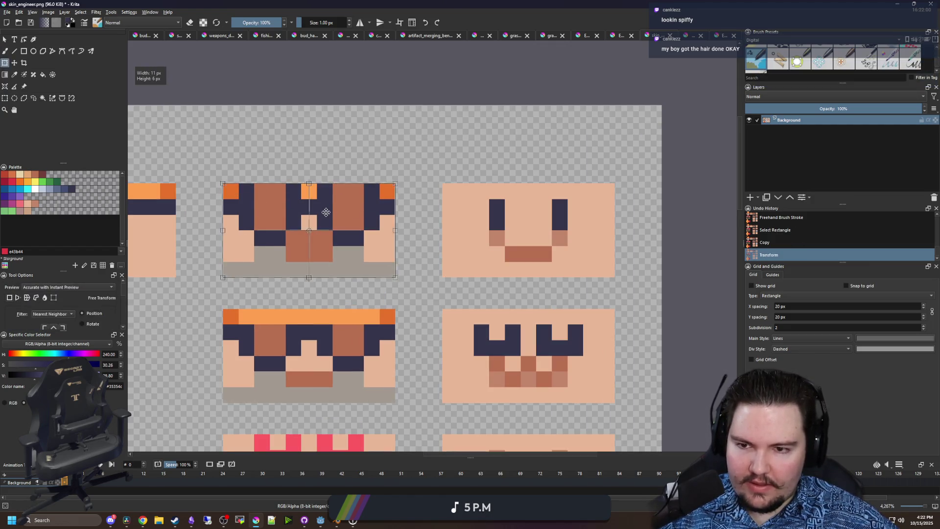
drag(324, 213, 543, 214)
scroll(592, 225, up, 1)
- Repaint two top-row pixels light orange and the brown mouth pixels light skin
key(b)
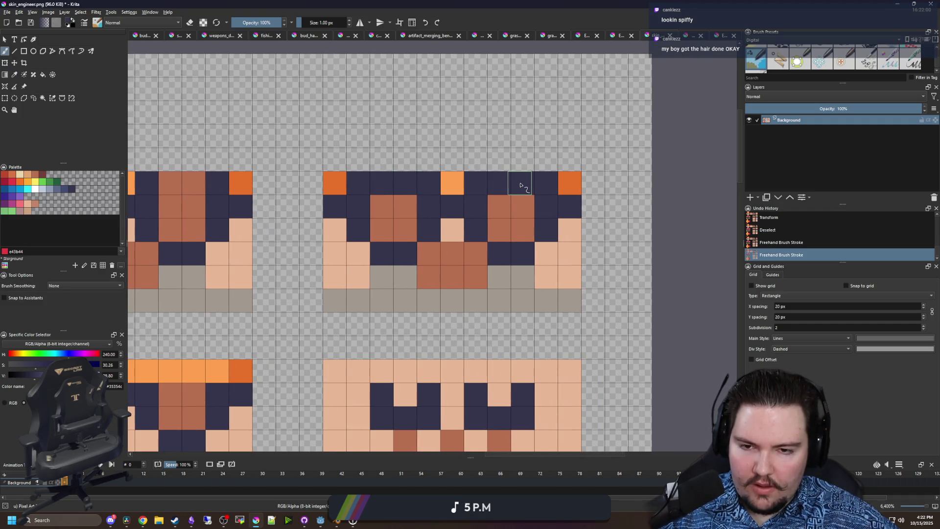
key(p)
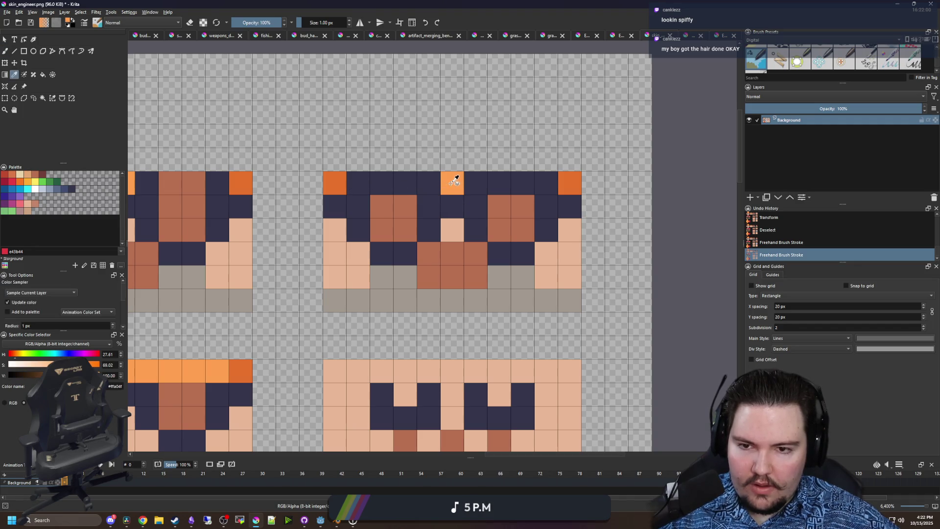
key(b)
click(429, 184)
click(363, 189)
click(476, 184)
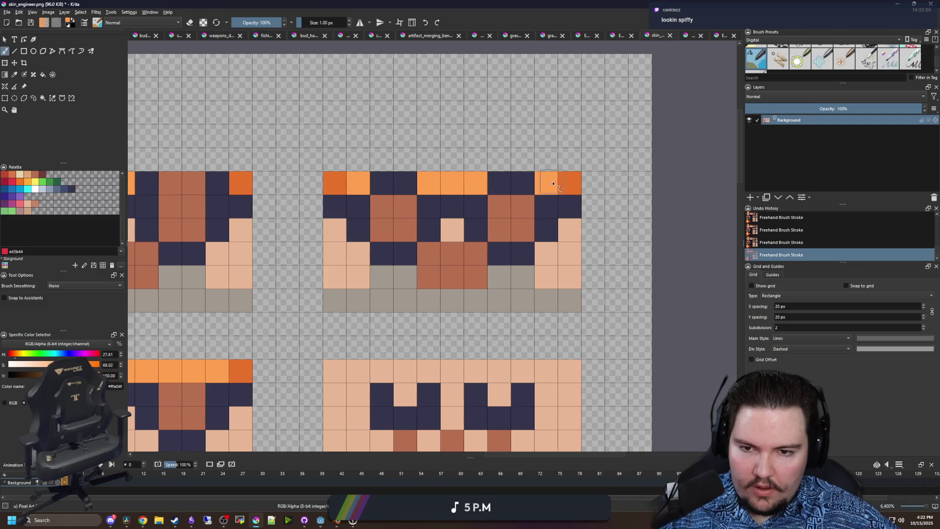
ctrl+click(447, 226)
drag(429, 253, 472, 254)
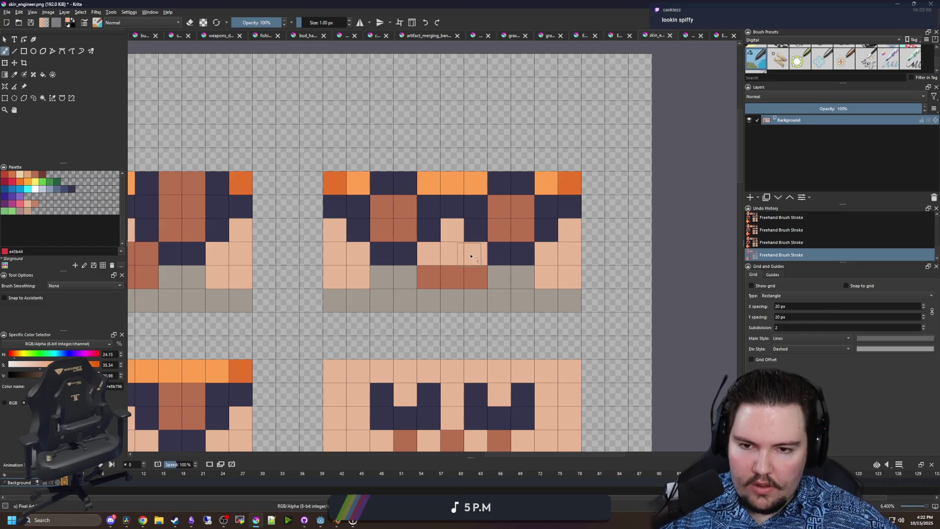
- Save the edited sprite sheet as PNG
scroll(449, 252, down, 2)
scroll(255, 367, up, 1)
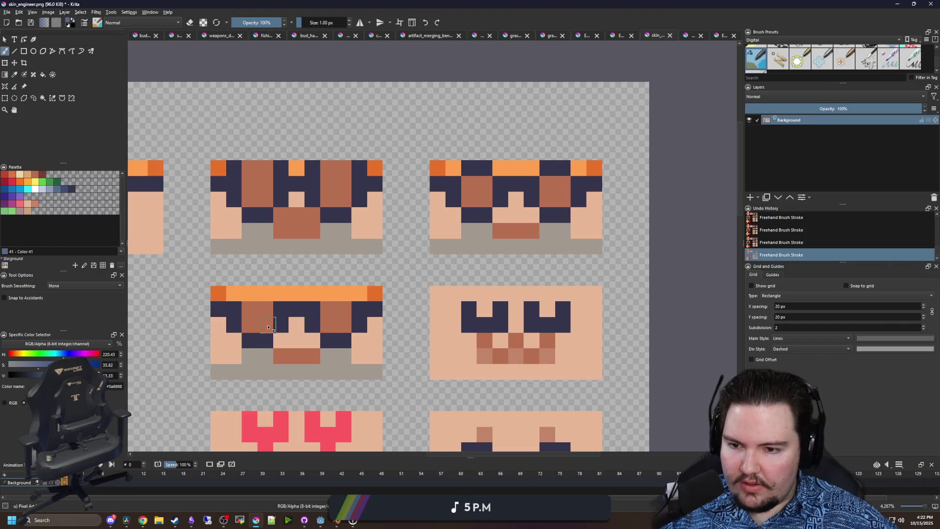
scroll(466, 259, down, 3)
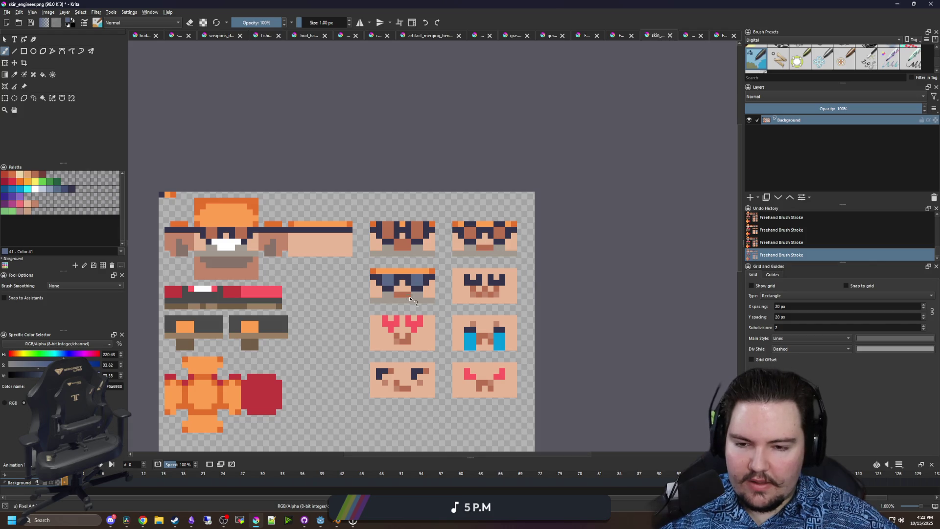
scroll(410, 298, up, 3)
scroll(471, 257, down, 4)
key(ctrl+s)
key(Return)
- Switch to the running game and set the customization preview to the Dying animation
key(alt+Tab)
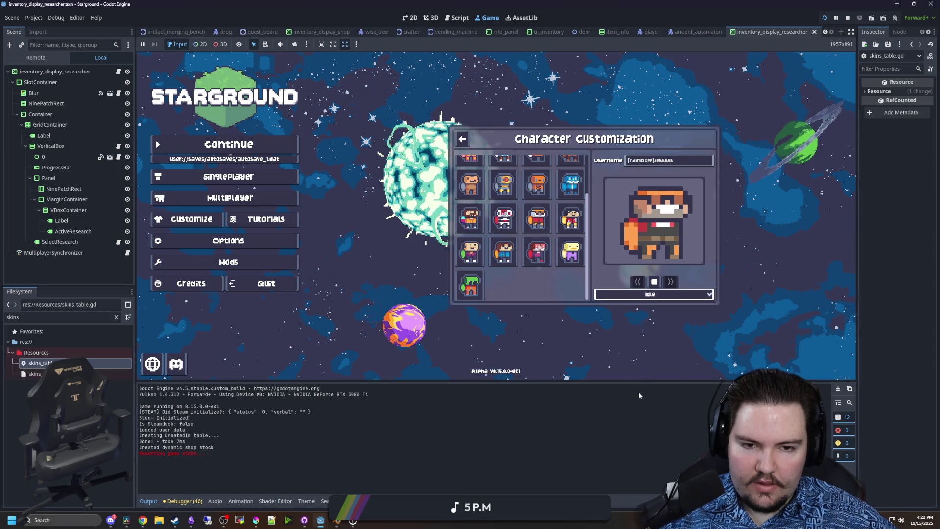
click(636, 294)
click(618, 329)
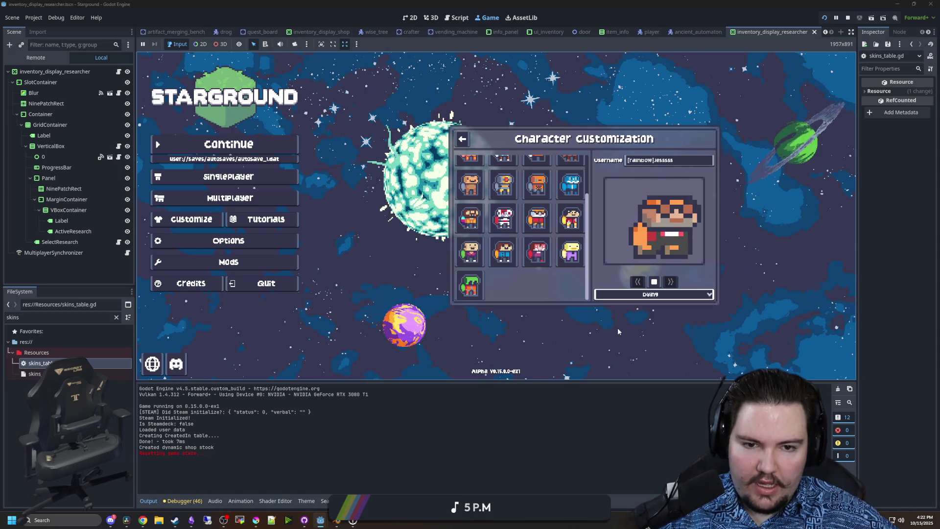
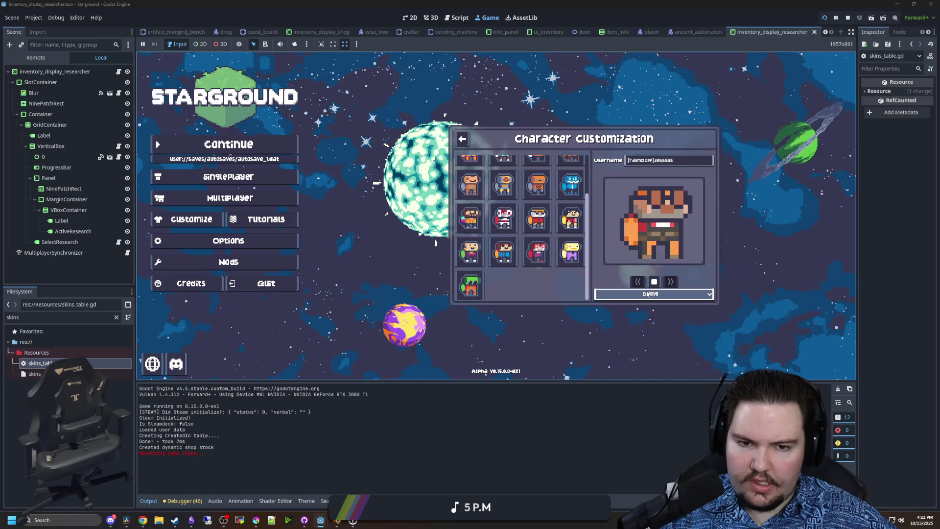
- Pause the game's character preview and step it from frame 0 to the lying frame 5
click(256, 520)
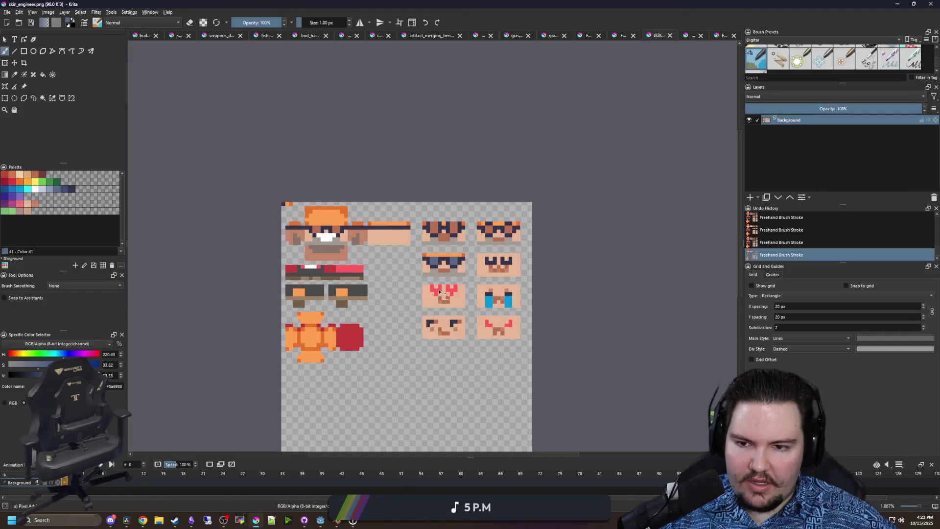
scroll(468, 227, up, 1)
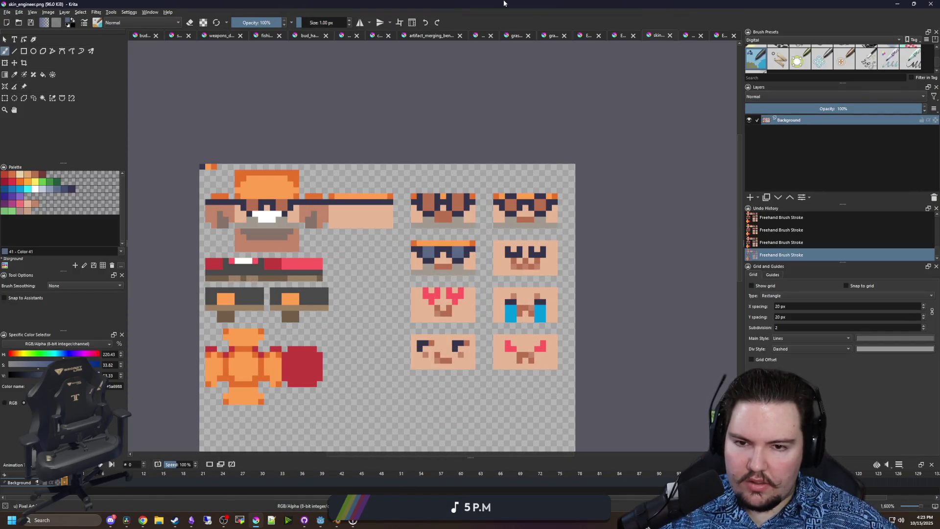
key(alt+Tab)
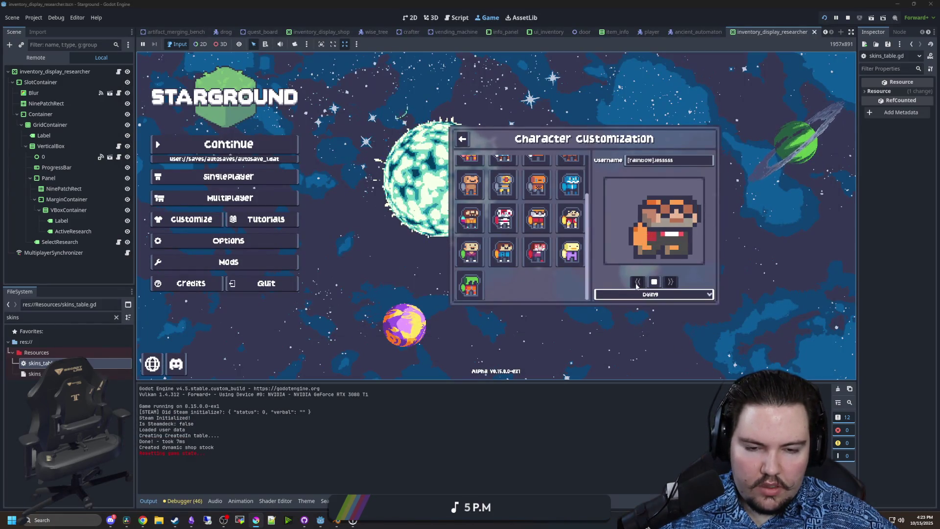
click(656, 282)
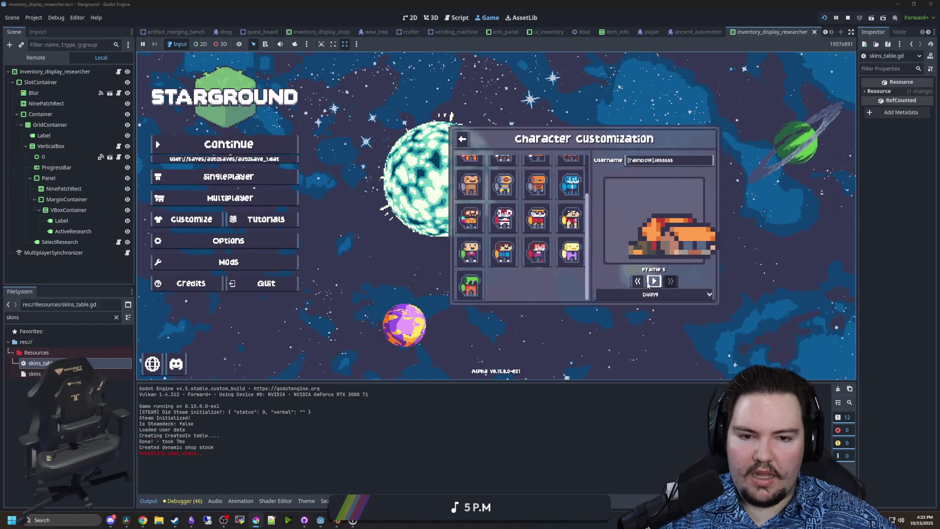
click(638, 282)
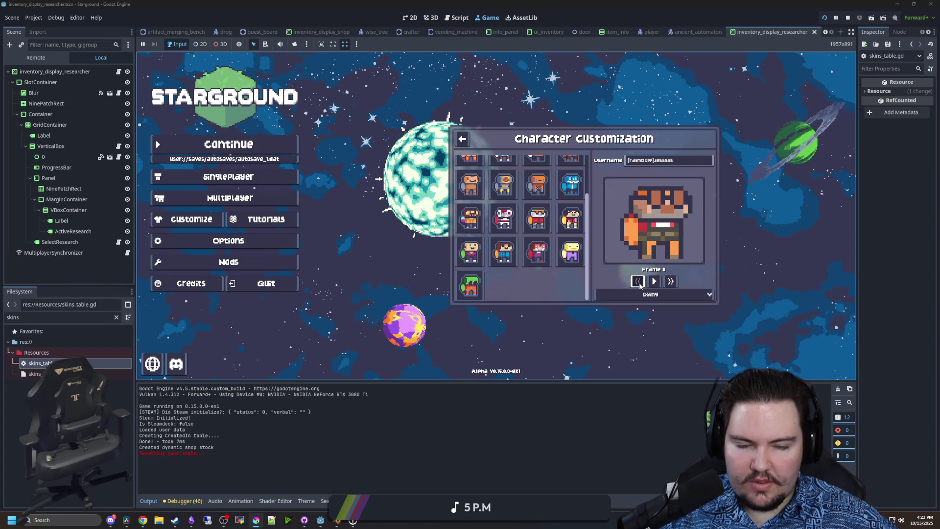
click(671, 282)
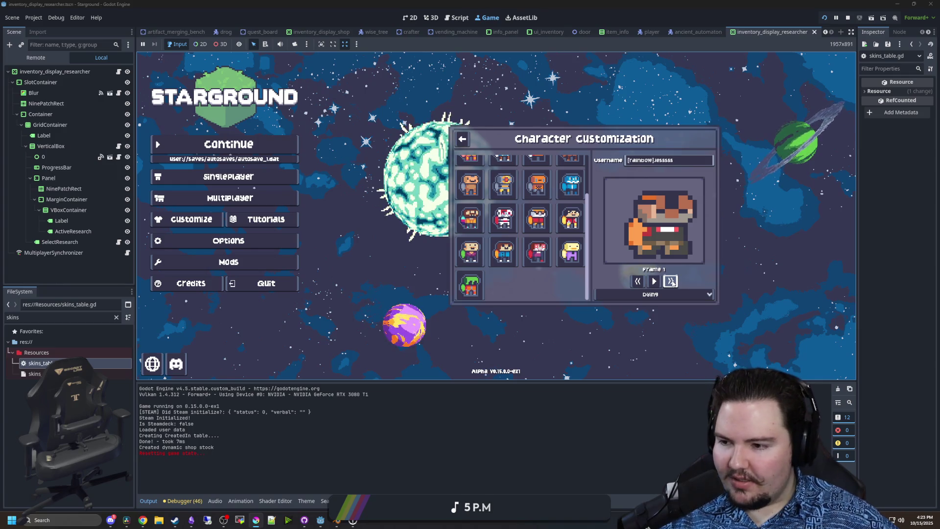
click(671, 281)
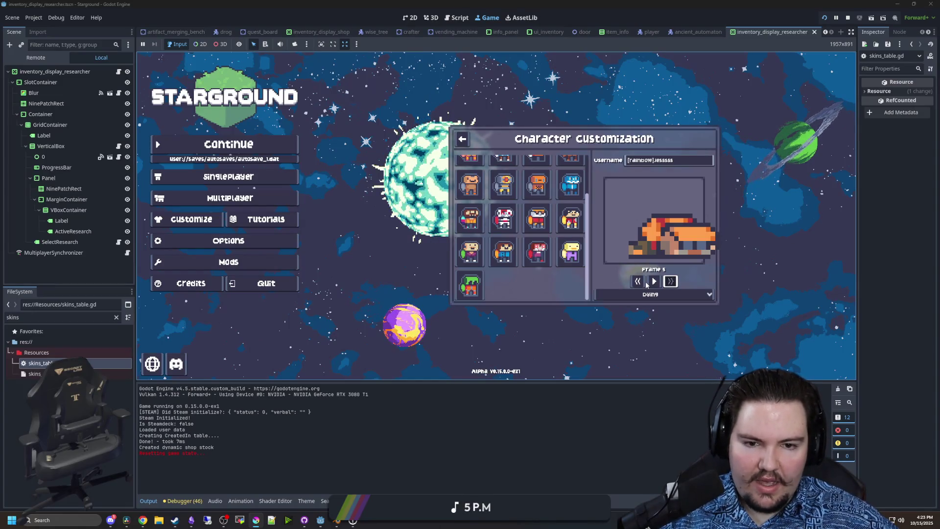
- Step the preview back to frame 1, then filter the FileSystem for 'death'
click(638, 282)
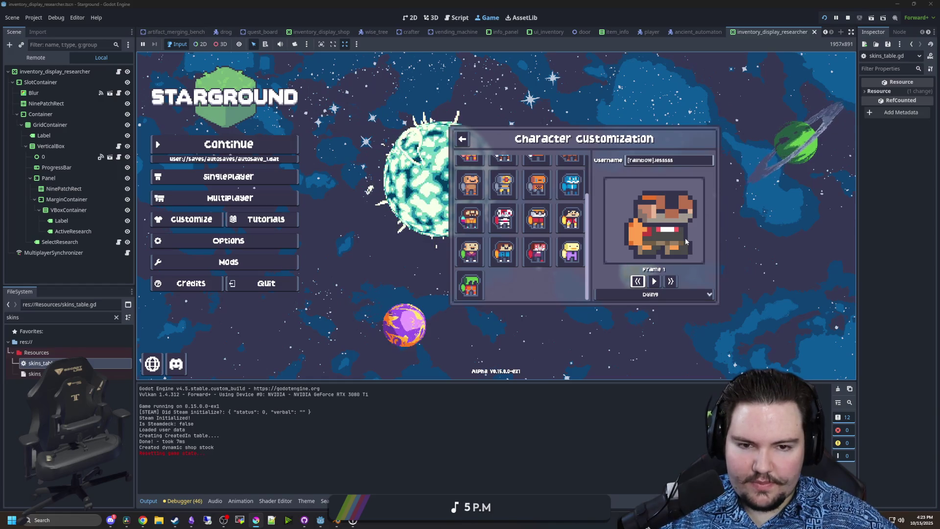
click(638, 282)
click(670, 282)
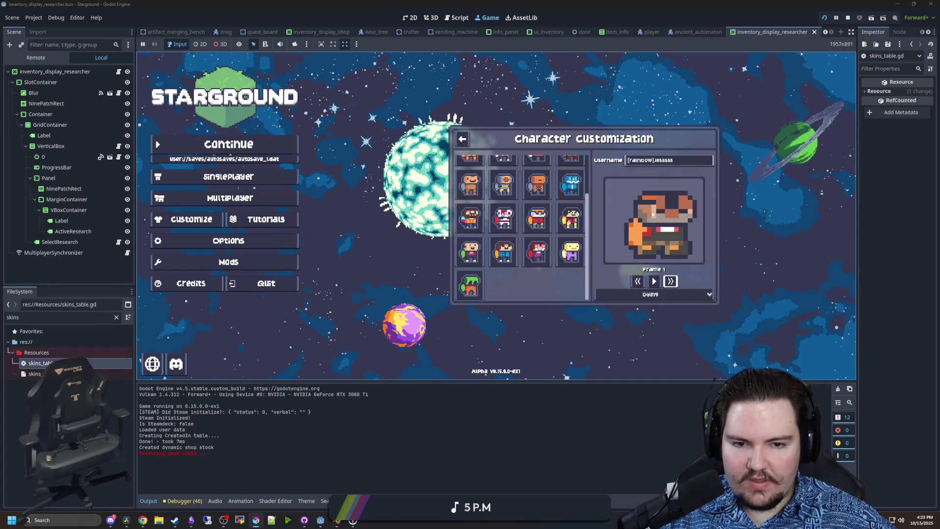
click(116, 317)
text(death)
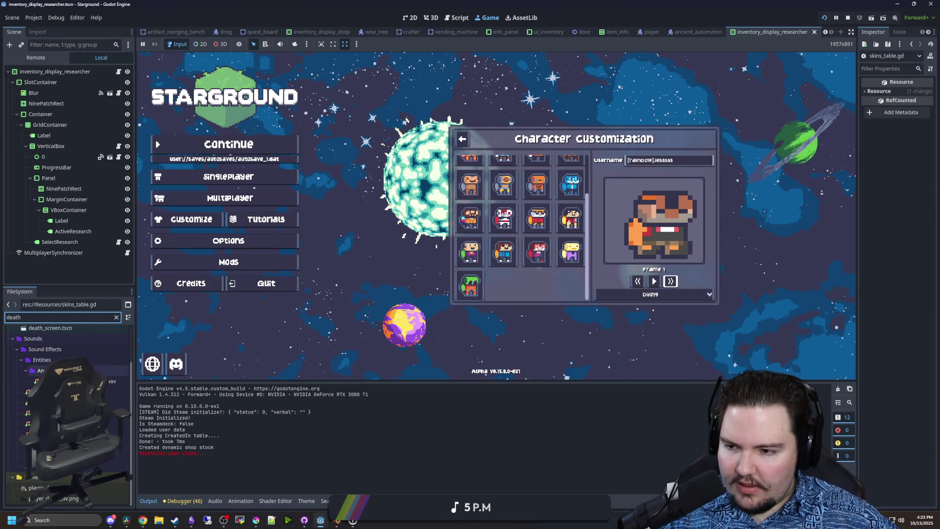
- Select player_death_uv.png and reveal it in the file manager
click(72, 498)
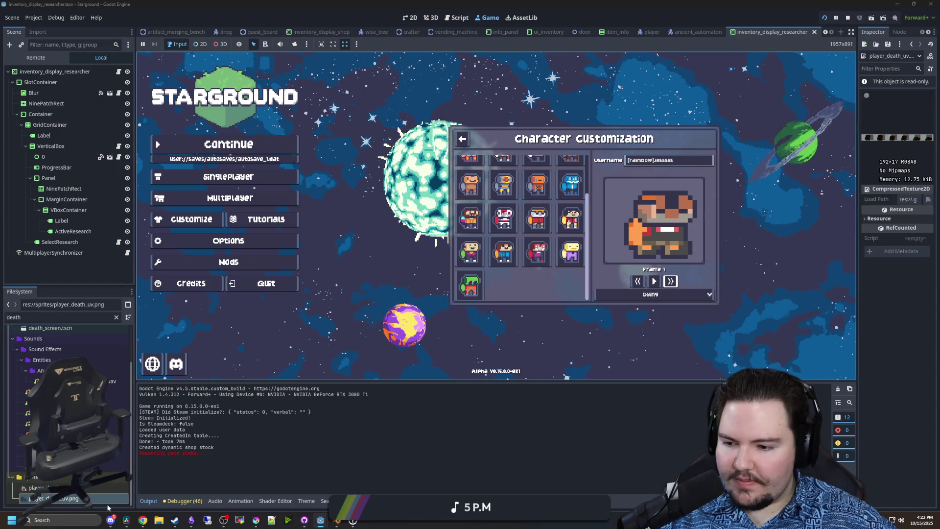
mouse_move(256, 520)
right_click(67, 498)
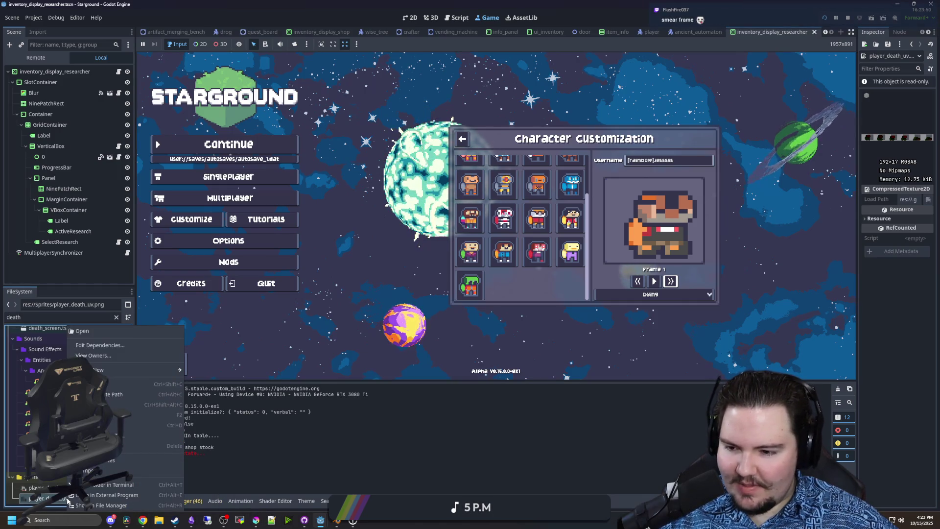
click(97, 508)
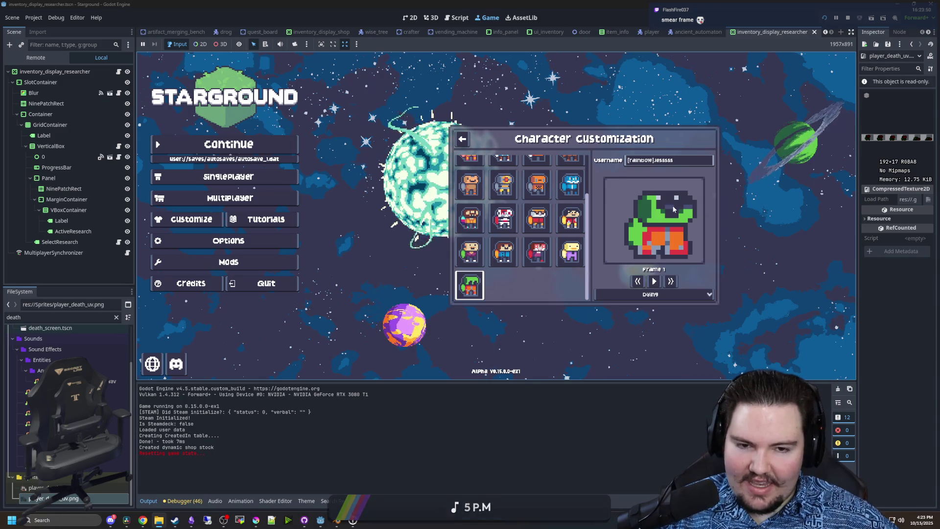
- Flip through the green skin's preview frames, ending back on frame 0
click(670, 281)
click(671, 281)
click(670, 280)
click(671, 281)
click(637, 281)
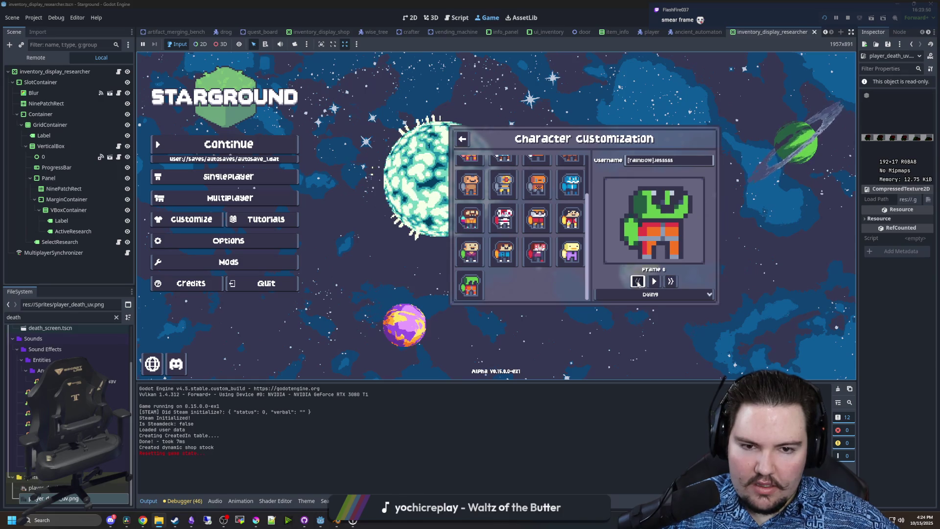
click(670, 281)
click(637, 281)
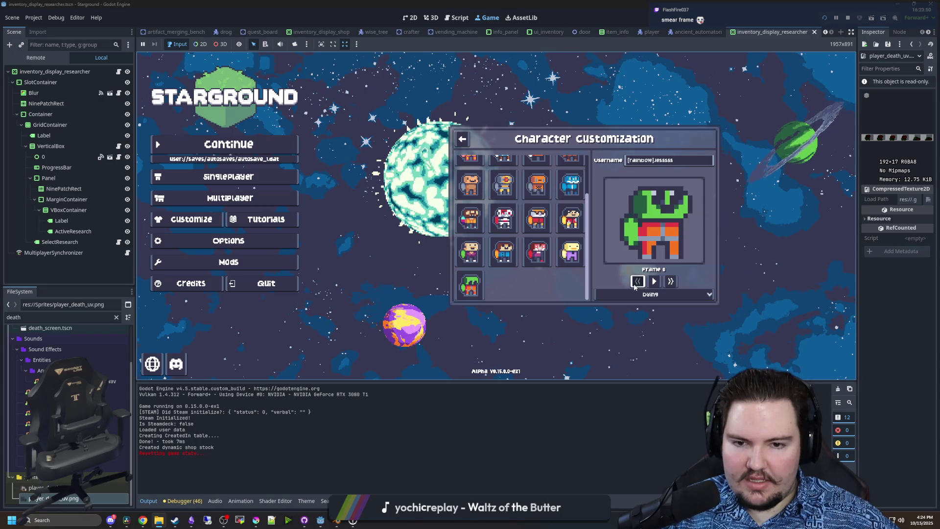
- Switch the preview to the orange-haired character and flip through its frames
click(536, 218)
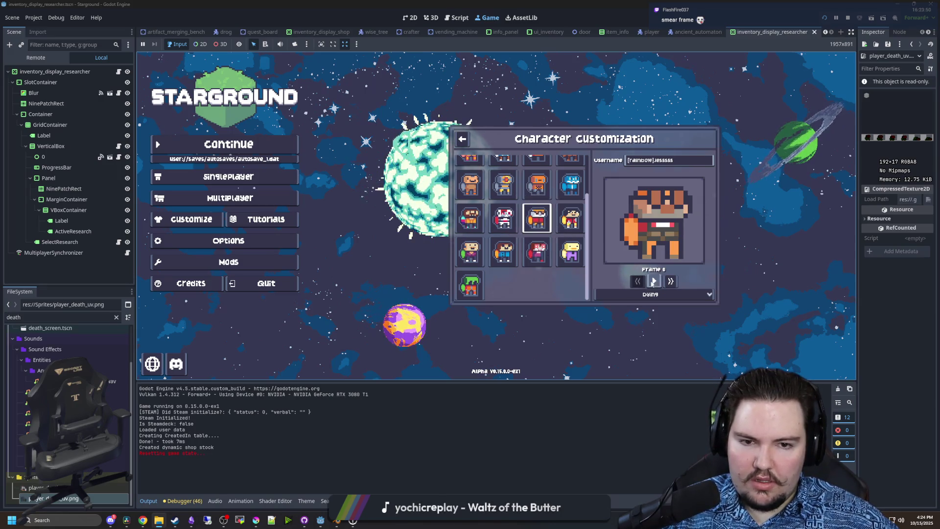
click(638, 281)
click(671, 281)
click(637, 281)
click(670, 281)
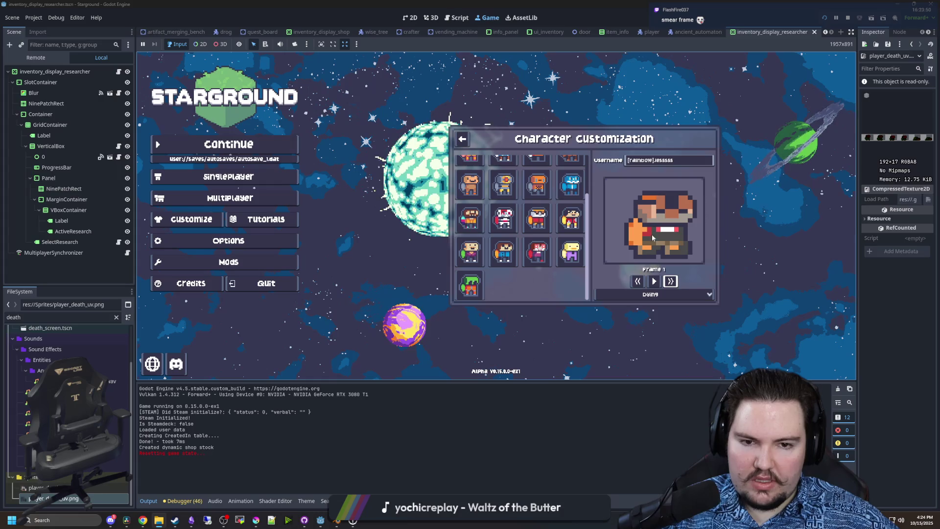
click(638, 281)
click(670, 281)
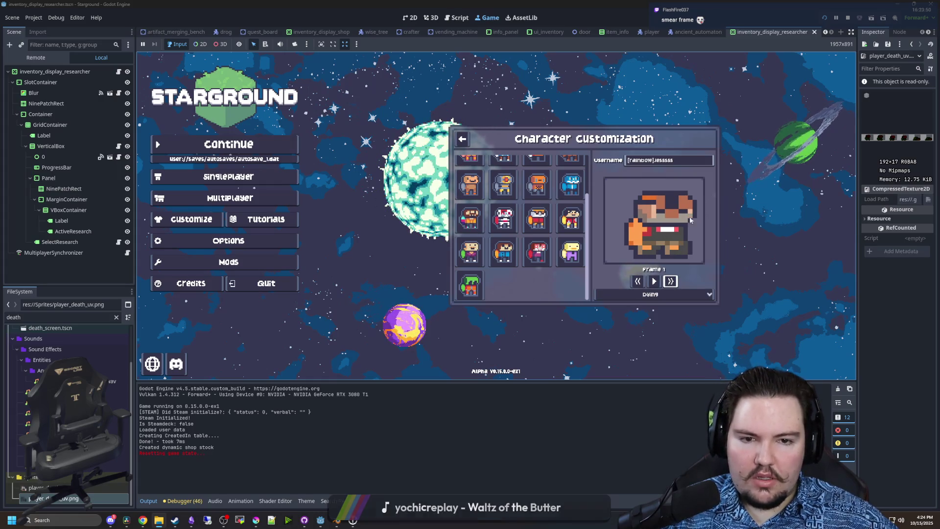
- Cycle the orange character's preview back to frame 0, then bring Krita forward
click(638, 281)
click(637, 281)
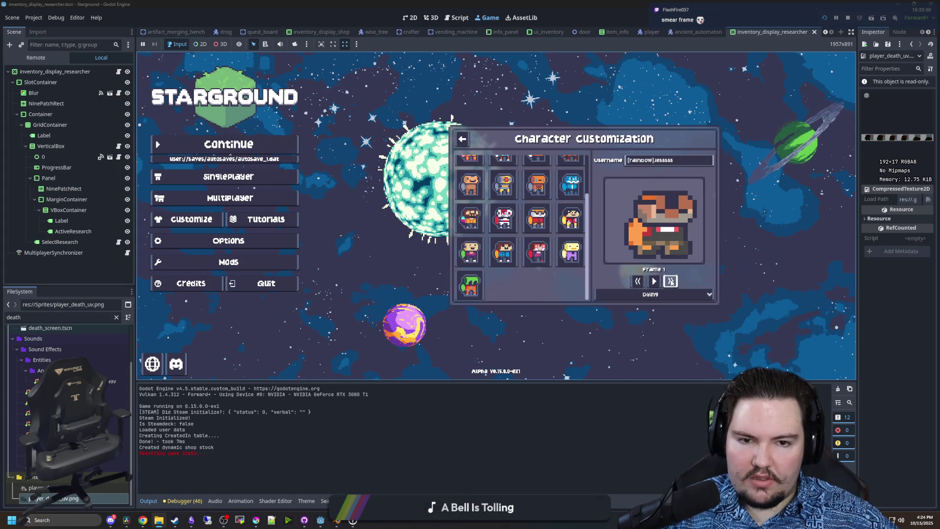
click(637, 281)
click(638, 281)
click(637, 281)
click(637, 281)
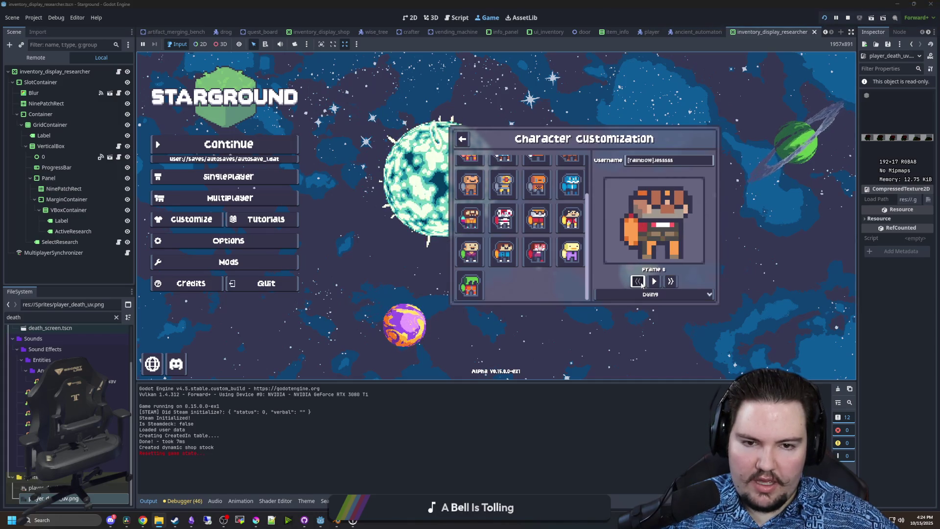
mouse_move(256, 520)
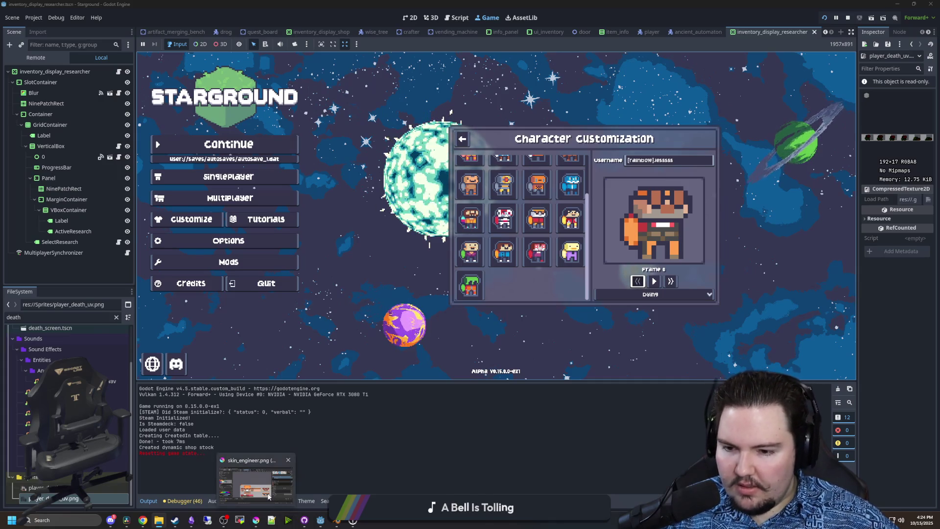
click(268, 496)
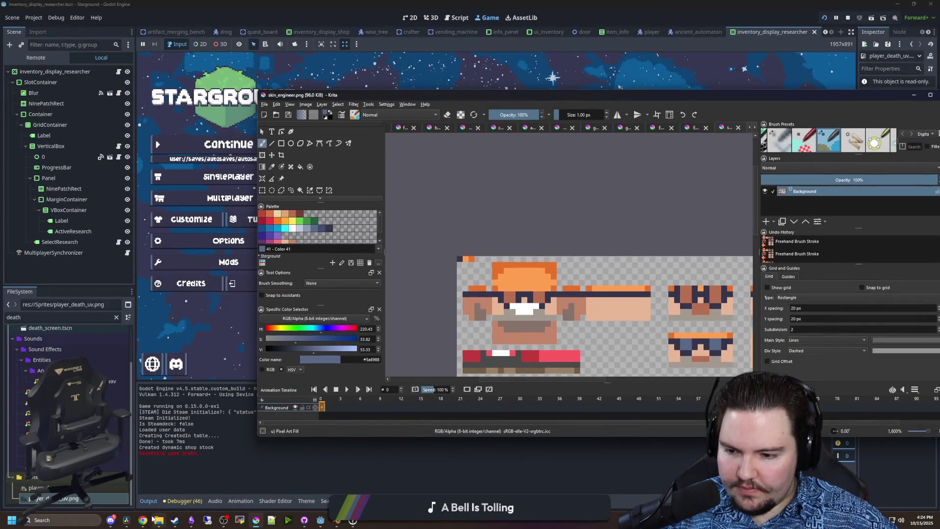
- Drop player_death_uv.png onto the Krita canvas as a layer, then undo it
click(160, 520)
drag(438, 406, 657, 262)
click(676, 265)
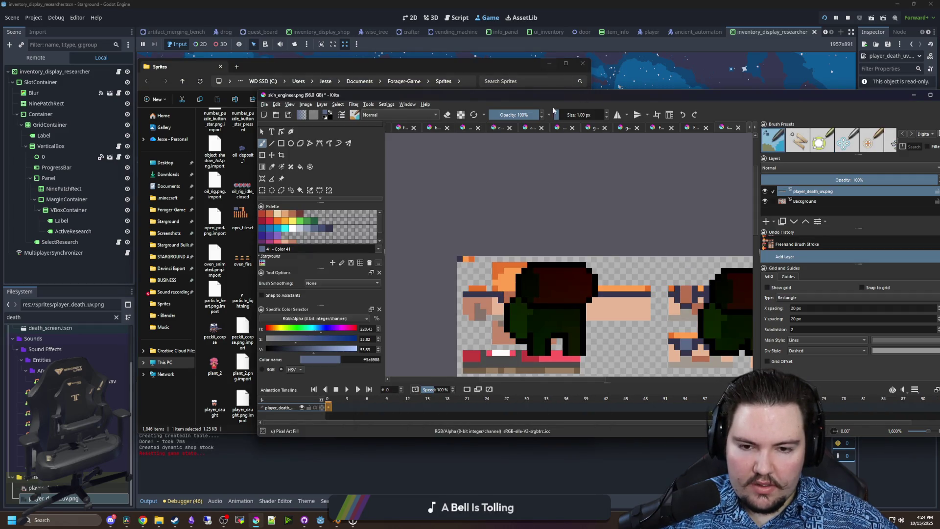
key(ctrl+z)
- Open player_death_uv.png as its own Krita document in a maximized window
click(216, 406)
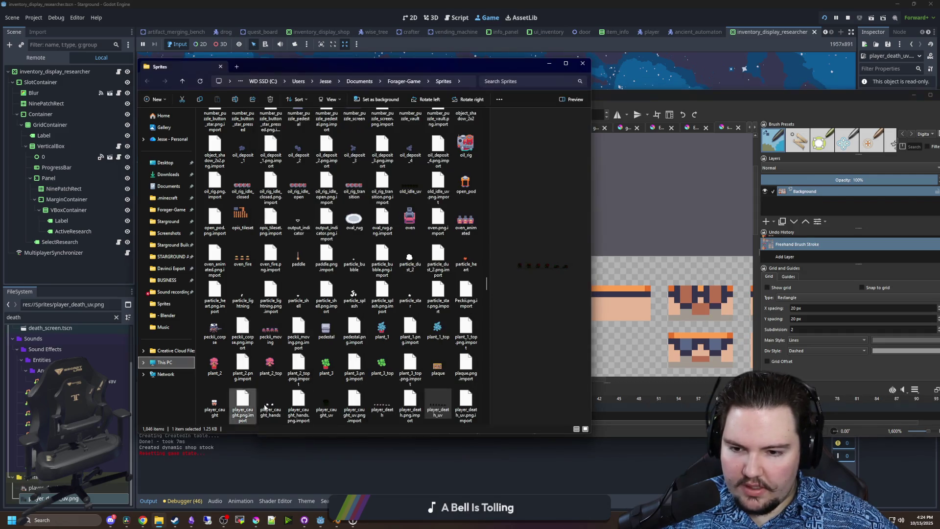
drag(439, 404, 676, 226)
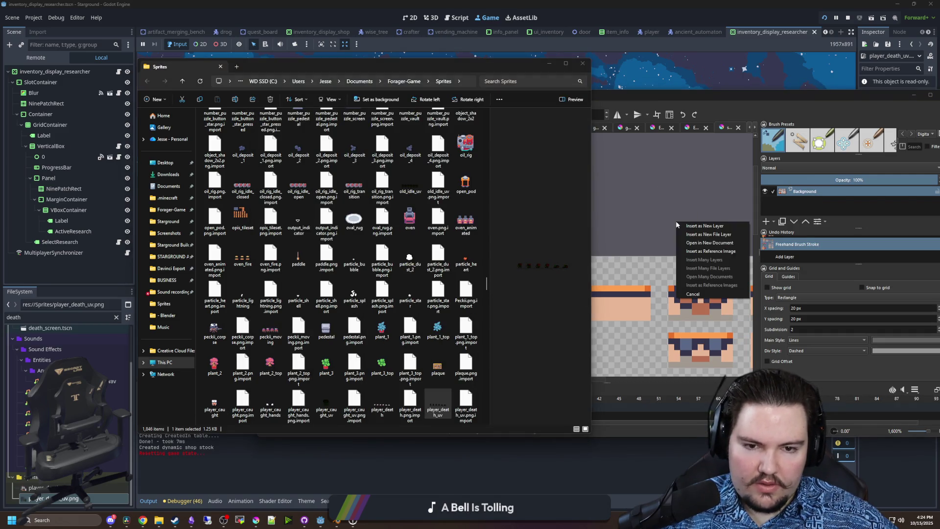
click(713, 244)
key(super+Up)
scroll(276, 228, up, 5)
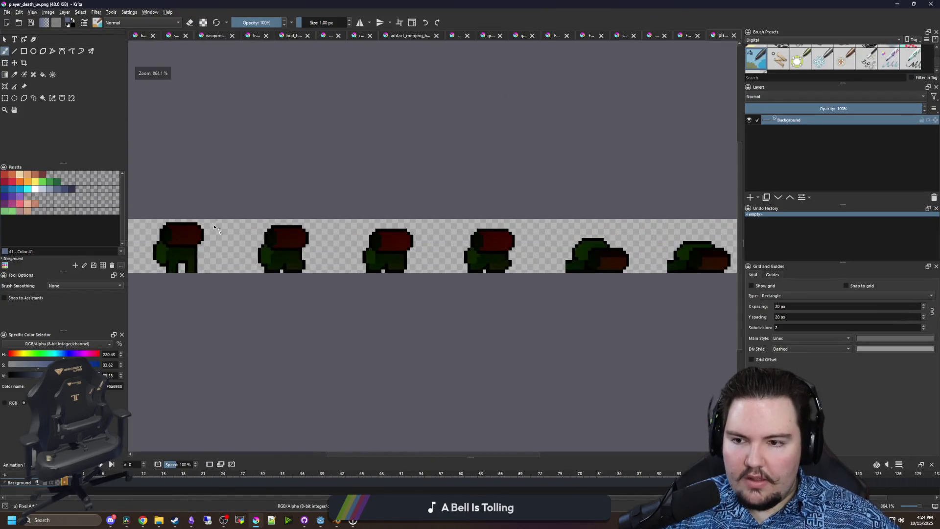
scroll(276, 228, down, 4)
scroll(294, 255, up, 1)
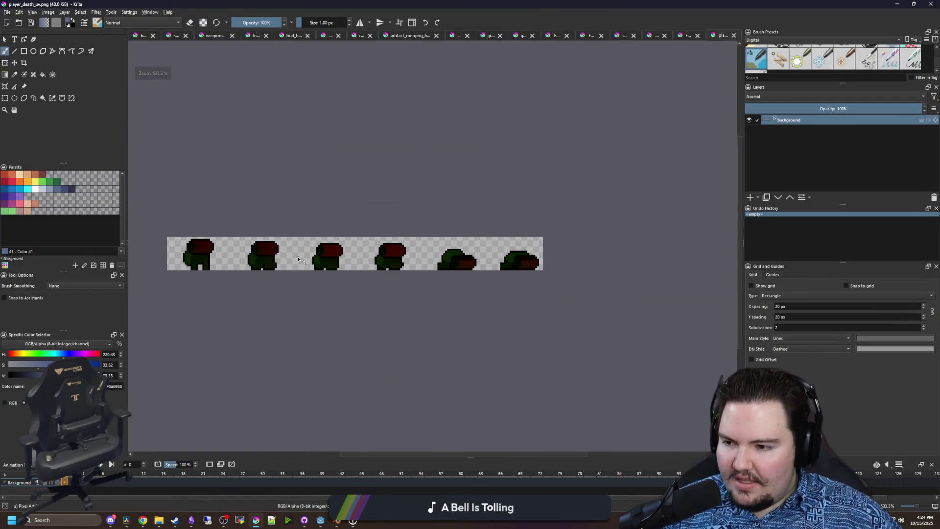
scroll(299, 259, up, 7)
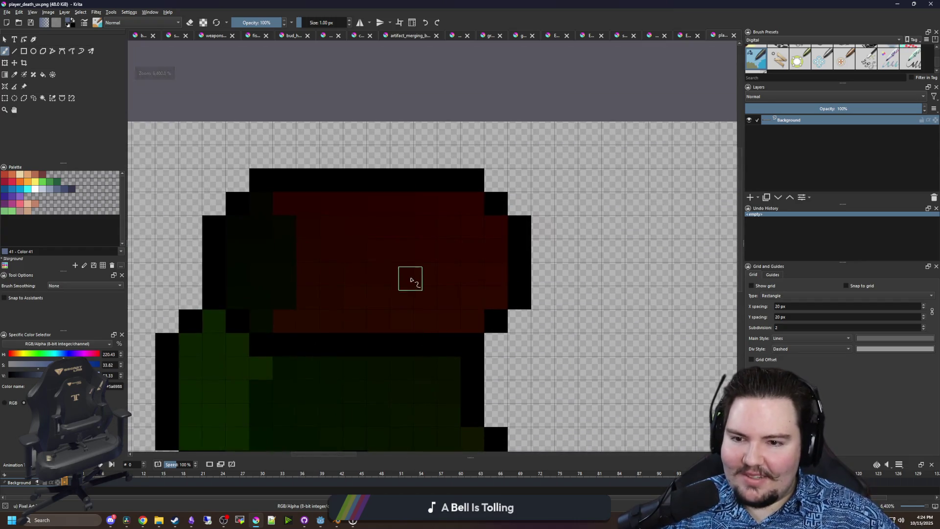
- Open the Layer Style settings for the Background layer
right_click(803, 119)
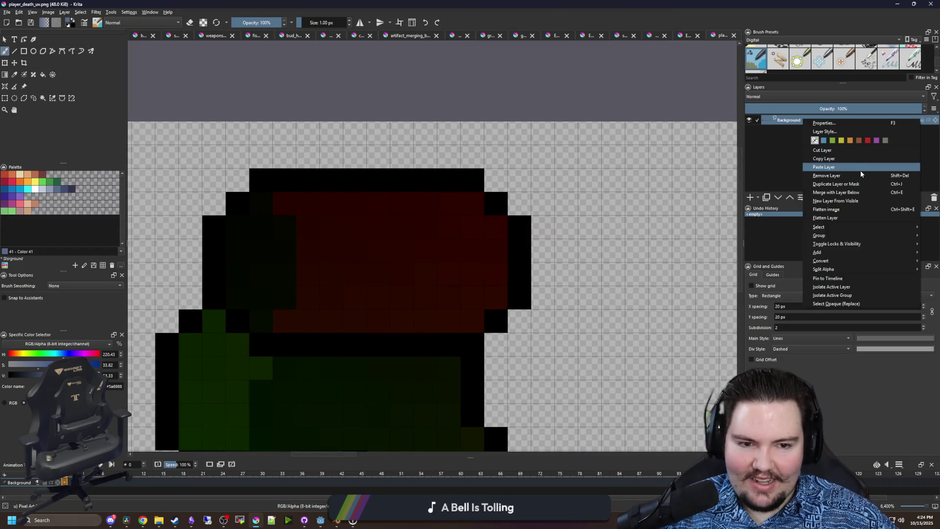
click(783, 120)
right_click(778, 117)
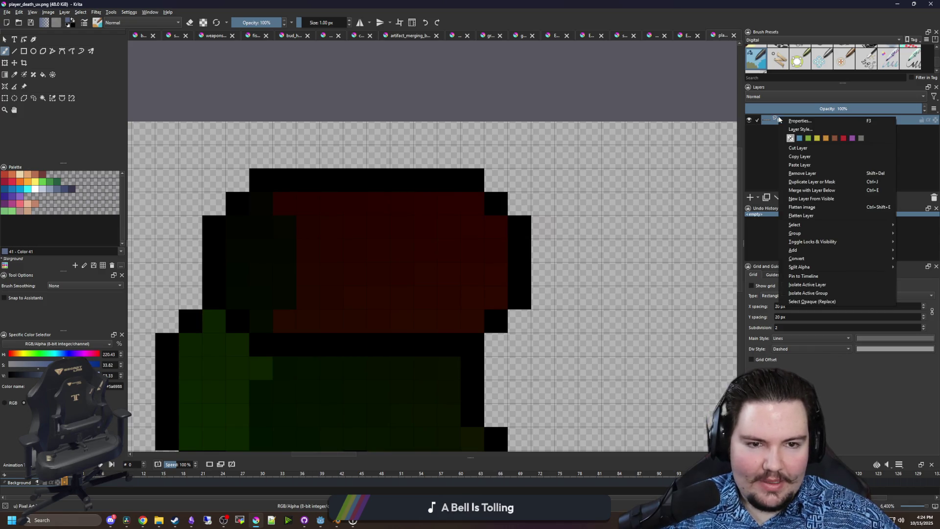
click(772, 229)
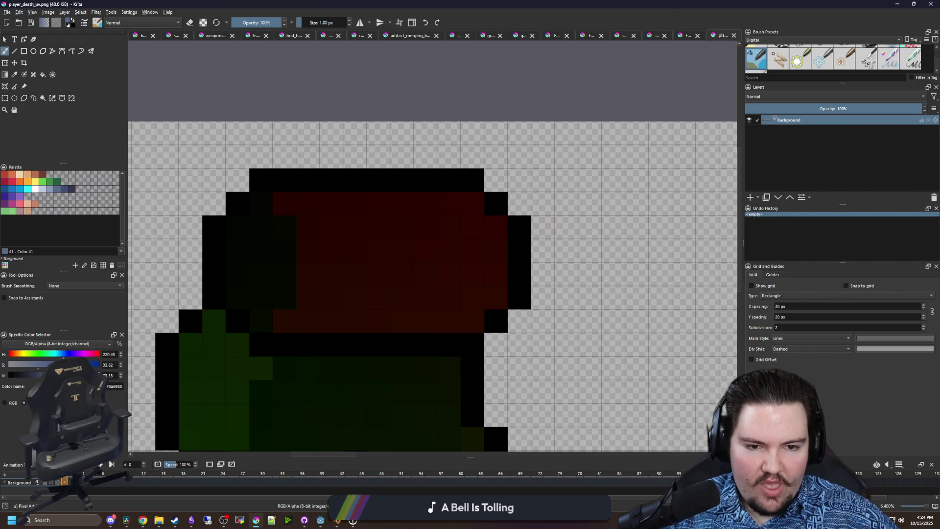
click(808, 198)
click(817, 216)
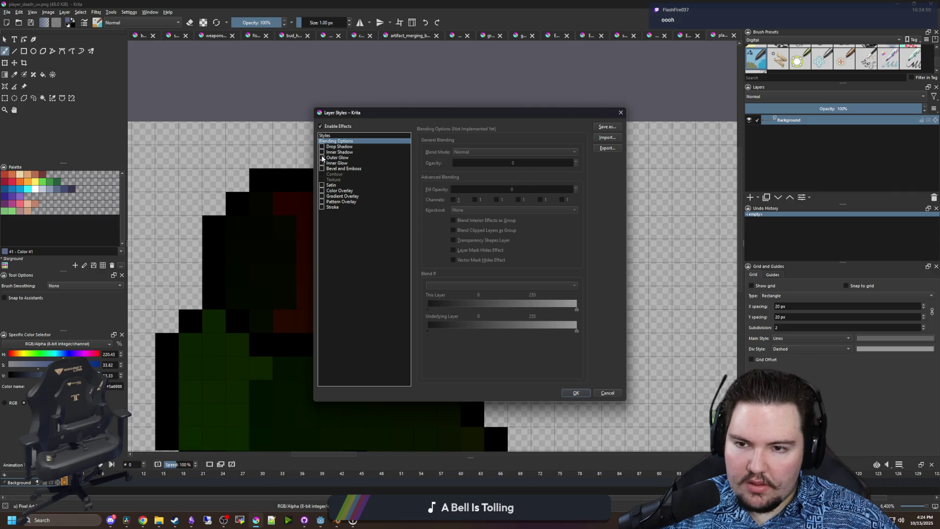
- Enable Color Overlay at 100% opacity with white Multiply colour and apply it
click(333, 185)
click(365, 191)
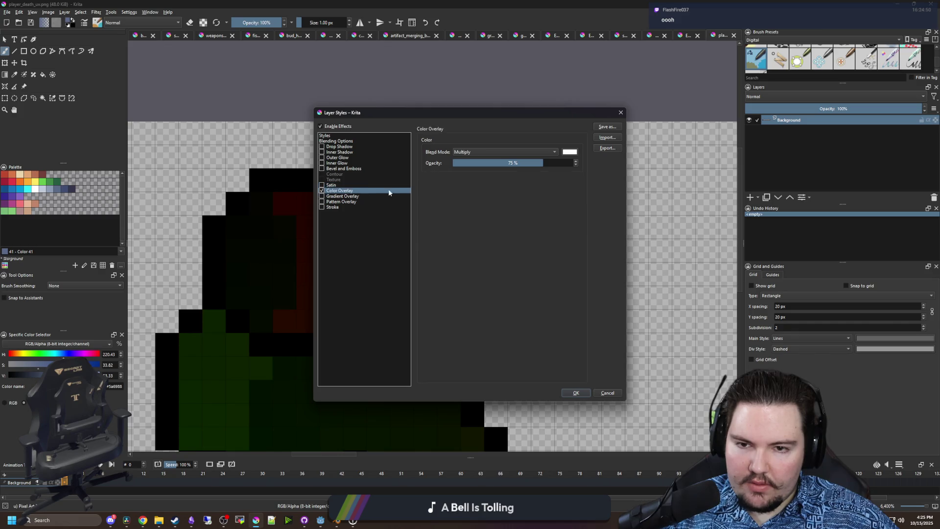
drag(543, 161, 591, 168)
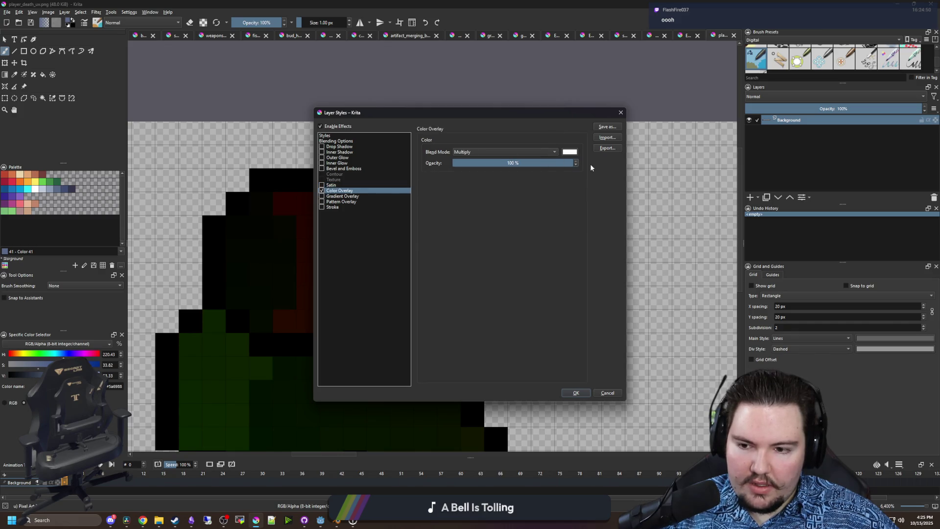
click(569, 152)
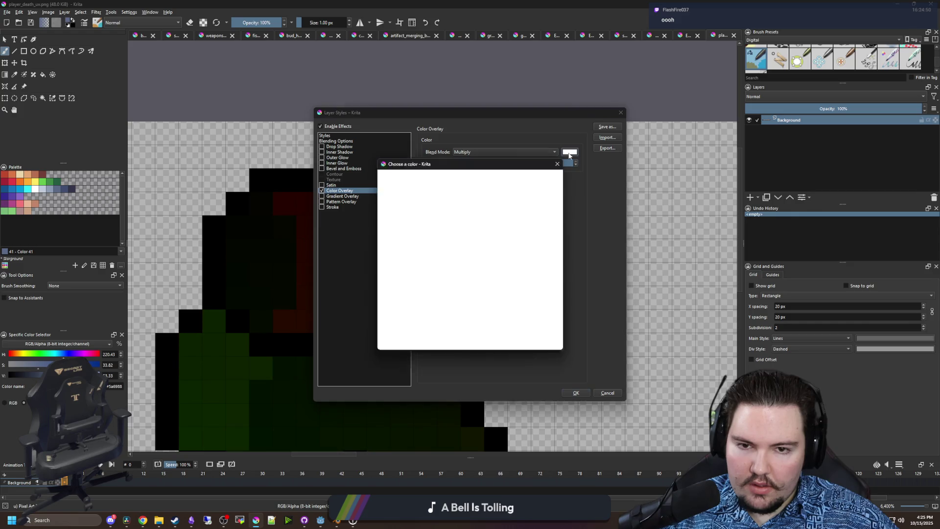
click(501, 341)
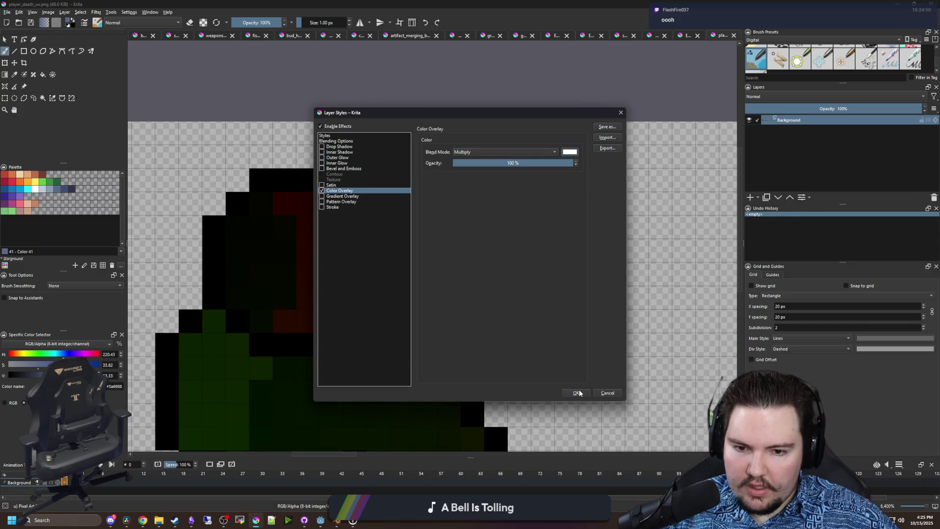
click(576, 392)
scroll(425, 216, down, 3)
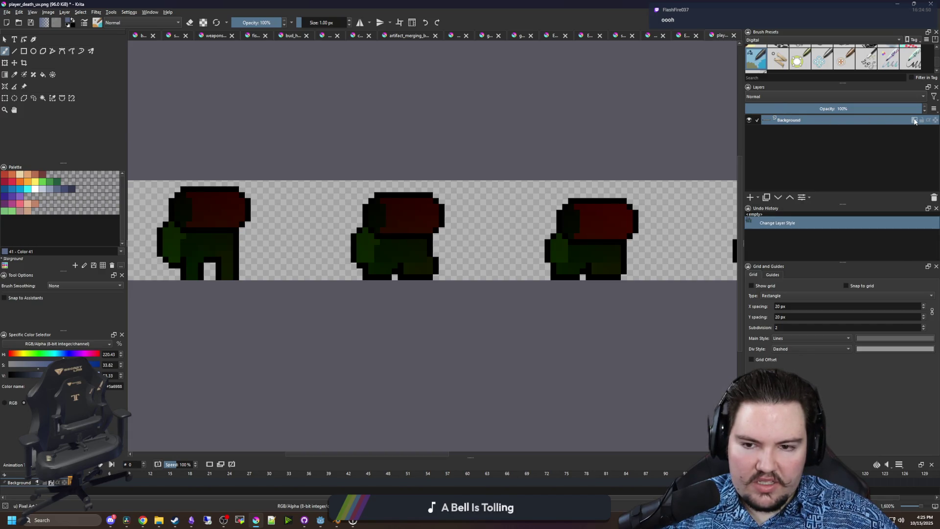
- Disable the Background layer's style effects and clear the selection
click(914, 122)
scroll(421, 345, down, 2)
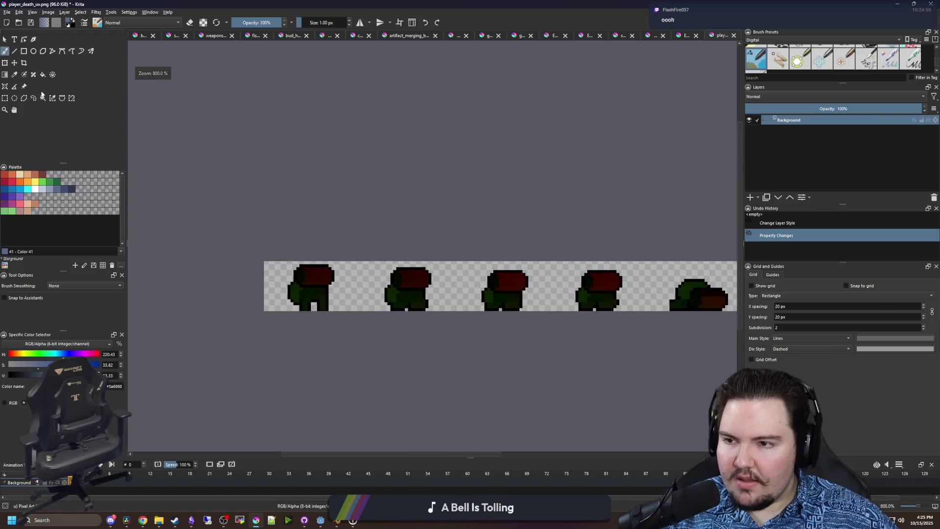
click(4, 98)
click(616, 164)
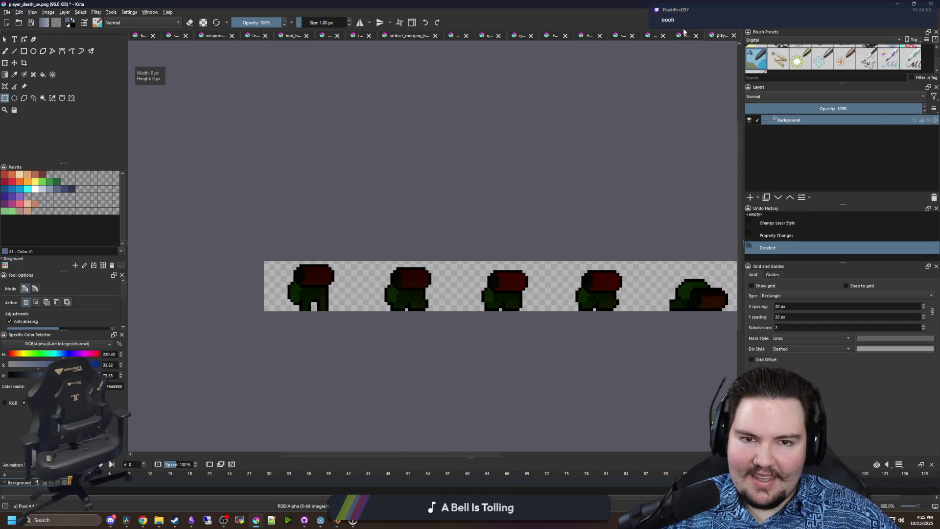
- Close both Engineer reference pictures, answering the save prompt, and switch to skin_engineer.png
click(681, 37)
click(664, 36)
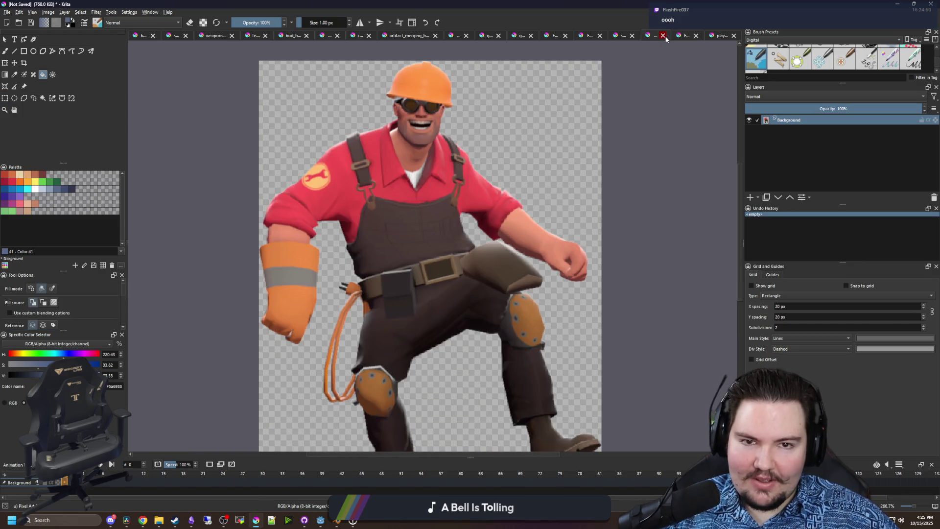
click(479, 270)
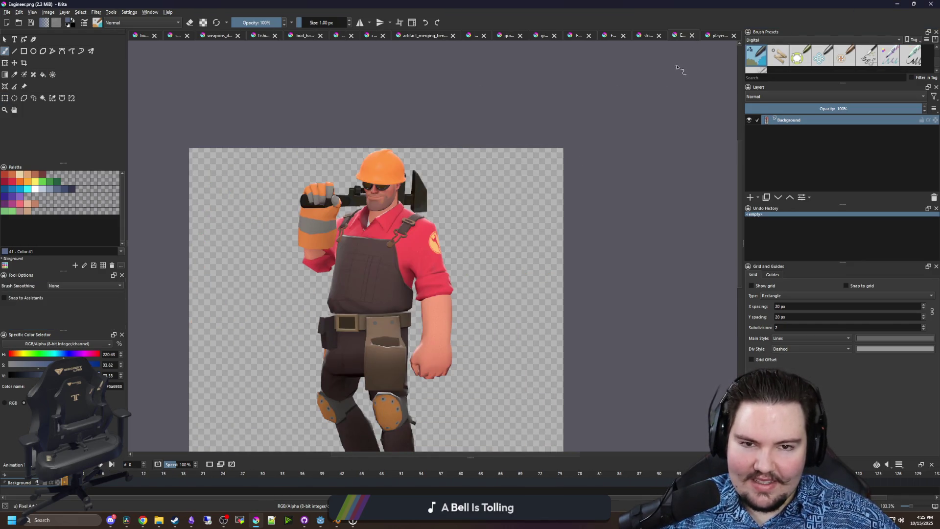
click(690, 36)
click(672, 39)
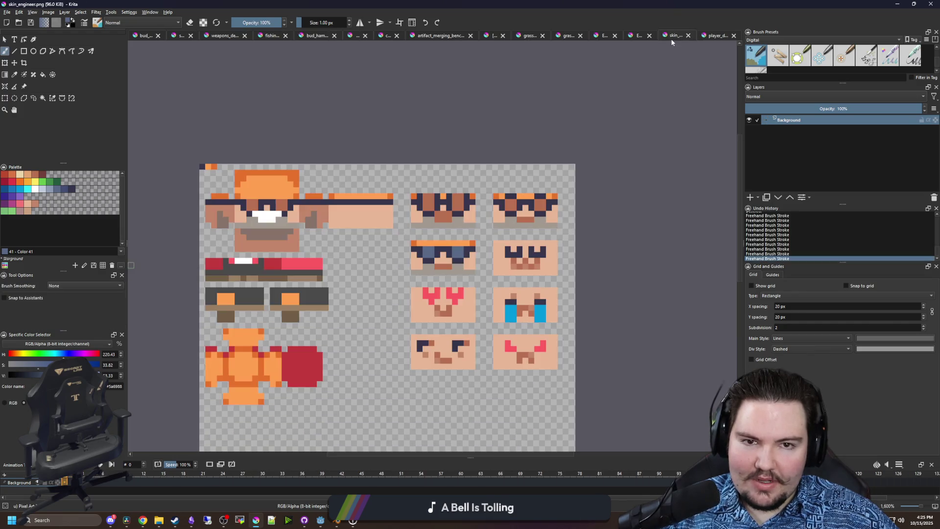
click(7, 12)
key(Escape)
key(Escape)
key(ctrl+o)
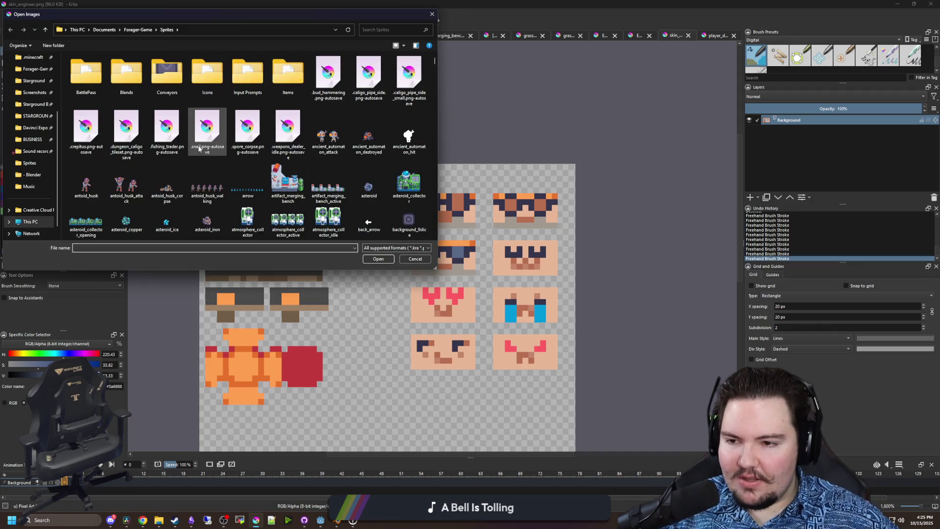
click(198, 148)
key(u)
key(Right)
scroll(199, 149, down, 15)
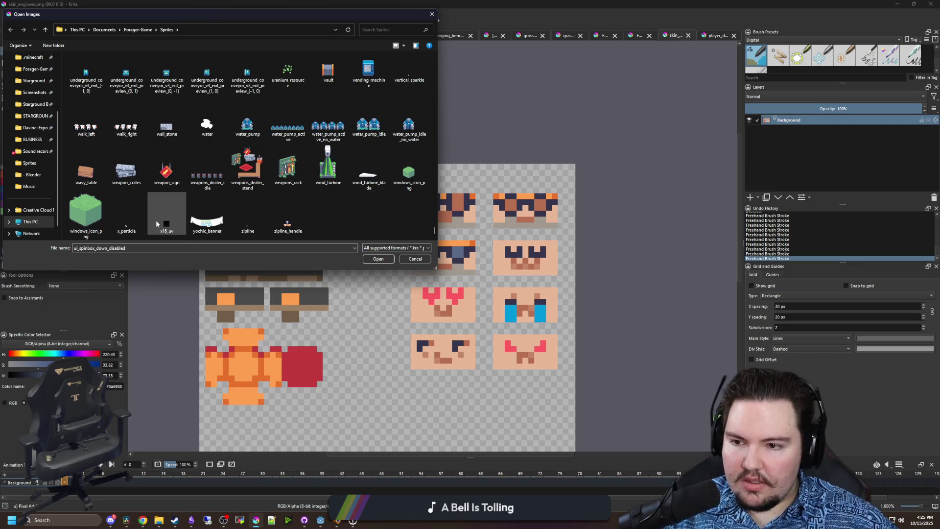
scroll(156, 219, up, 10)
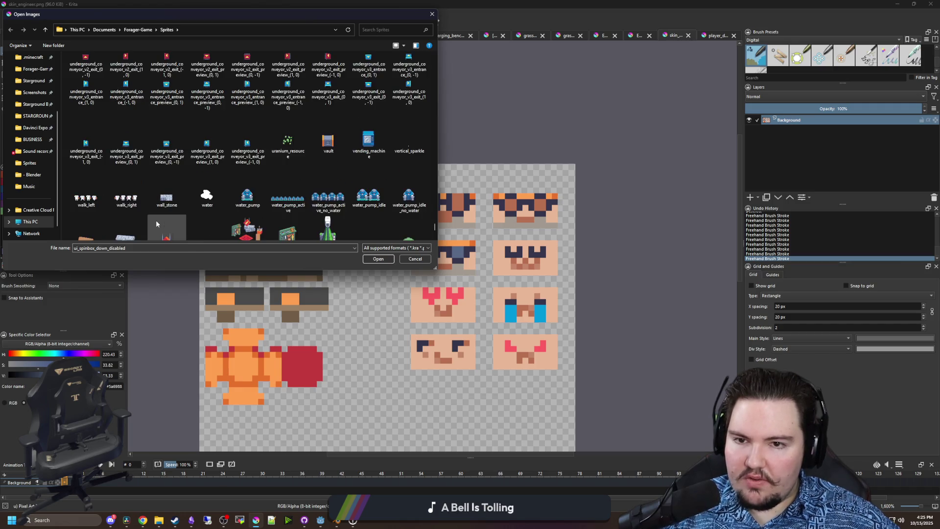
key(s)
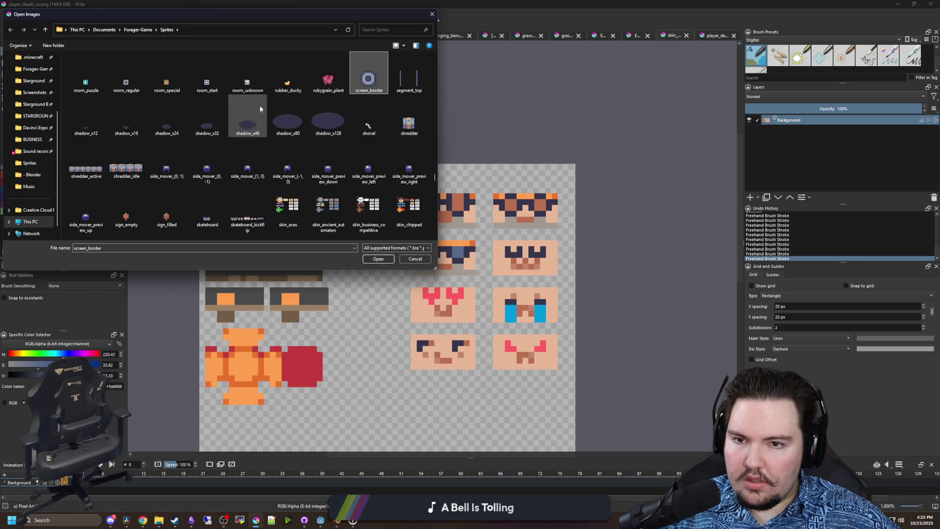
key(s)
key(s)
key(s)
scroll(264, 113, down, 2)
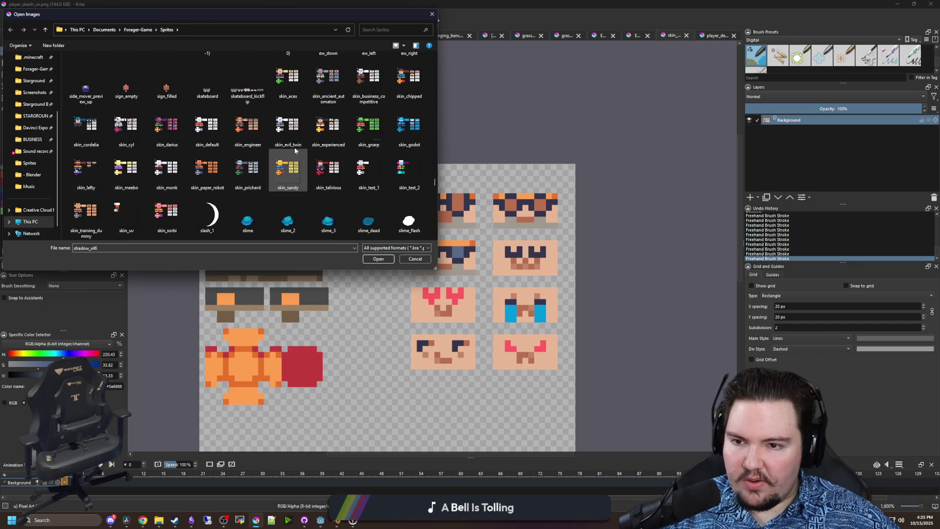
scroll(293, 147, down, 5)
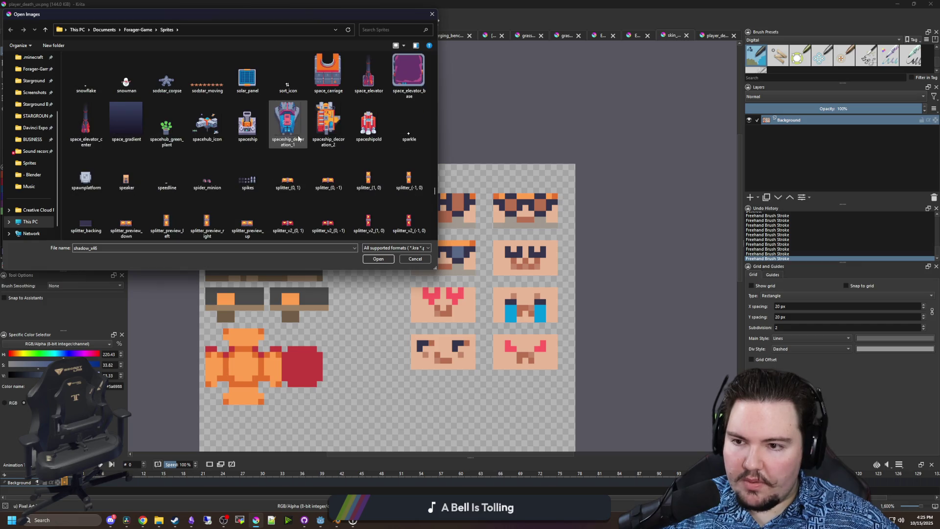
scroll(196, 127, down, 2)
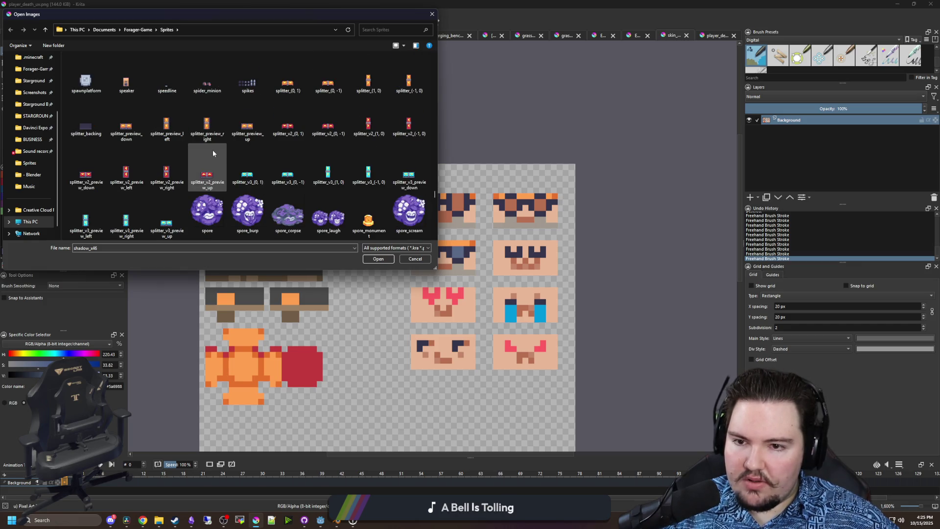
scroll(113, 137, down, 3)
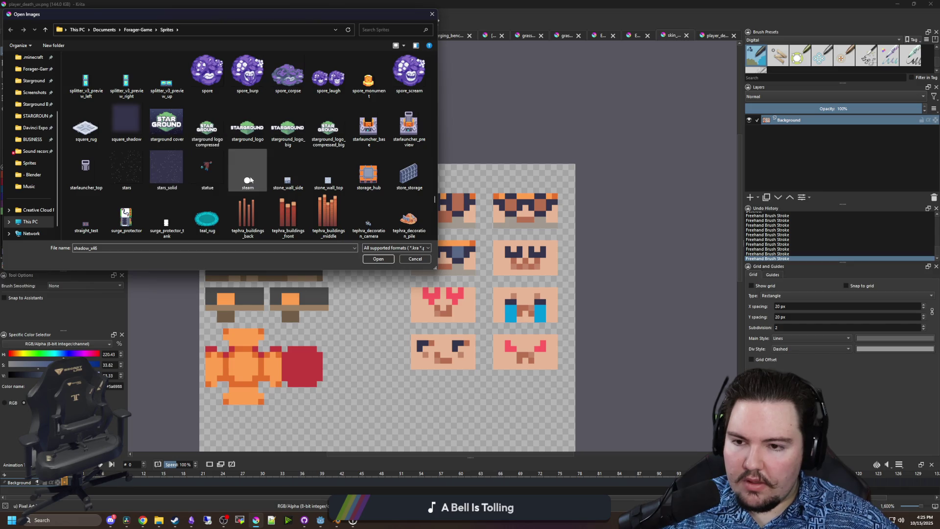
scroll(248, 181, down, 3)
scroll(218, 152, down, 3)
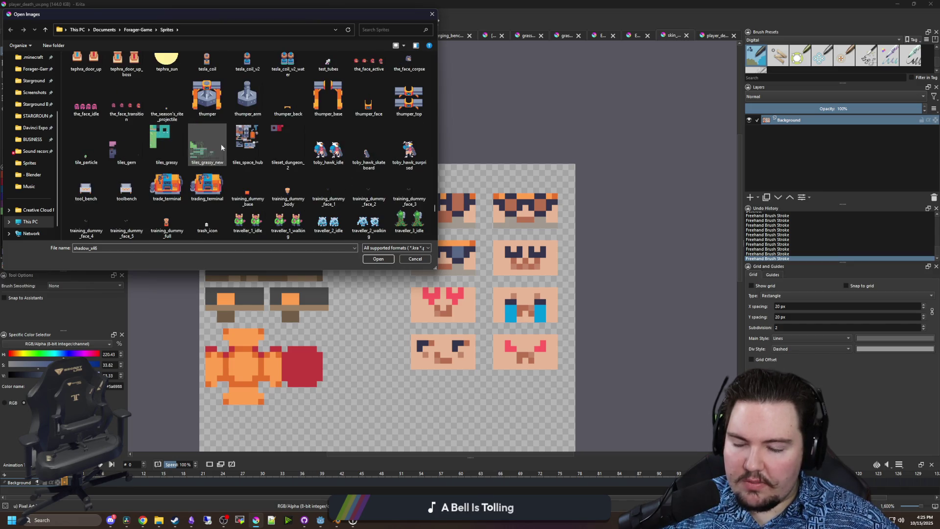
scroll(216, 147, down, 8)
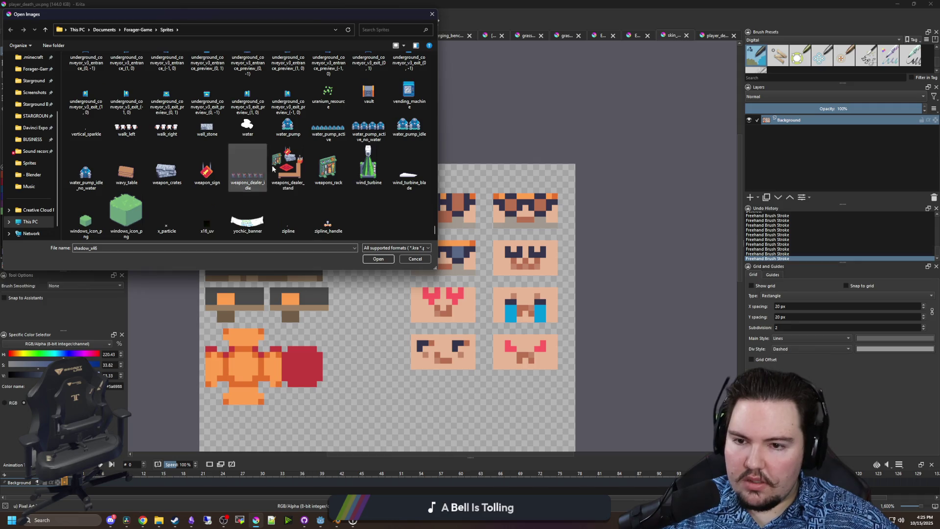
scroll(181, 215, up, 15)
scroll(188, 196, up, 15)
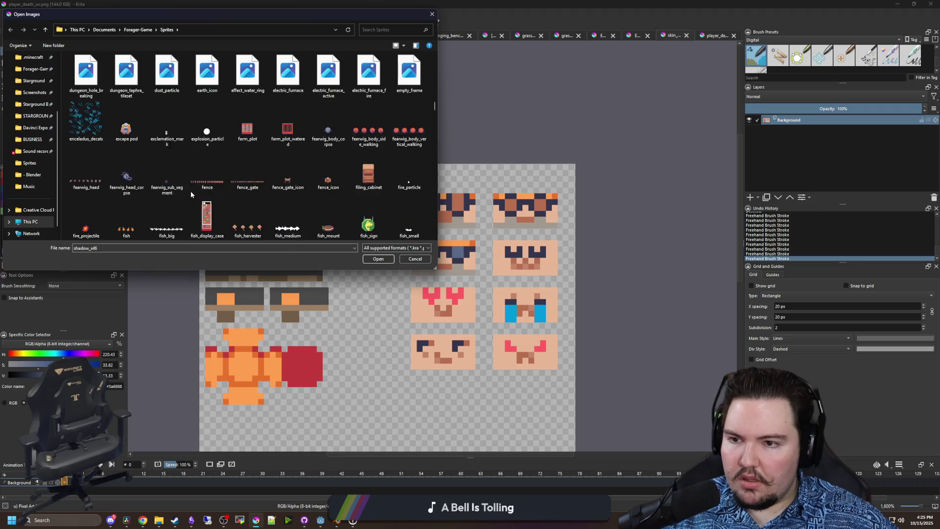
scroll(191, 194, up, 15)
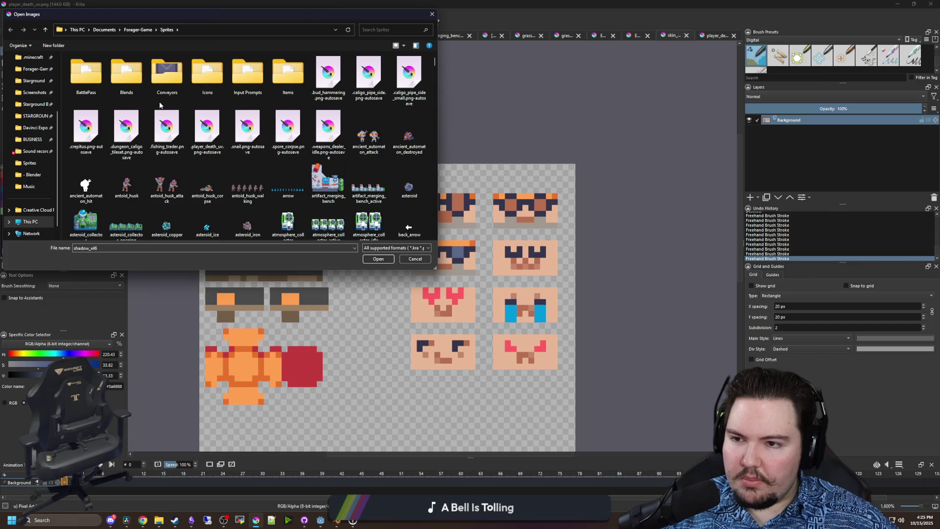
key(Escape)
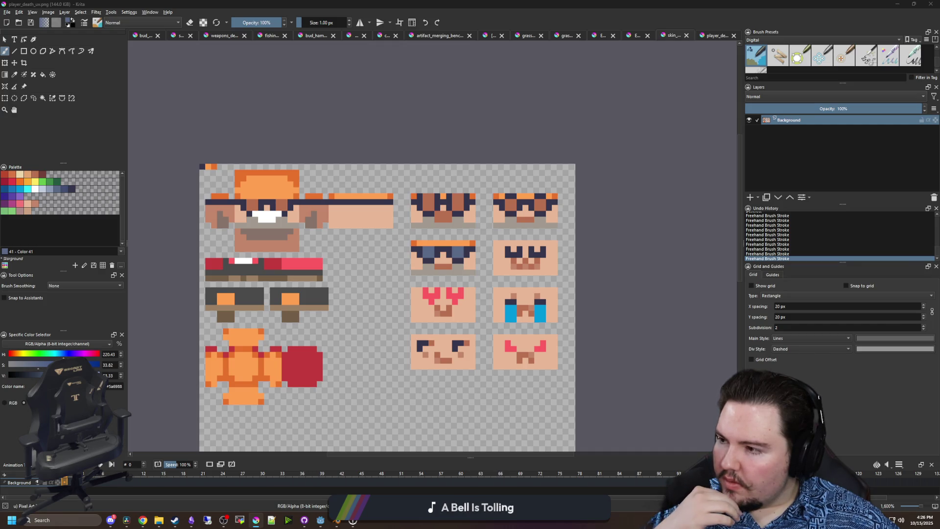
- Open uv_img.png from Desktop > STARGROUND ASSETS with Ctrl+O
key(ctrl+o)
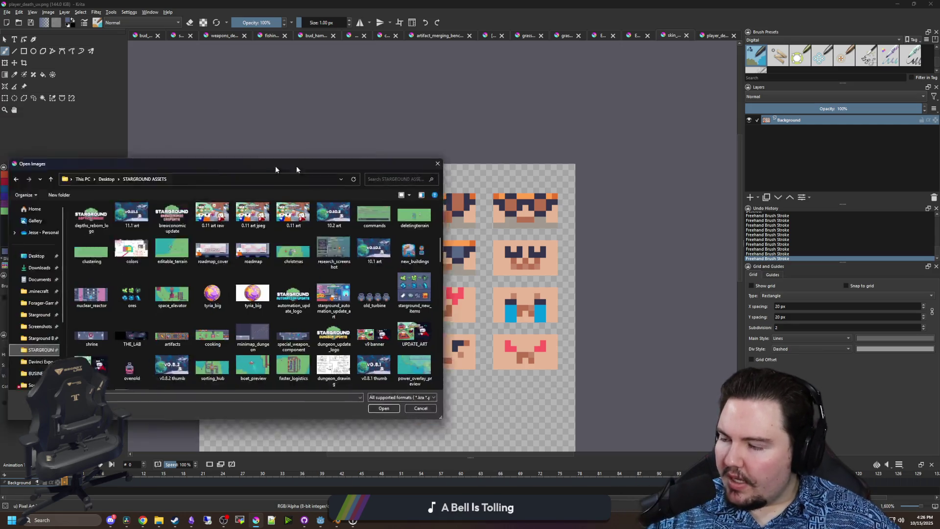
click(352, 262)
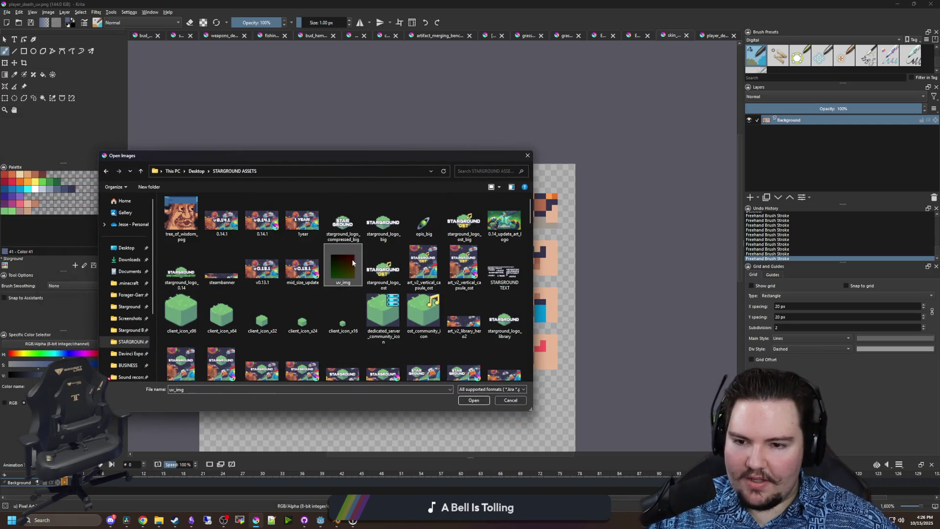
click(483, 402)
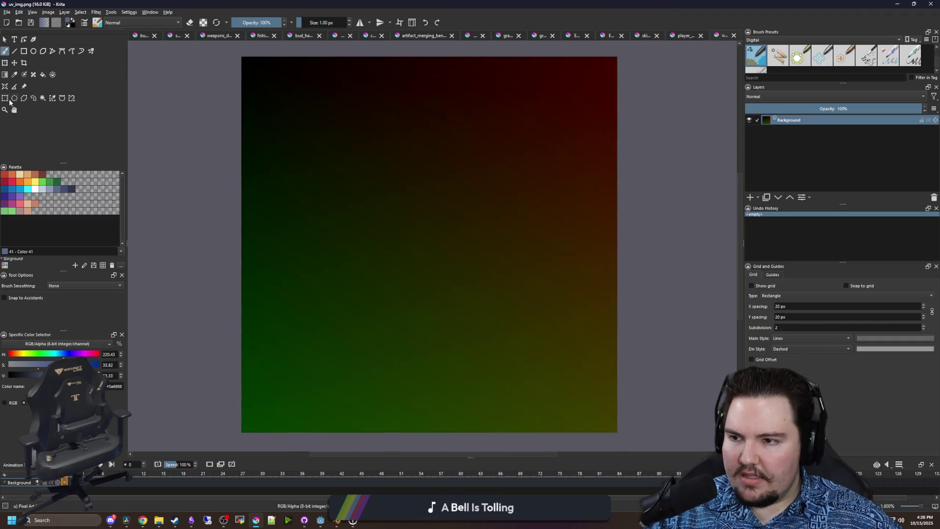
- Copy the whole uv_img gradient and return to the skin_engineer document
click(5, 97)
scroll(575, 366, down, 1)
mouse_move(603, 410)
mouse_down()
mouse_move(561, 354)
mouse_move(352, 160)
mouse_up()
key(ctrl+c)
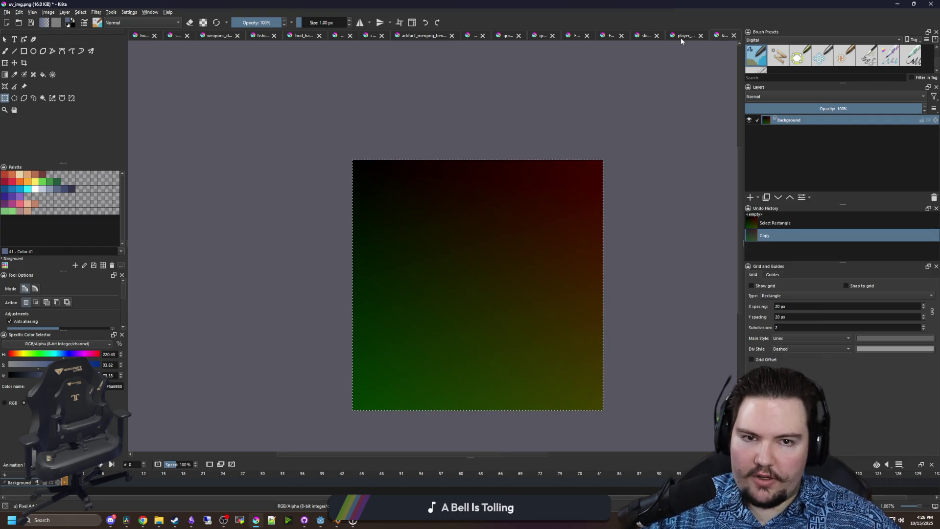
click(681, 37)
click(647, 37)
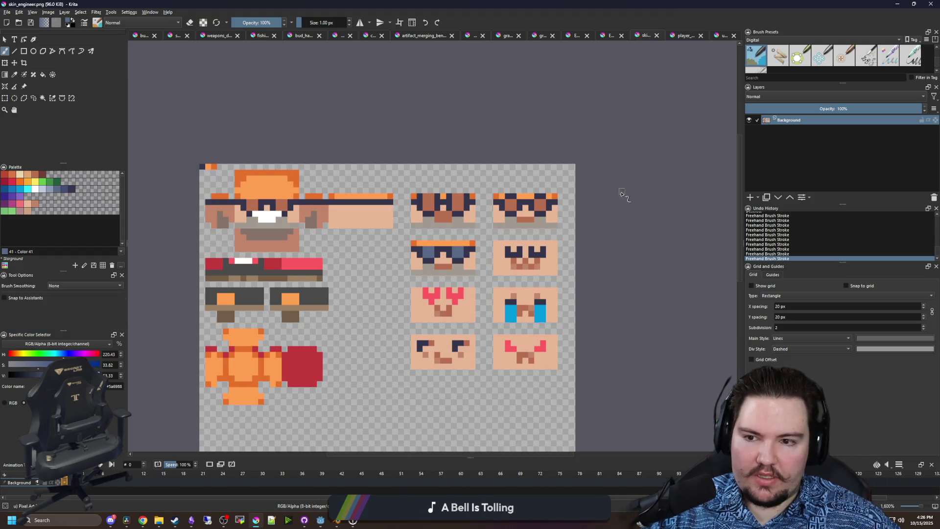
scroll(590, 194, down, 1)
- Paste the gradient into a new layer beneath the skin art, deselect, and switch to Godot
click(750, 196)
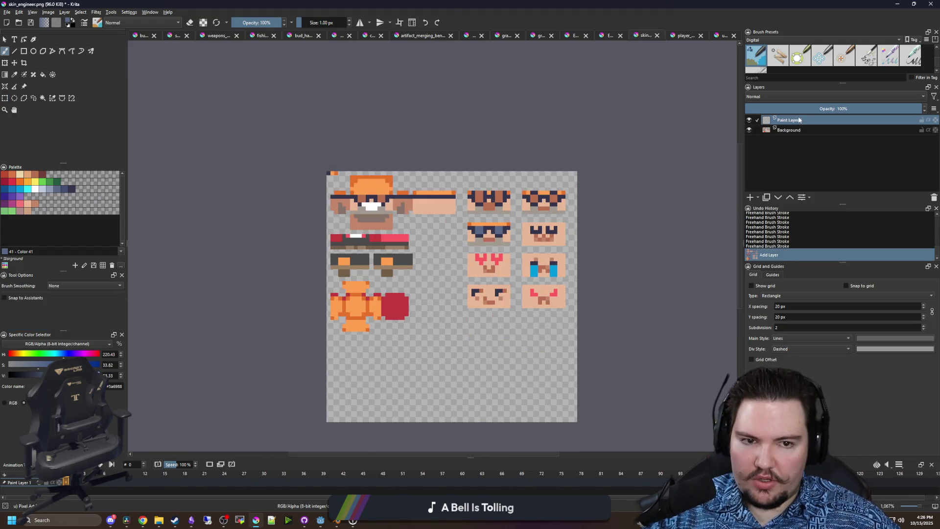
drag(788, 120, 788, 137)
key(ctrl+alt+v)
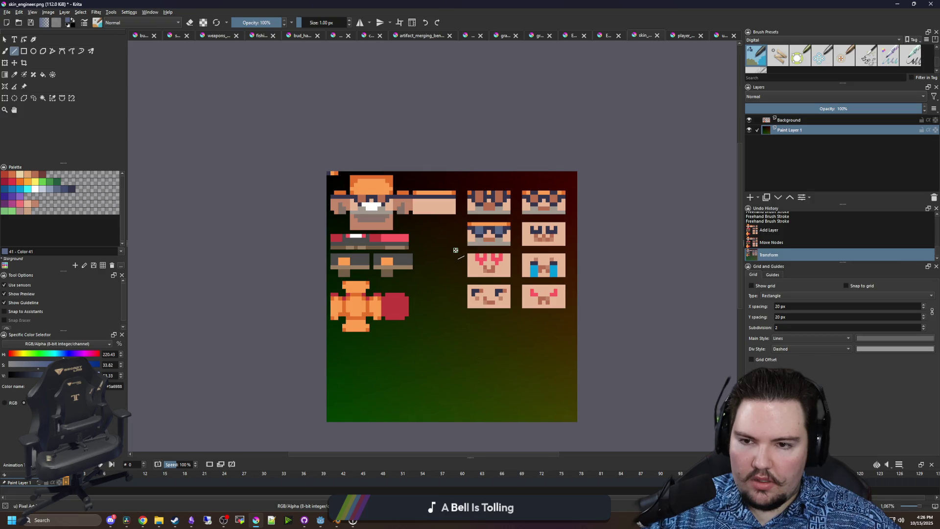
key(ctrl+r)
click(359, 166)
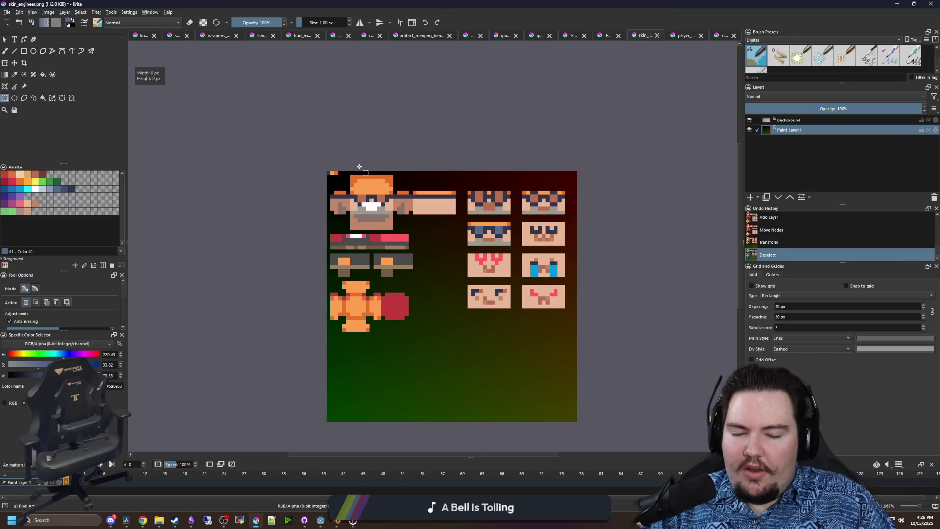
scroll(506, 165, up, 3)
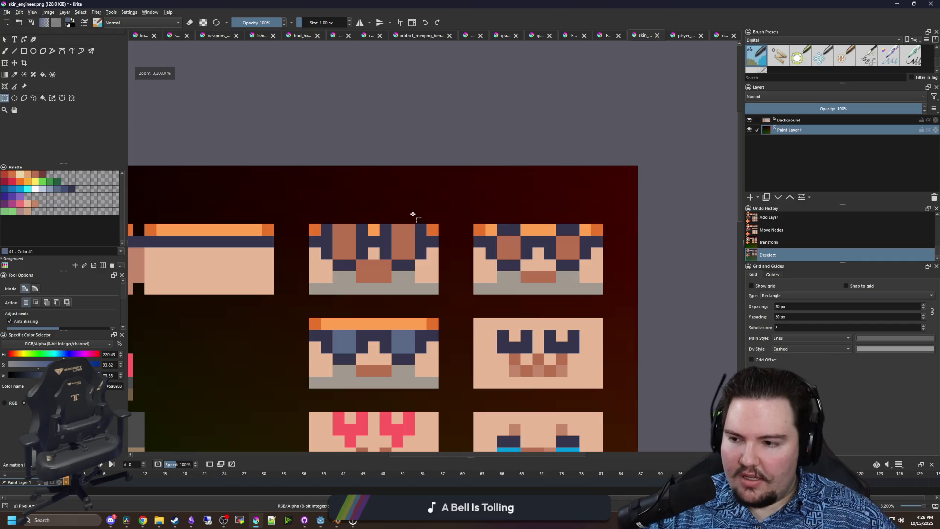
scroll(407, 259, up, 1)
scroll(550, 325, up, 1)
scroll(485, 229, down, 1)
key(alt+Tab)
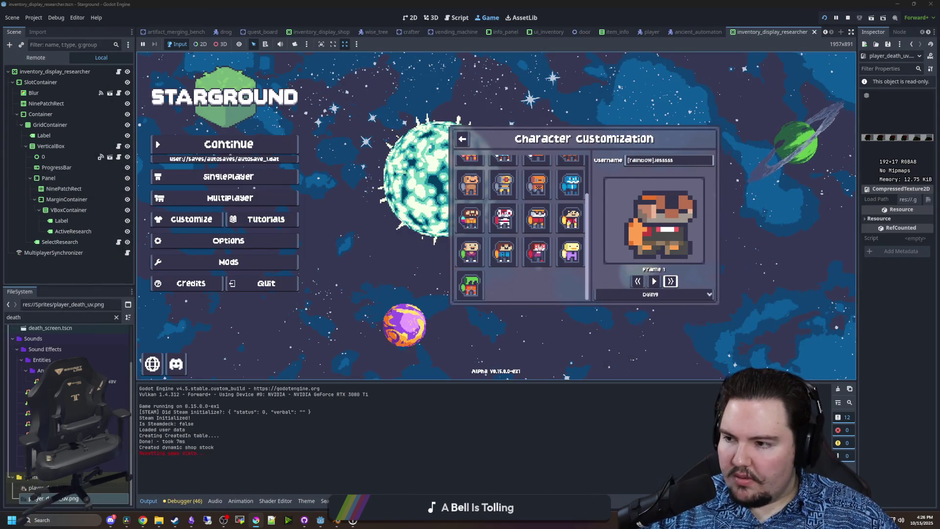
- Copy the gradient area under one goggles face in skin_engineer.png
key(alt+Tab)
drag(574, 3, 575, 4)
scroll(533, 328, up, 1)
mouse_move(533, 327)
mouse_down()
mouse_move(391, 233)
mouse_move(277, 185)
mouse_up()
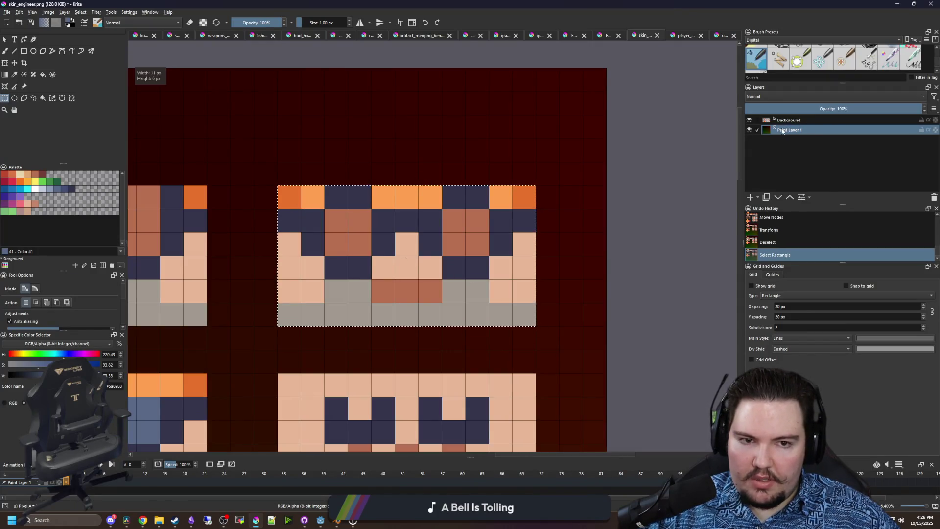
scroll(524, 222, down, 1)
key(ctrl+c)
key(ctrl+c)
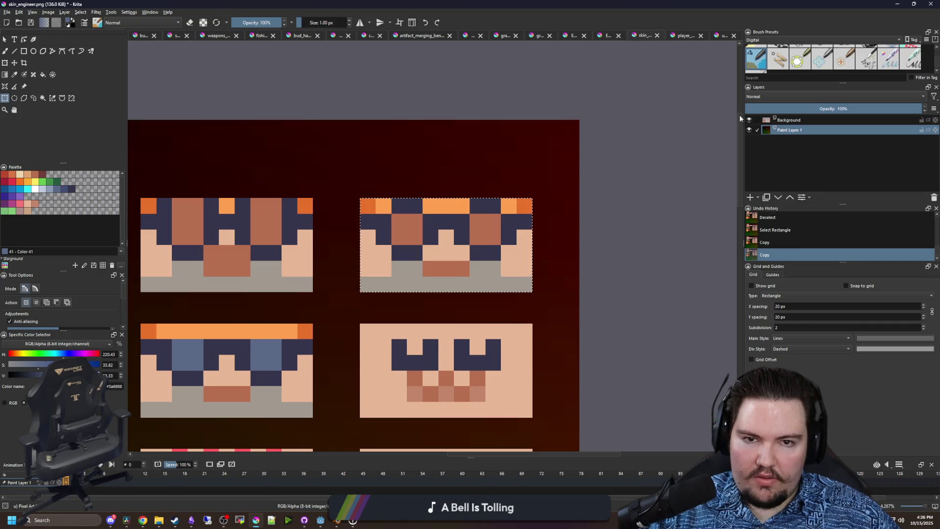
- Paste the patch onto a new layer in player_death_uv.png, position it, save, and switch to Godot
click(688, 38)
scroll(414, 305, up, 1)
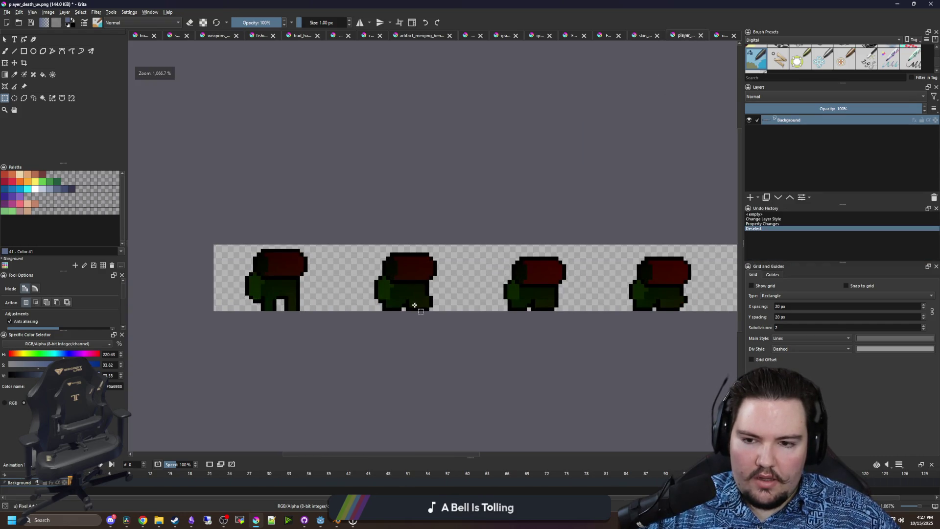
scroll(414, 305, up, 2)
click(749, 198)
scroll(403, 231, up, 1)
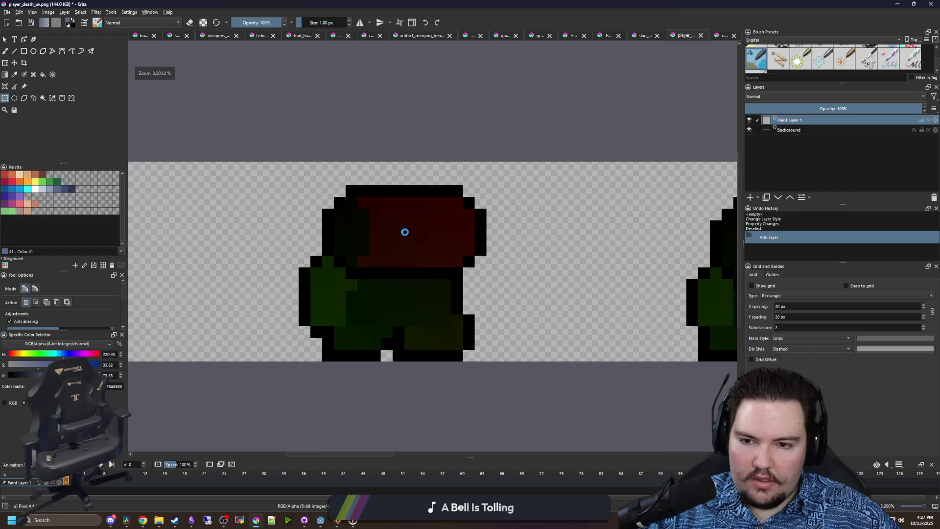
key(ctrl+v)
scroll(310, 243, down, 1)
scroll(310, 244, down, 1)
drag(372, 237, 431, 225)
key(Return)
key(ctrl+s)
key(alt+Tab)
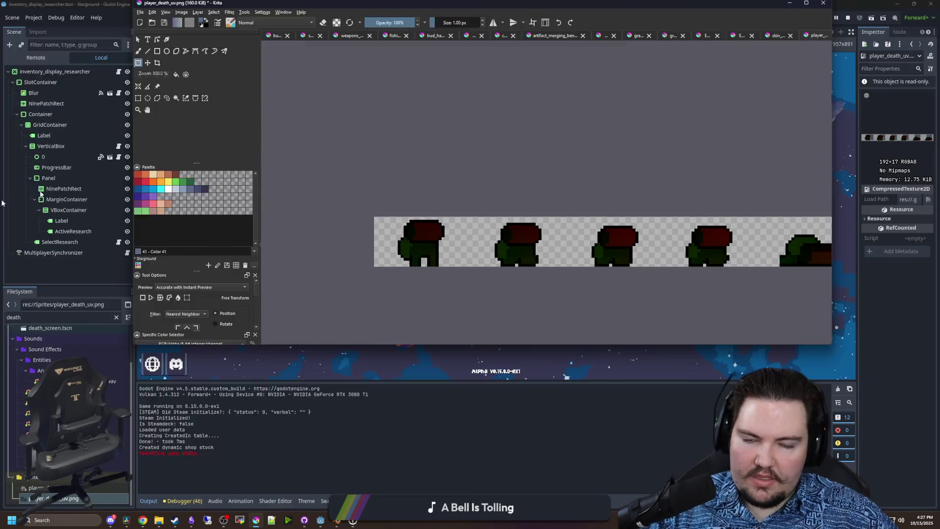
- Step the Dying preview to the lying-down frame and back, then return to Krita's skin_engineer.png
click(670, 280)
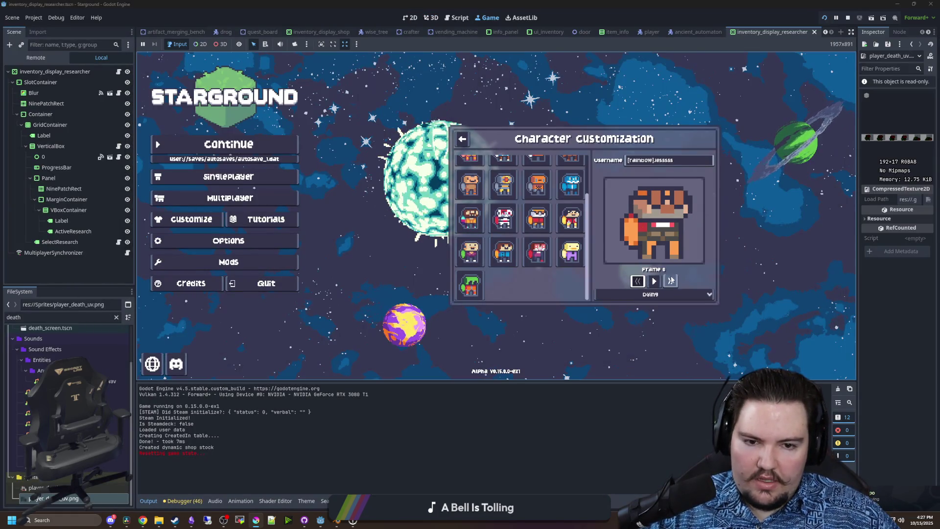
click(671, 280)
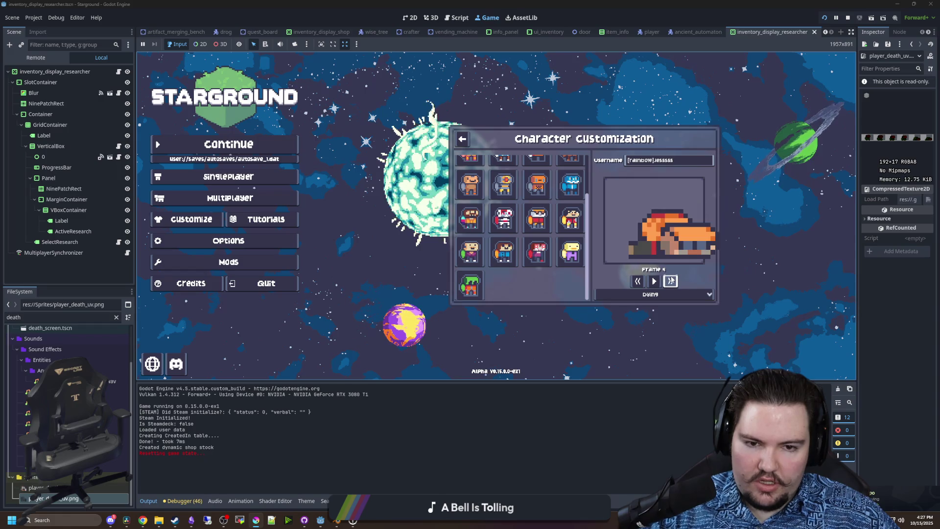
click(638, 281)
click(638, 281)
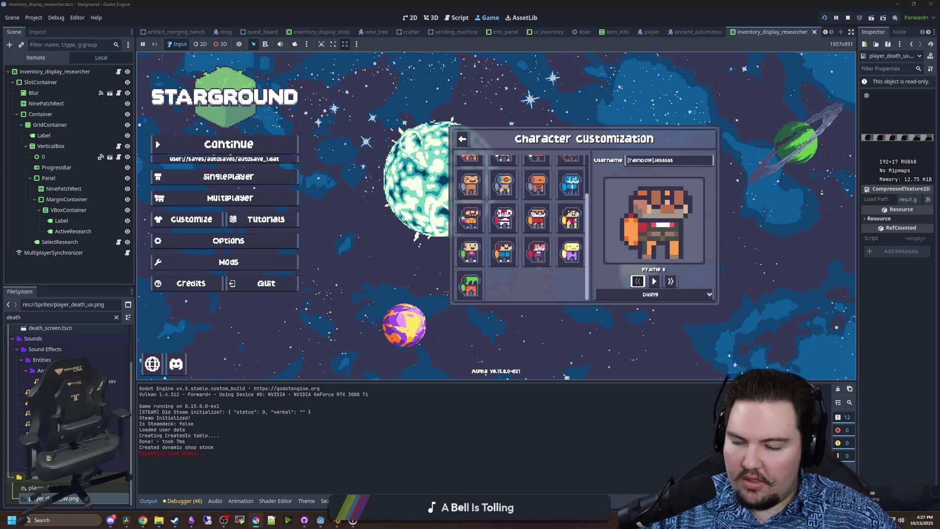
key(alt+Tab)
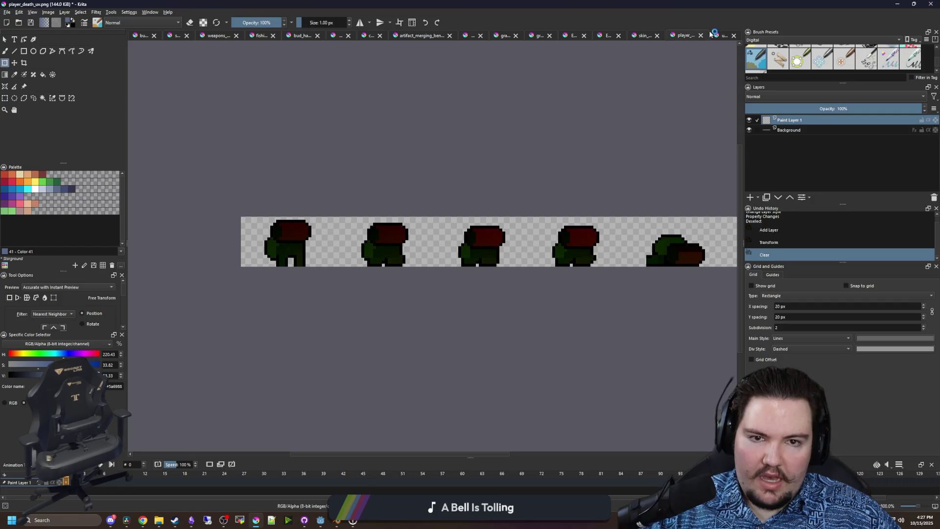
click(644, 35)
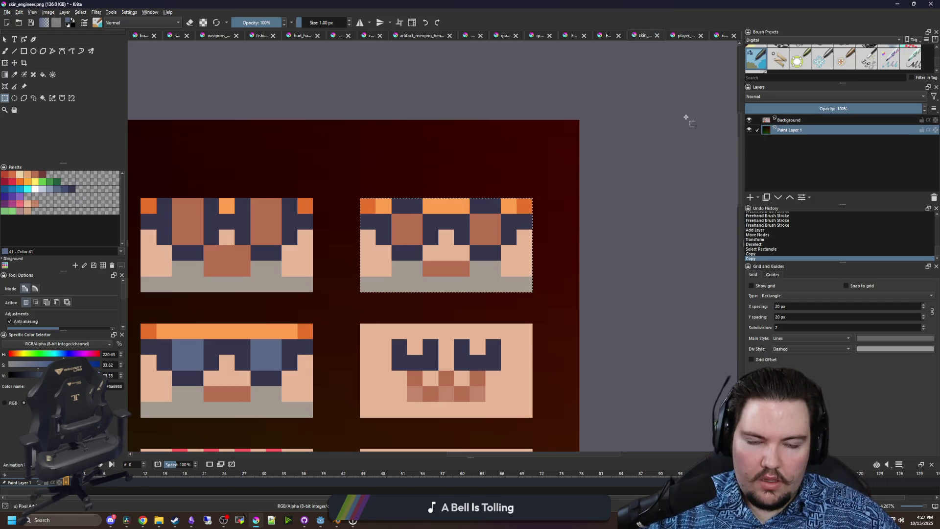
- Select the gradient area and switch to the player_death_uv.png document
mouse_move(307, 208)
mouse_down()
mouse_move(494, 296)
mouse_move(479, 301)
mouse_up()
key(ctrl+t)
click(686, 35)
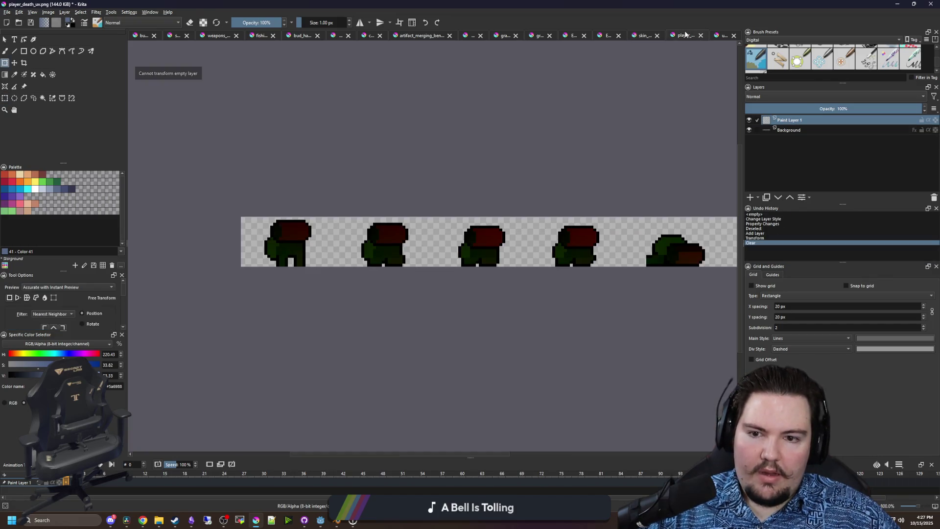
key(ctrl+Tab)
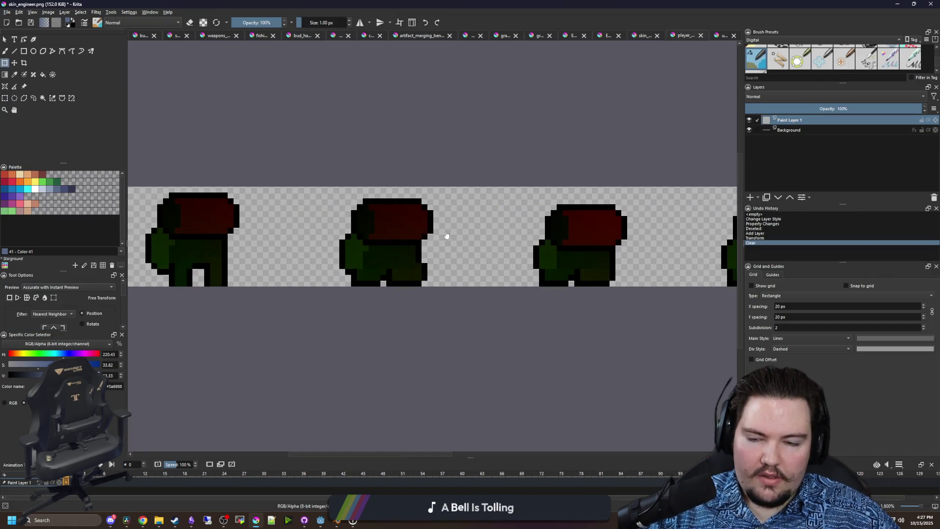
scroll(450, 235, up, 2)
- Transform the pasted red gradient patch into place over the death sprite's head
mouse_move(451, 235)
mouse_down()
mouse_move(363, 226)
mouse_move(623, 265)
mouse_up()
scroll(363, 227, up, 1)
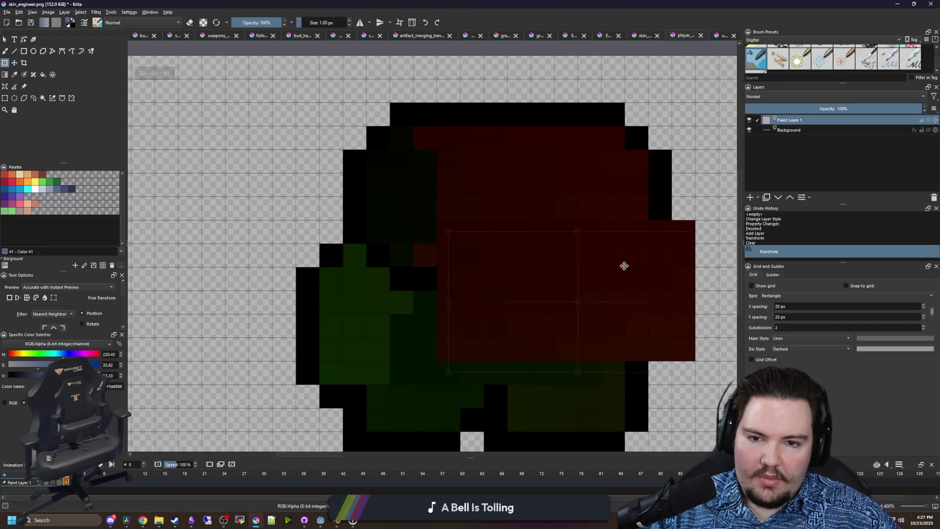
key(ctrl+Tab)
mouse_move(466, 310)
mouse_down()
mouse_move(527, 399)
mouse_move(488, 300)
mouse_move(438, 300)
mouse_up()
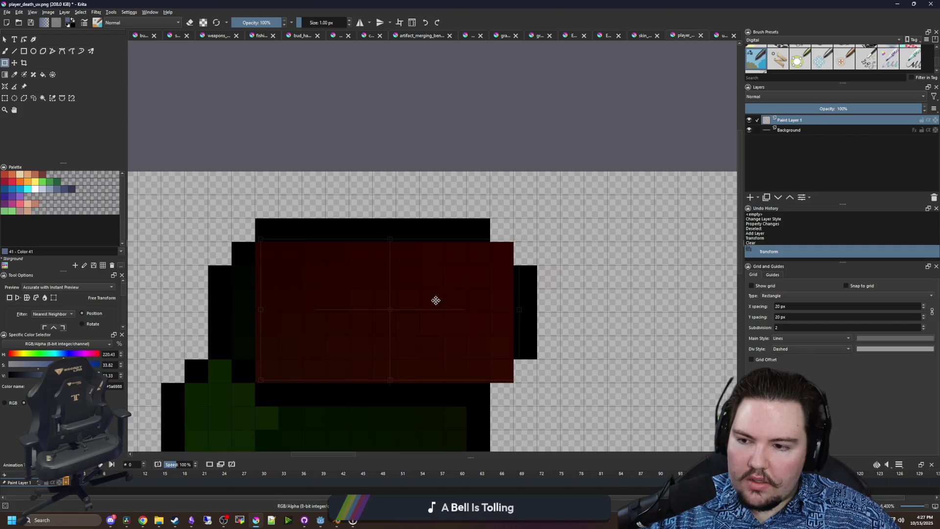
scroll(494, 245, down, 3)
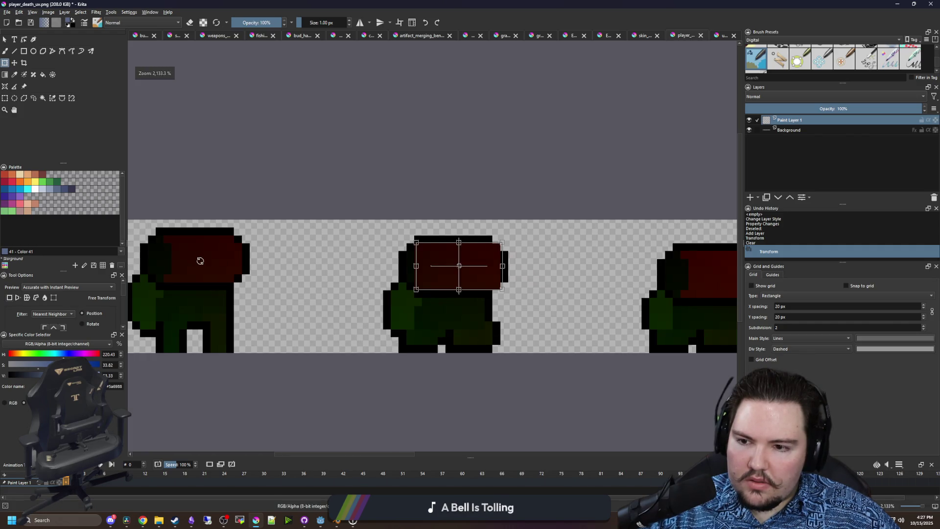
scroll(205, 261, up, 2)
scroll(203, 261, down, 1)
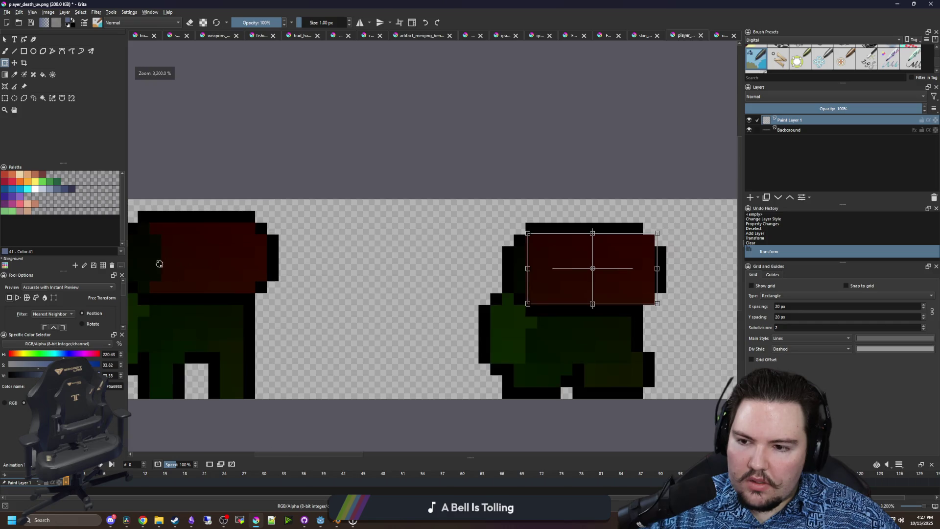
scroll(642, 253, up, 2)
mouse_move(642, 254)
mouse_down()
mouse_move(453, 295)
mouse_move(461, 284)
mouse_up()
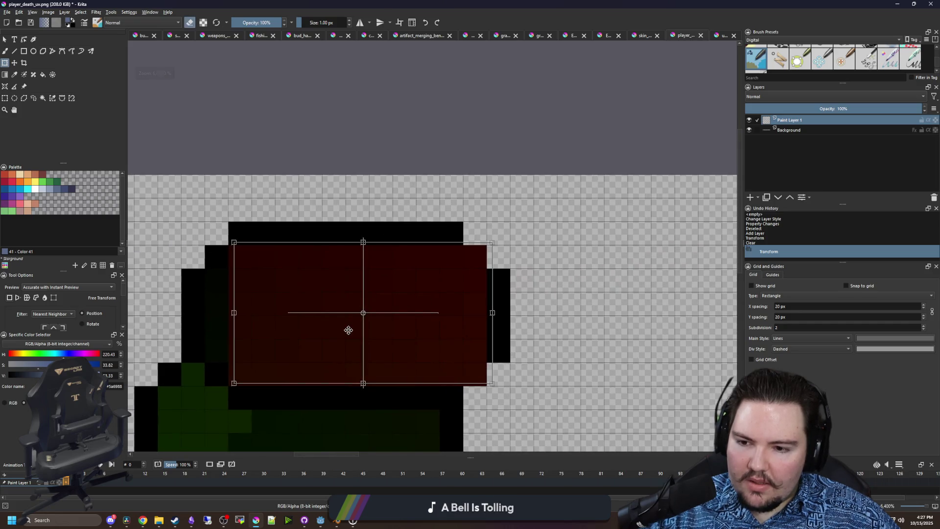
key(Return)
- Darken the stray edge pixels around the patched head with the brush
key(b)
click(240, 374)
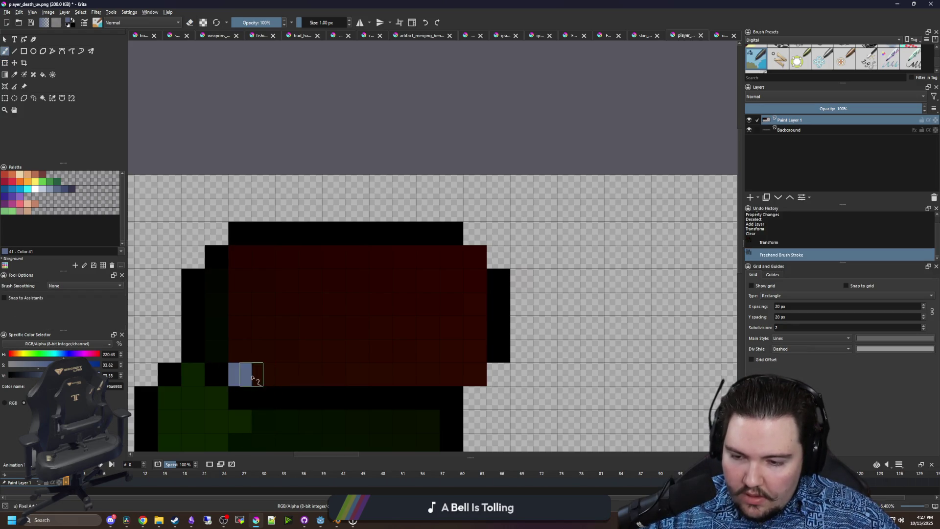
key(ctrl+z)
click(246, 381)
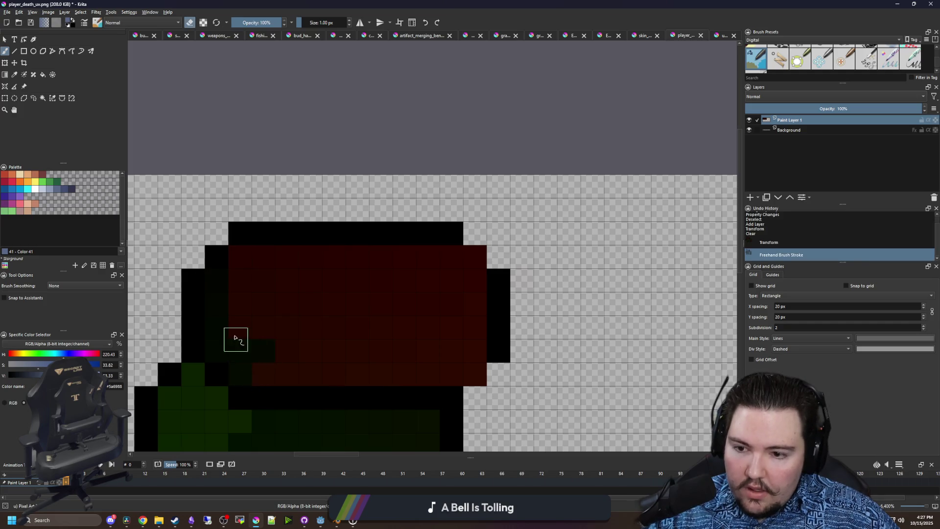
click(259, 282)
click(239, 256)
click(476, 254)
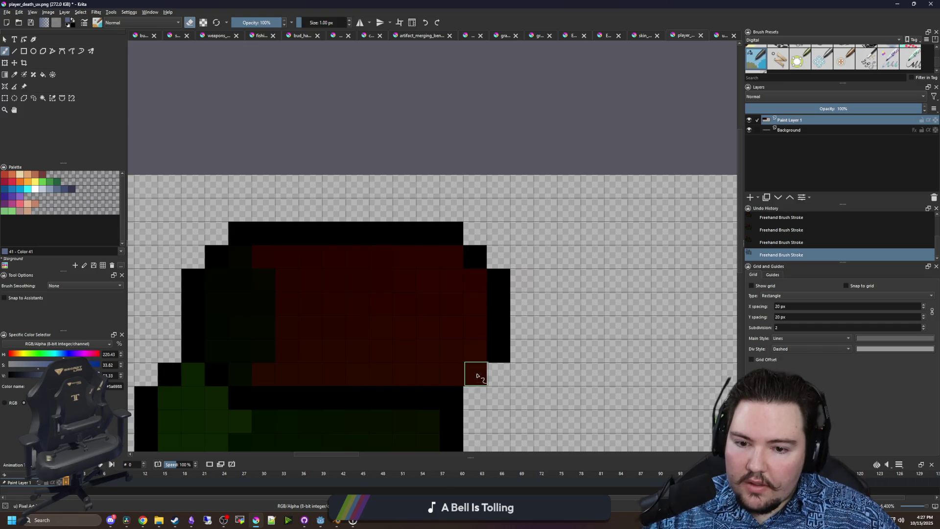
scroll(345, 273, down, 3)
scroll(343, 327, up, 3)
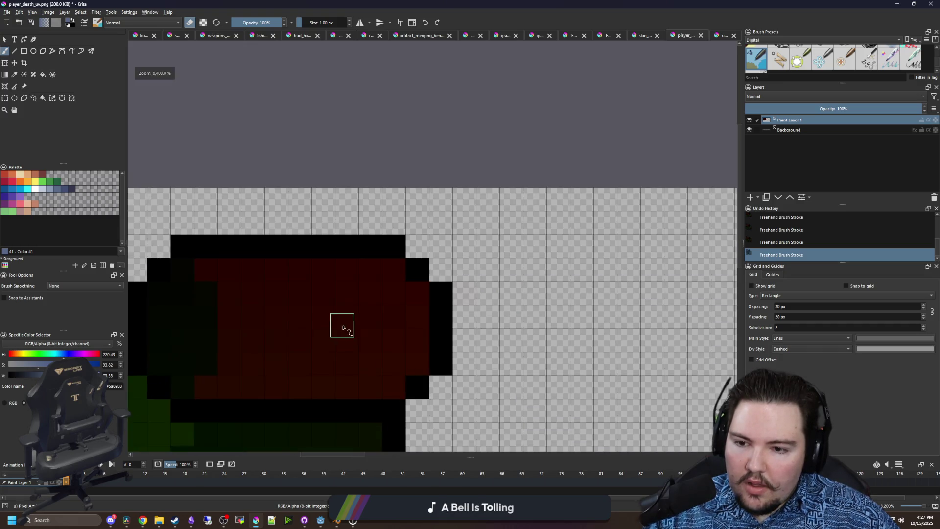
scroll(348, 303, down, 3)
scroll(174, 254, up, 3)
scroll(535, 269, down, 3)
scroll(535, 269, up, 3)
scroll(486, 255, down, 3)
scroll(486, 256, up, 3)
scroll(485, 255, down, 4)
scroll(417, 201, up, 1)
scroll(335, 216, down, 1)
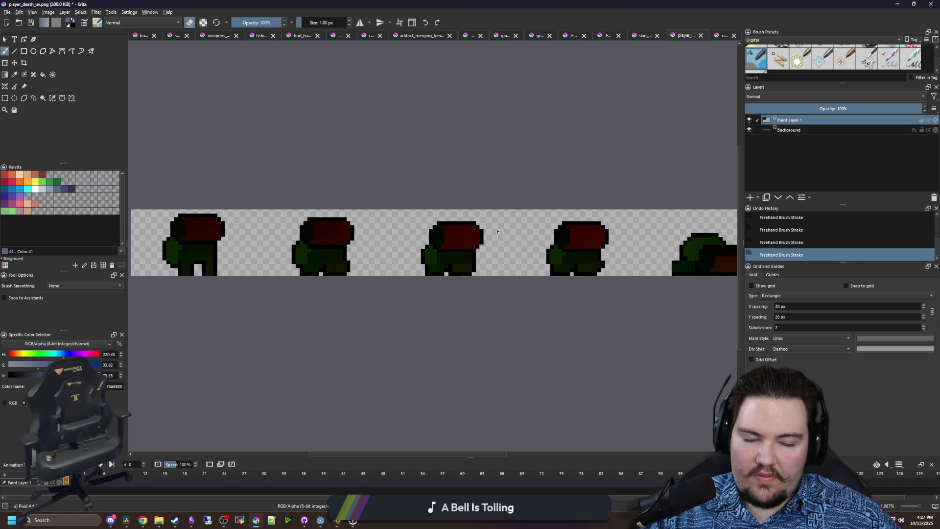
- Merge the patch layer down into Background, save the PNG, and minimize Krita
right_click(773, 122)
click(833, 191)
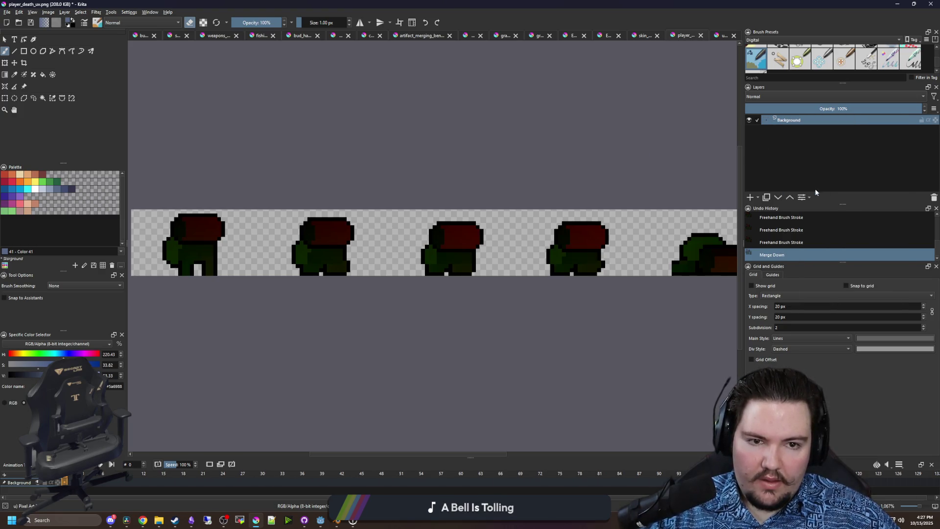
key(ctrl+s)
click(503, 327)
click(256, 520)
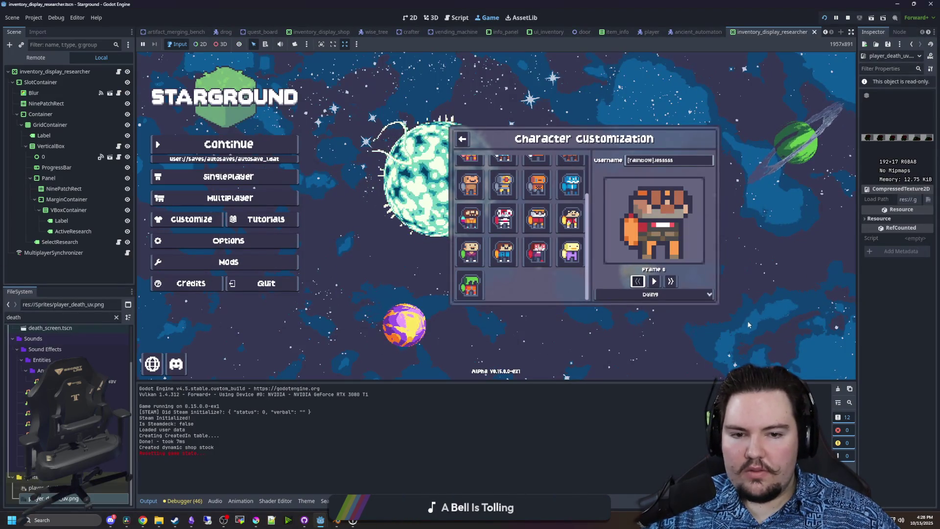
- Step through a few preview frames, then stop and relaunch the game
click(671, 281)
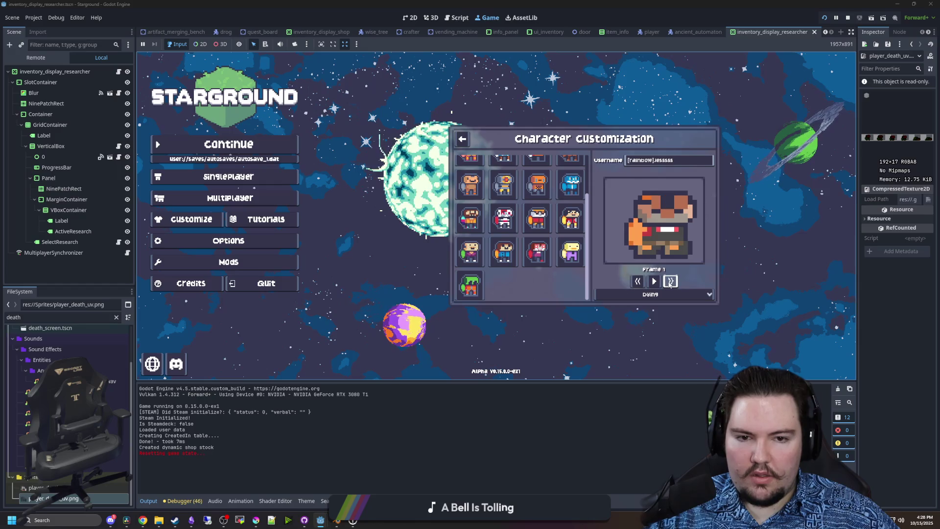
click(671, 281)
click(654, 282)
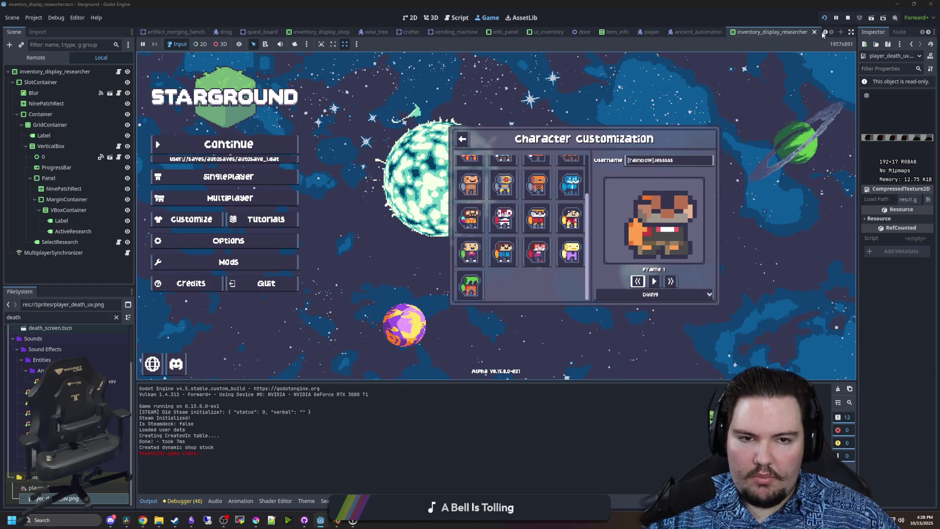
click(848, 17)
key(ctrl+s)
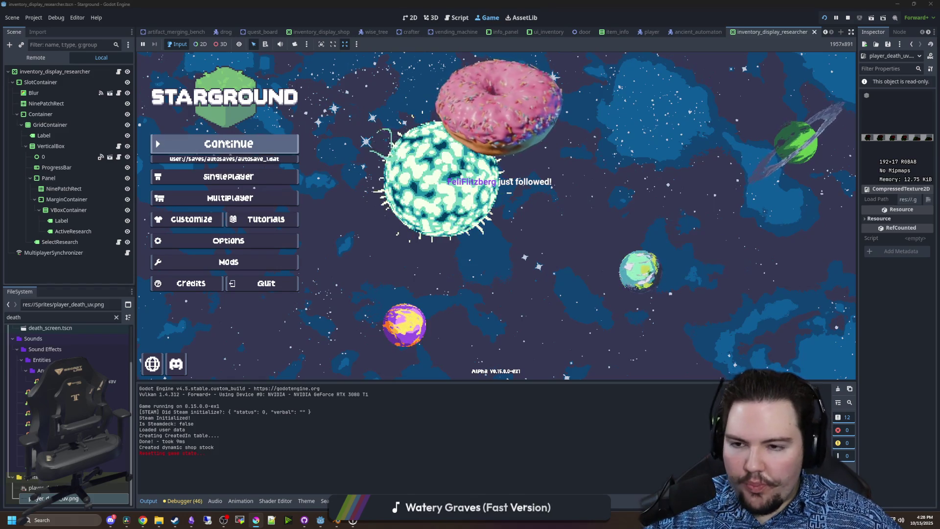
- Preview the Dying animation in Customize, pausing and stepping frames, then stop the game
click(190, 219)
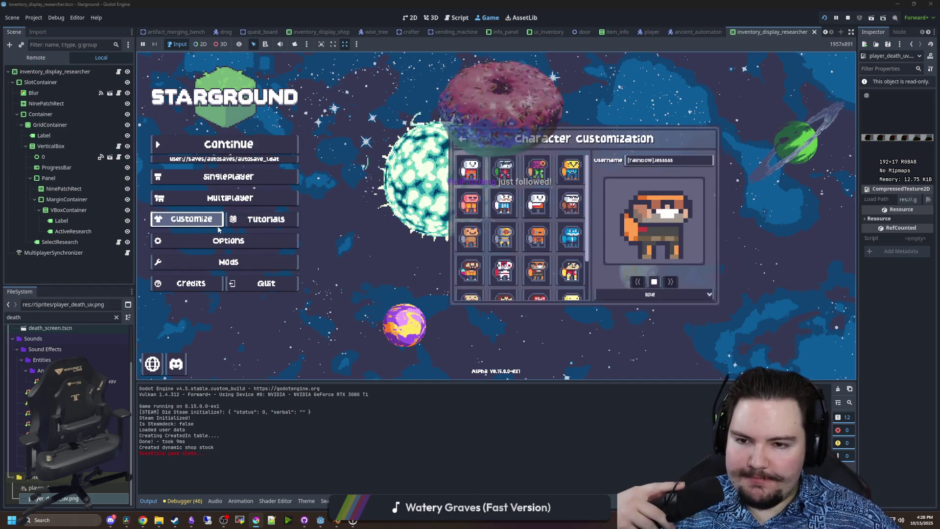
scroll(474, 223, down, 3)
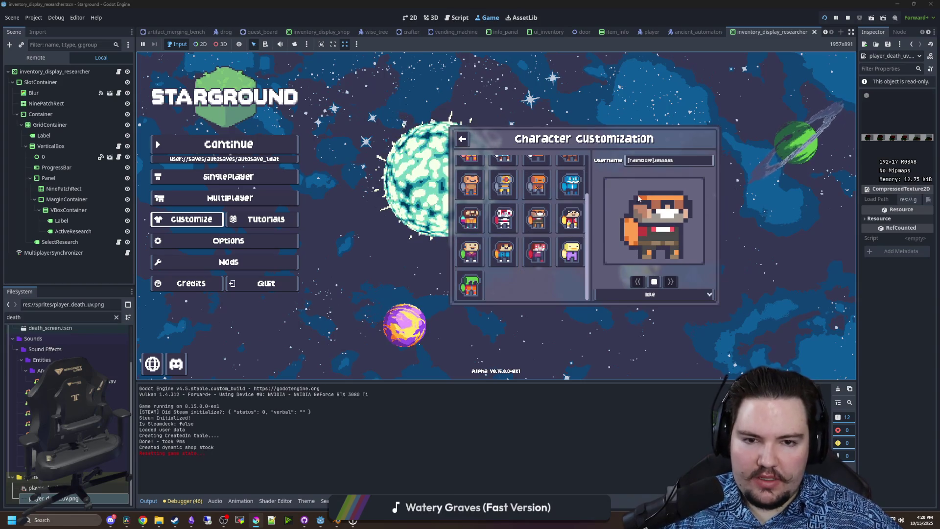
click(656, 293)
click(612, 330)
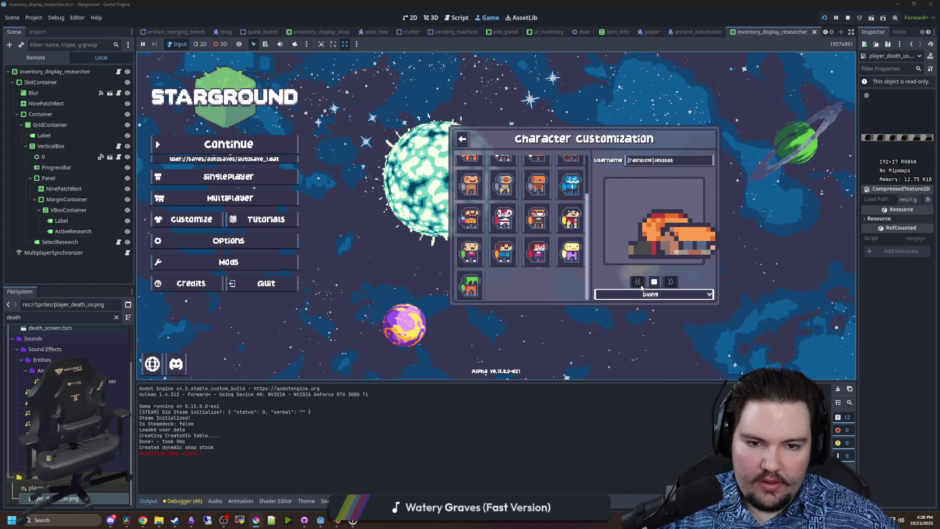
click(655, 282)
click(638, 281)
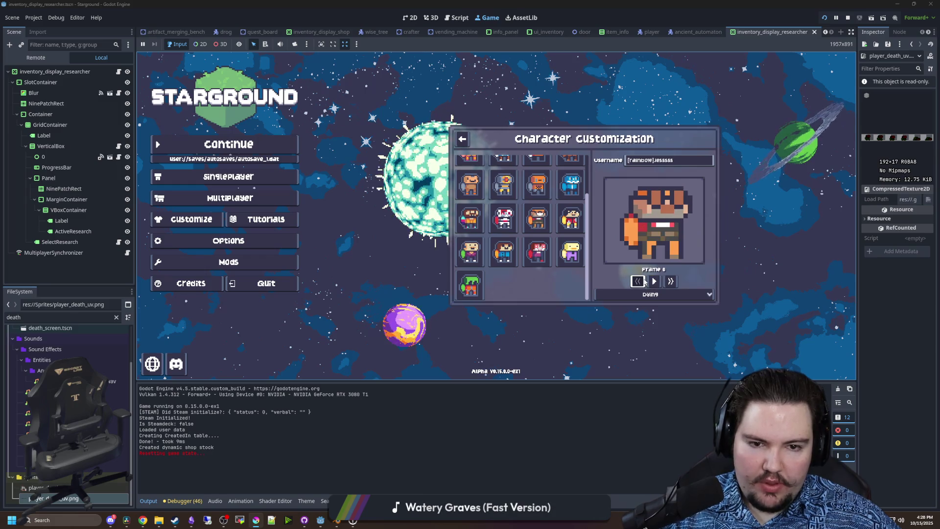
click(669, 281)
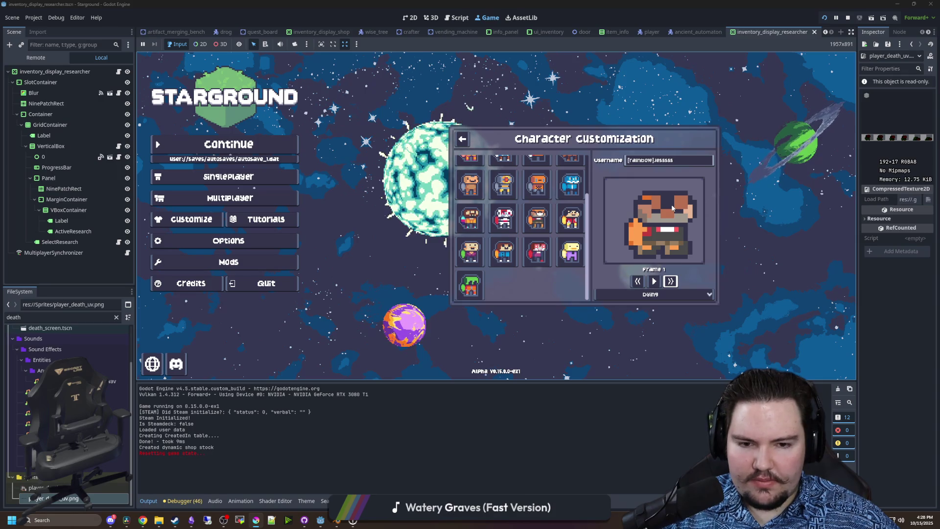
key(F5)
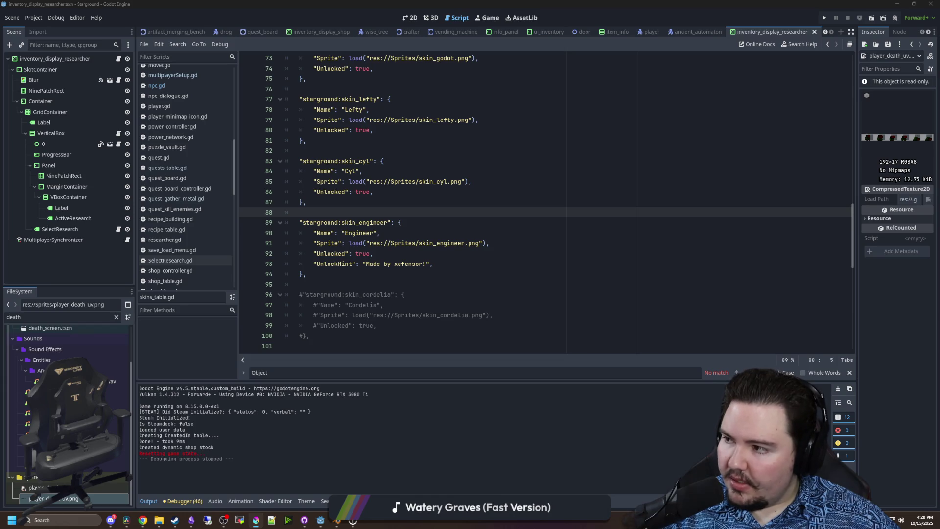
key(alt+Tab)
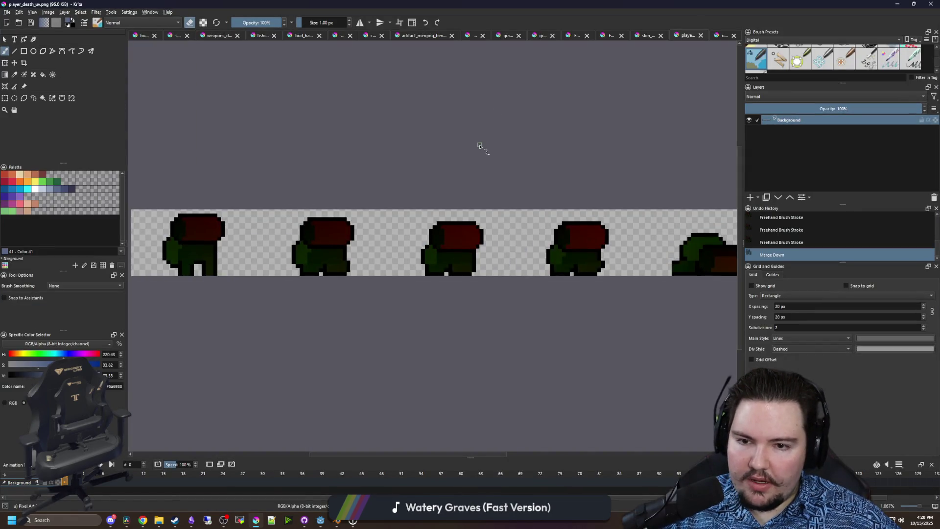
scroll(434, 186, up, 6)
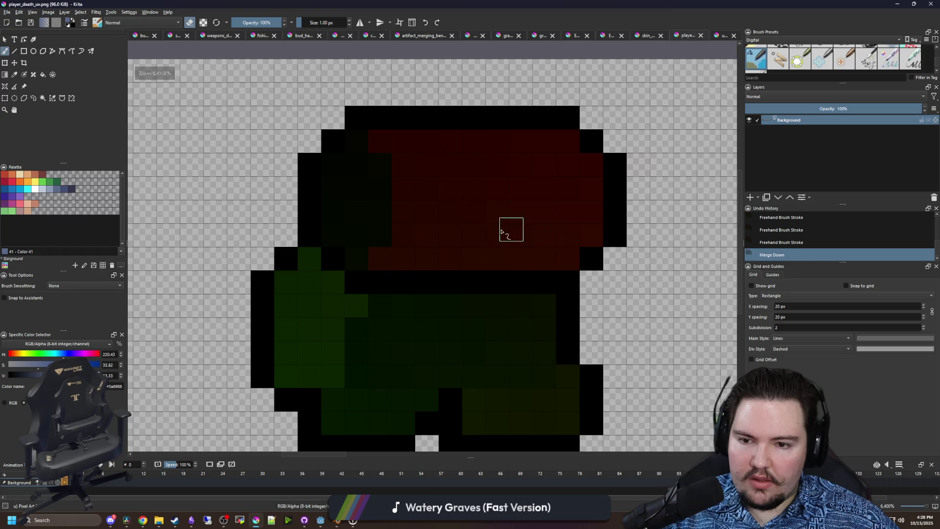
scroll(511, 231, down, 3)
scroll(399, 242, up, 2)
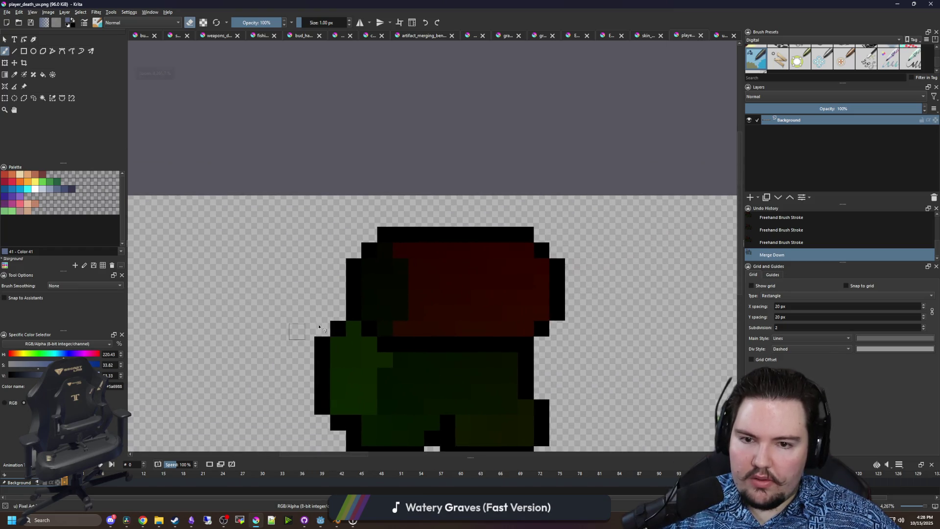
scroll(475, 316, up, 1)
mouse_move(441, 305)
mouse_down()
mouse_move(328, 391)
mouse_move(331, 328)
mouse_up()
click(648, 36)
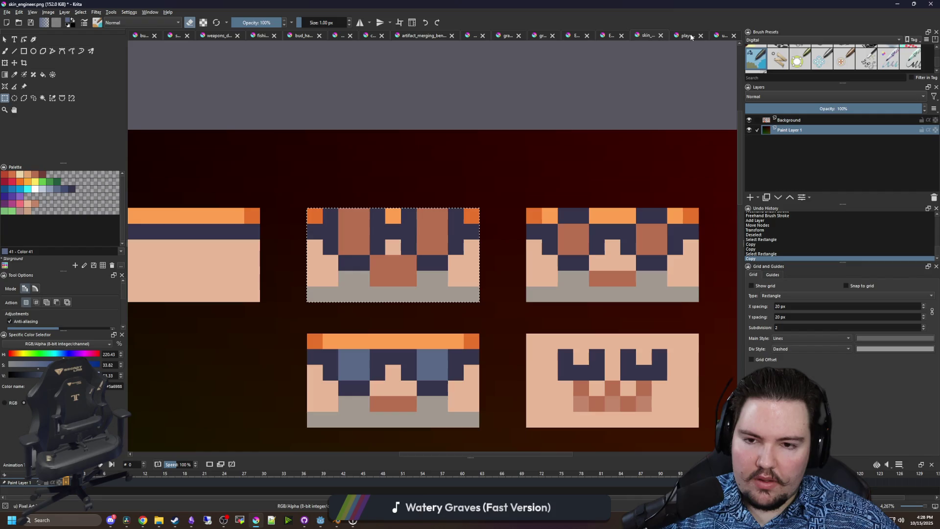
click(691, 37)
scroll(457, 245, down, 5)
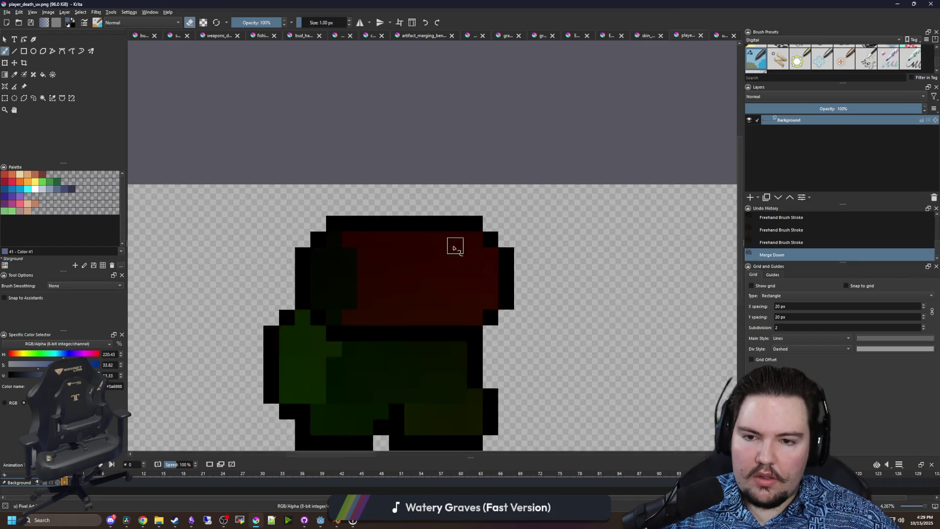
drag(470, 4, 313, 412)
- Return to the Godot editor, clear the file filter, and save the scene
click(313, 284)
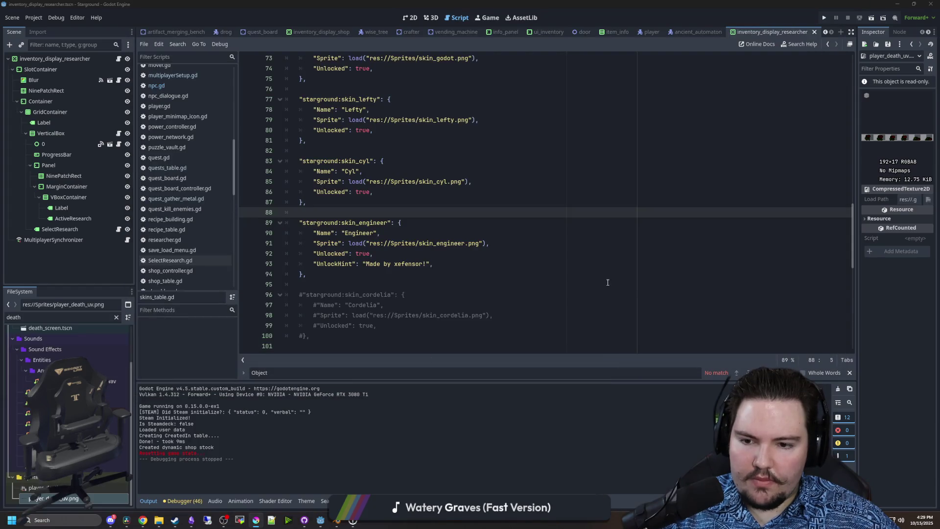
click(116, 317)
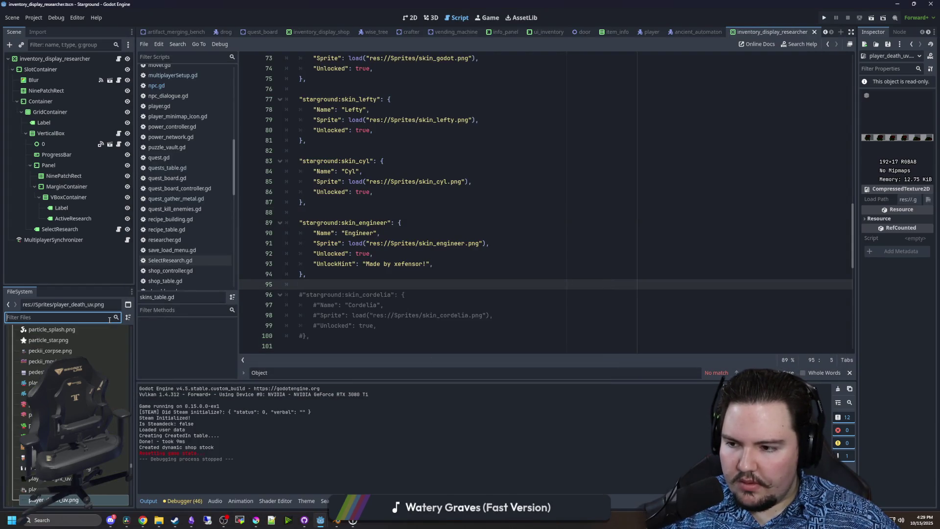
click(392, 253)
click(406, 212)
key(ctrl+s)
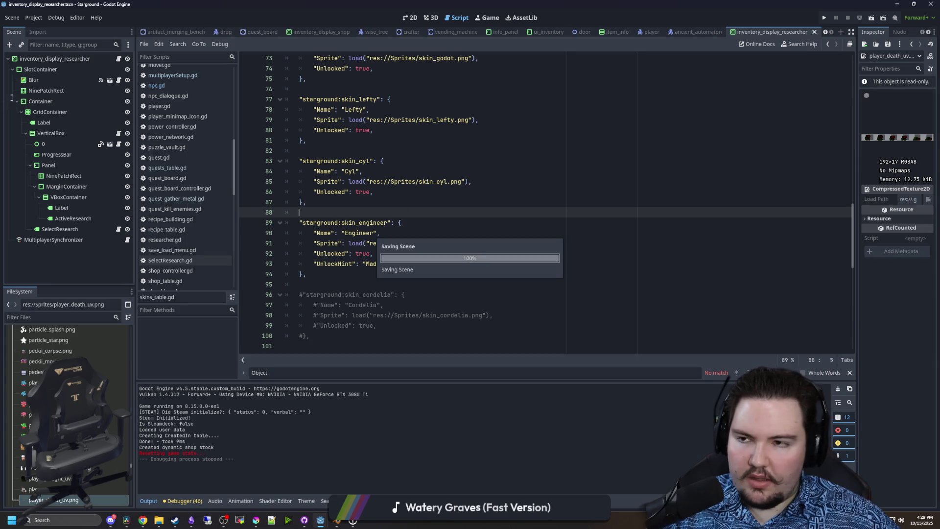
- Filter for 'custom' and open the character_customization scene
click(34, 18)
click(56, 17)
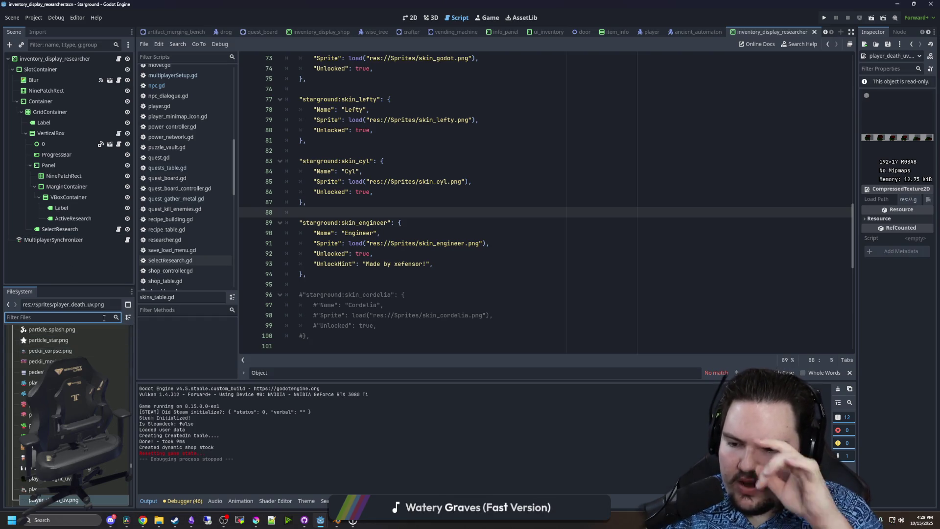
text(custom)
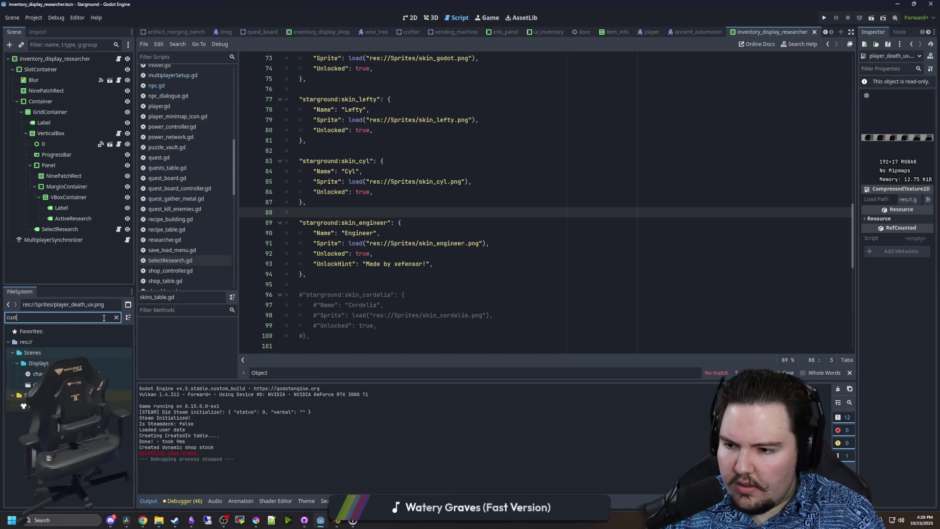
key(Return)
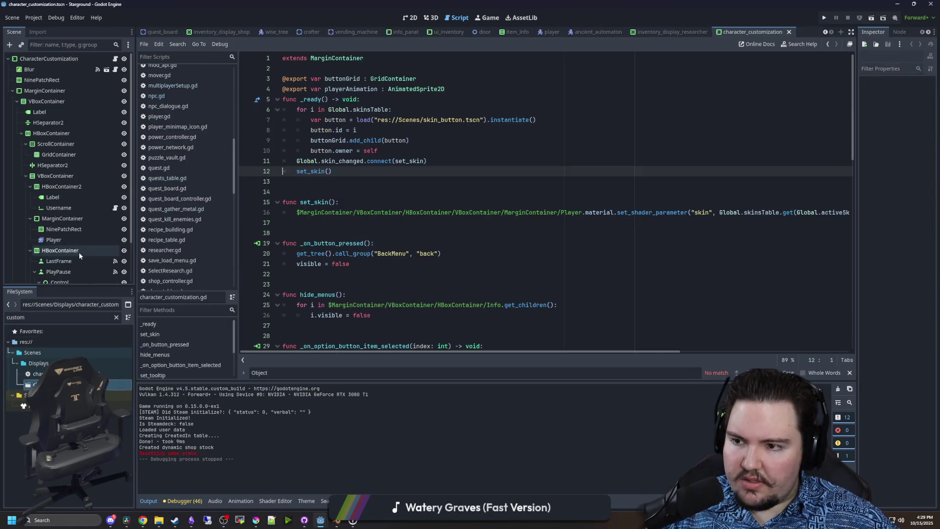
- Select the Player sprite and show frame 1 of its Dying animation
click(77, 239)
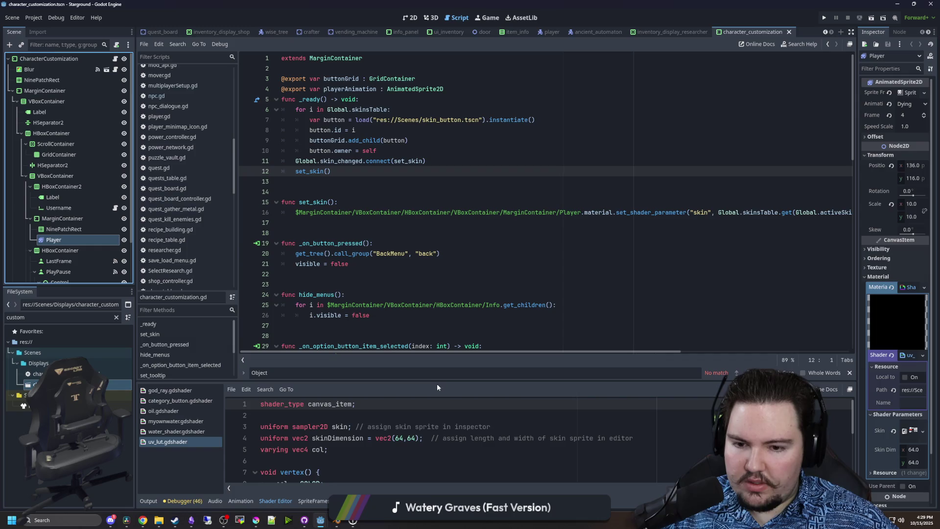
drag(437, 382, 438, 200)
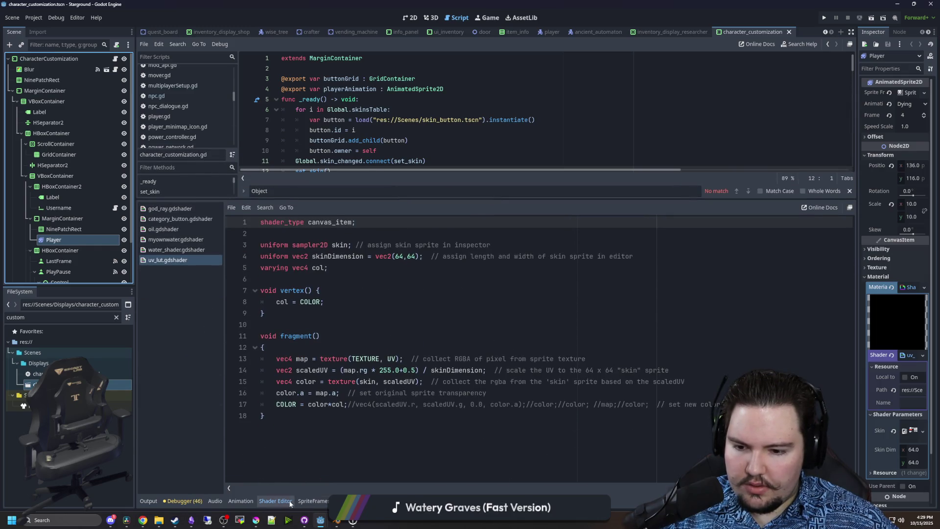
click(313, 500)
click(325, 265)
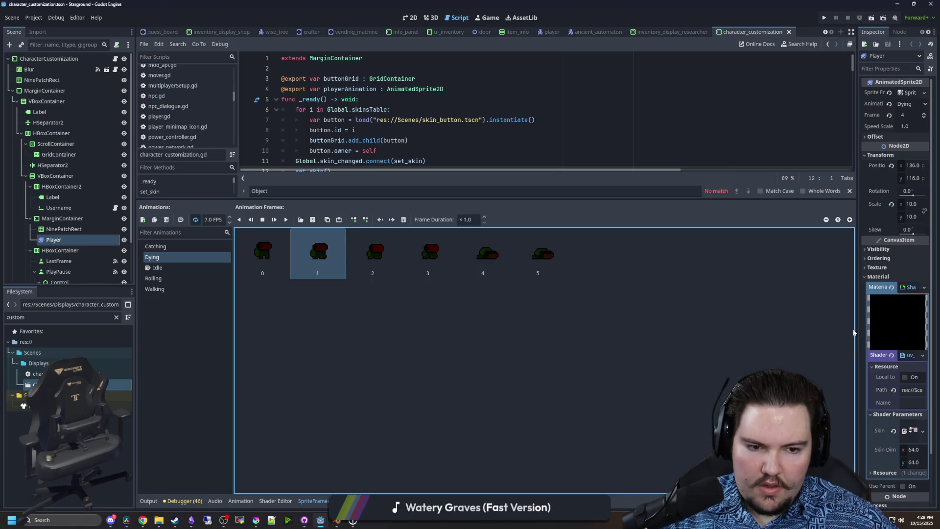
- Remove the first three frames from the Player's Dying animation
drag(857, 327, 773, 327)
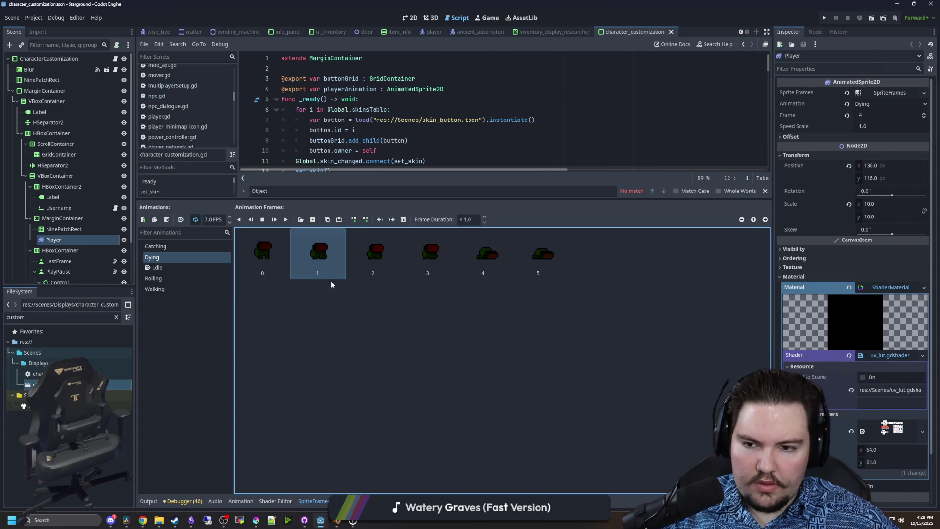
click(263, 252)
click(404, 220)
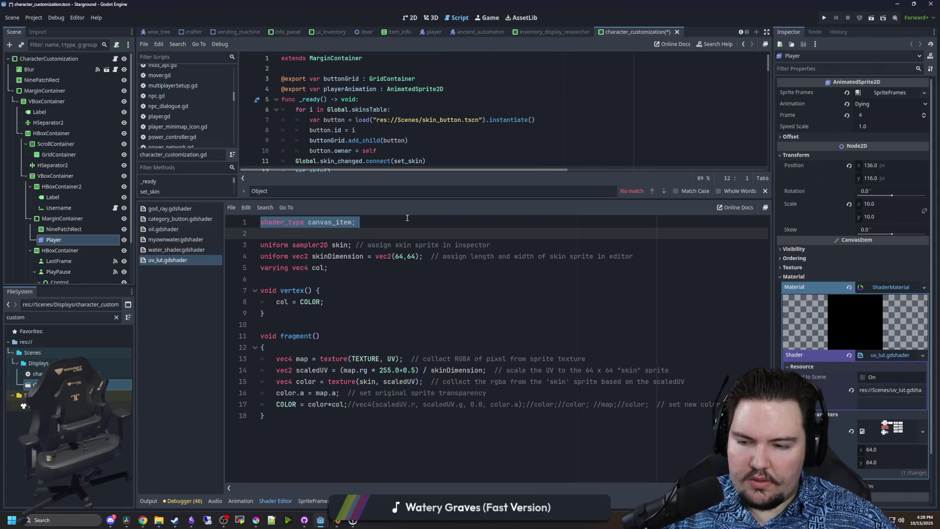
click(62, 233)
click(61, 240)
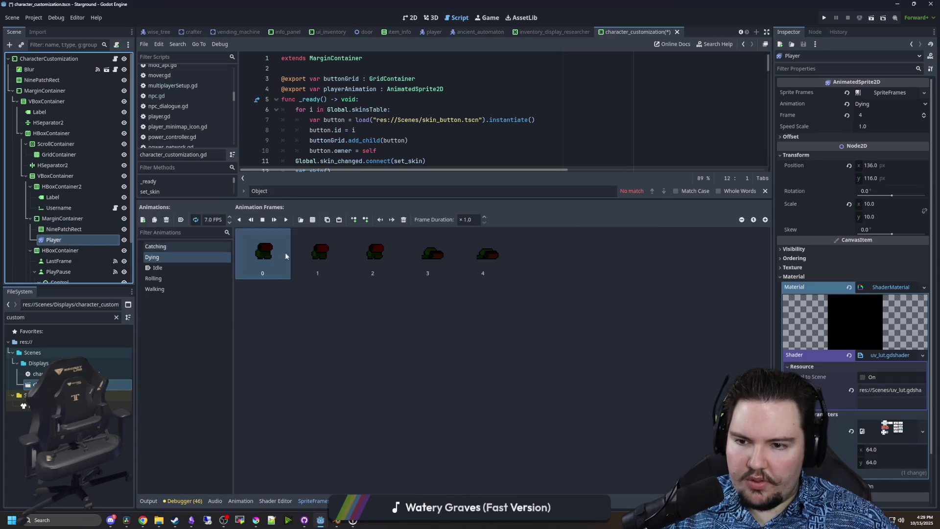
click(337, 260)
click(403, 220)
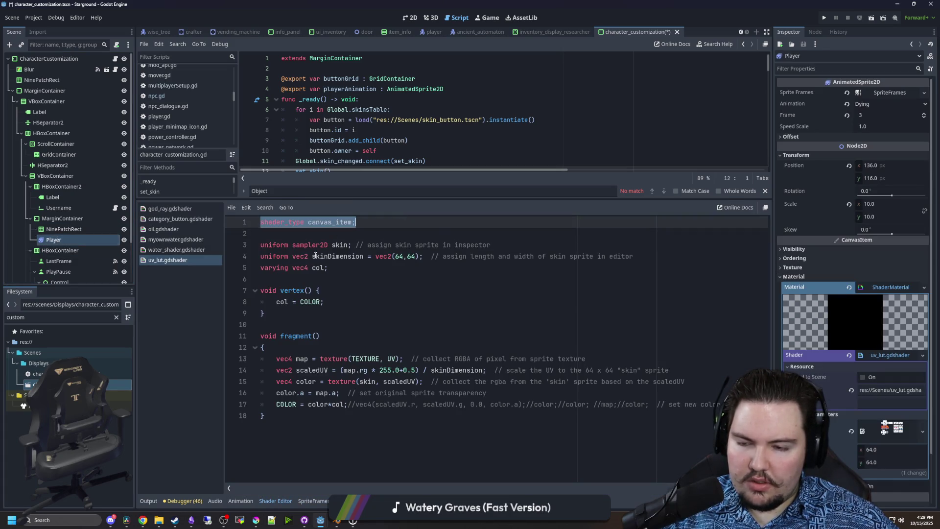
click(62, 250)
click(54, 239)
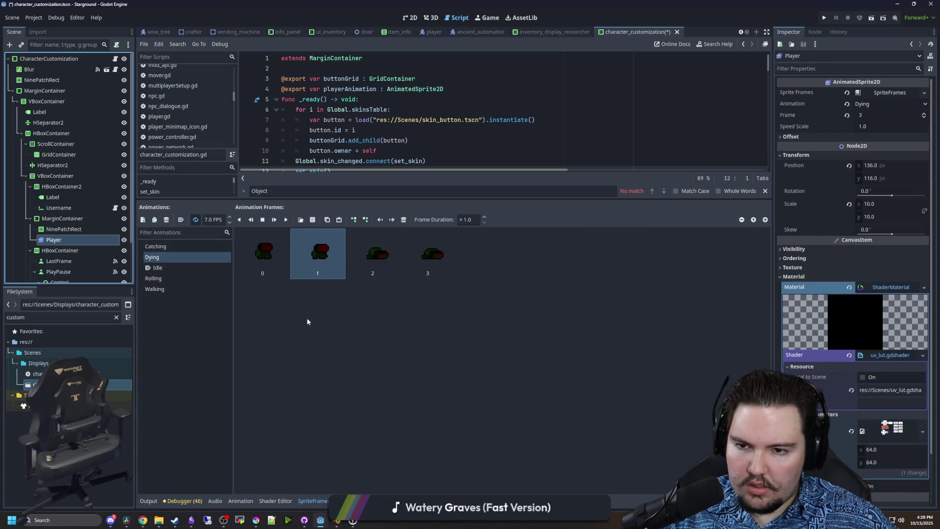
click(403, 219)
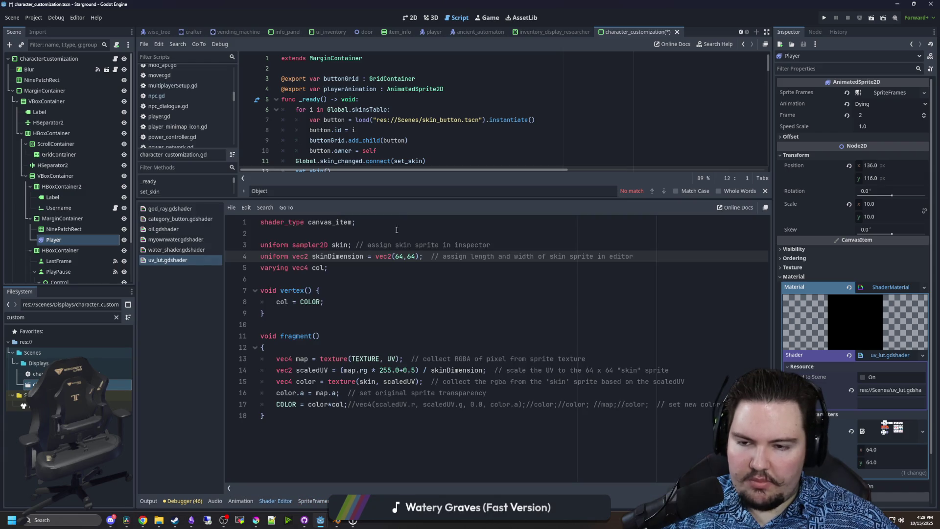
- Delete the remaining Dying frames until the animation is empty
key(Down)
key(Down)
click(387, 287)
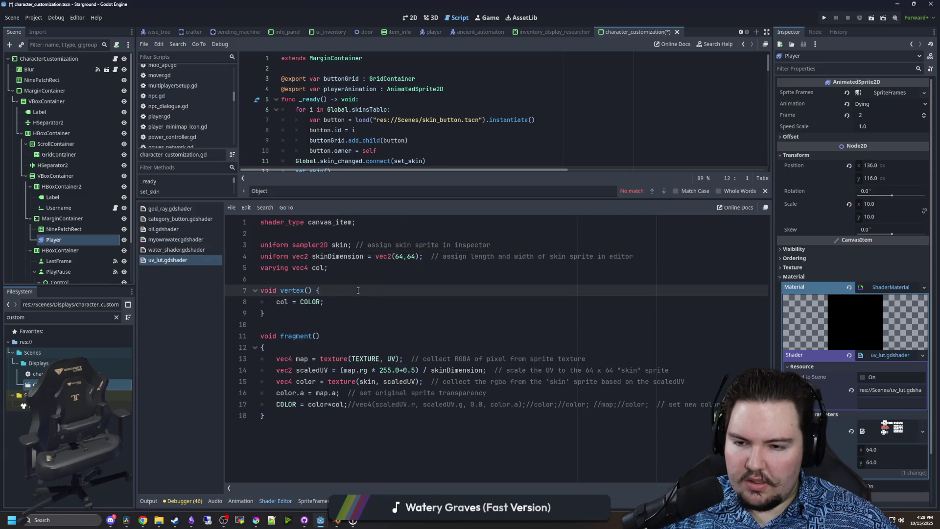
key(Down)
key(Down)
key(Down)
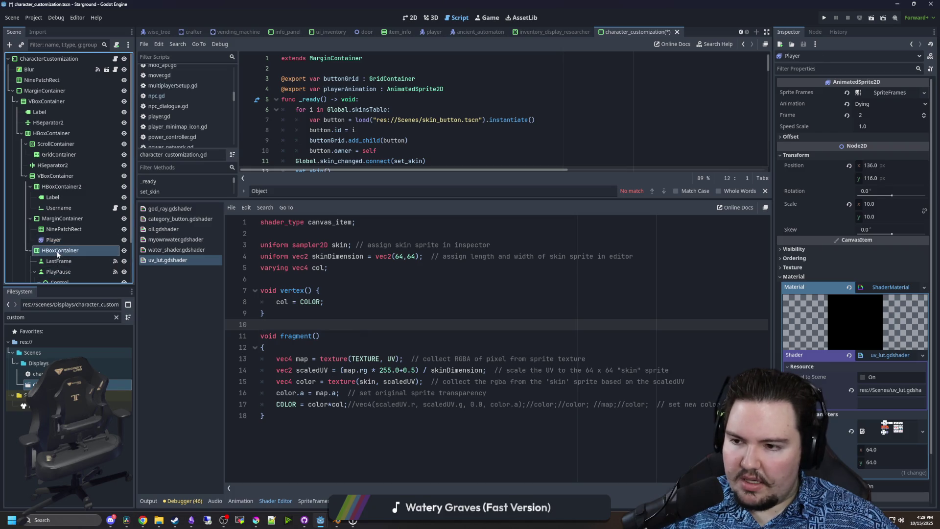
click(68, 240)
click(403, 219)
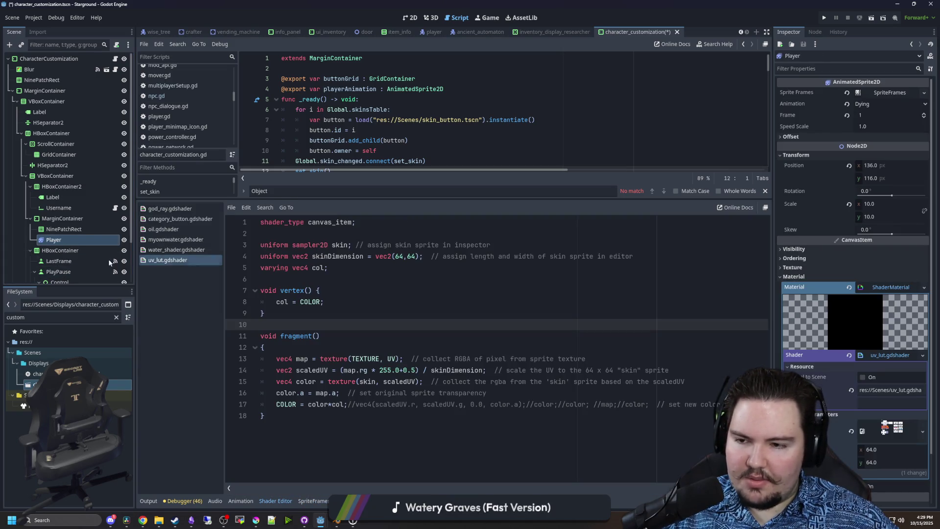
click(404, 219)
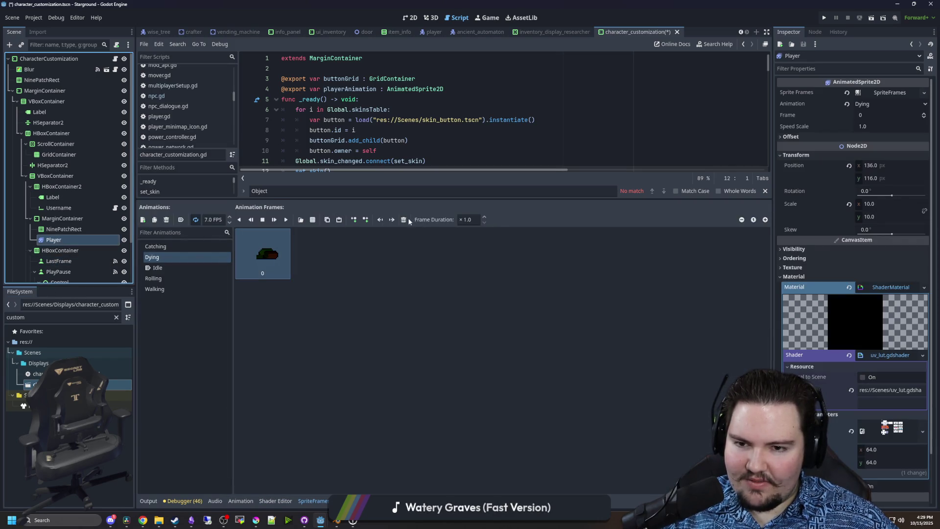
click(404, 219)
click(108, 272)
click(54, 239)
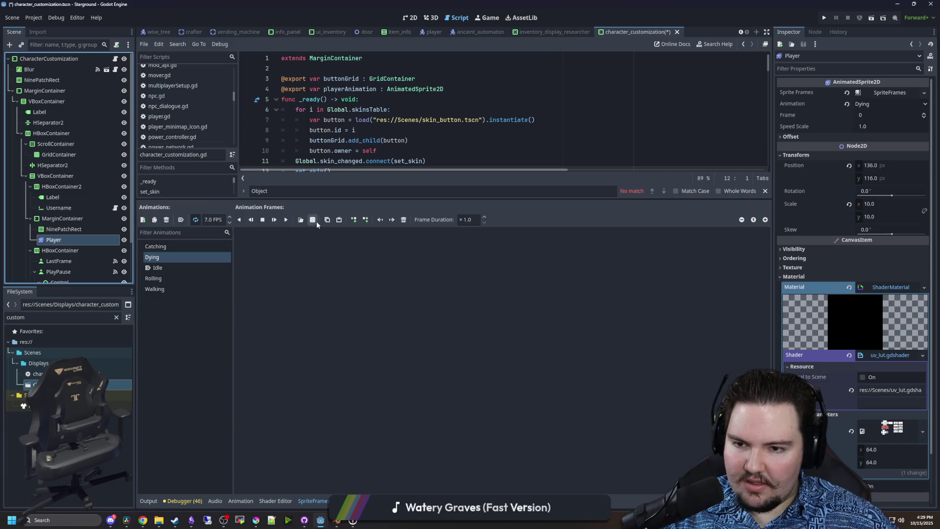
- Load Sprites/player_death_uv.png into the Add Frames from Sprite Sheet dialog as a single row
click(317, 221)
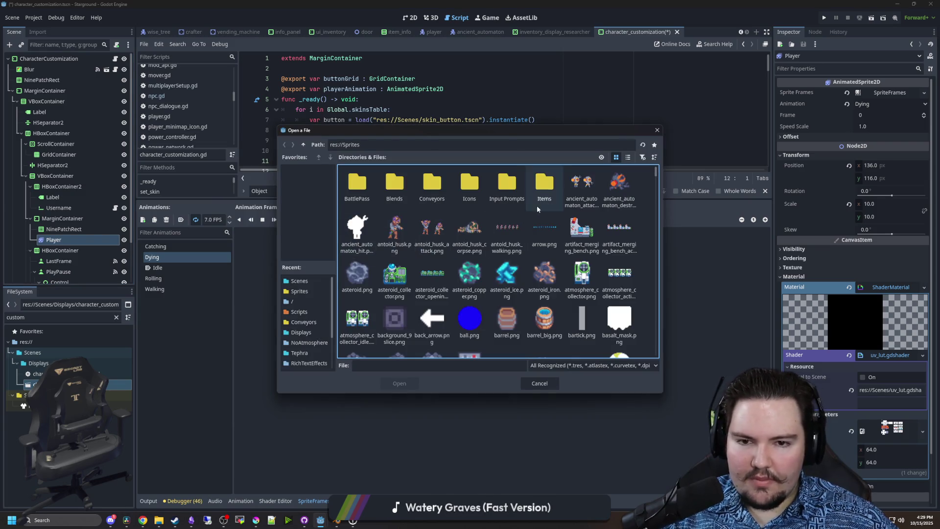
scroll(483, 223, down, 3)
click(489, 250)
key(p)
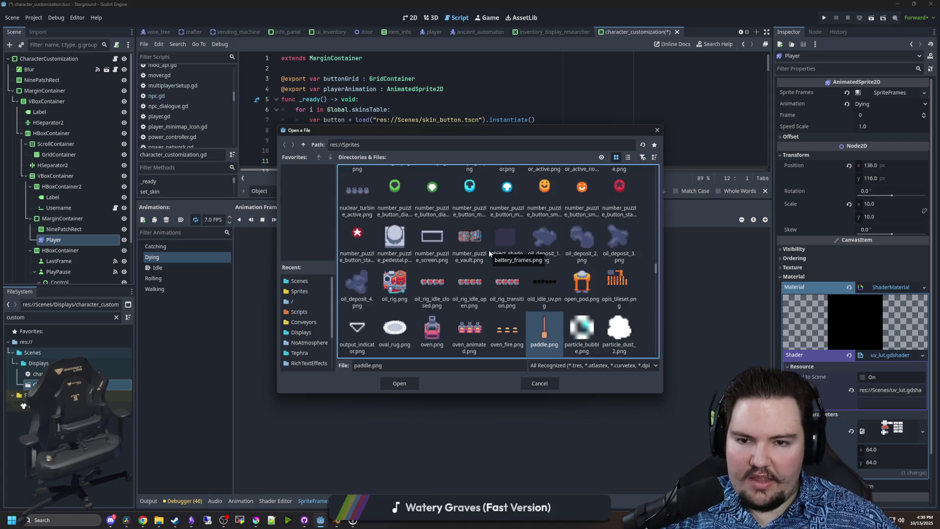
scroll(488, 250, down, 2)
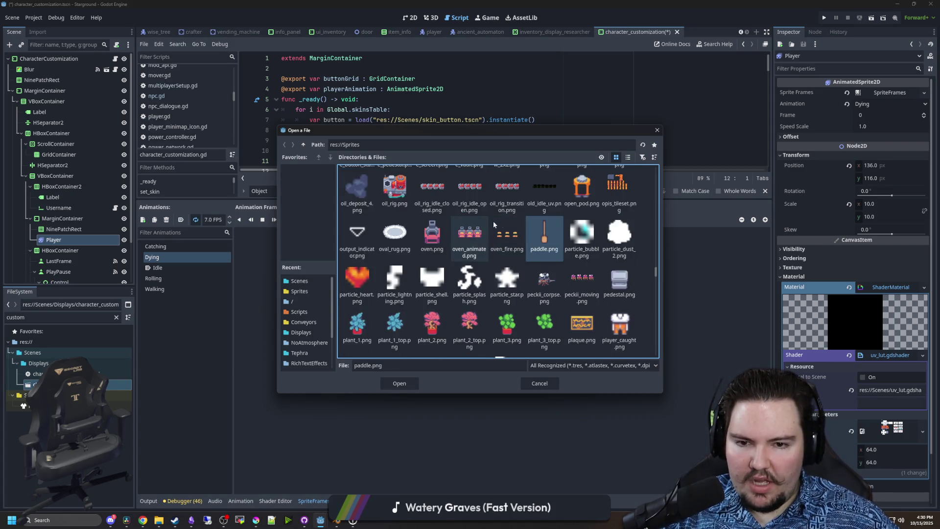
scroll(523, 220, down, 2)
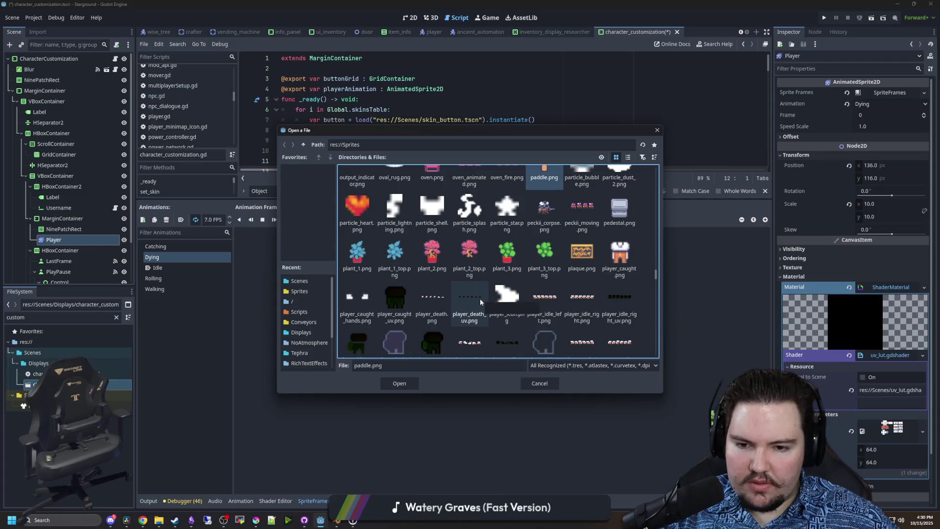
double_click(481, 300)
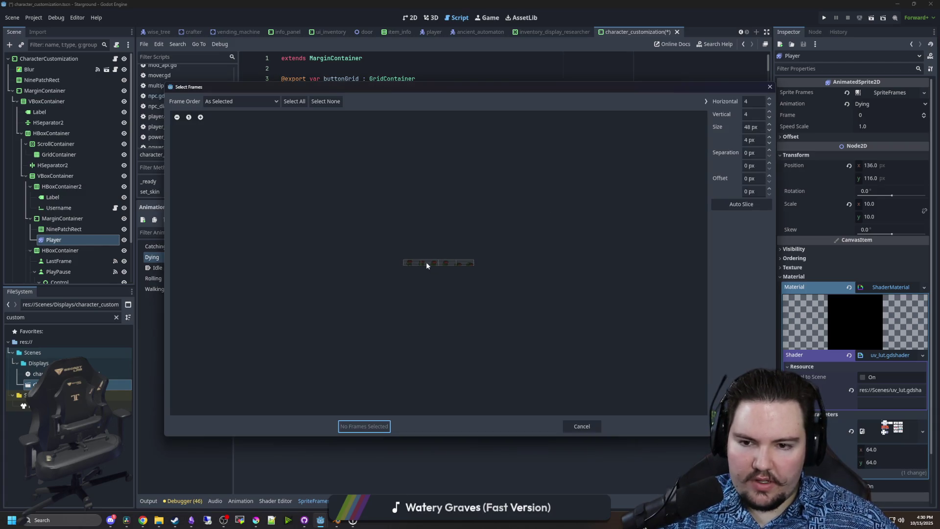
double_click(751, 101)
text(8)
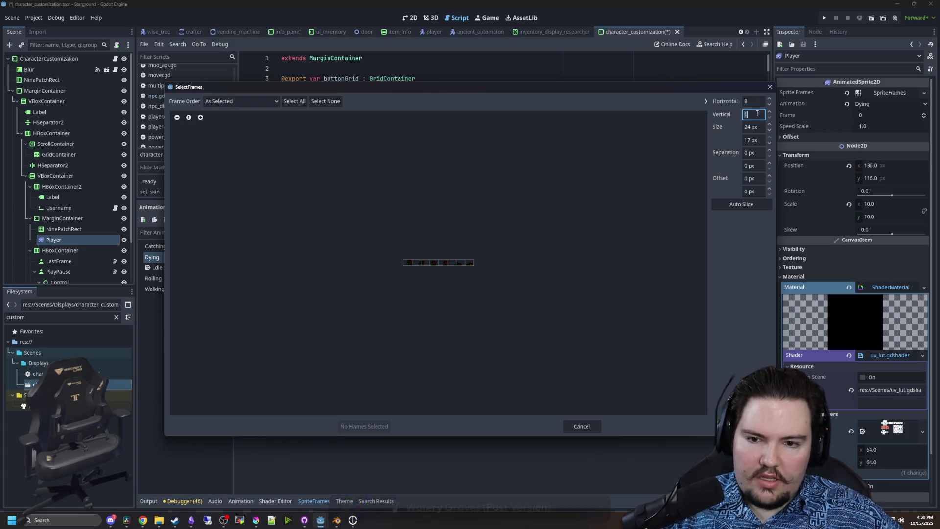
- Slice the death sheet on a 6-column grid and add the six frames to Dying
double_click(762, 113)
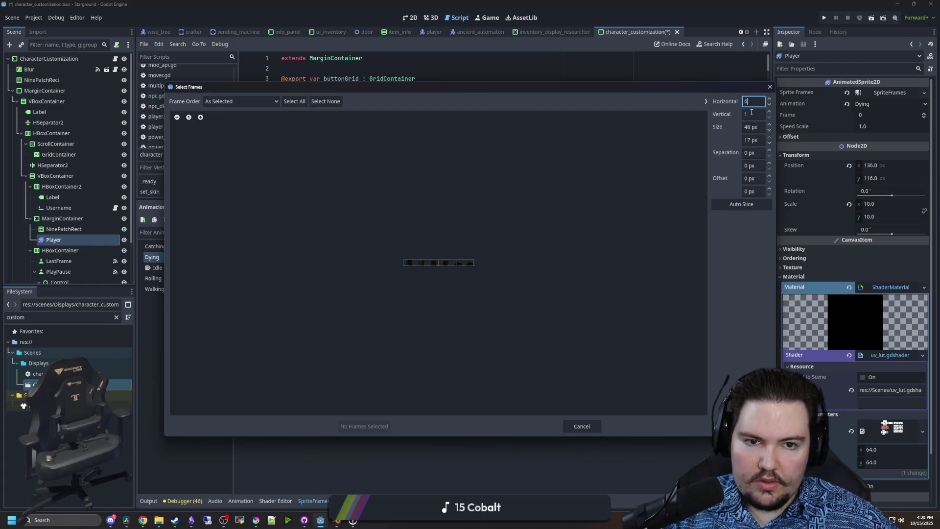
click(406, 262)
click(365, 429)
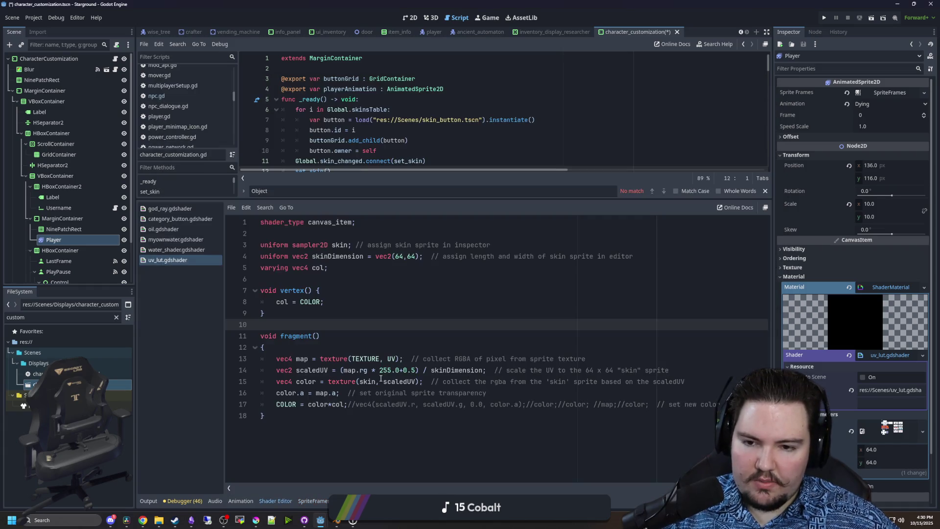
click(54, 239)
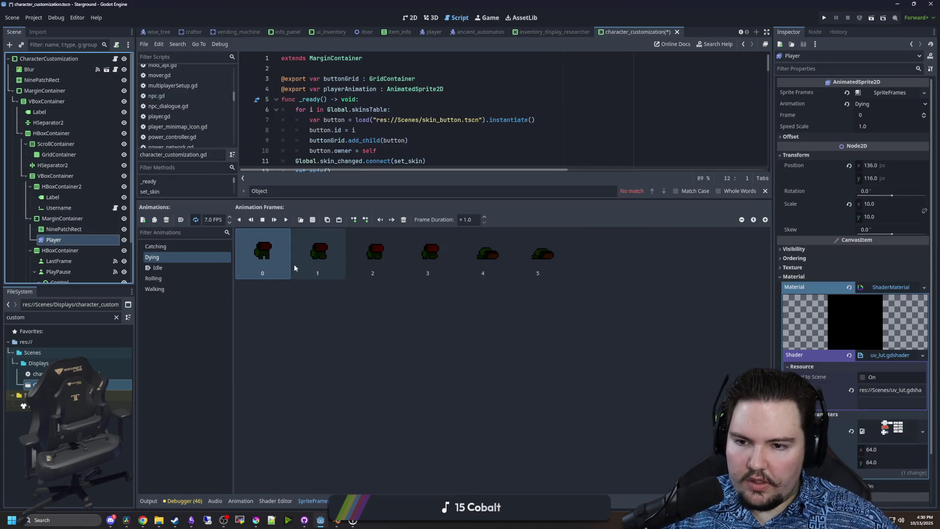
- Switch to the 2D workspace with the Player selected and enlarge the scene view
click(410, 18)
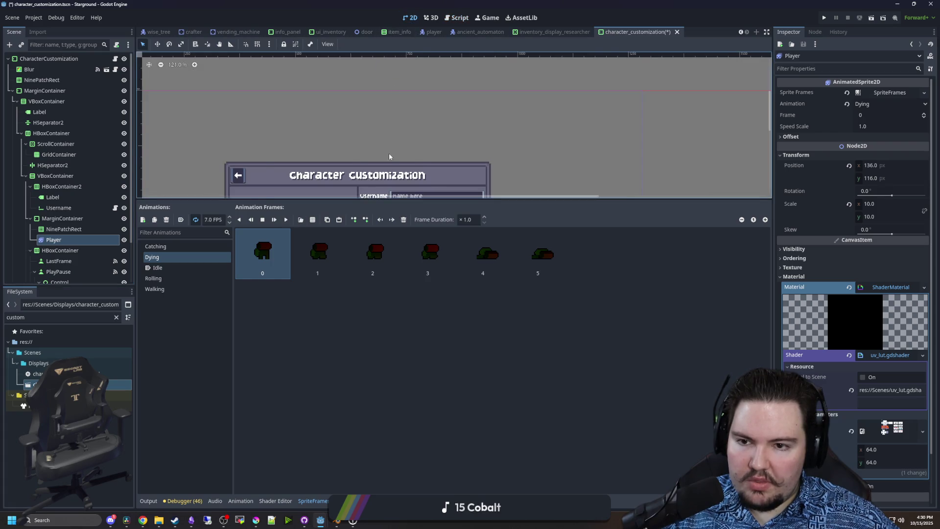
click(275, 501)
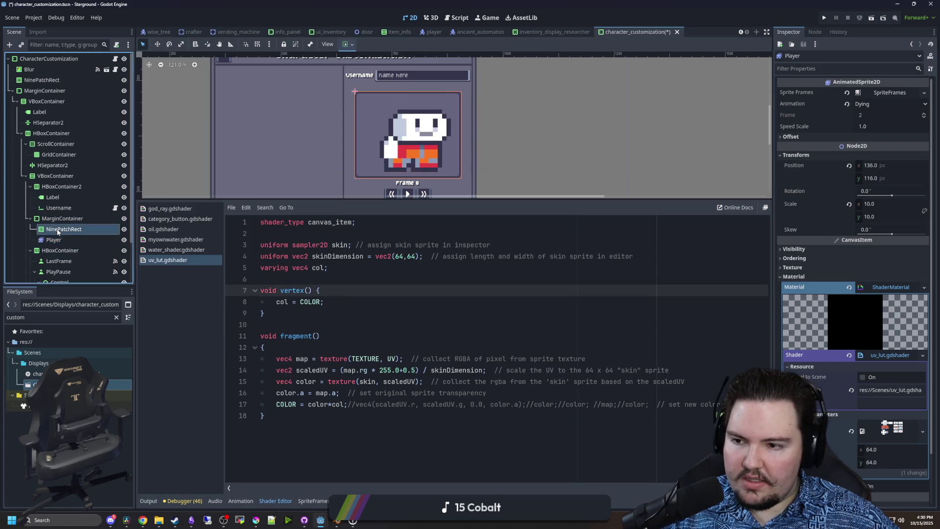
click(53, 239)
click(63, 229)
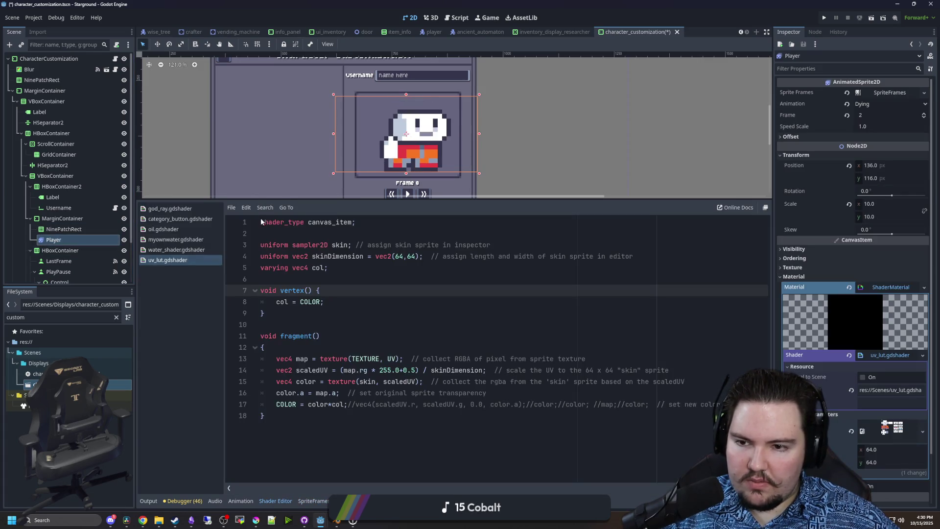
click(59, 239)
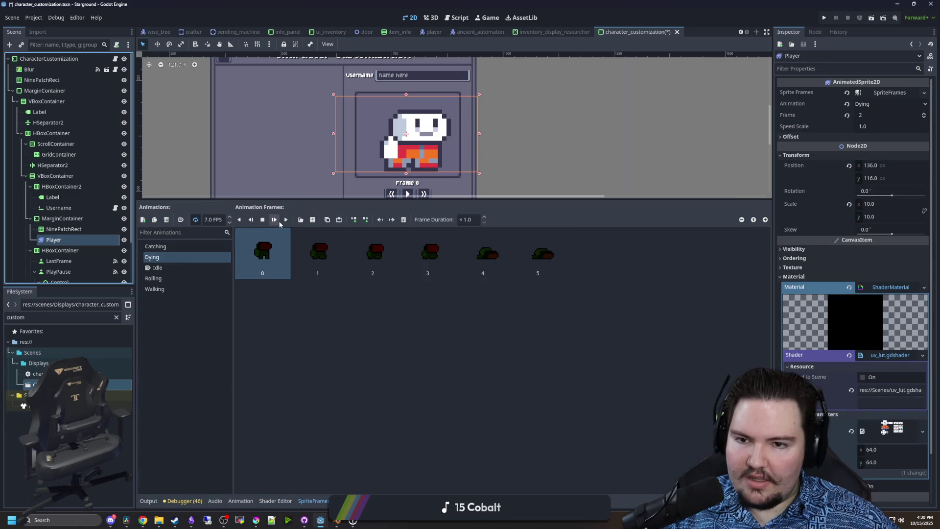
scroll(409, 191, down, 2)
drag(412, 200, 406, 291)
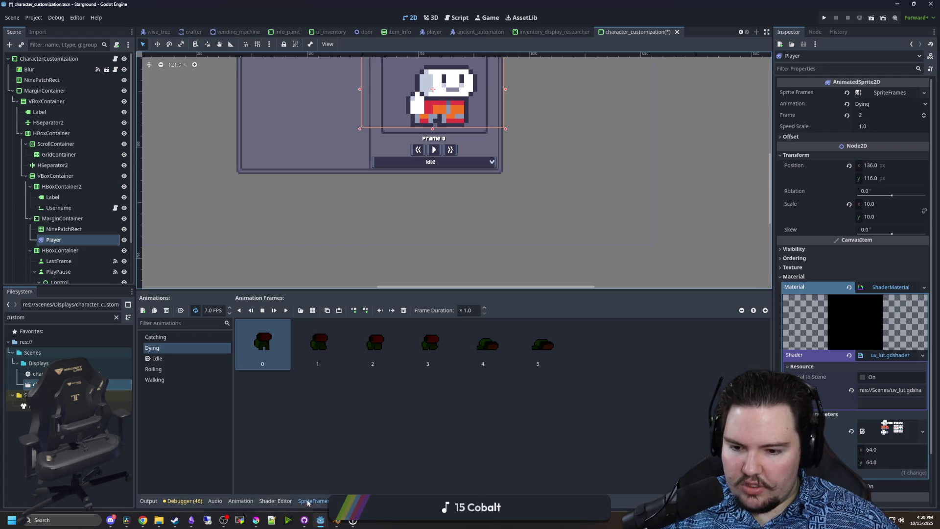
- Close the other open shader files and then the uv_lut shader
click(287, 505)
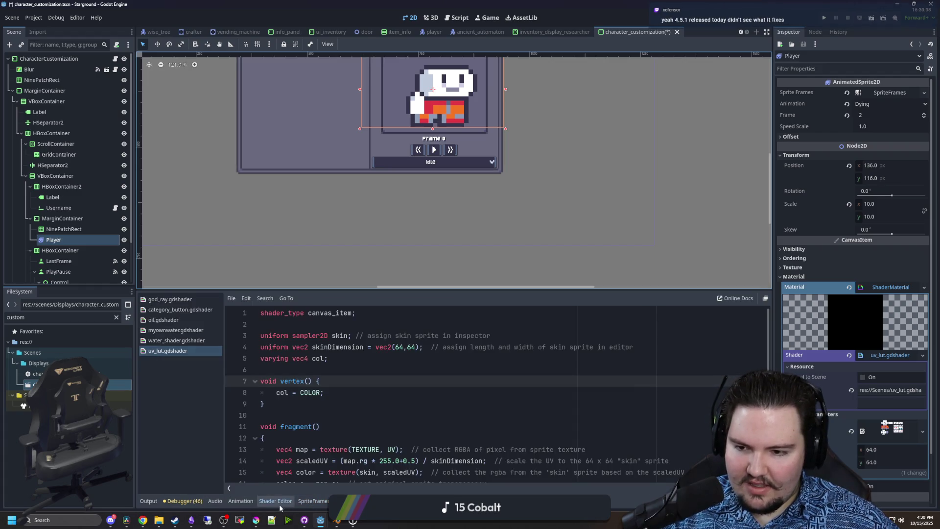
right_click(188, 351)
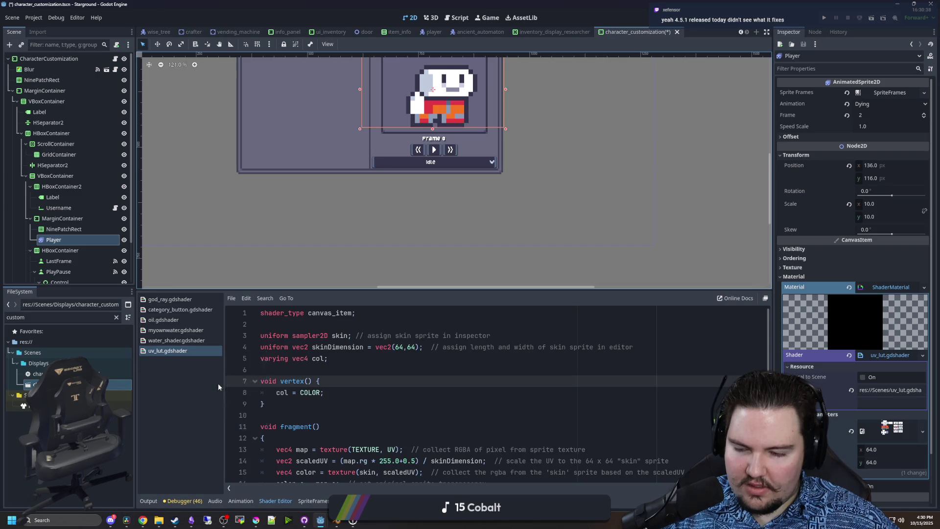
click(218, 386)
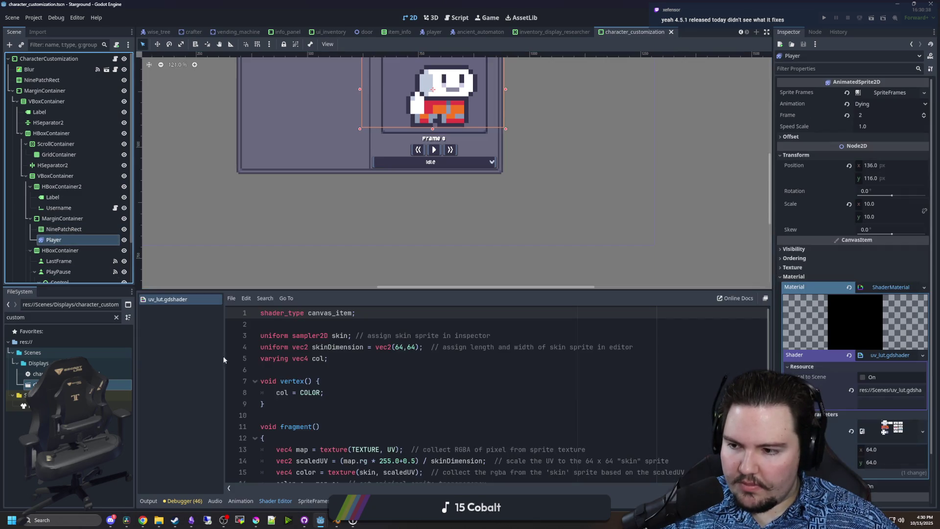
click(314, 507)
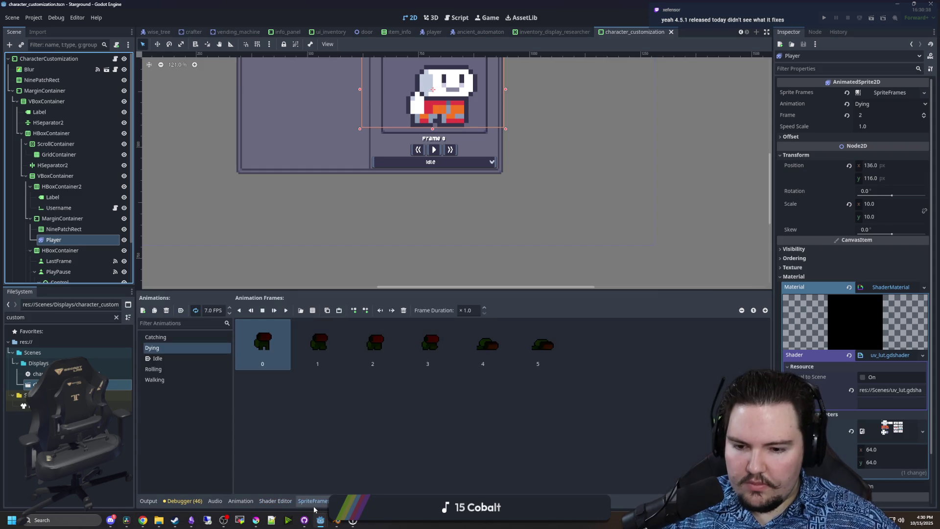
click(59, 261)
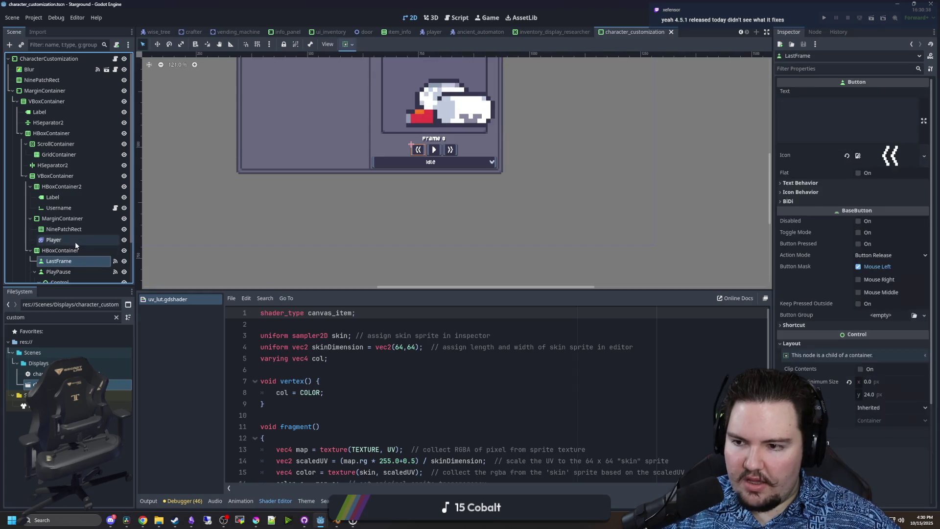
click(73, 240)
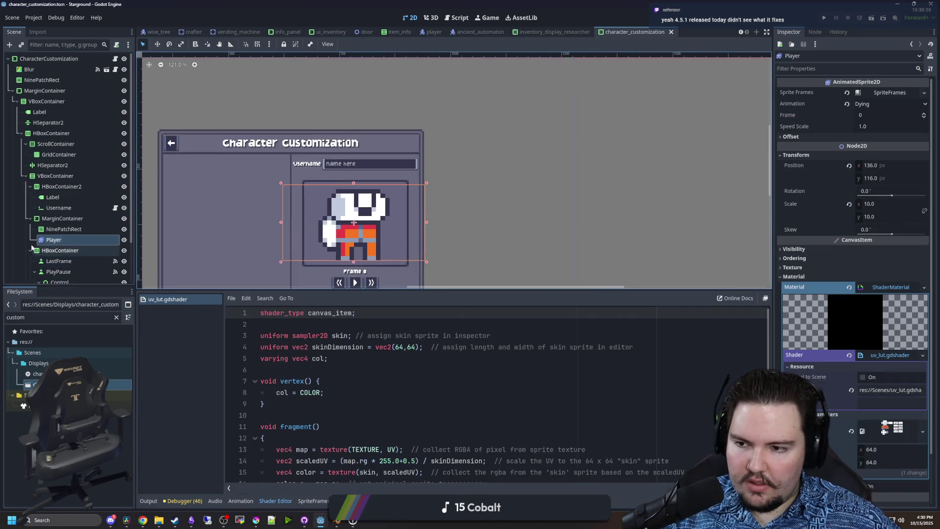
right_click(174, 302)
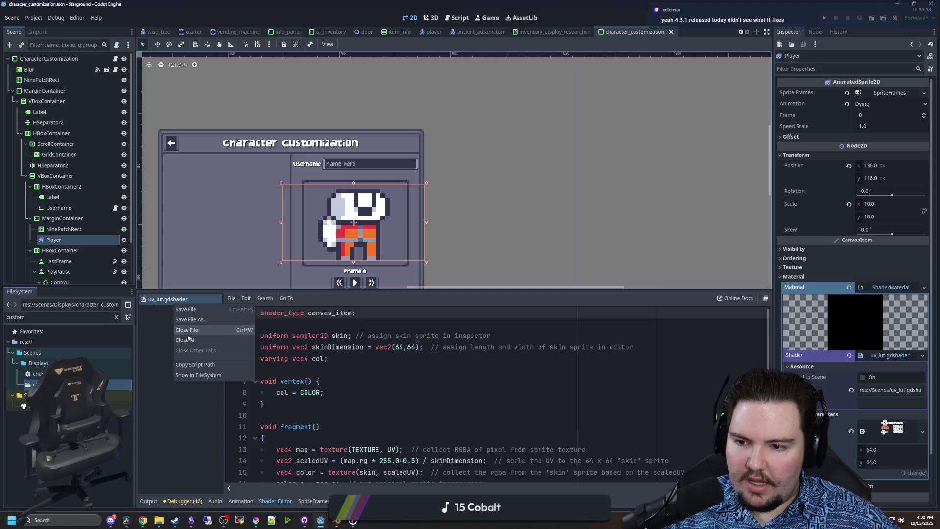
click(196, 330)
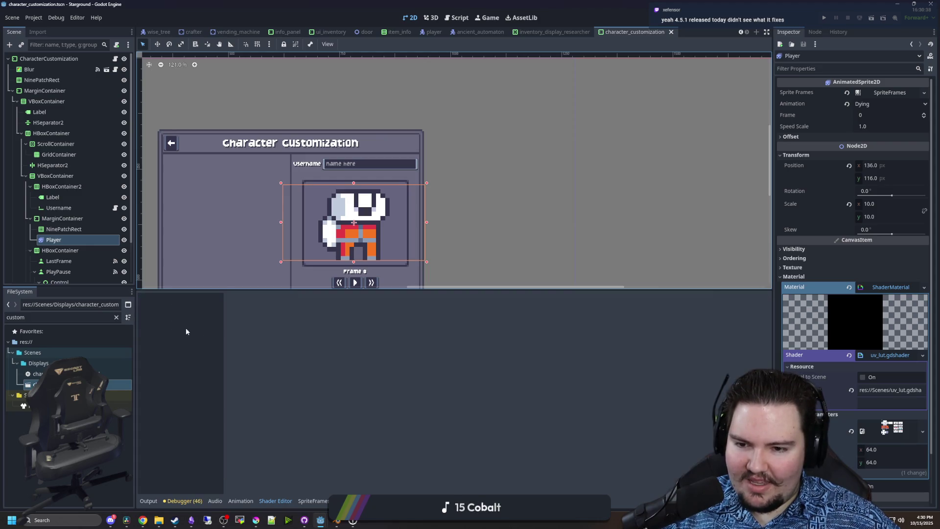
- Reselect the Player, zoom the canvas, show its frames, and save the scene
click(64, 240)
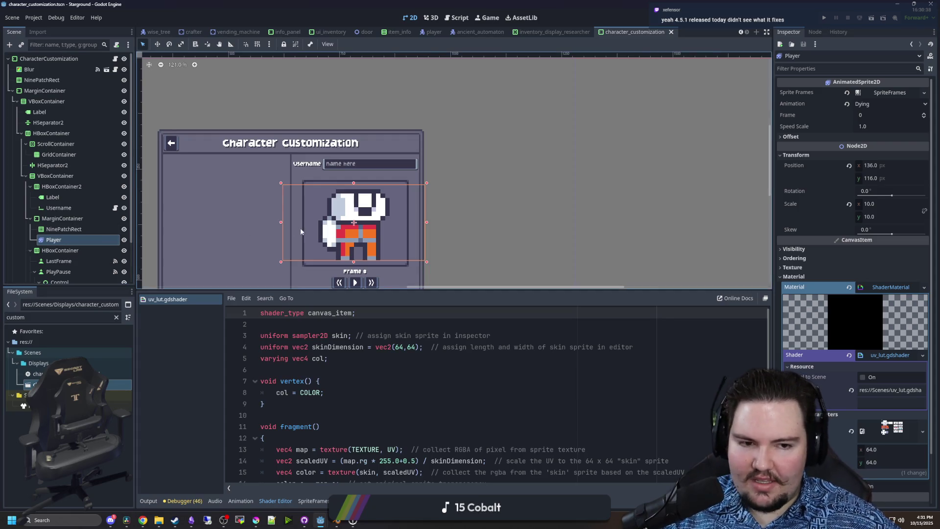
scroll(319, 227, up, 3)
scroll(398, 217, up, 3)
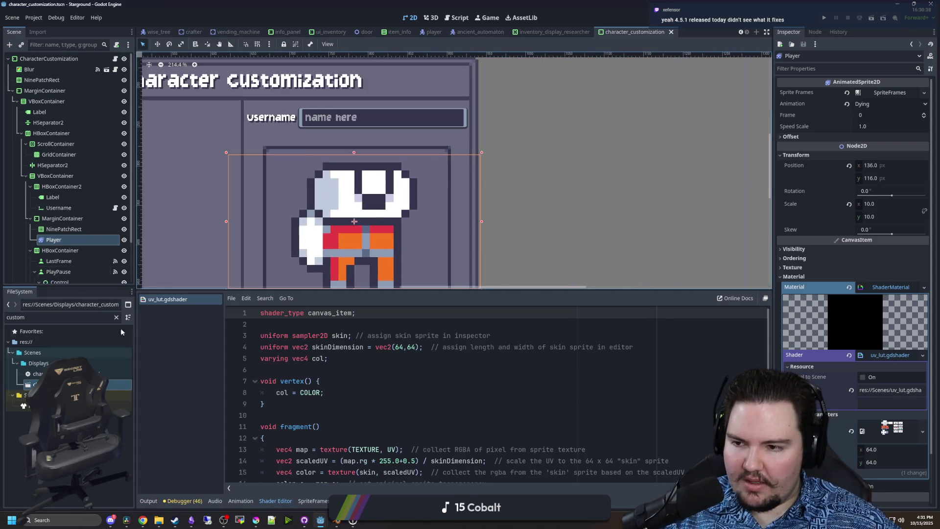
click(313, 500)
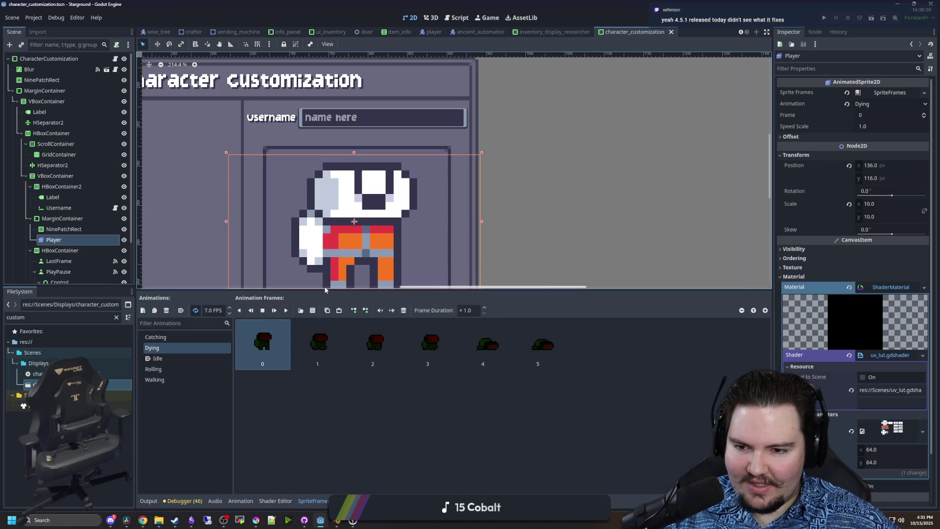
key(ctrl+s)
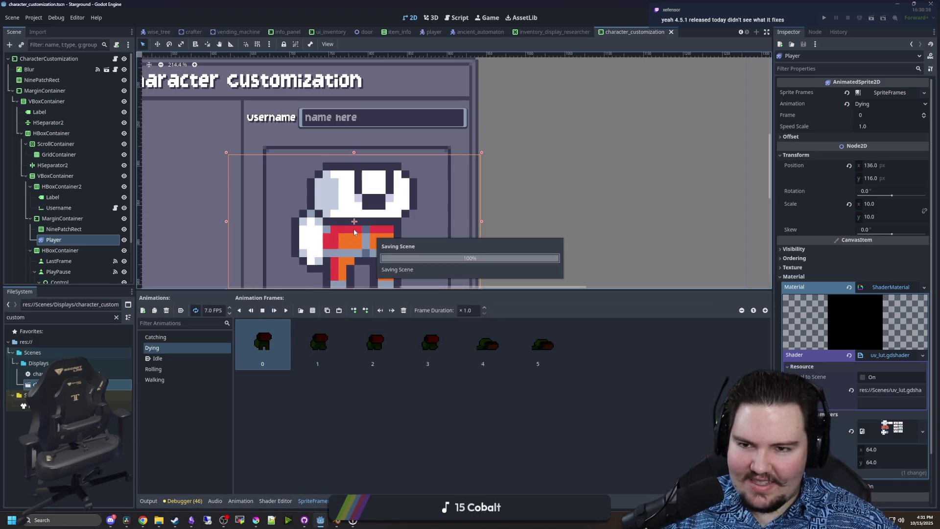
- Play the Player's Dying animation in the SpriteFrames panel
click(319, 366)
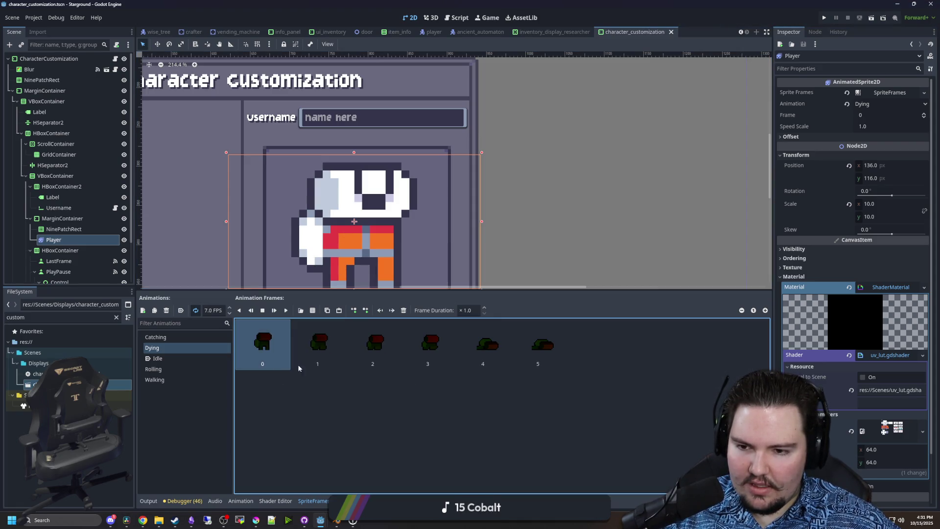
click(287, 310)
click(78, 239)
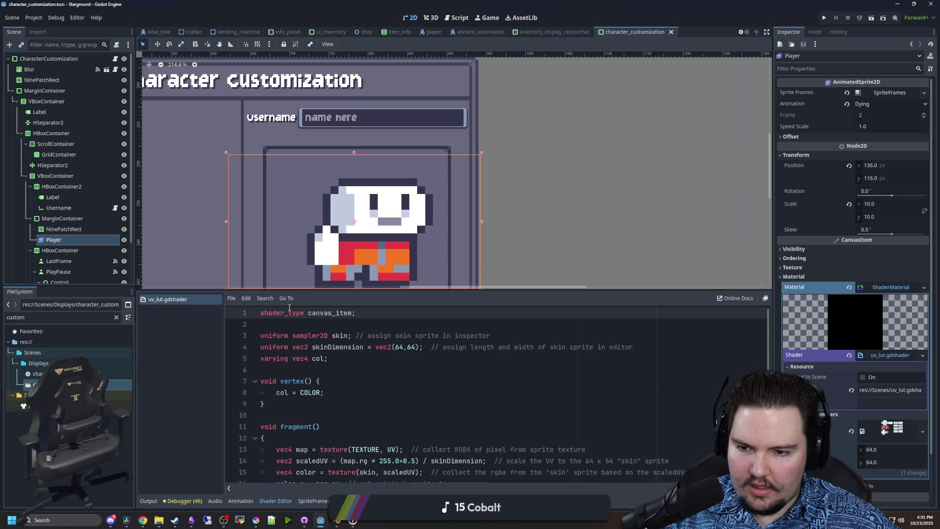
click(78, 239)
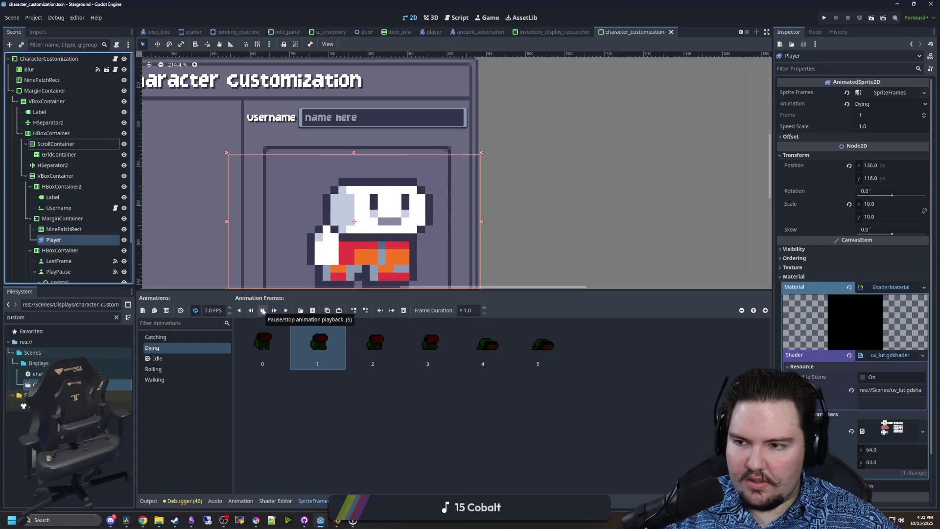
drag(258, 244, 269, 220)
click(369, 427)
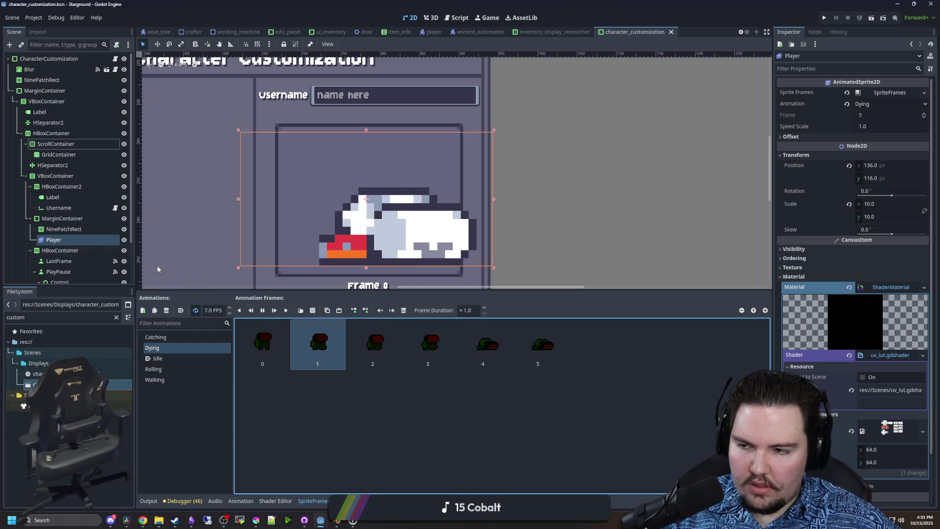
click(279, 327)
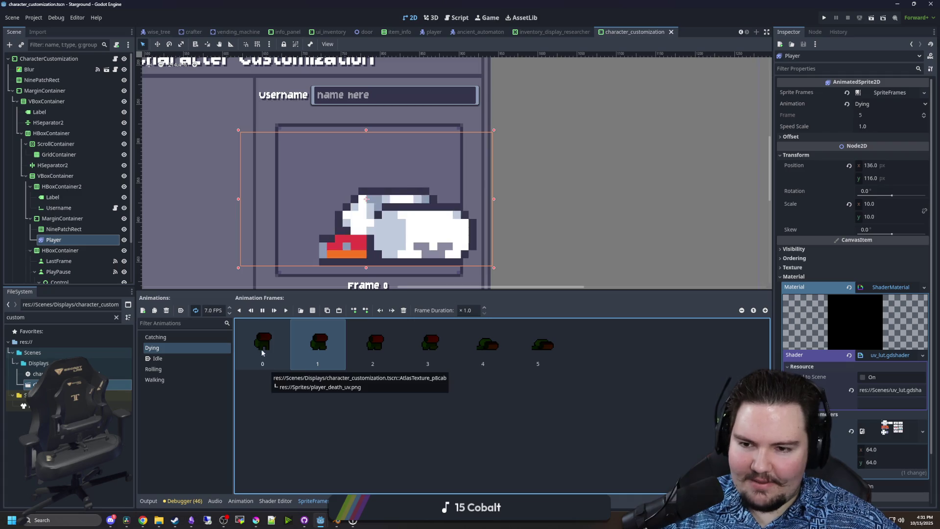
click(79, 251)
click(75, 239)
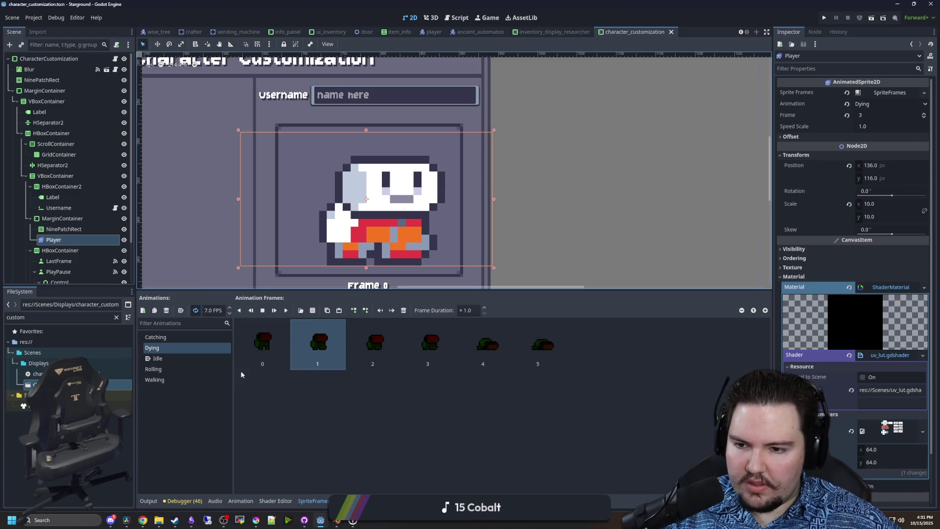
- Set the Player's Inspector Frame to 1, then bring Krita to the front
click(263, 365)
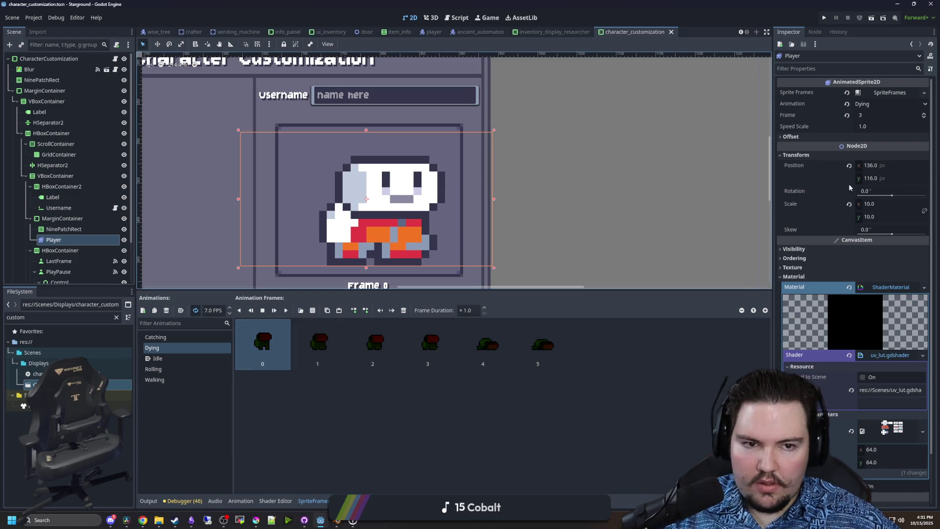
click(882, 115)
text(1)
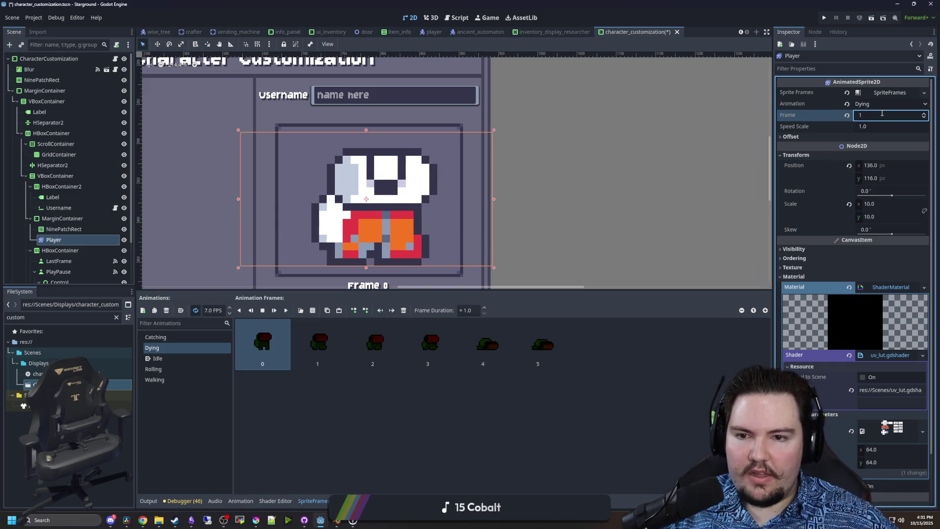
text(0)
key(Return)
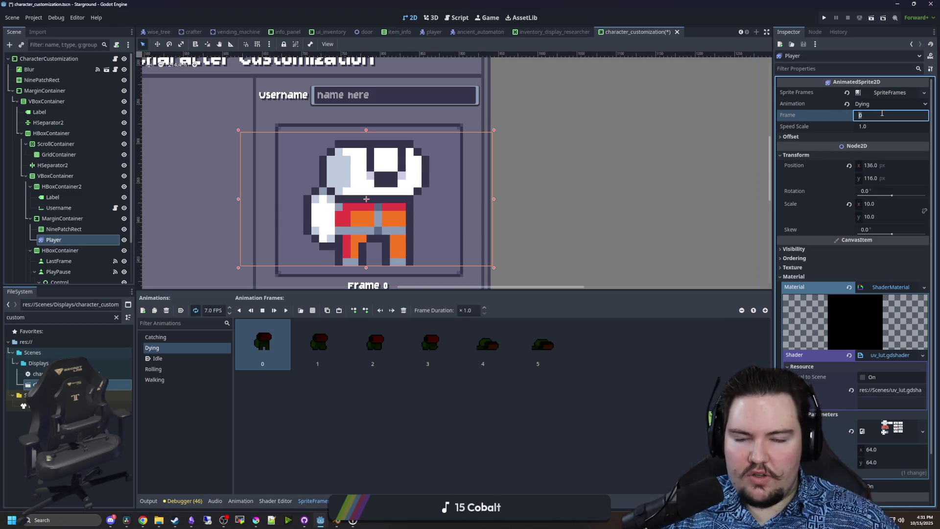
text(1)
key(Return)
click(408, 197)
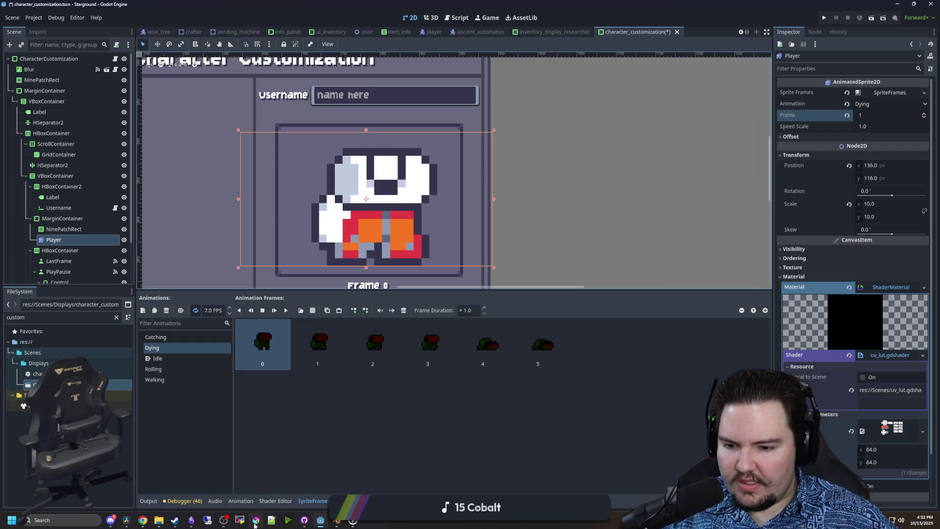
mouse_move(256, 520)
click(462, 407)
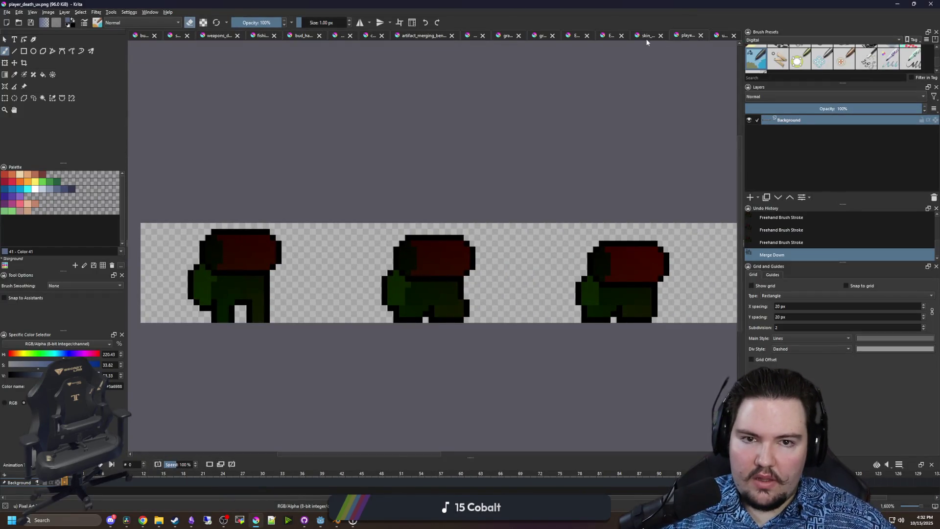
- Copy the selected region from skin_engineer and add a new paint layer in player_death_uv
click(645, 38)
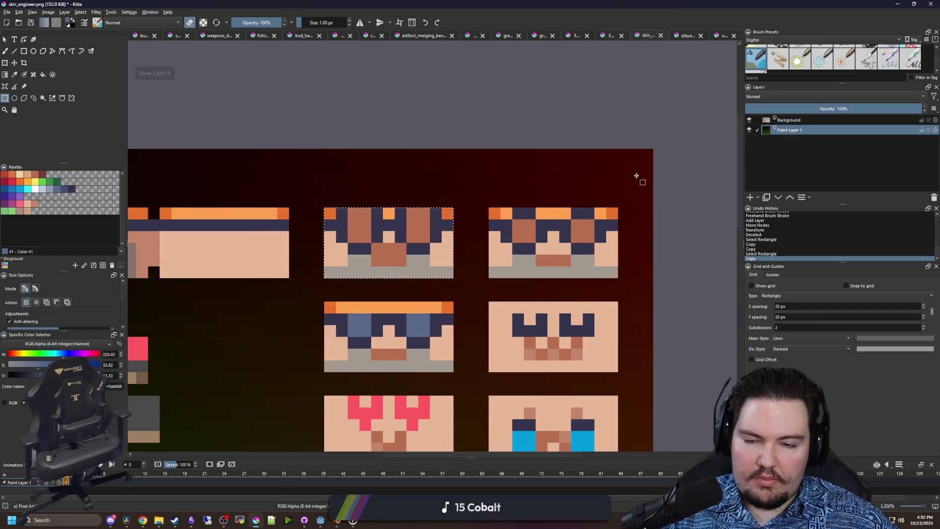
key(ctrl+c)
key(ctrl+c)
key(ctrl+equal)
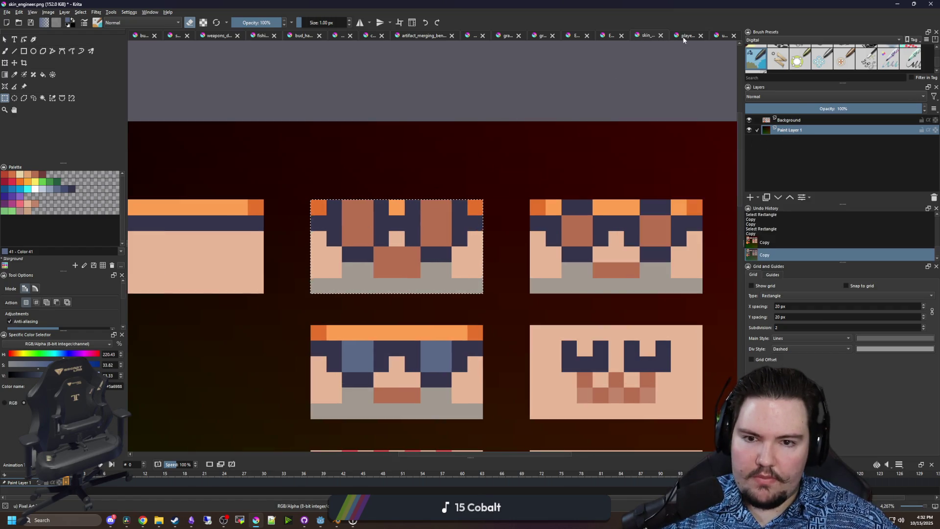
click(684, 37)
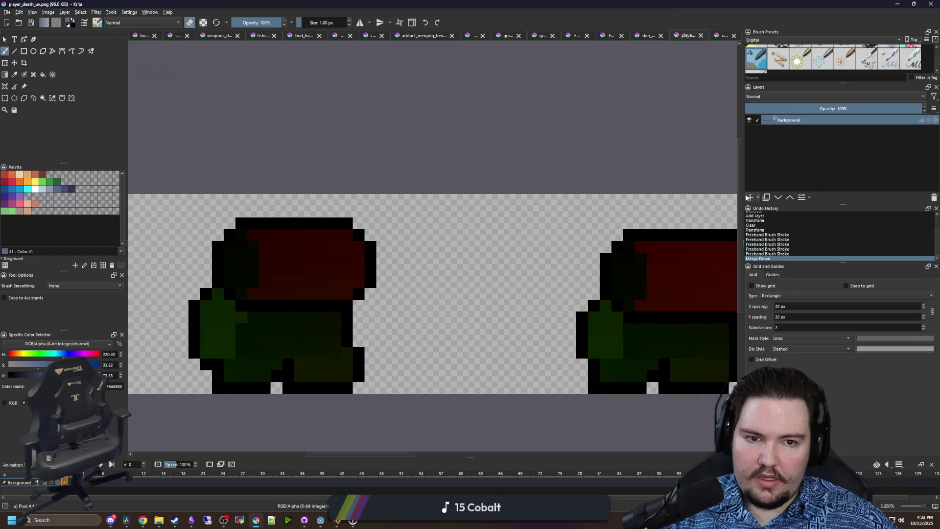
click(749, 197)
- Transform the dark red block to move it right over the head outline
scroll(378, 266, down, 3)
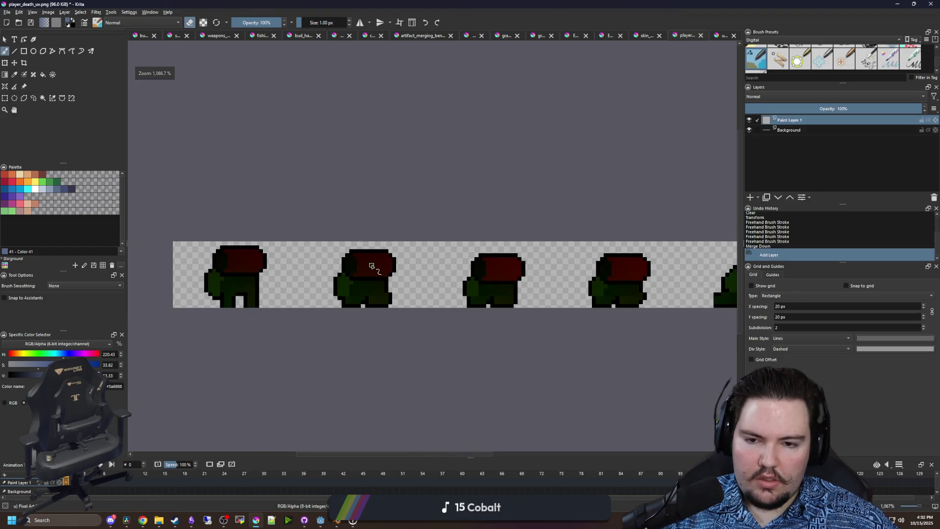
scroll(371, 267, up, 3)
key(ctrl+t)
scroll(303, 273, up, 1)
mouse_move(287, 270)
mouse_down()
mouse_move(520, 247)
mouse_move(529, 225)
mouse_up()
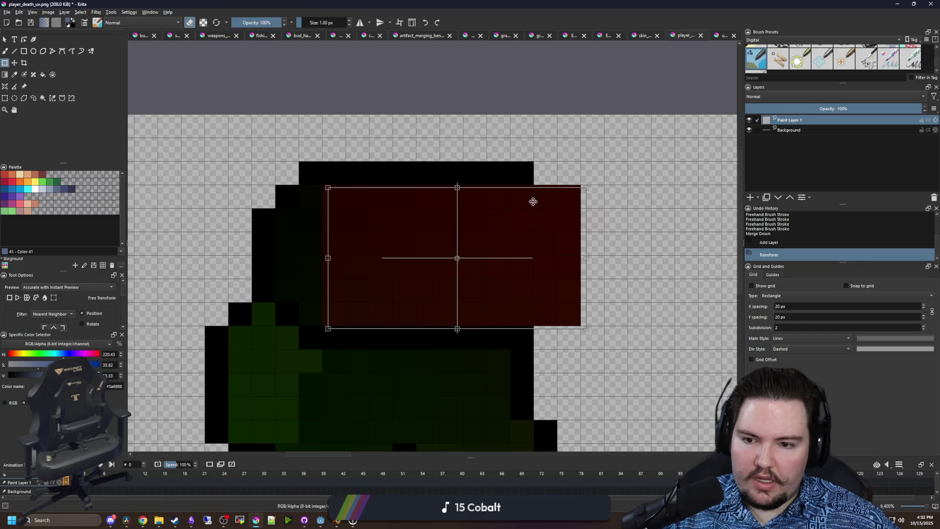
drag(552, 159, 479, 219)
key(Return)
- Erase the stray and overhanging red pixels past the head's edges
key(b)
key(e)
key(e)
click(255, 318)
drag(485, 405, 481, 282)
click(458, 282)
click(457, 401)
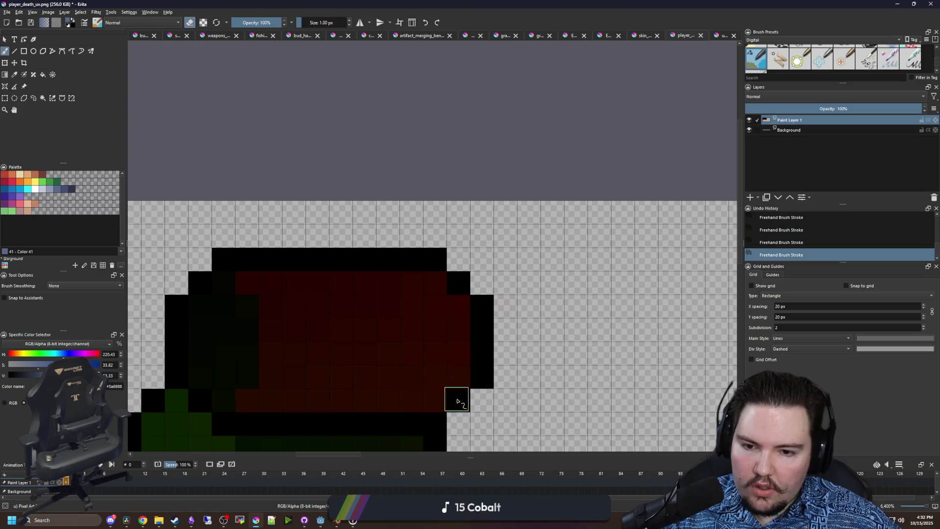
scroll(388, 223, down, 3)
- Save player_death_uv.png as PNG and return to Godot
key(ctrl+s)
key(Return)
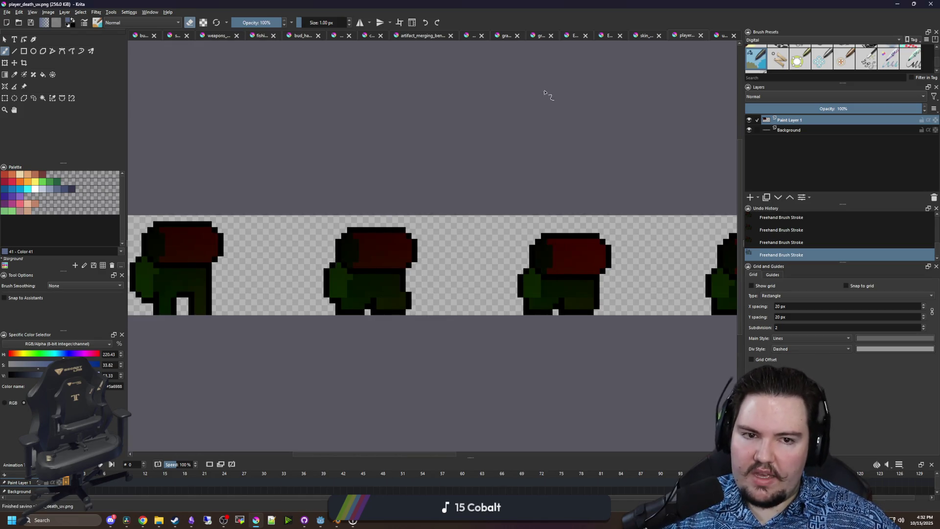
key(alt+Tab)
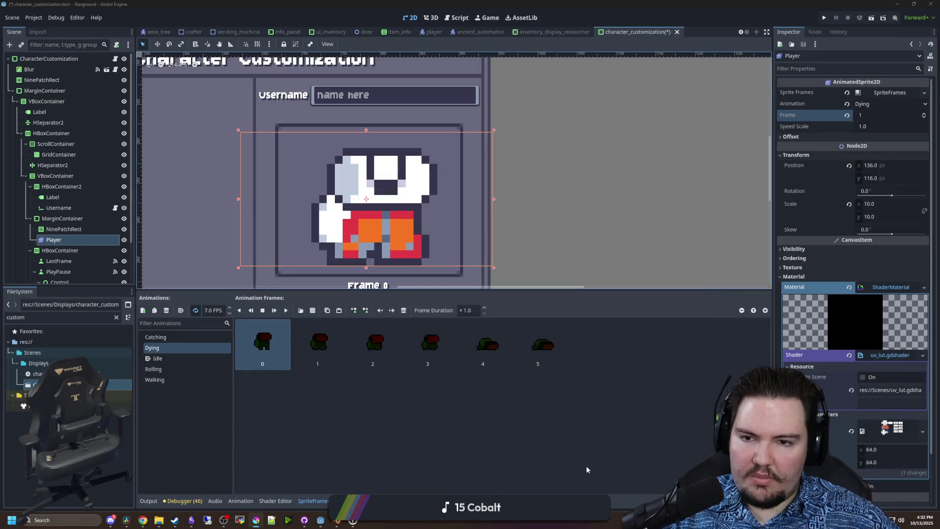
- Play the Dying animation in reverse and save the scene
click(189, 450)
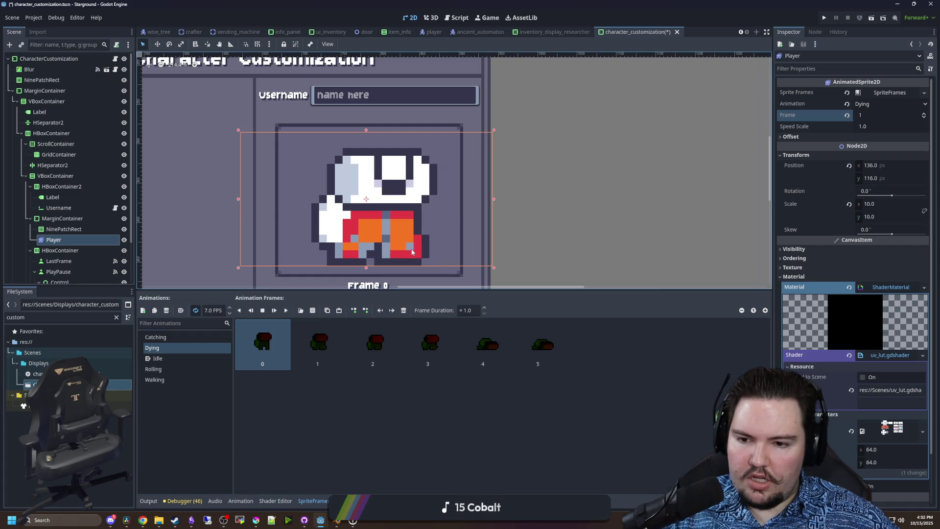
key(alt+Tab)
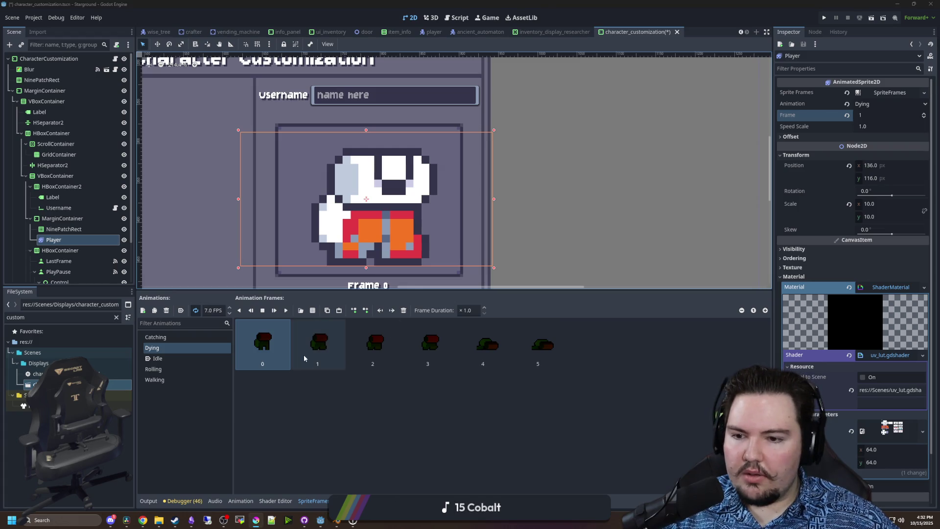
click(251, 310)
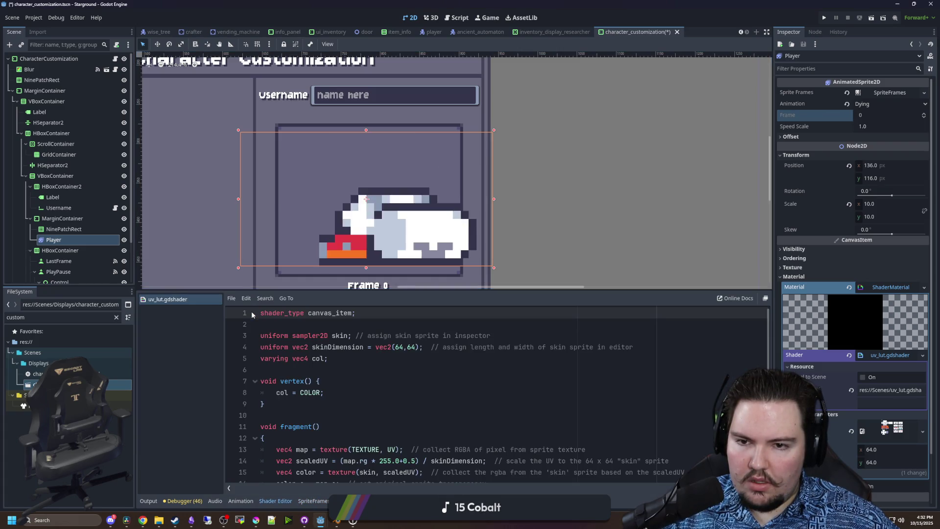
click(491, 416)
key(ctrl+s)
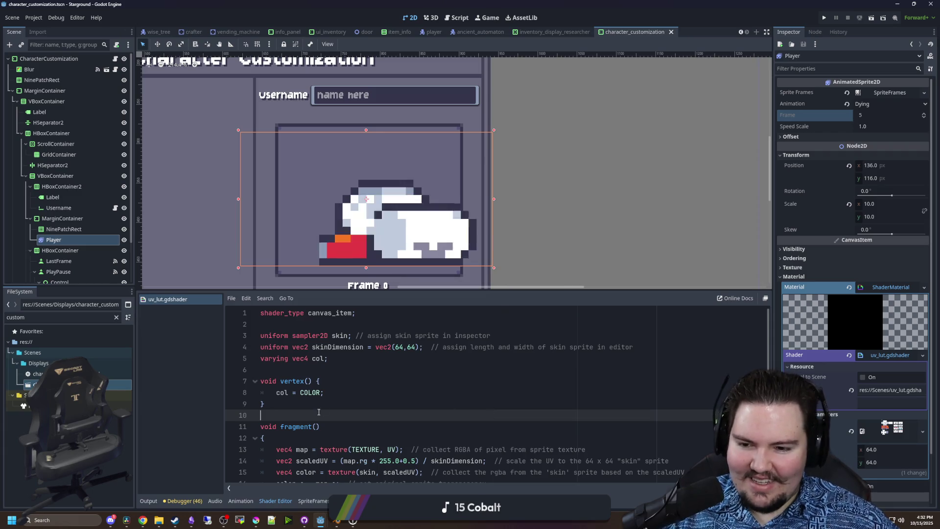
- Run the project and move the Discord window to the right side
click(826, 18)
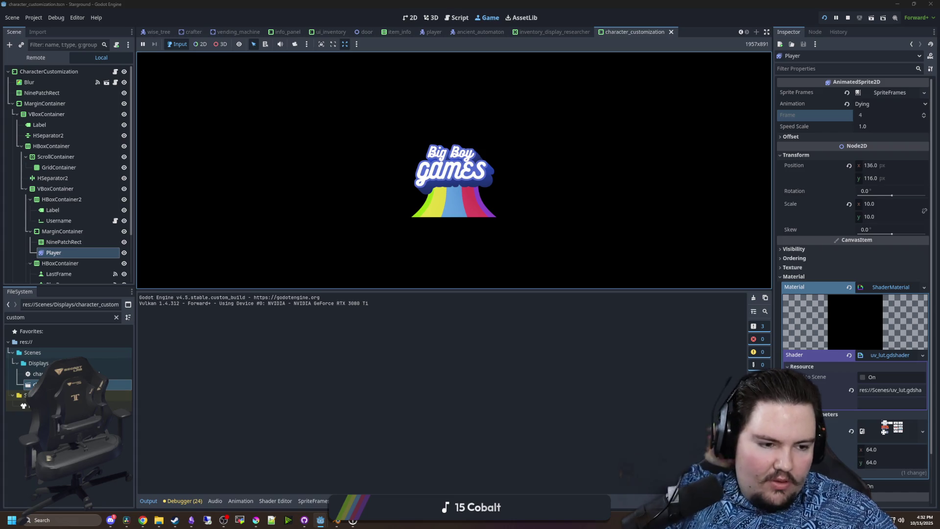
key(alt+Tab)
drag(139, 111, 939, 112)
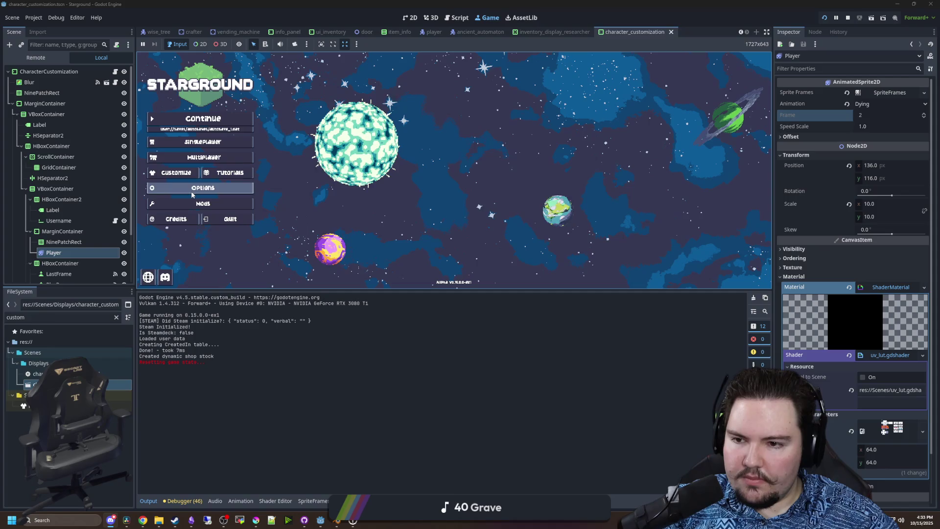
- In the character customization panel, preview the Dying animation paused on a single frame
click(176, 172)
click(561, 227)
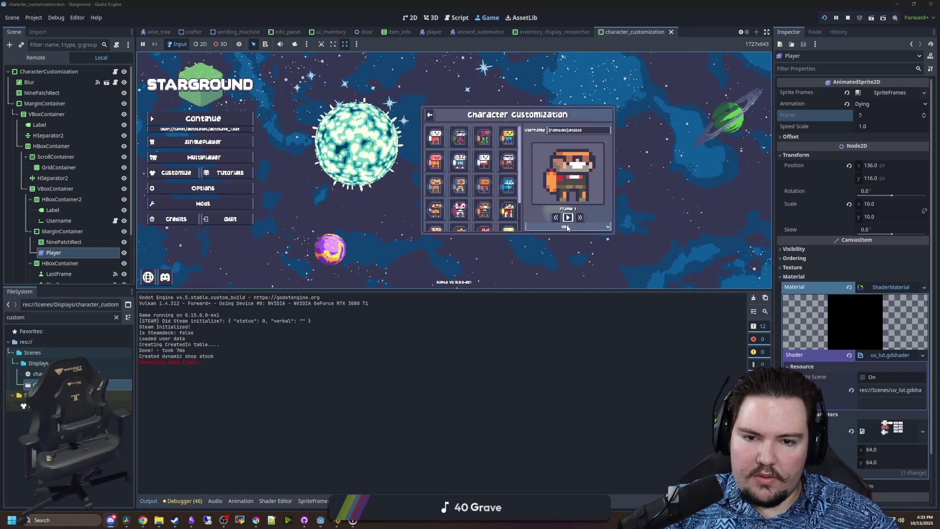
click(557, 260)
click(556, 218)
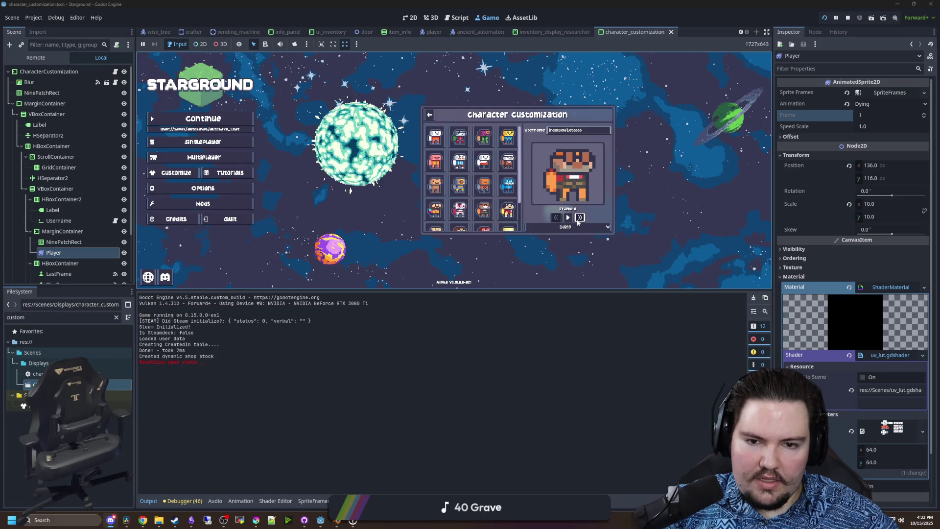
click(579, 219)
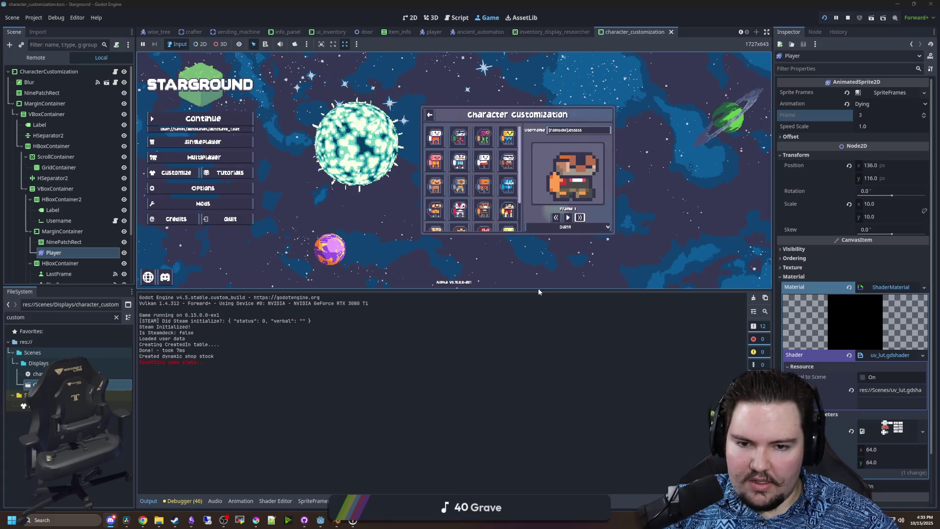
- Enlarge the game view, step the Dying preview back and forth, then stop the game
drag(535, 293, 597, 412)
click(608, 302)
click(644, 302)
click(626, 302)
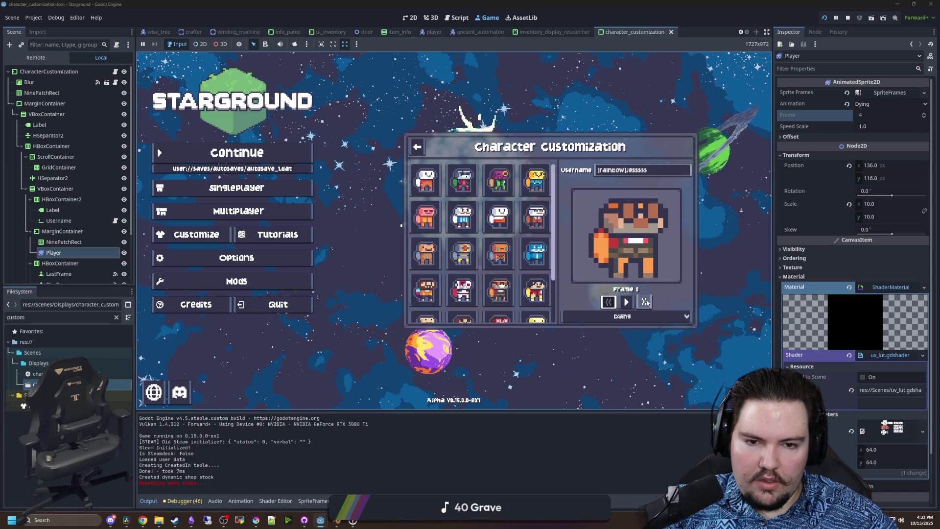
click(644, 302)
click(608, 303)
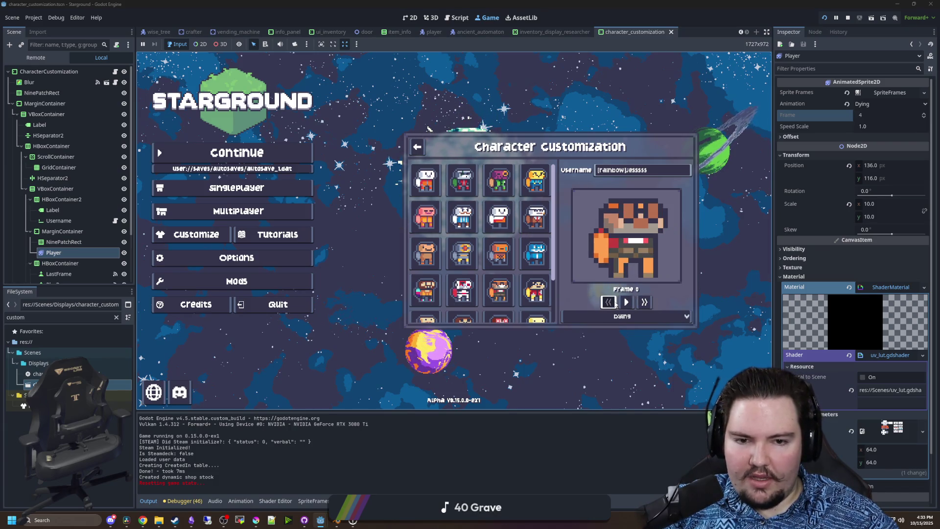
click(646, 303)
click(644, 302)
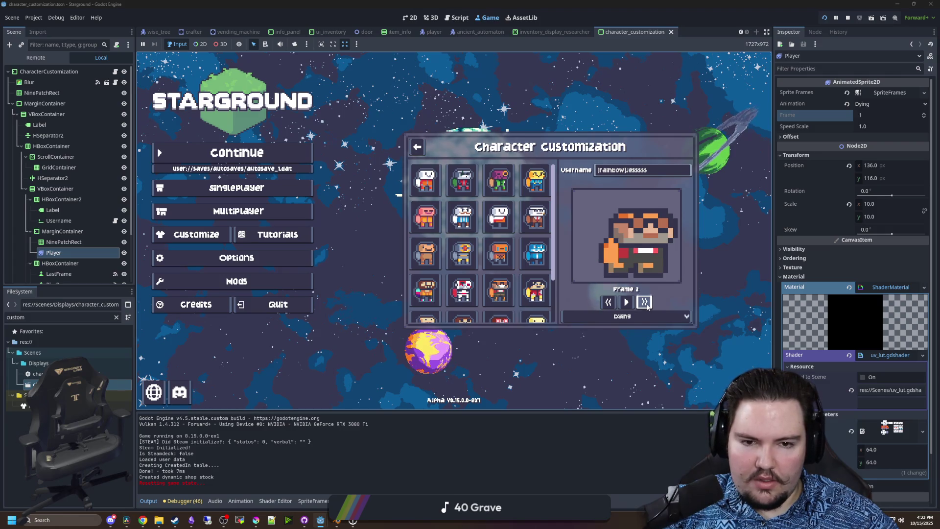
click(644, 302)
click(607, 302)
click(608, 302)
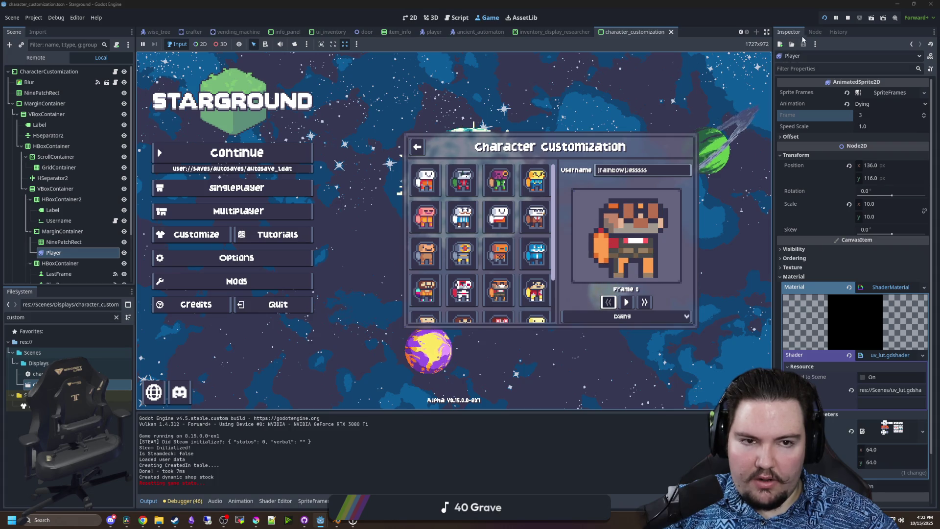
click(847, 18)
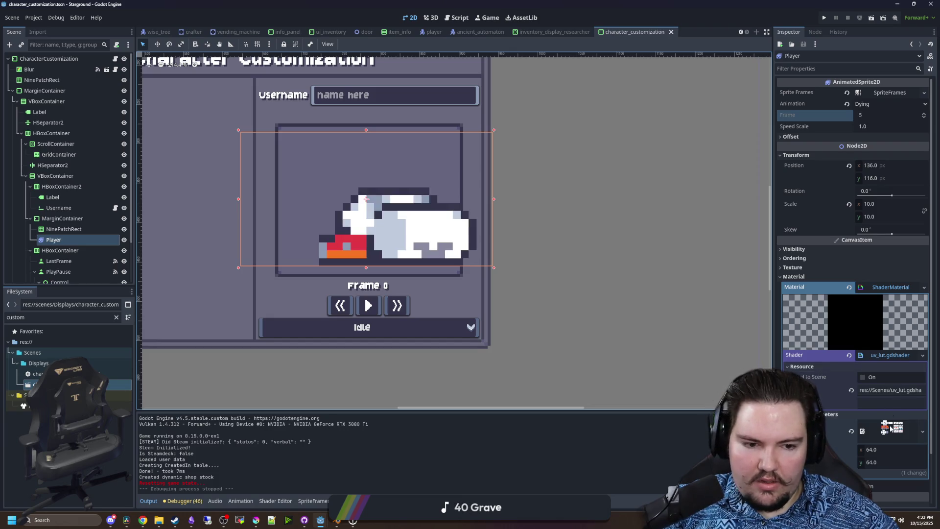
- Filter files for 'engin' and assign skin_engineer.png to the shader's Skin parameter
click(117, 316)
text(engin)
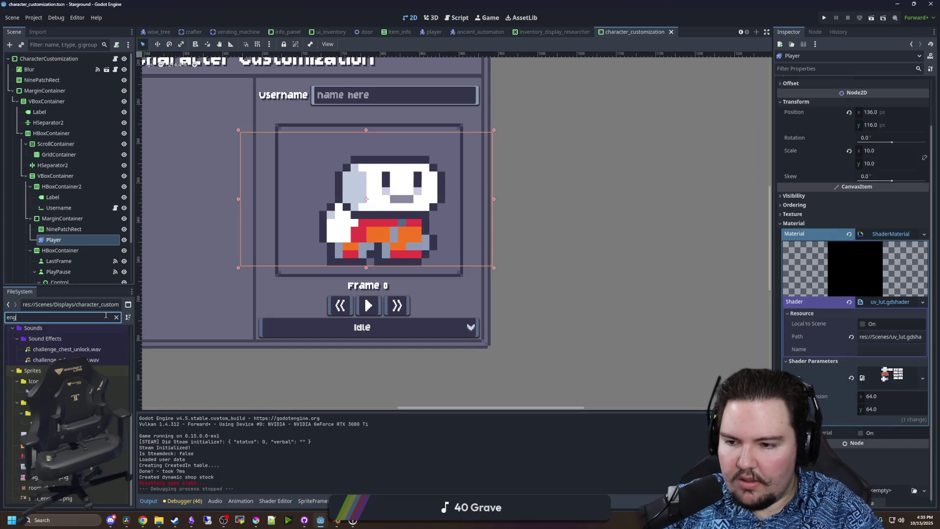
mouse_move(55, 358)
mouse_down()
mouse_move(560, 418)
mouse_move(883, 382)
mouse_up()
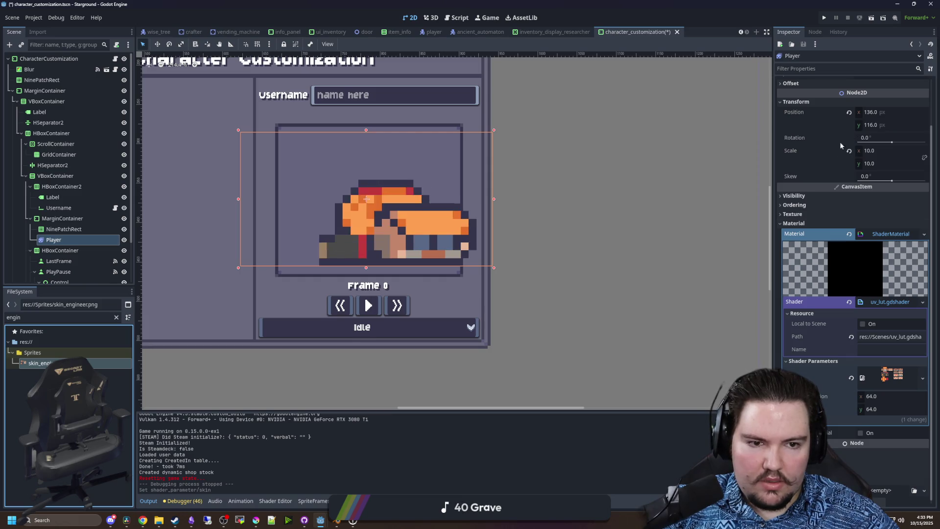
scroll(832, 156, up, 2)
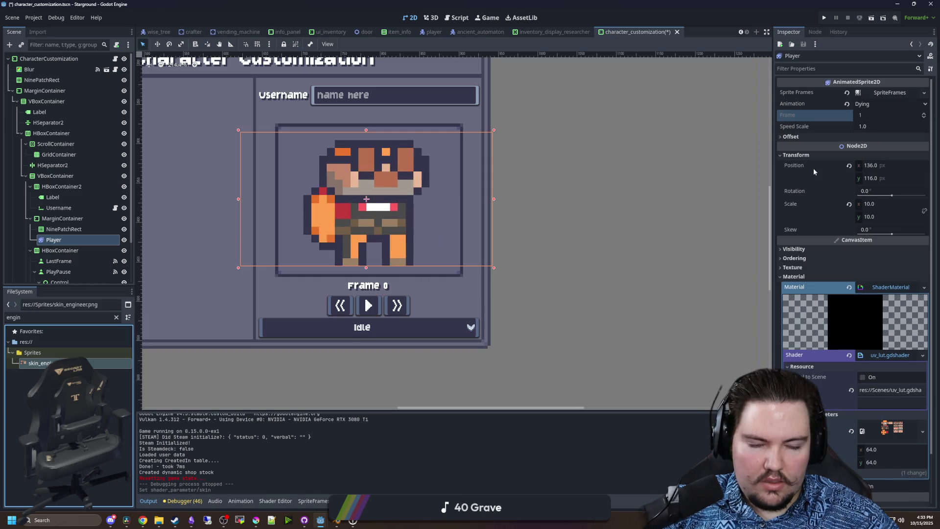
- Set the Player's Speed Scale to 0 and reselect the Player node
click(871, 126)
text(0)
key(Return)
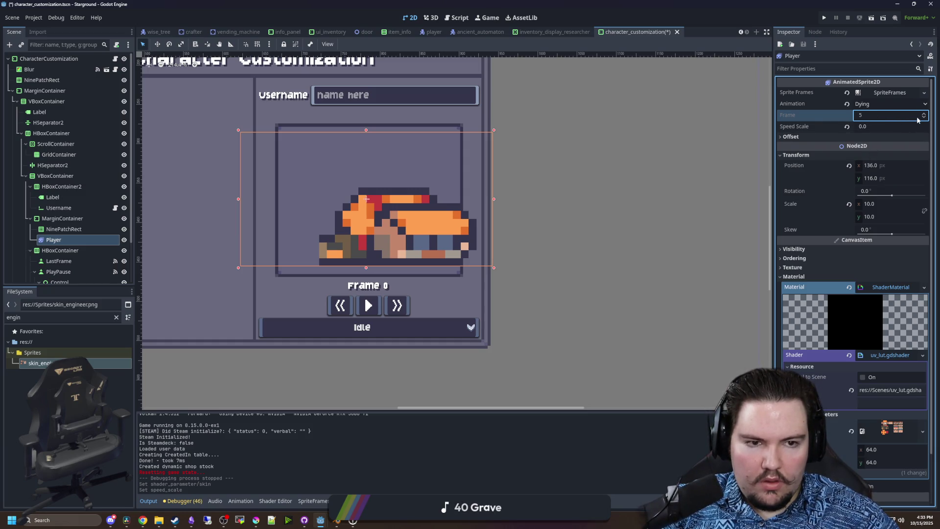
click(63, 228)
click(54, 240)
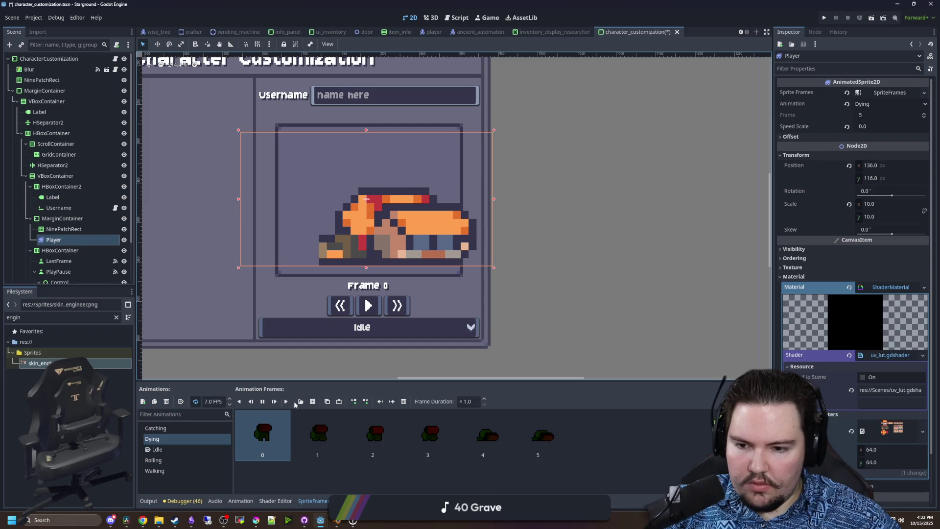
- Reset the Player's Speed Scale to 1.0 and set its Frame to 1
click(866, 116)
click(846, 126)
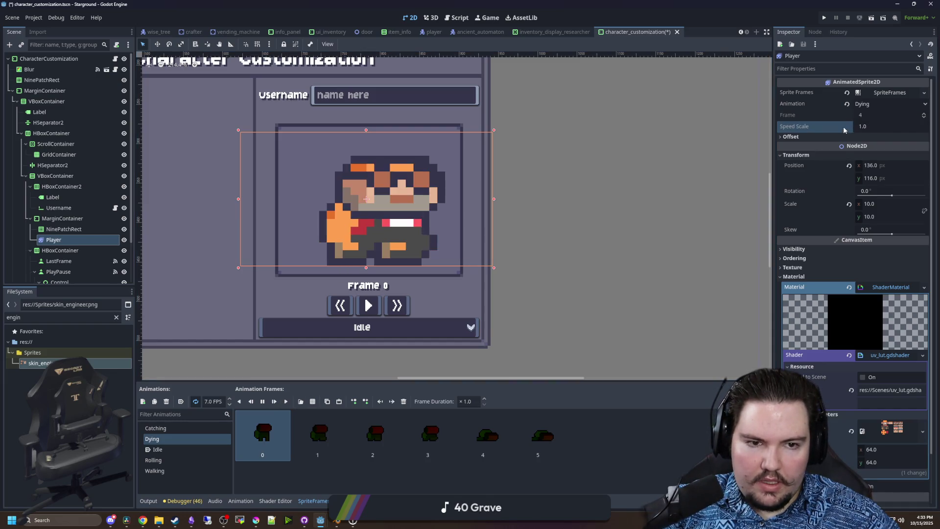
click(63, 229)
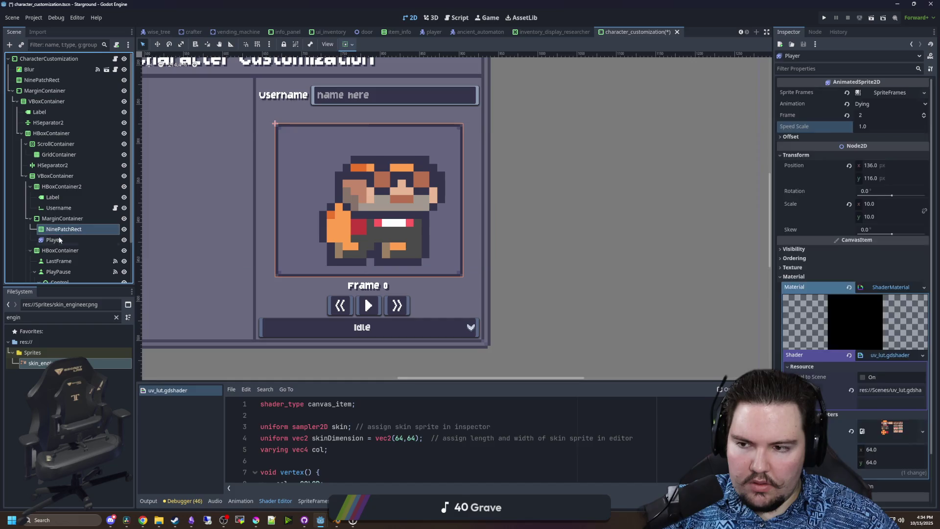
click(54, 240)
click(876, 115)
text(0)
key(Return)
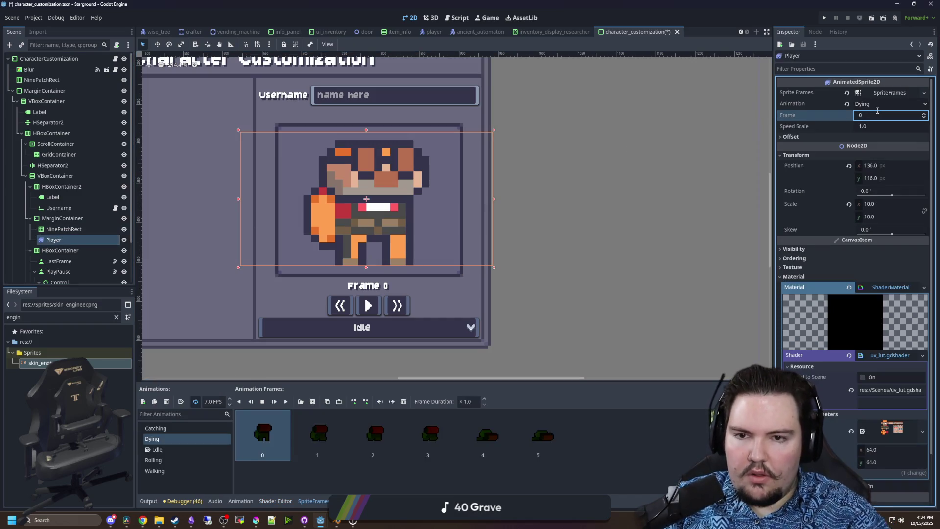
text(1)
key(Return)
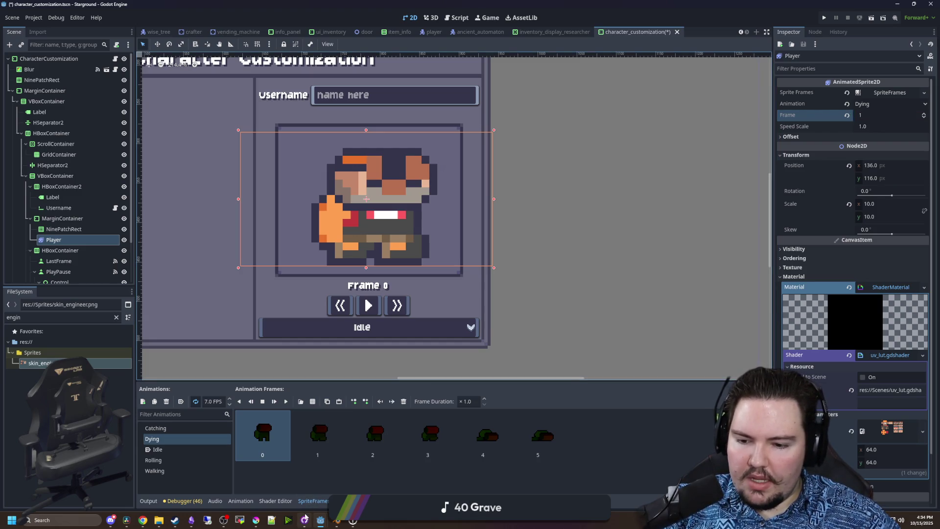
- Switch to Krita's skin_engineer image
mouse_move(251, 526)
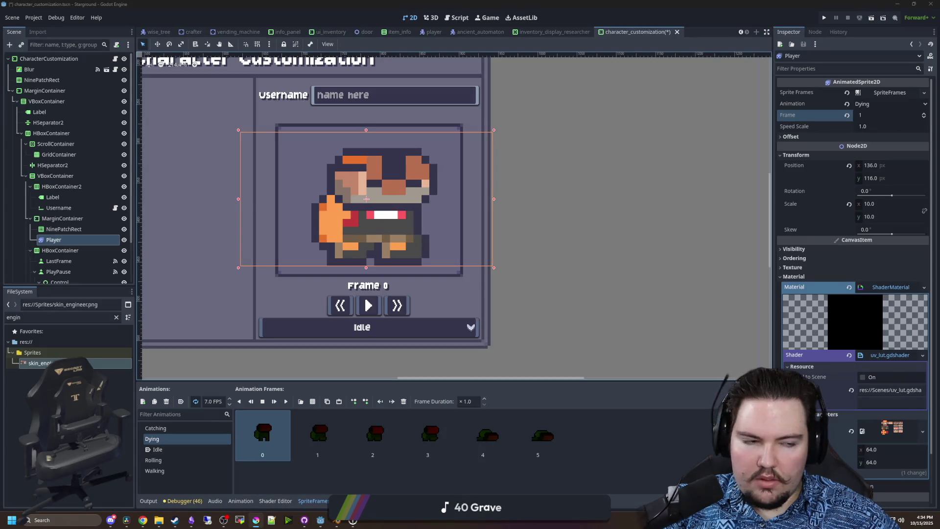
key(alt+Tab)
click(646, 36)
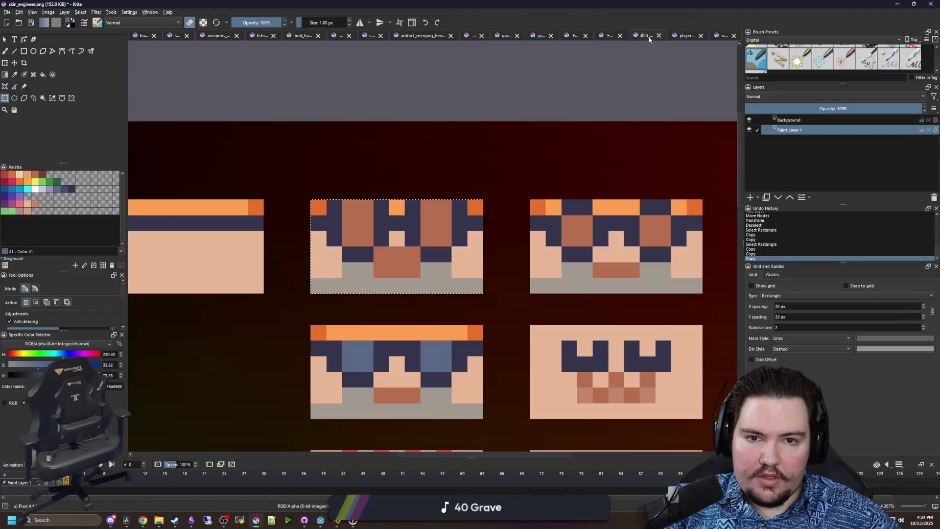
- Deselect, hide the dark backdrop layer, select Background, and sample the peach, navy and orange colours
key(ctrl+shift+a)
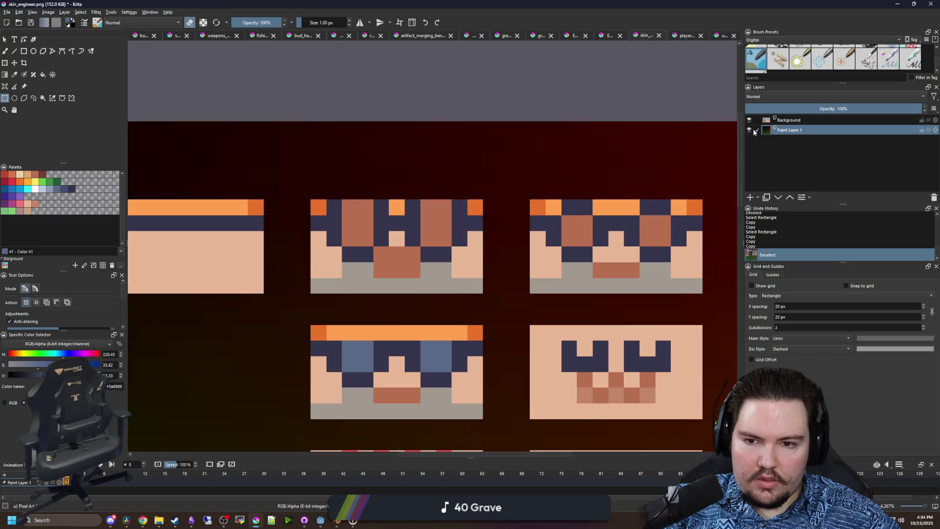
click(749, 130)
click(783, 120)
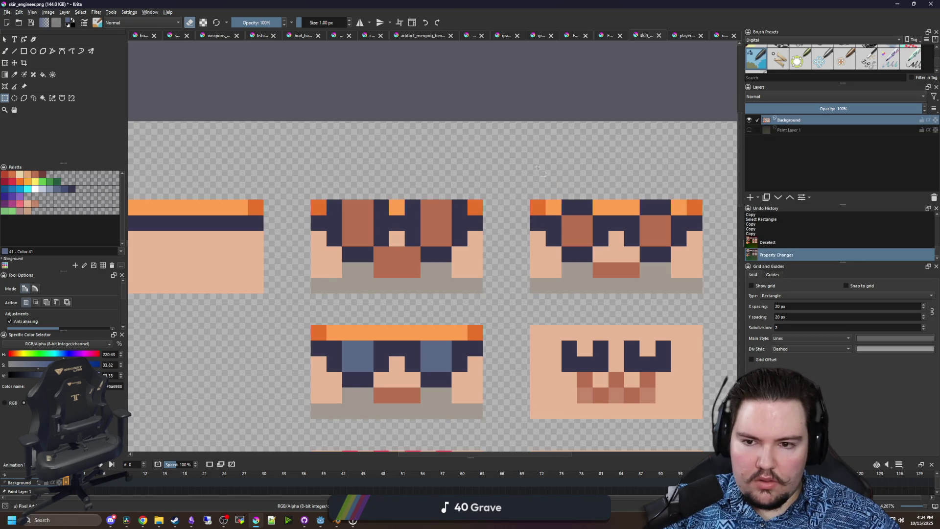
scroll(391, 239, up, 1)
key(p)
click(412, 240)
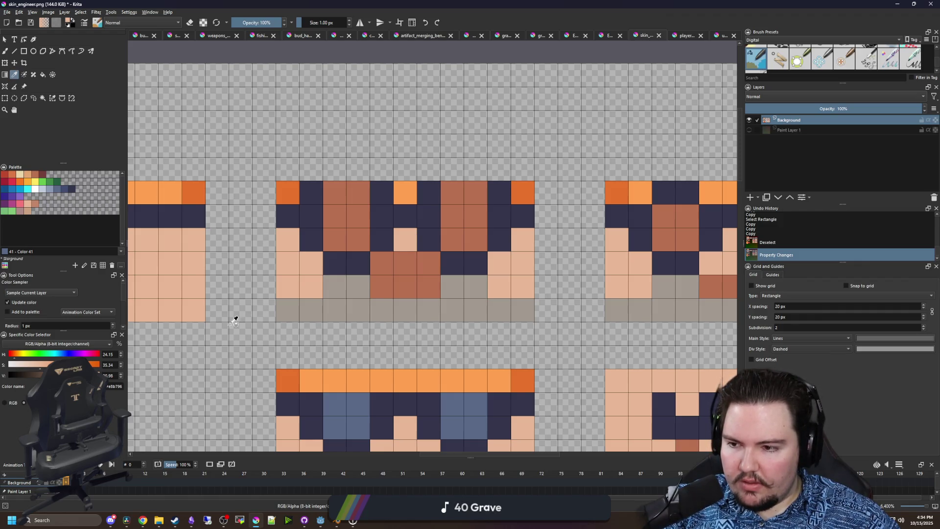
click(412, 213)
click(411, 193)
scroll(404, 221, down, 5)
- Save skin_engineer.png as PNG and return to Godot
key(ctrl+s)
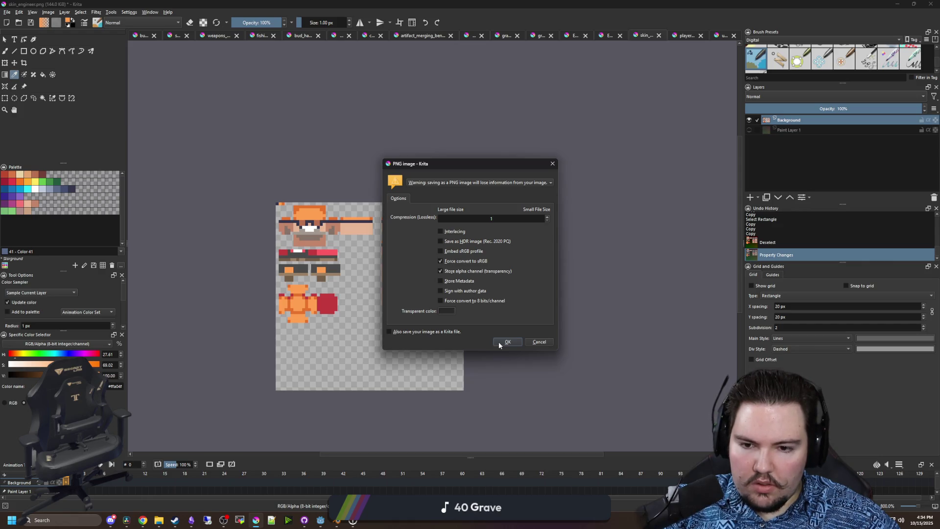
click(498, 341)
scroll(370, 294, up, 2)
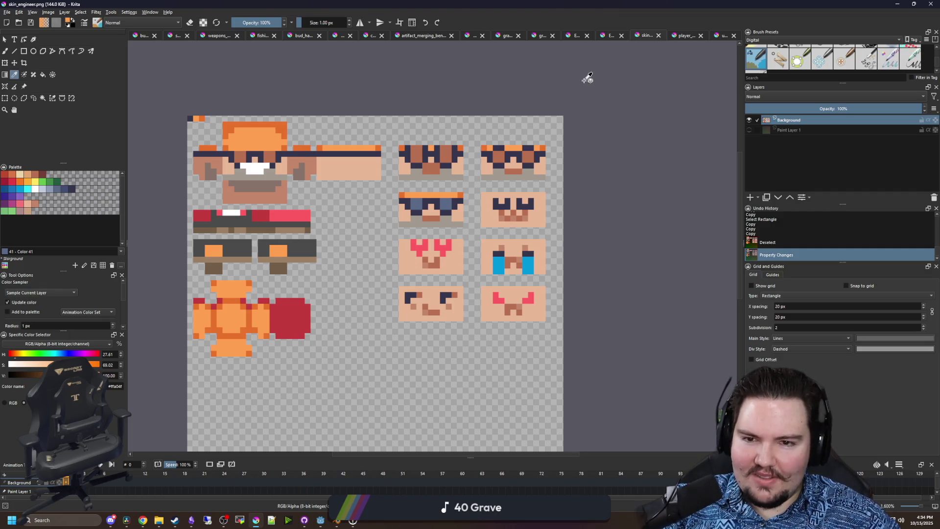
scroll(440, 107, up, 1)
key(alt+Tab)
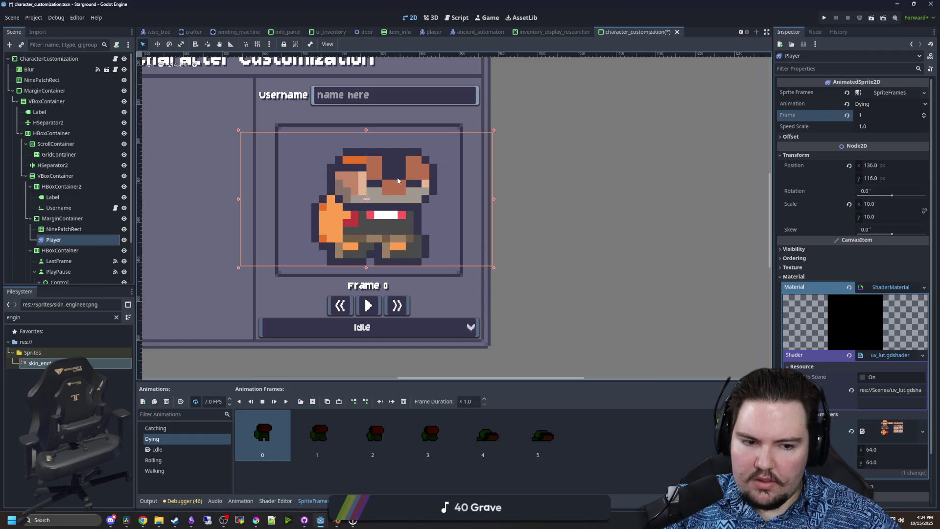
- Save the scene, open uv_lut.gdshader in a taller editor, and place the cursor at line 16's end
key(ctrl+s)
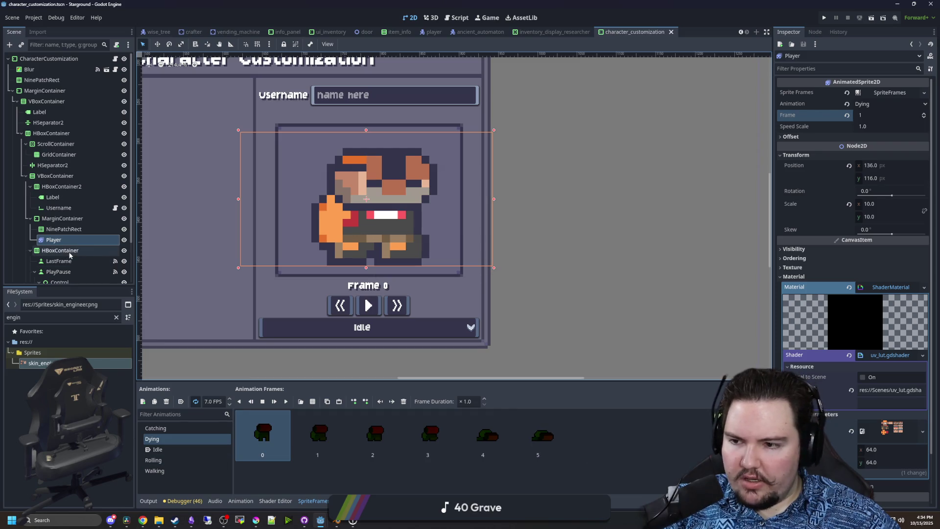
click(890, 356)
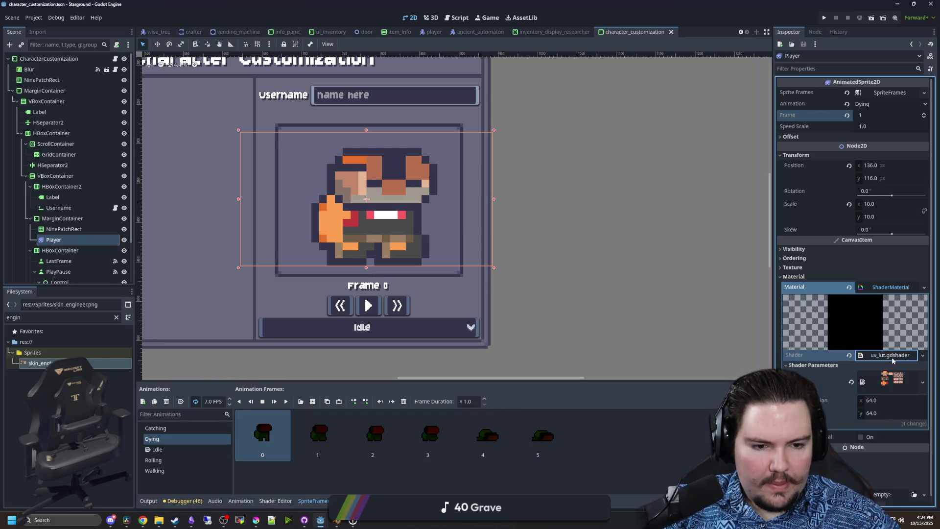
drag(409, 382, 392, 297)
click(401, 376)
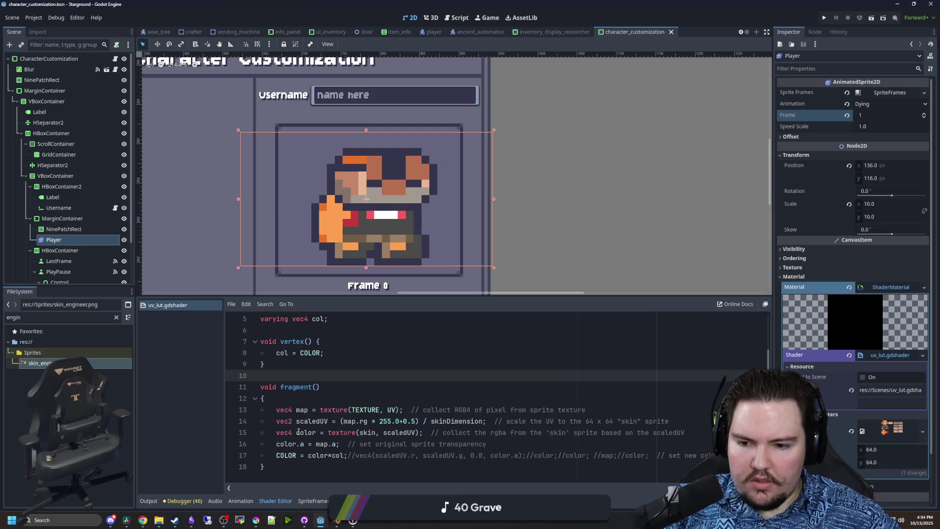
drag(277, 444, 338, 445)
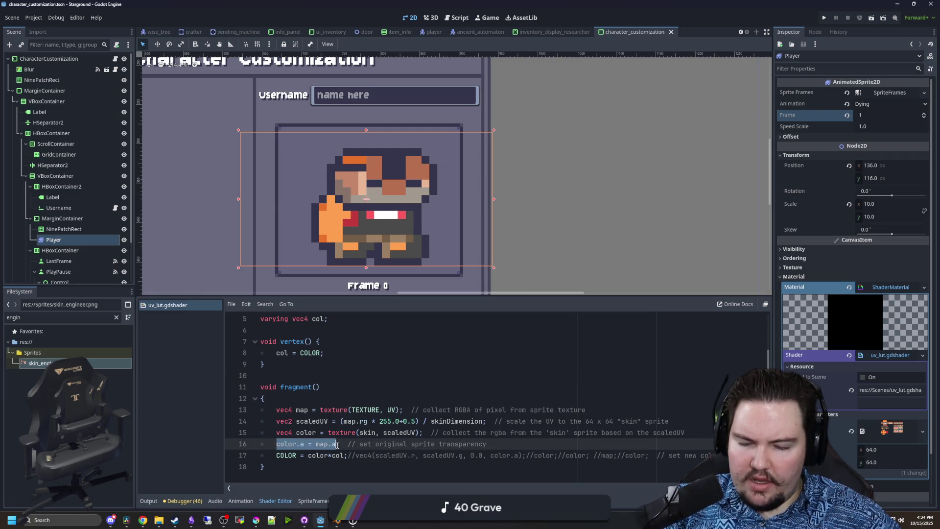
click(337, 445)
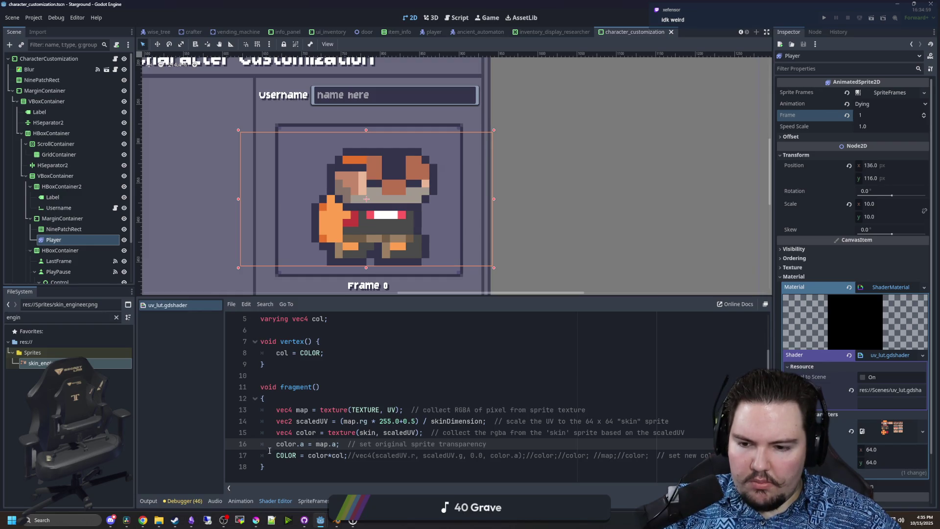
text(//)
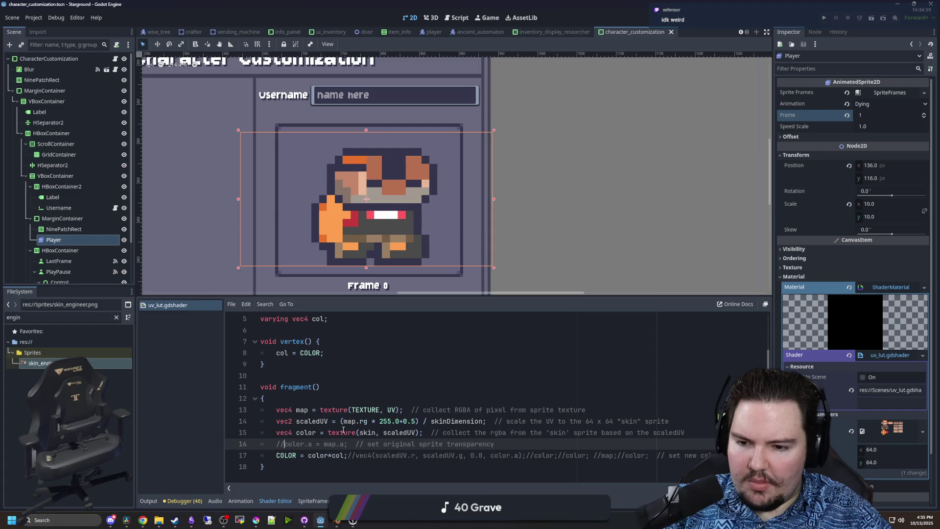
click(365, 385)
key(ctrl+s)
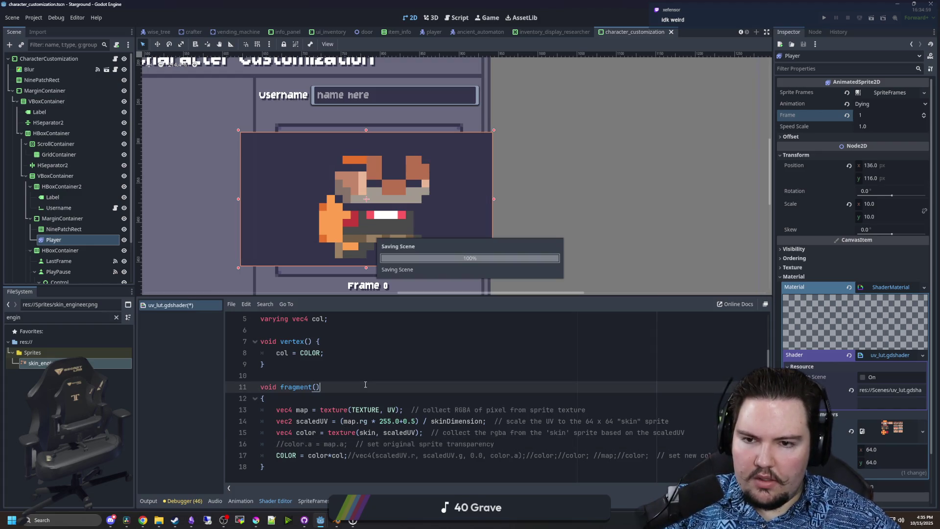
key(ctrl+z)
click(395, 380)
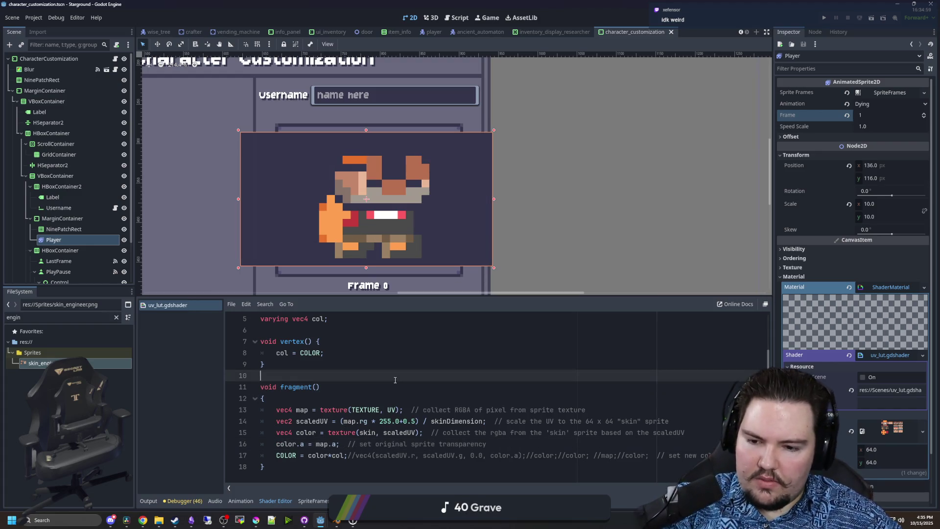
key(ctrl+z)
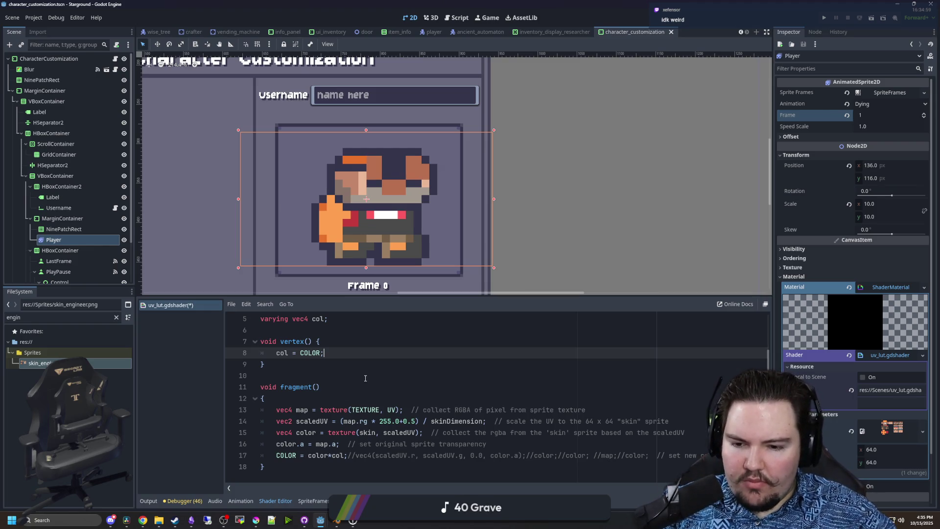
scroll(343, 441, up, 2)
scroll(384, 418, down, 2)
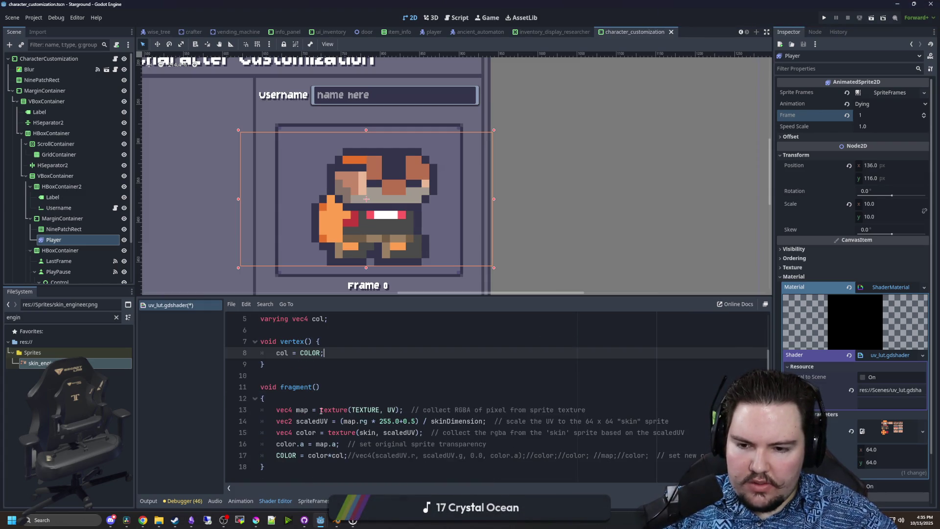
- Review the UV scaling code on lines 9–13 of uv_lut.gdshader, then open Windows search
double_click(321, 410)
key(End)
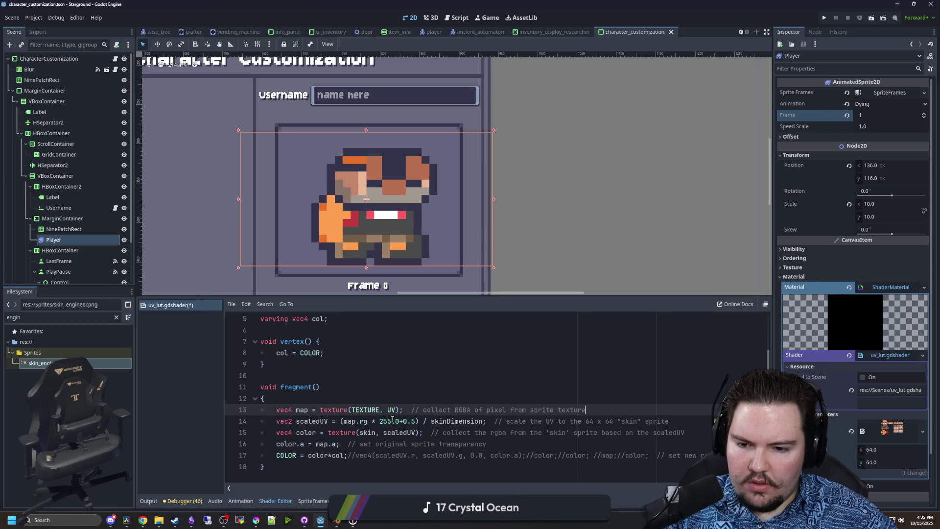
click(409, 368)
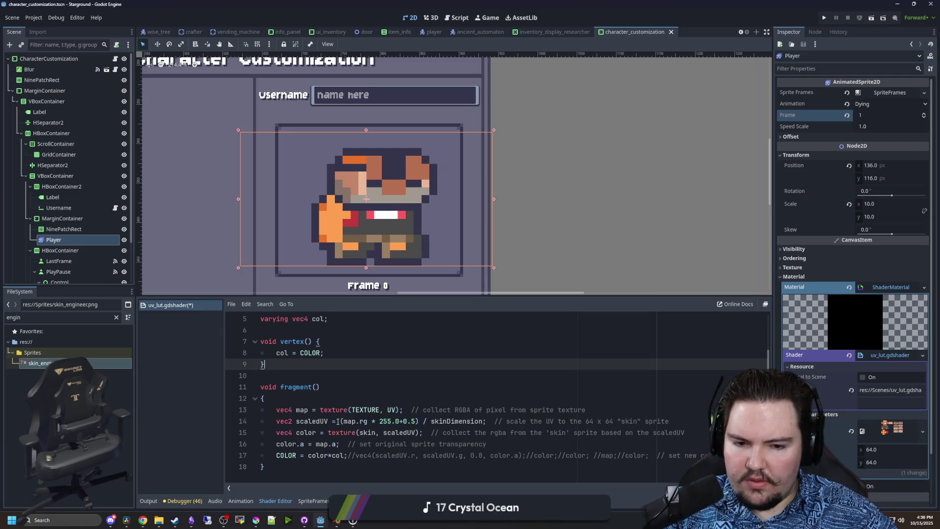
scroll(823, 380, down, 2)
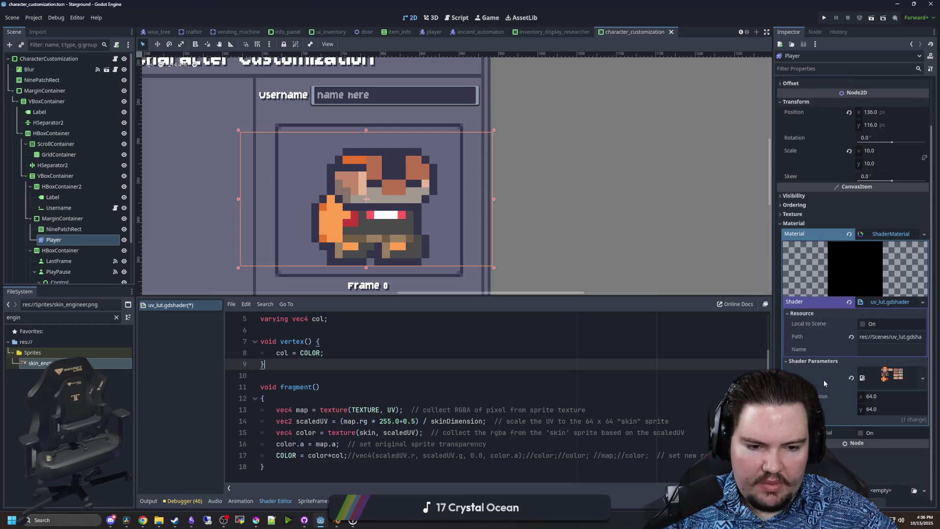
click(424, 409)
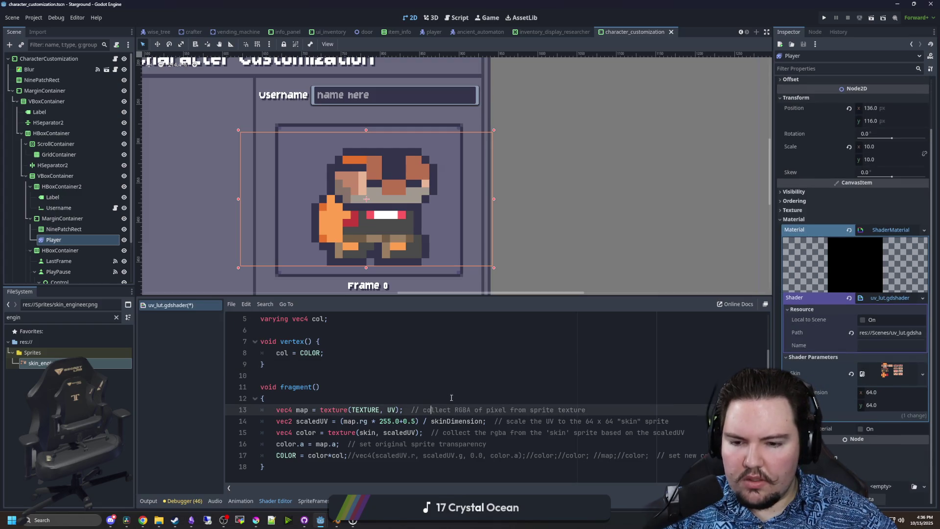
click(448, 399)
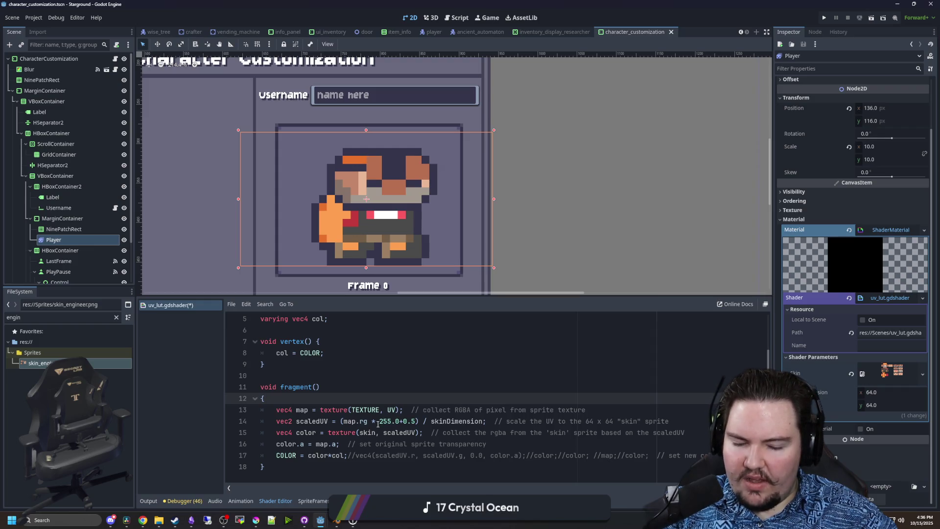
key(super)
- Launch Calculator, compute 255.5 / 64 = 3.9921875, and minimize it
text(ca)
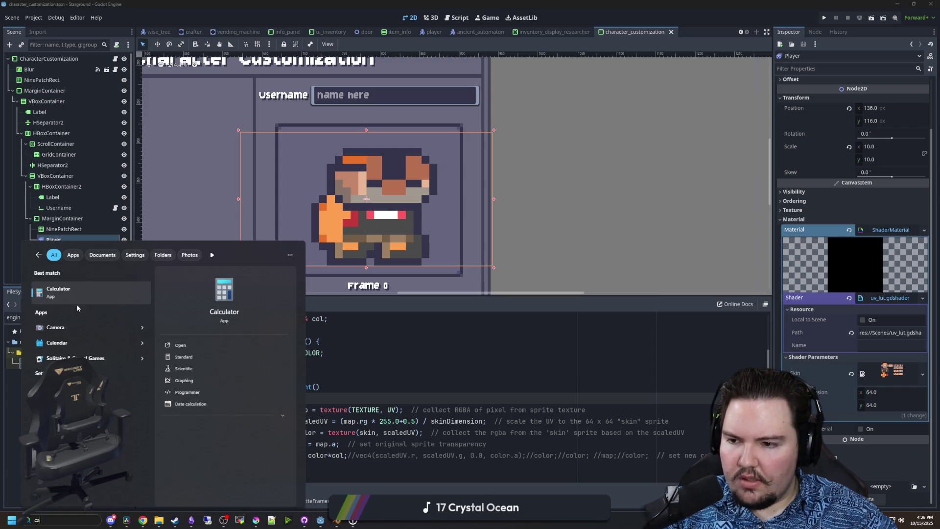
click(83, 290)
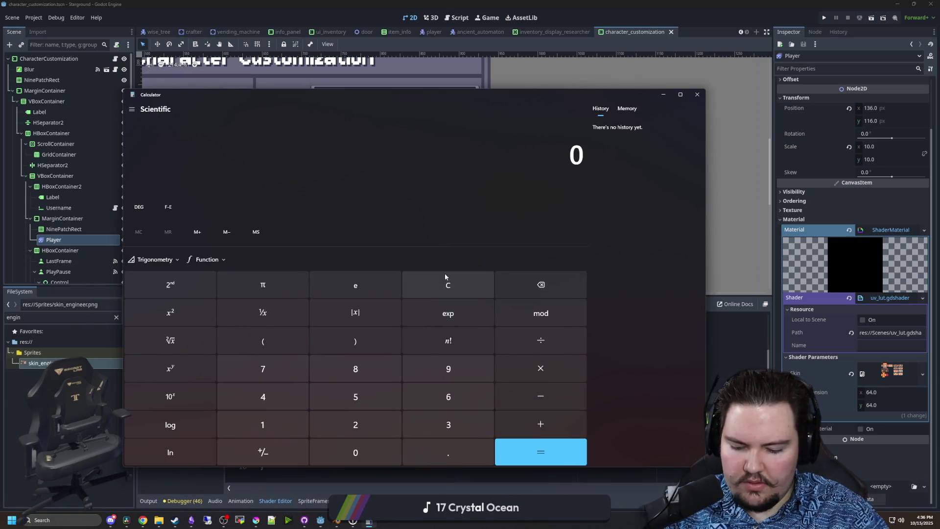
text(255.5)
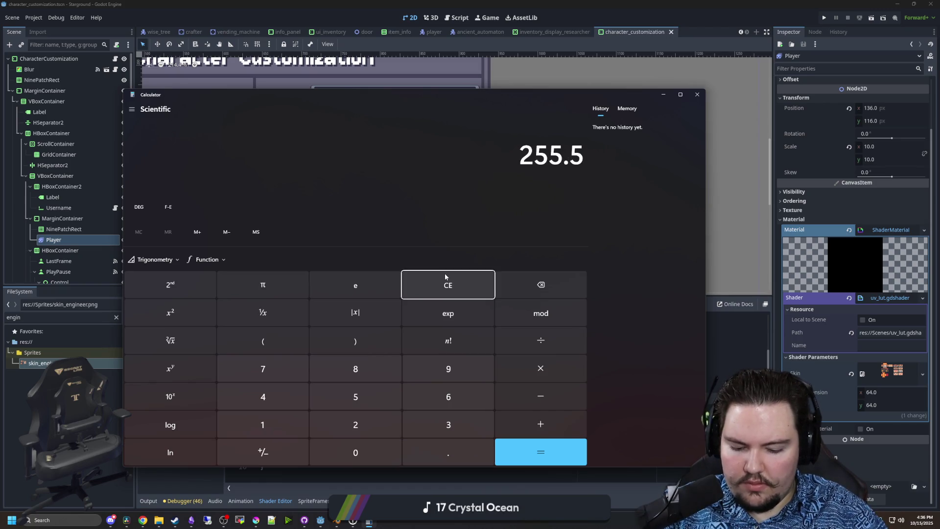
text(/64)
key(Return)
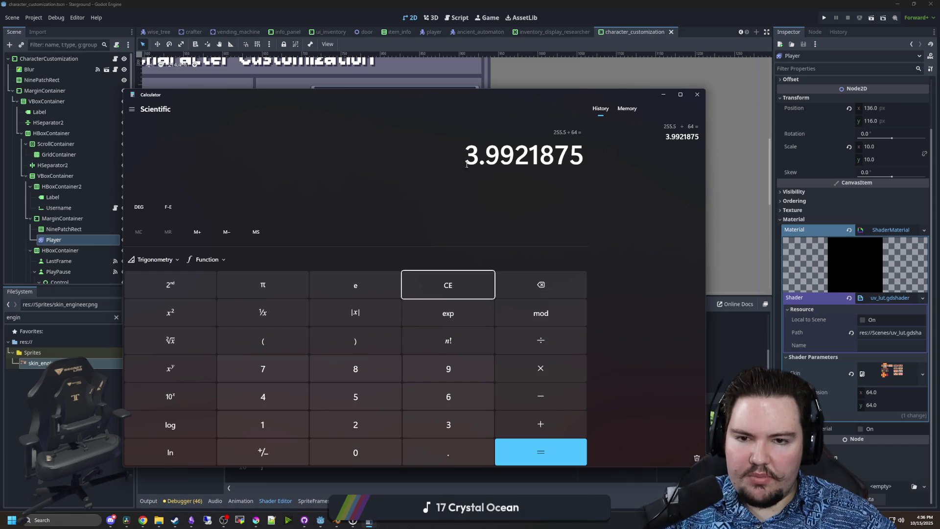
click(665, 98)
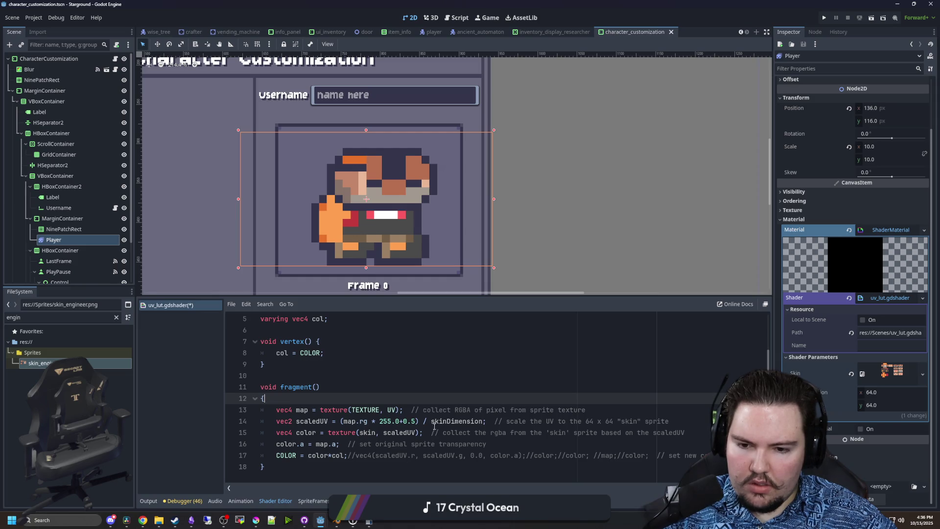
click(341, 421)
text(ceil()
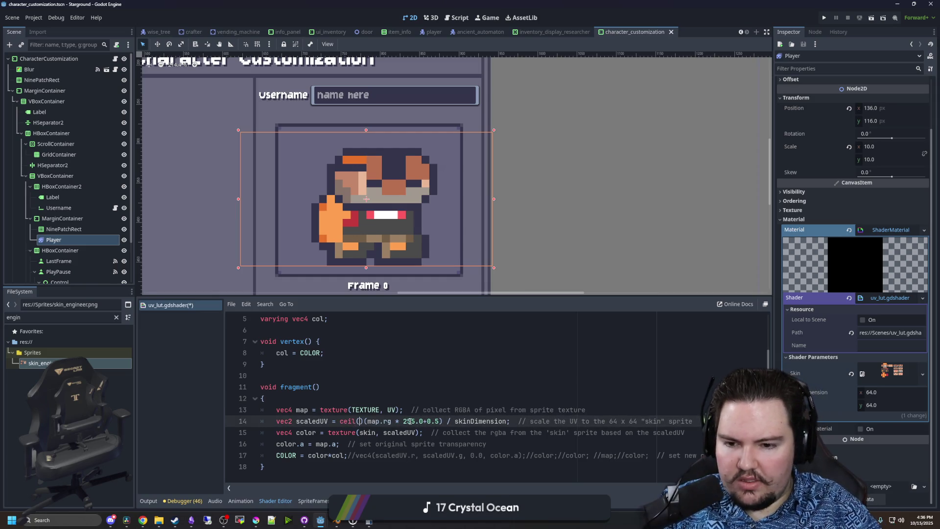
key(Delete)
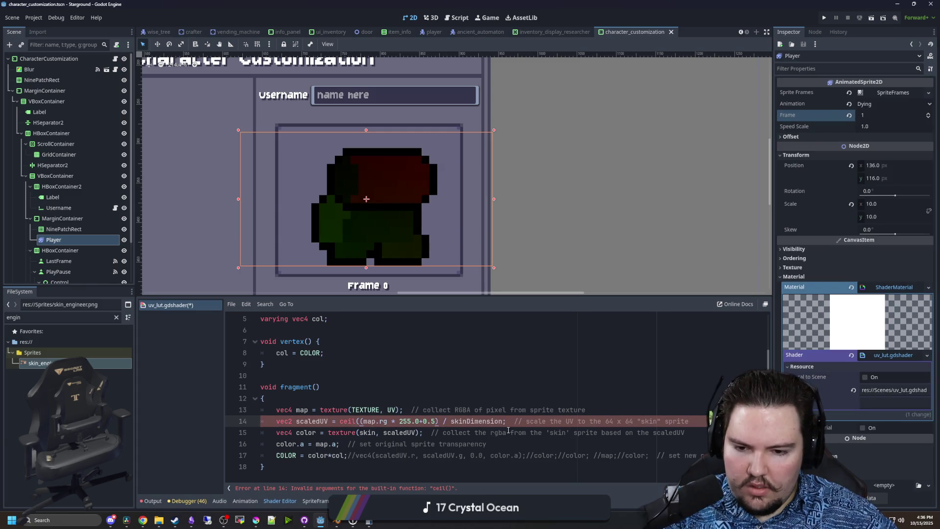
click(505, 421)
text())
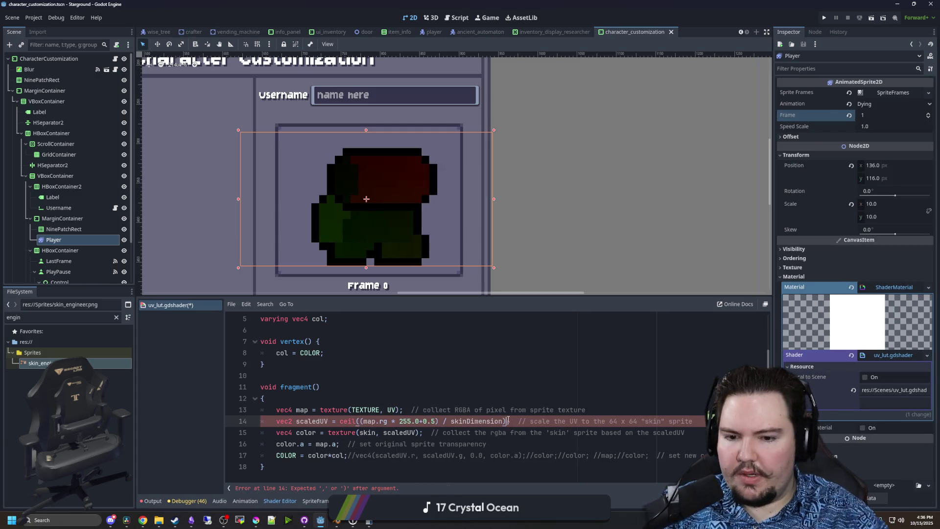
click(507, 377)
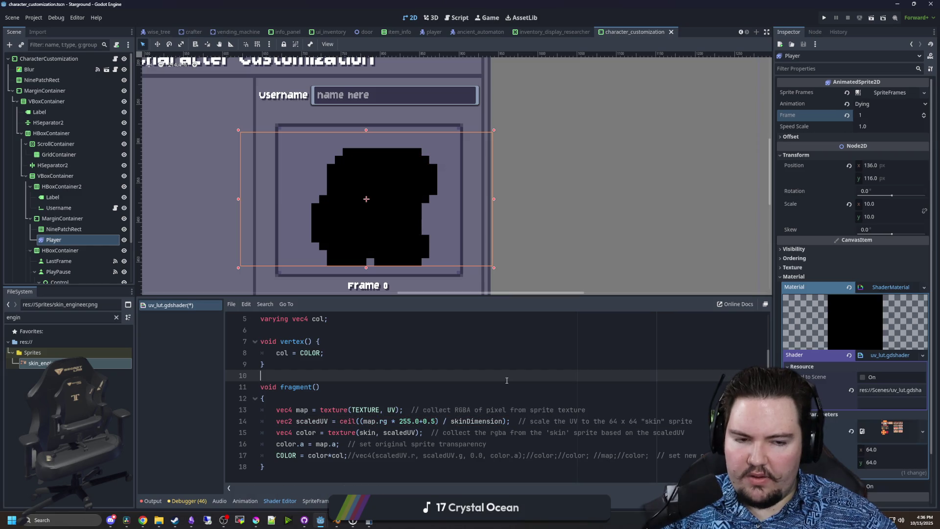
click(356, 388)
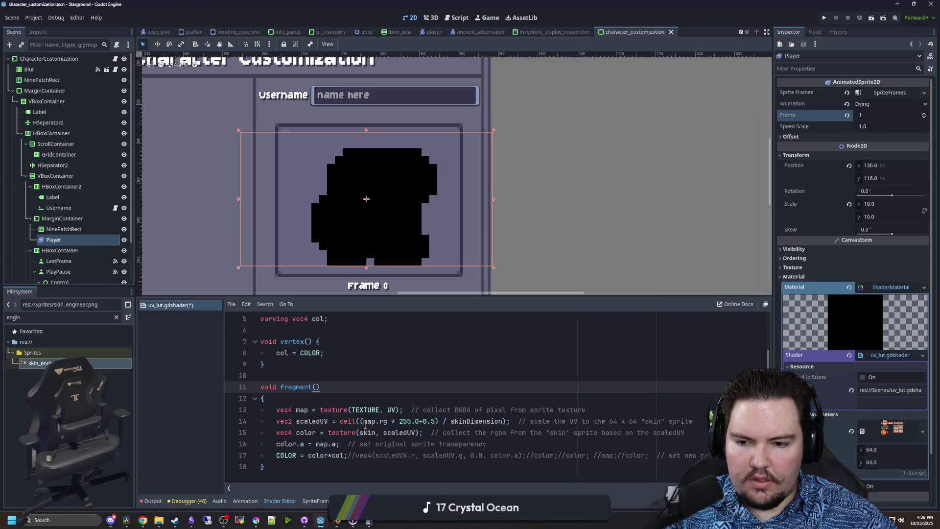
drag(361, 425, 342, 424)
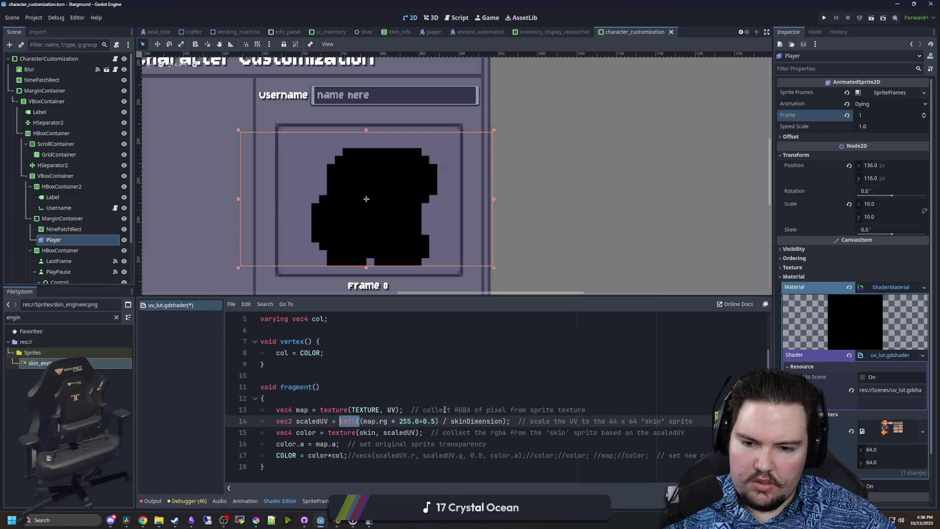
key(Delete)
key(Delete)
click(485, 421)
key(BackSpace)
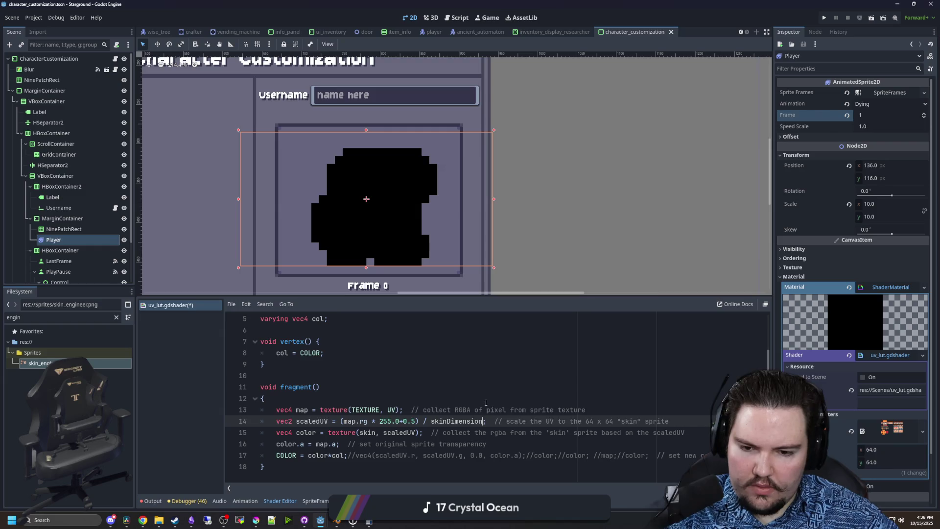
key(Up)
key(Up)
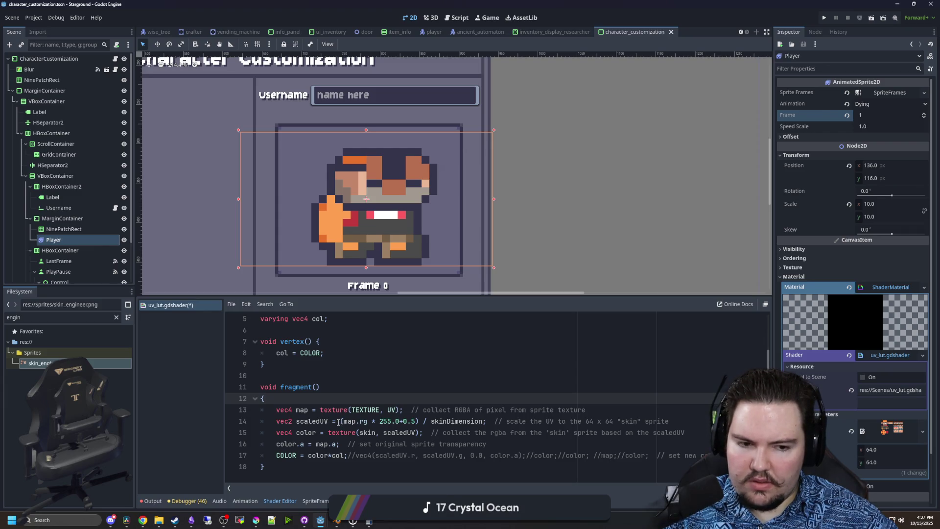
click(337, 421)
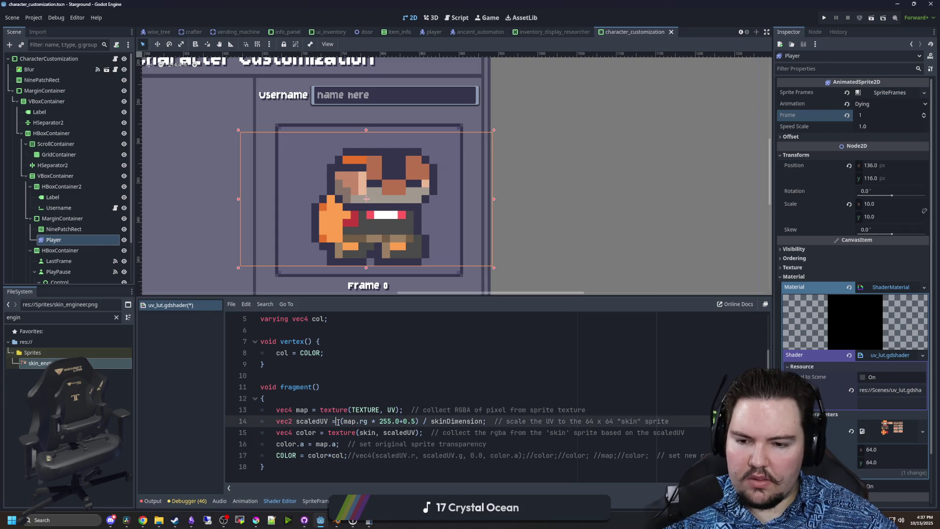
click(391, 387)
click(352, 396)
key(Return)
text(sna)
key(BackSpace)
key(BackSpace)
key(BackSpace)
text(snap)
key(BackSpace)
key(BackSpace)
key(BackSpace)
text(ceil)
key(BackSpace)
key(BackSpace)
key(BackSpace)
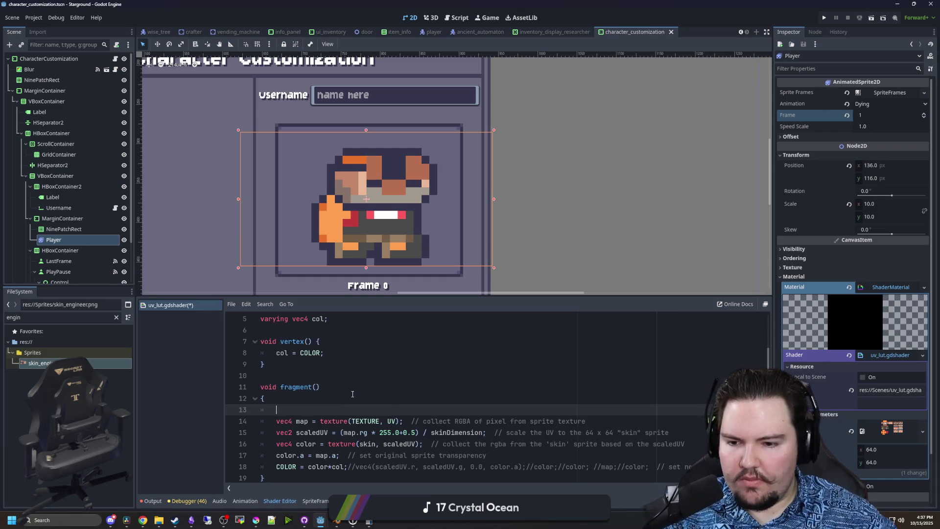
key(BackSpace)
key(BackSpace)
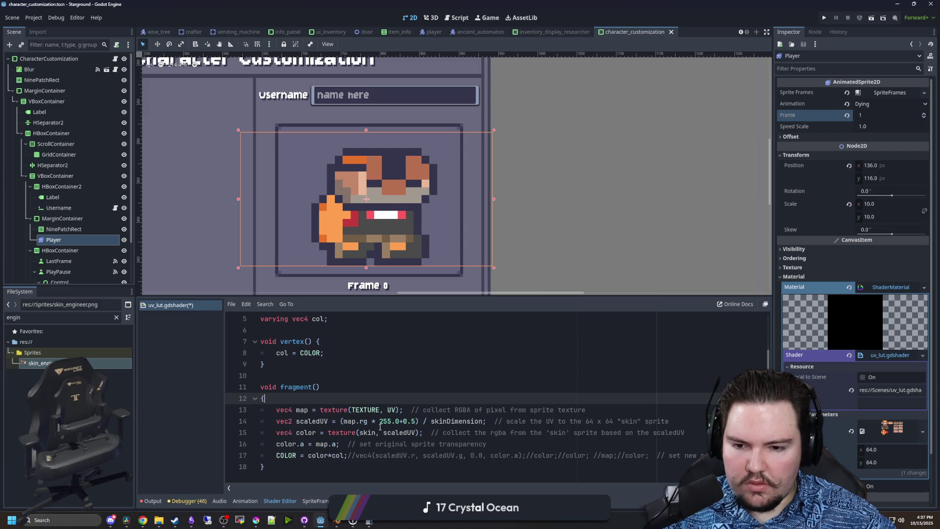
click(396, 420)
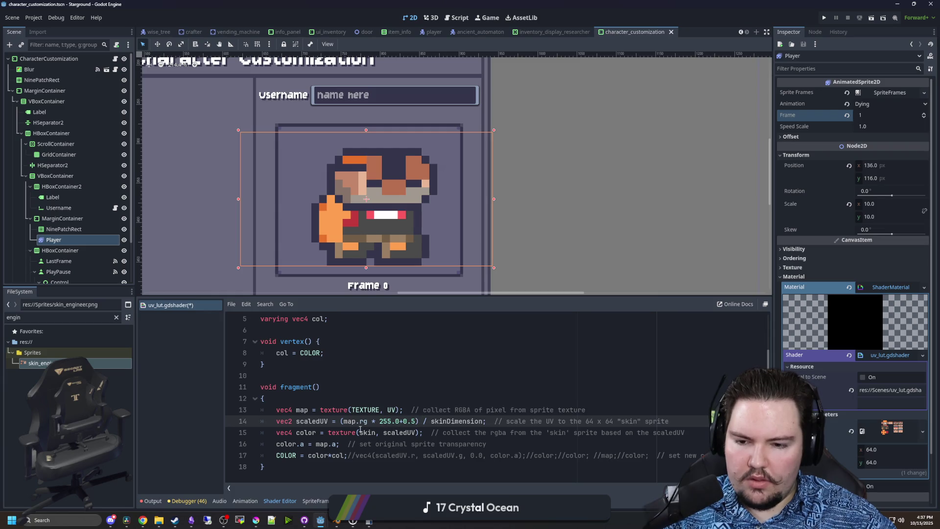
click(368, 521)
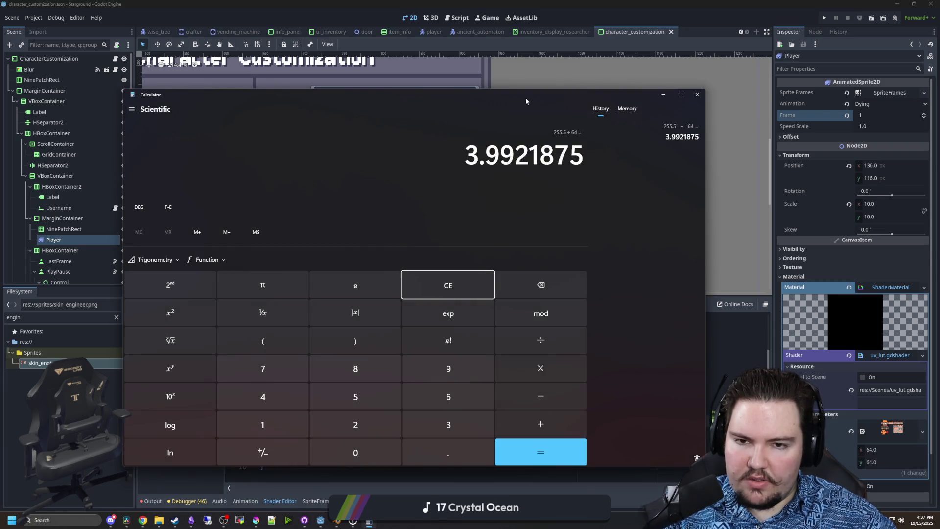
- Compute 0.5 / 64 = 0.0078125 in Calculator, then return to the shader's fragment() line
key(Escape)
drag(364, 97, 681, 80)
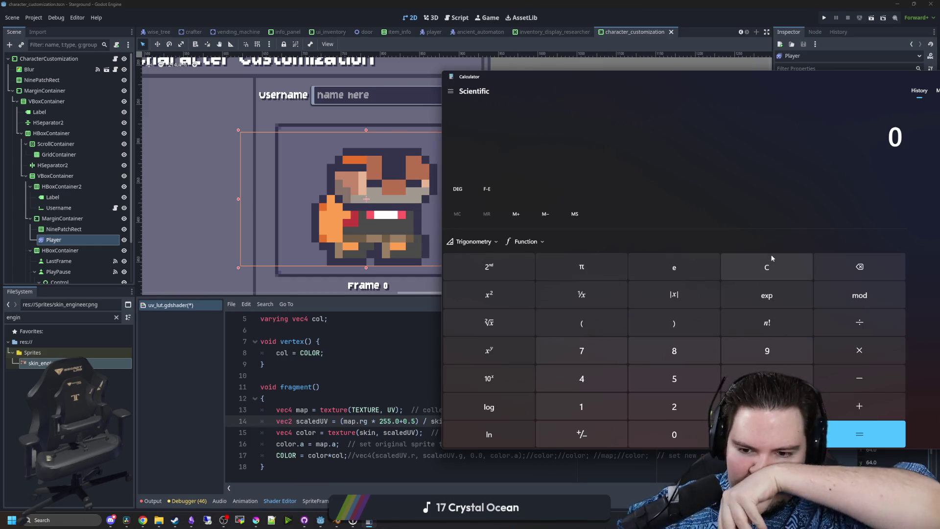
text(255)
key(Return)
text(+0.5)
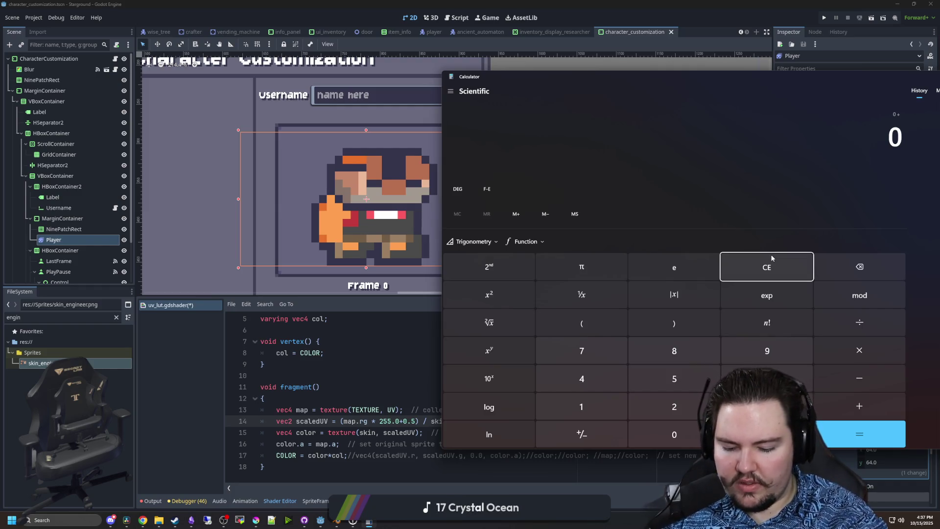
key(Return)
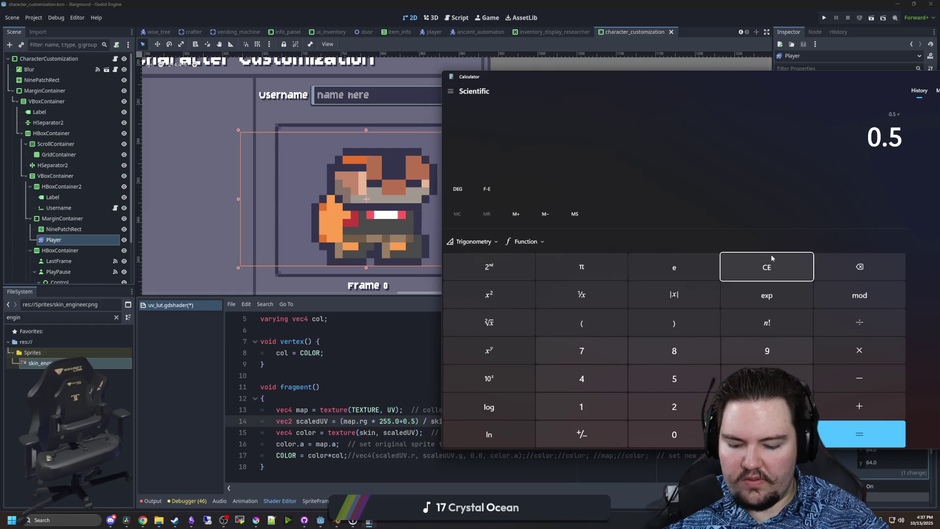
text( 64)
key(Return)
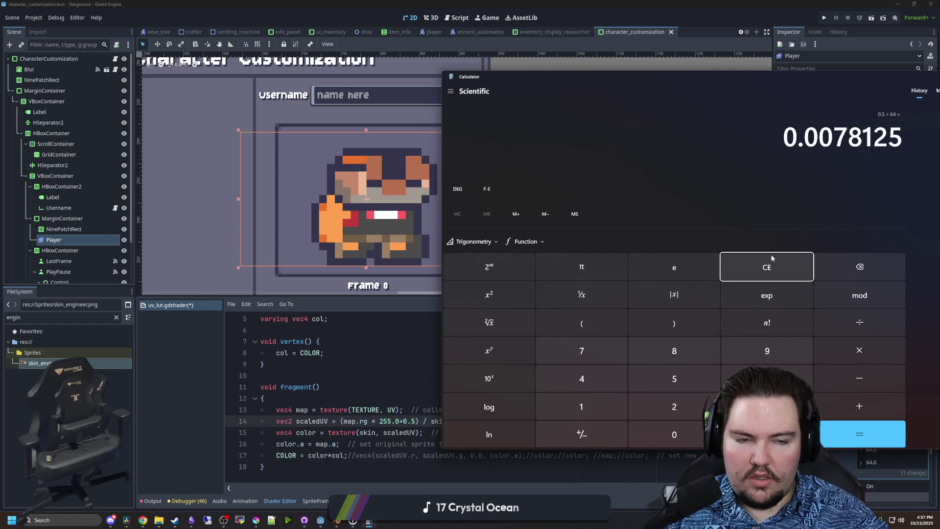
drag(816, 75, 480, 99)
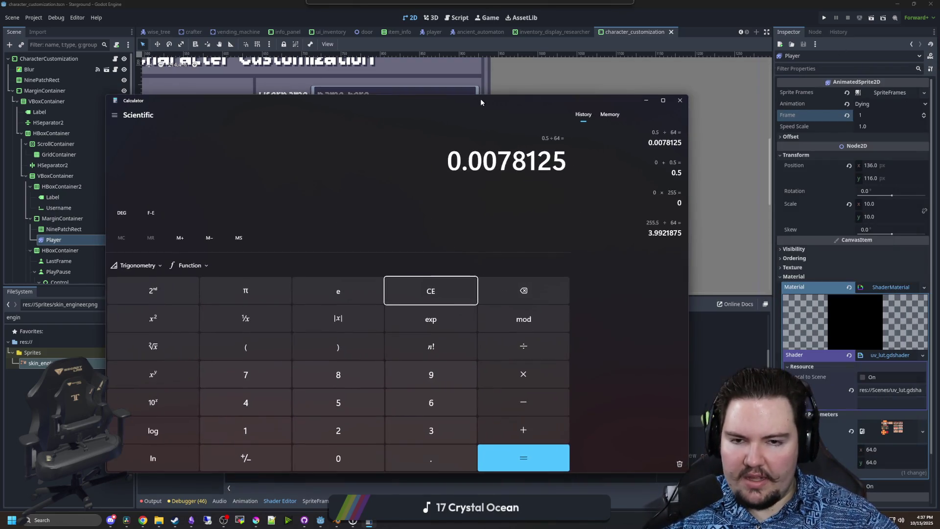
key(alt+Tab)
click(376, 384)
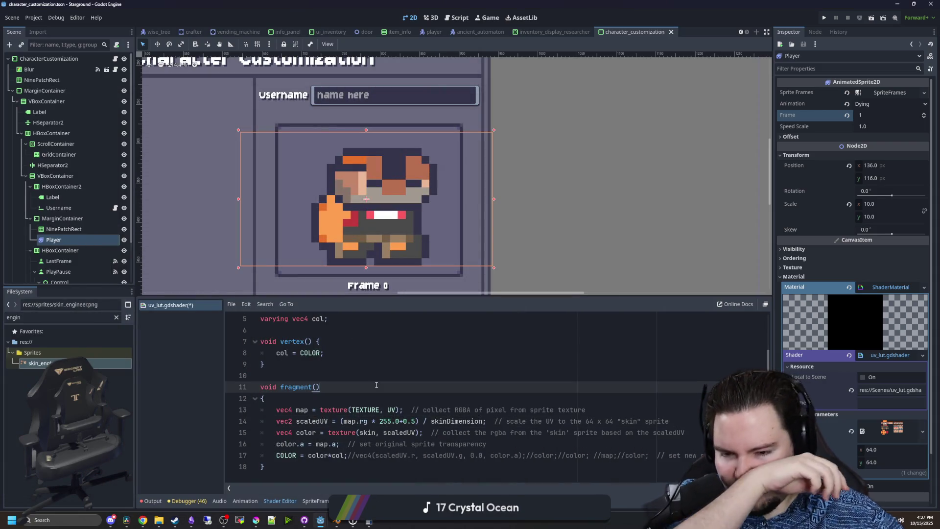
- Temporarily comment out the division by skinDimension after the 0.5 offset, then restore it
click(451, 369)
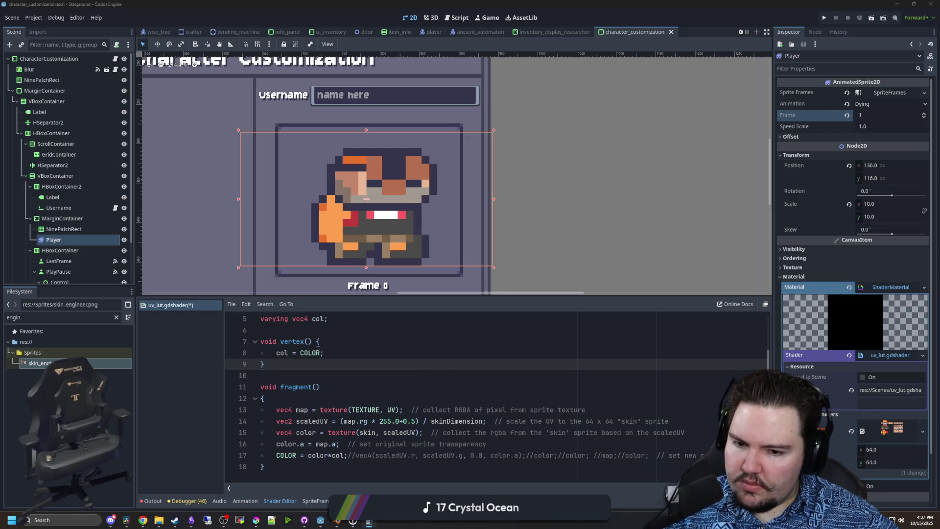
click(425, 400)
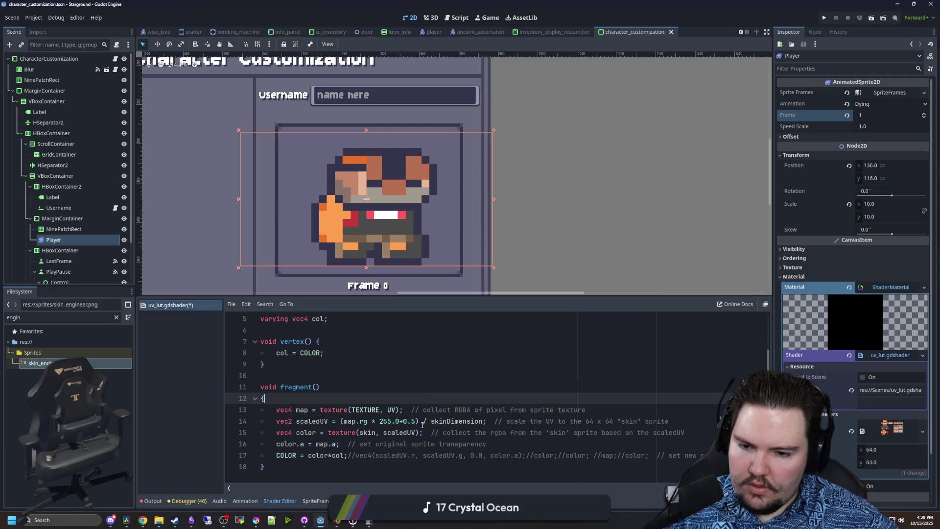
click(420, 421)
text(;)
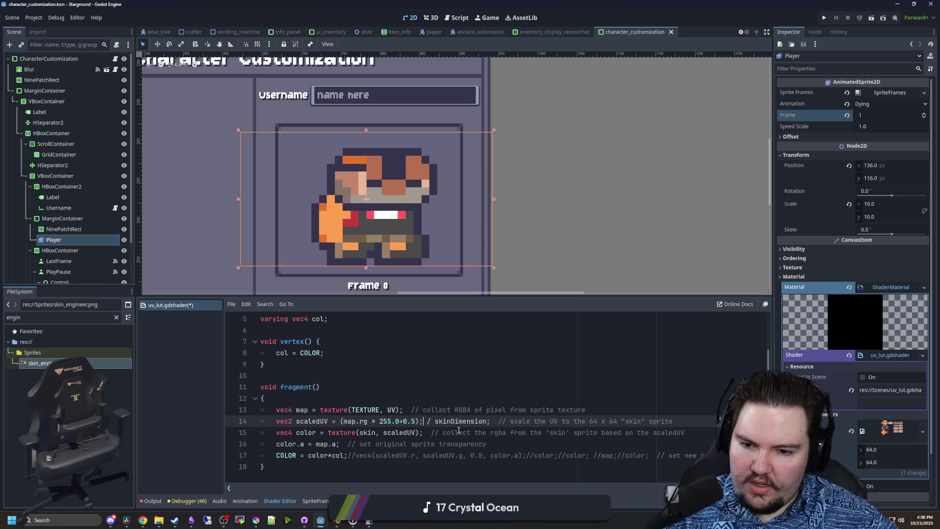
text(//)
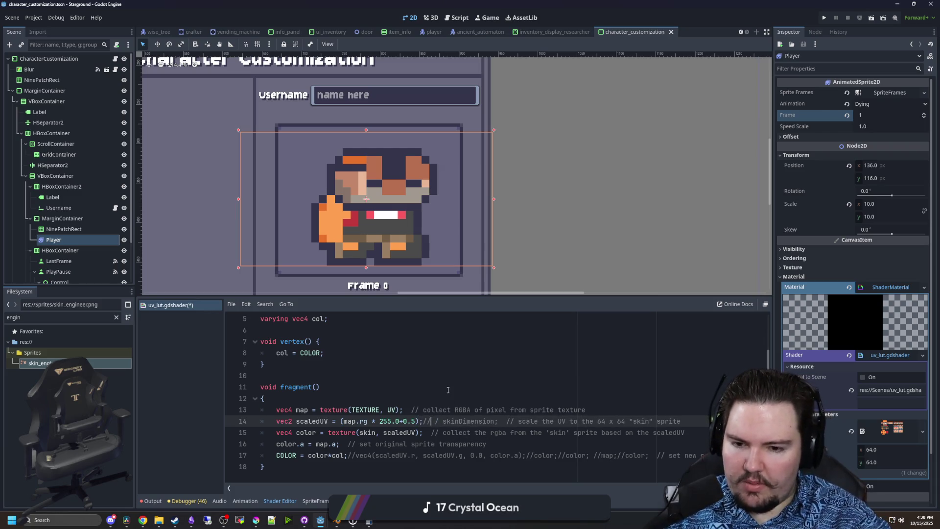
click(447, 389)
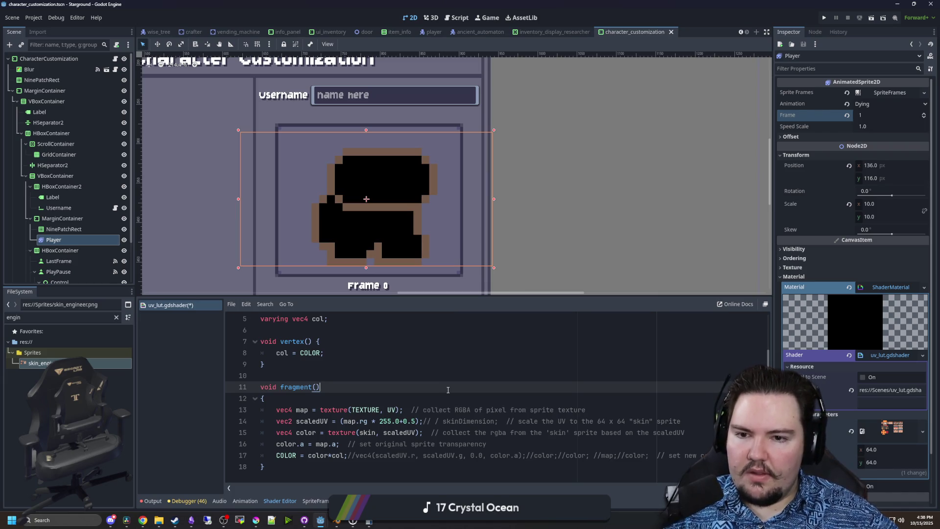
click(429, 422)
key(BackSpace)
key(BackSpace)
click(451, 364)
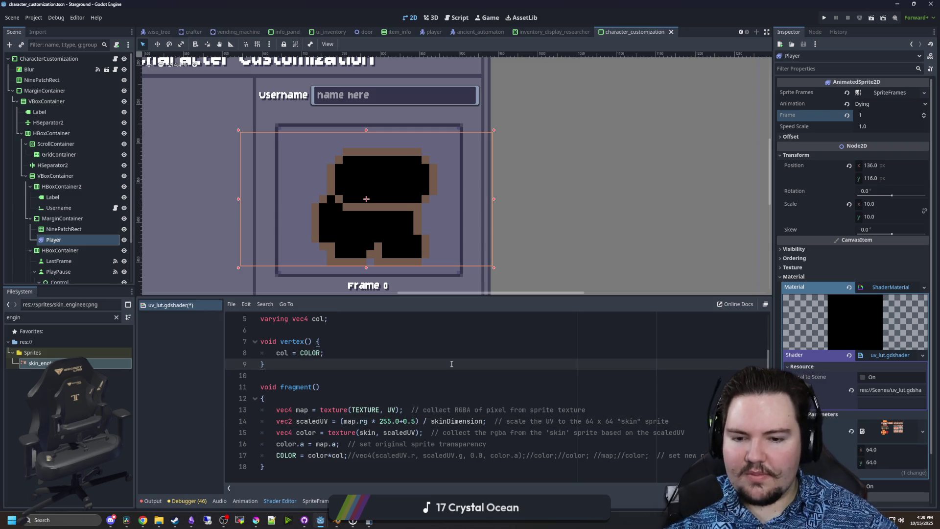
- Try smaller scaledUV offsets on line 14, such as 0.4, ending at +0.0
click(415, 421)
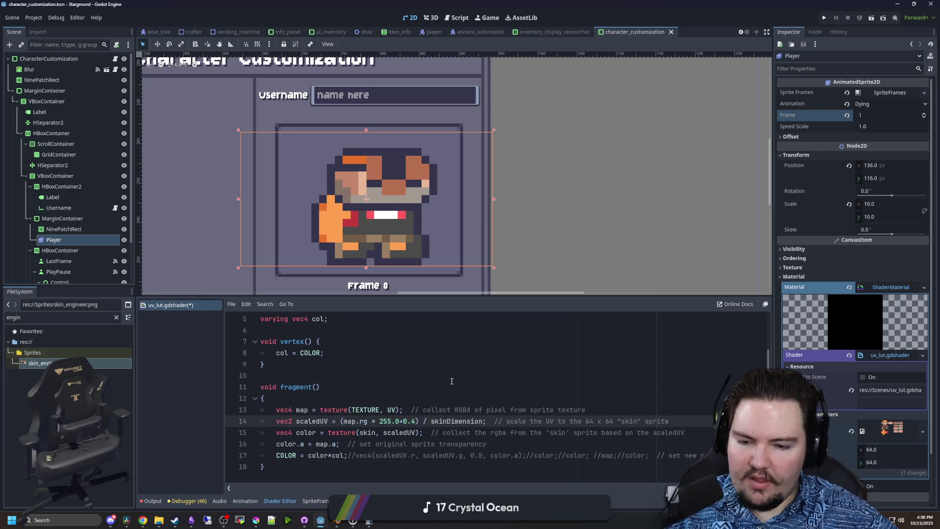
click(450, 353)
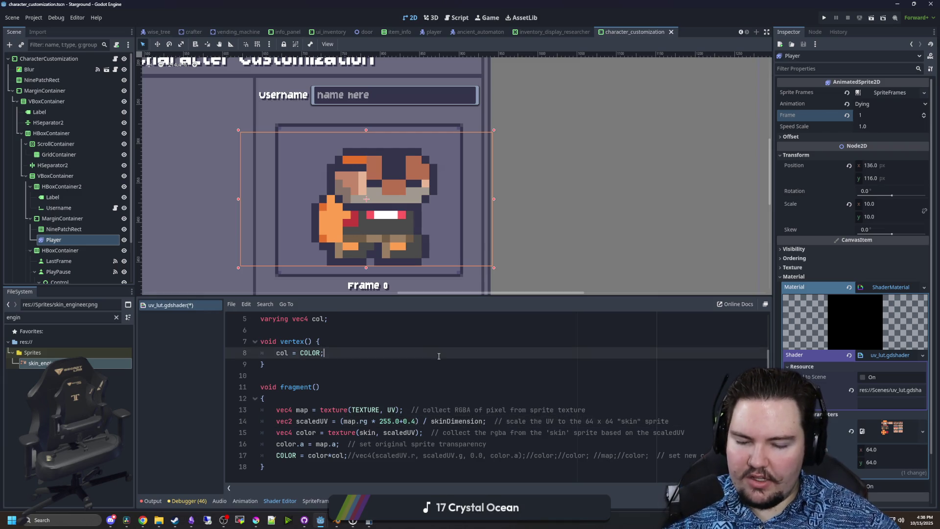
click(414, 421)
click(451, 387)
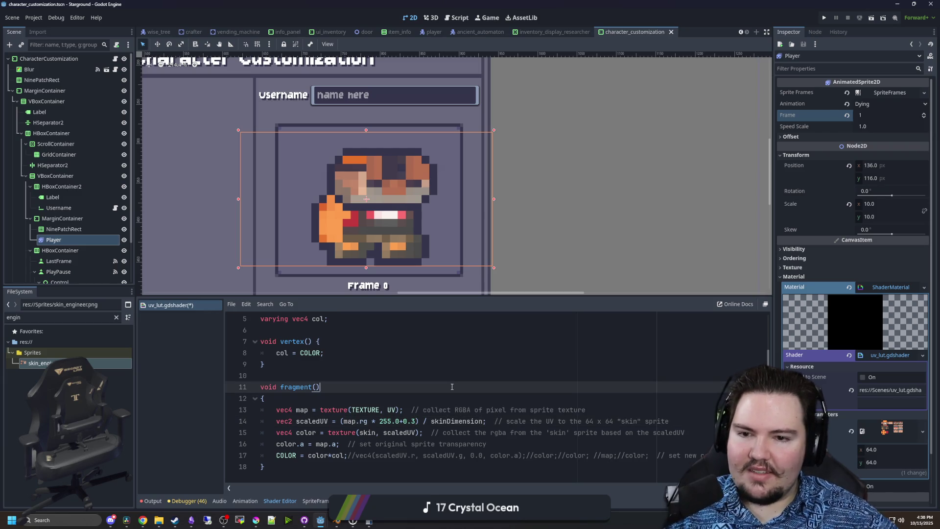
click(418, 421)
key(BackSpace)
key(BackSpace)
click(472, 396)
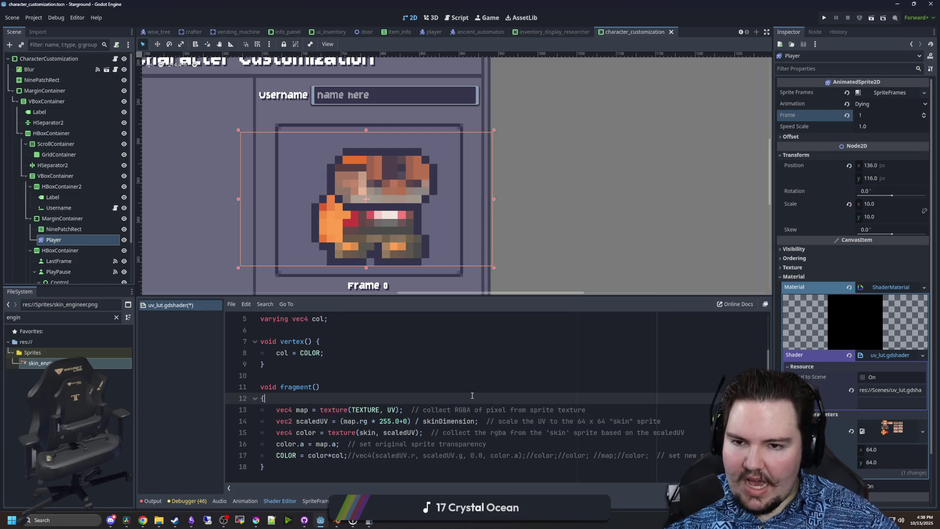
click(408, 421)
text(.0)
click(424, 372)
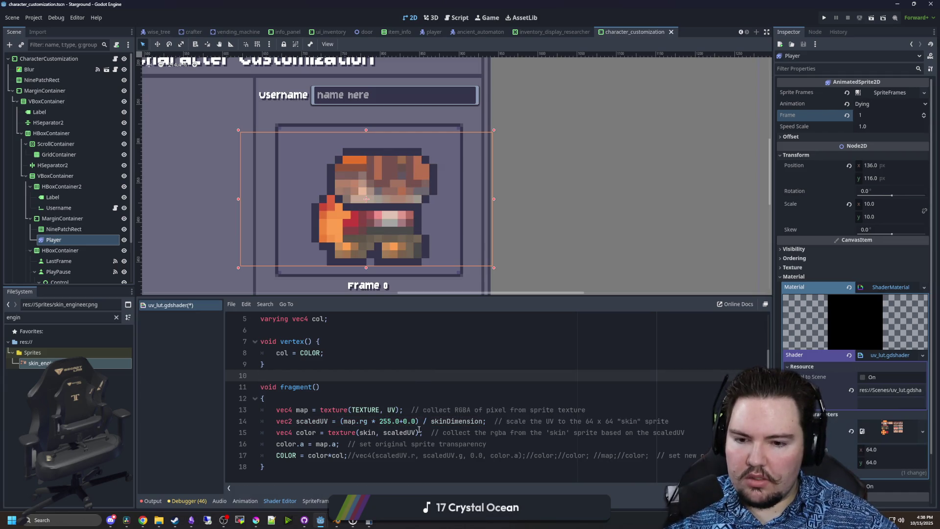
- Begin wrapping map.rg * 255.0 in its own parentheses on line 14
click(399, 421)
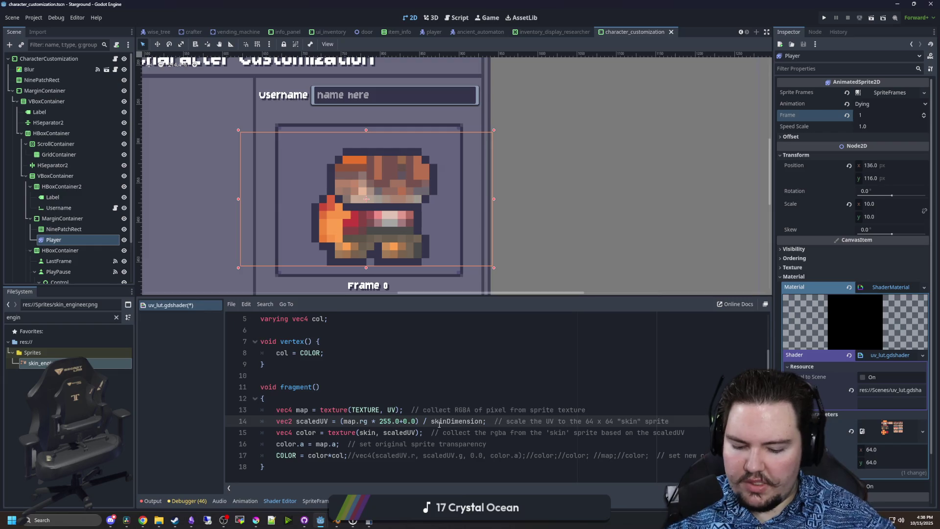
text())
key(ctrl+Left)
text(()
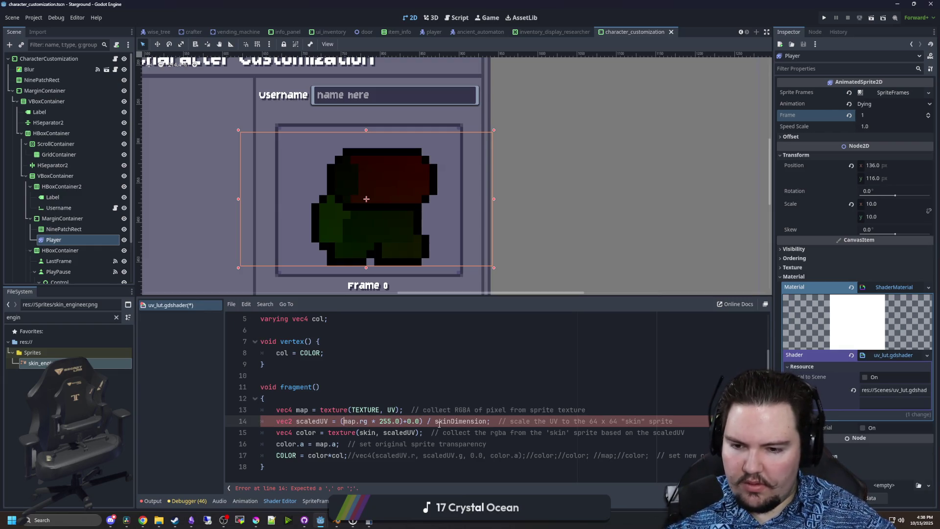
- Remove the spaces around the multiplication in the regrouped term and recompile
key(Delete)
key(Right)
key(Delete)
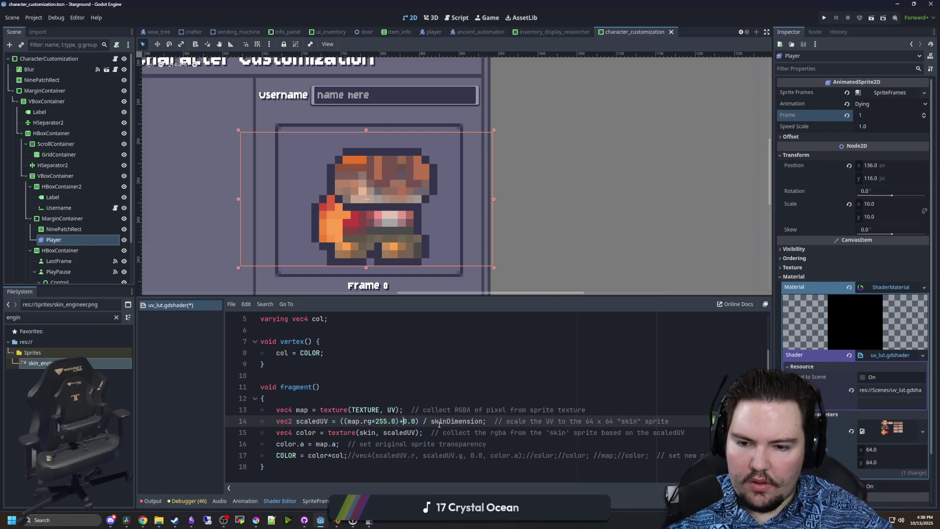
text(5)
click(411, 388)
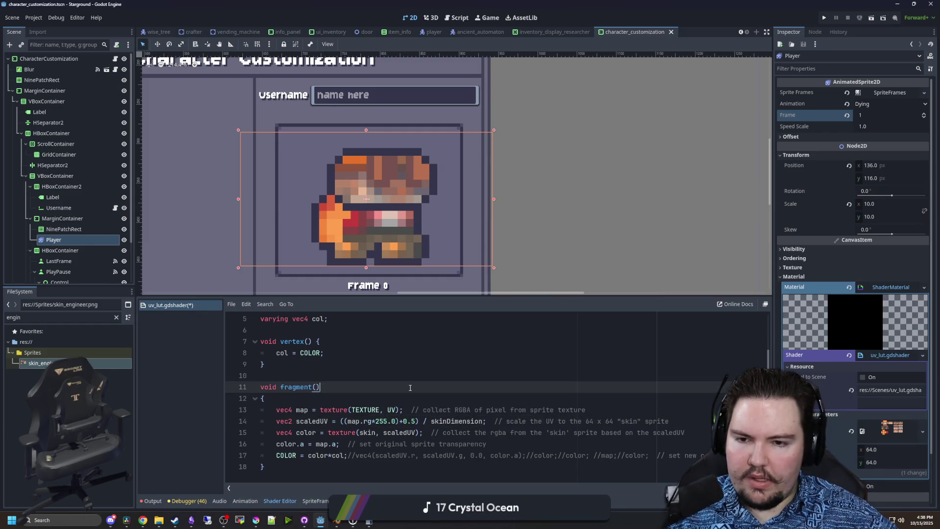
click(416, 425)
click(436, 386)
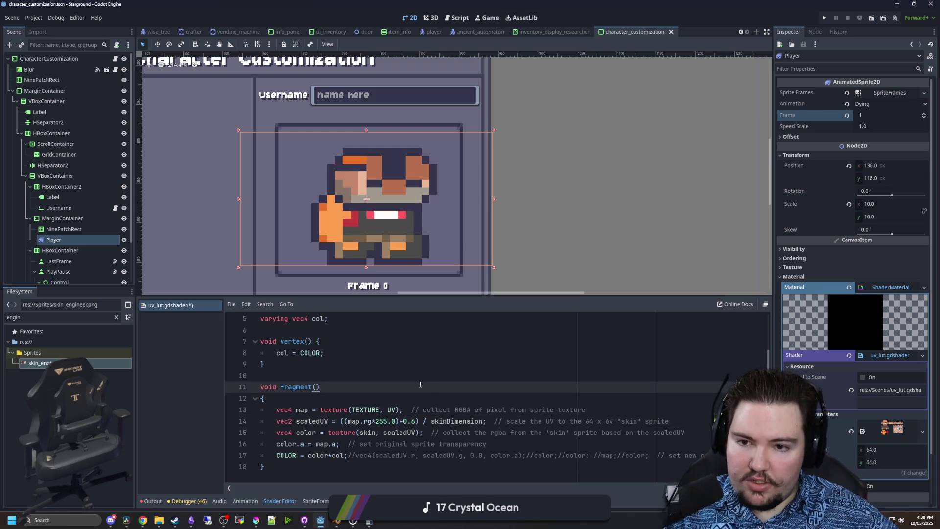
- Set the offset's last digit back to 5 and preview the recompiled sprite
click(414, 421)
key(BackSpace)
text(5)
click(486, 395)
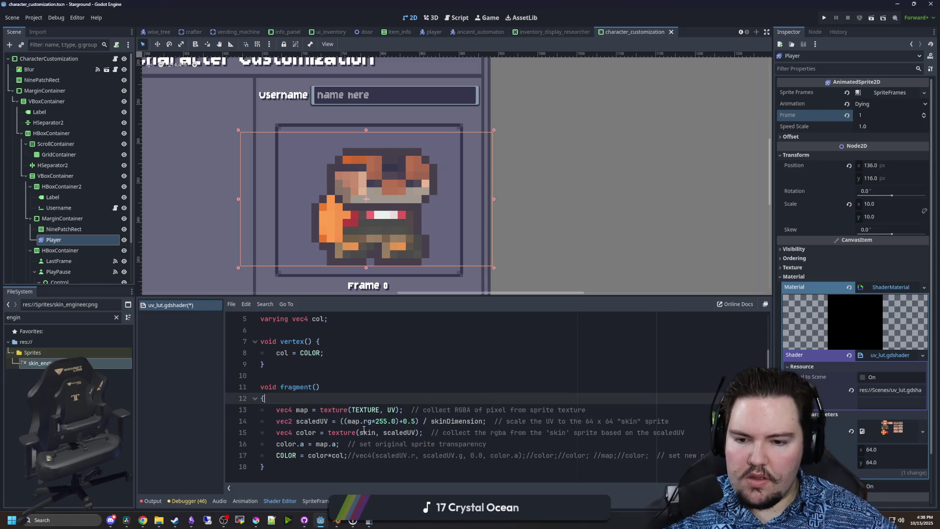
click(390, 387)
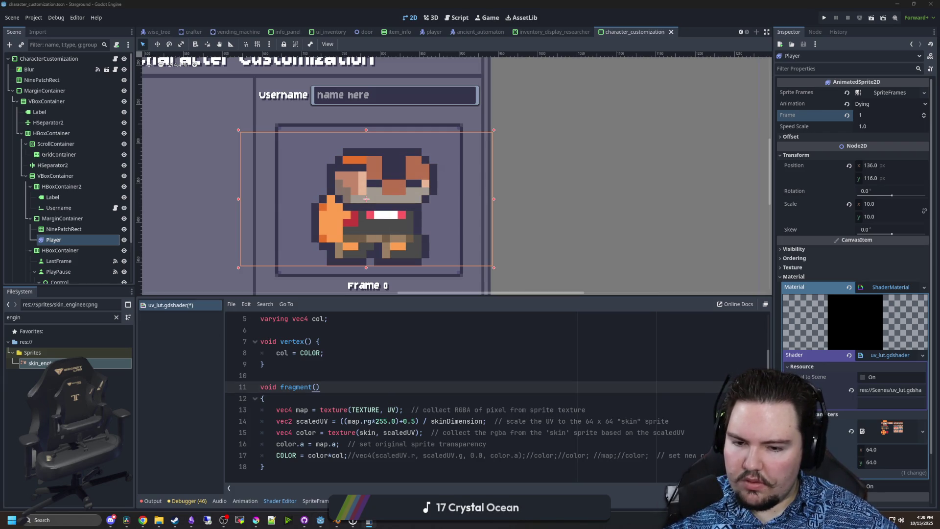
- Move skinDimension from the end of line 14 into the inner bracket after the map.rg term
click(489, 432)
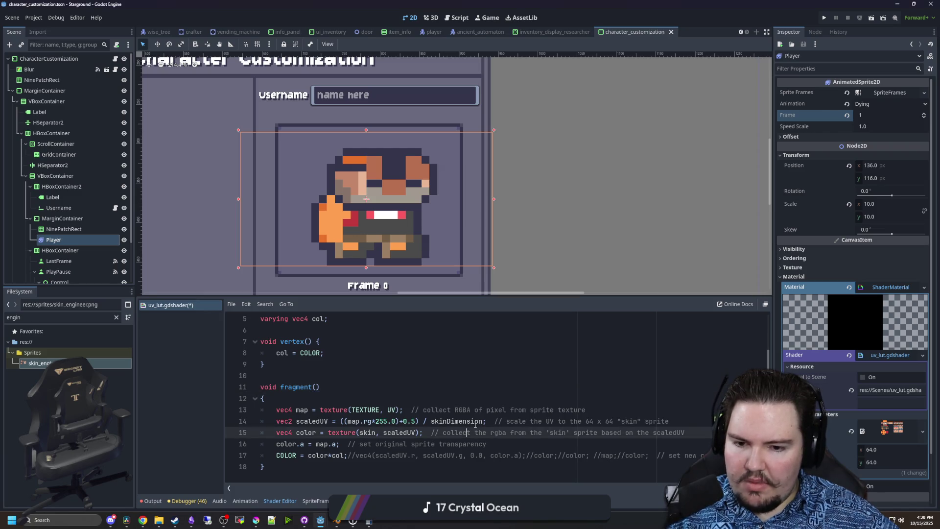
drag(483, 421, 432, 421)
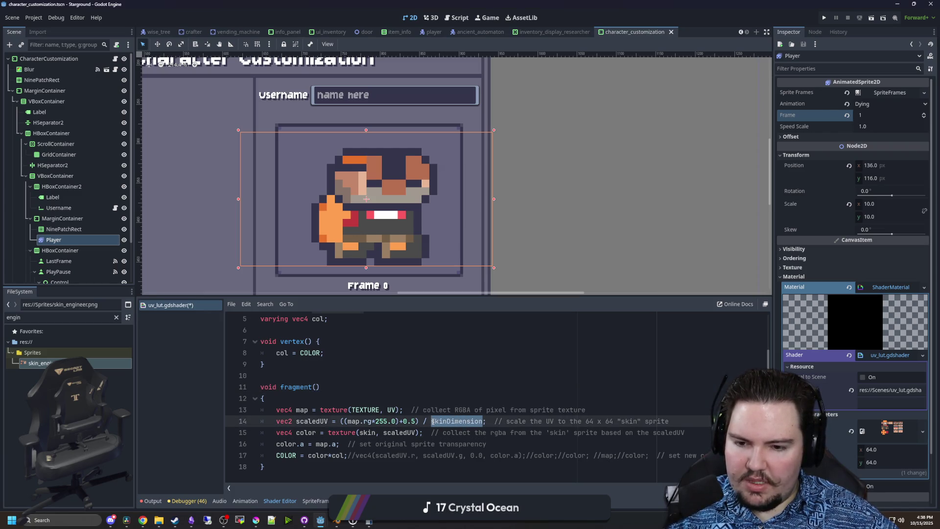
key(ctrl+x)
click(398, 421)
key(ctrl+v)
text())
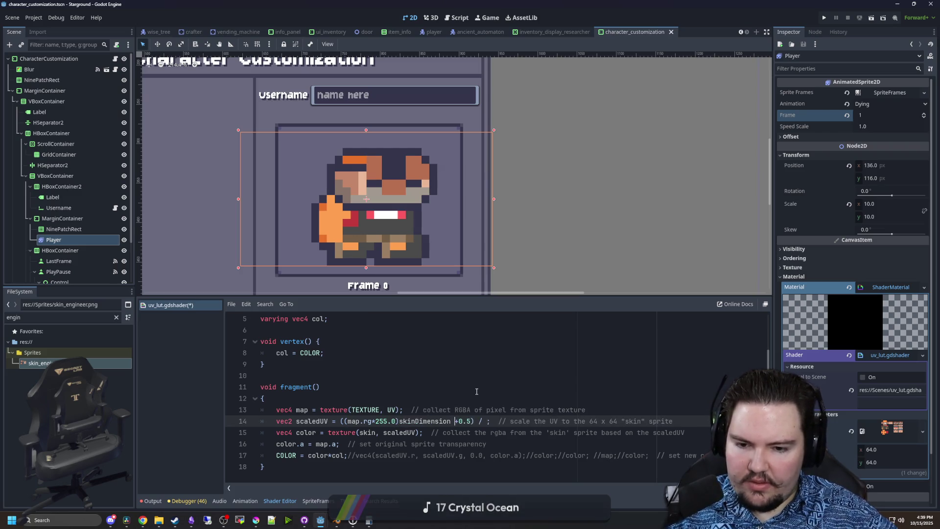
- Move the division sign in front of skinDimension and drop the extra closing parenthesis
click(485, 422)
key(BackSpace)
key(BackSpace)
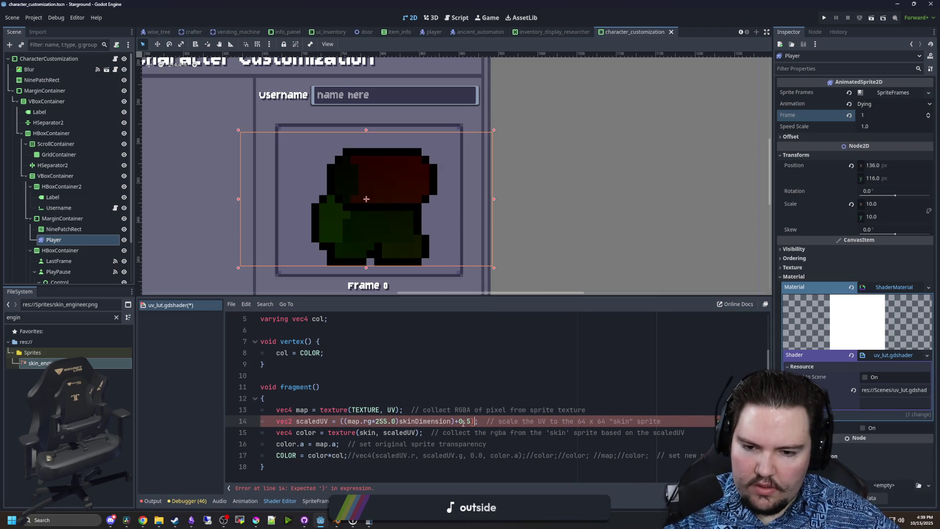
click(400, 422)
text(/)
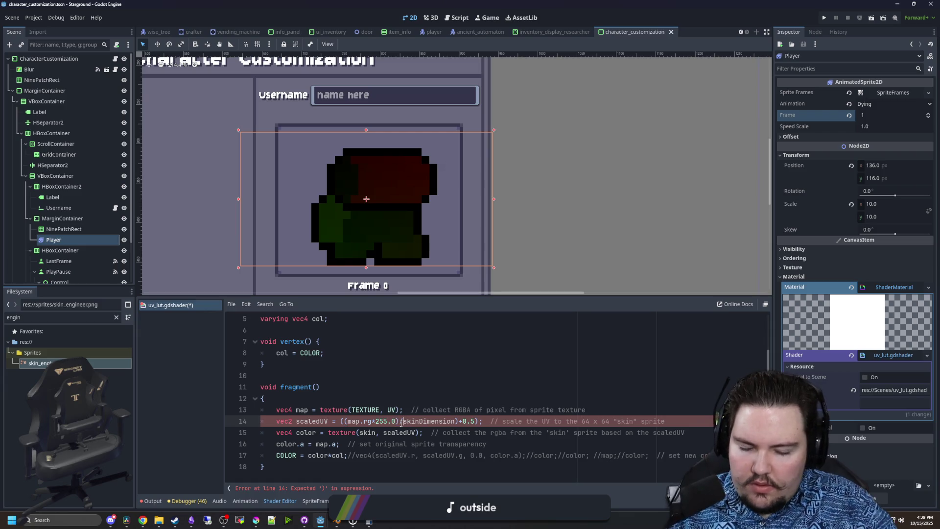
click(479, 421)
key(BackSpace)
click(474, 377)
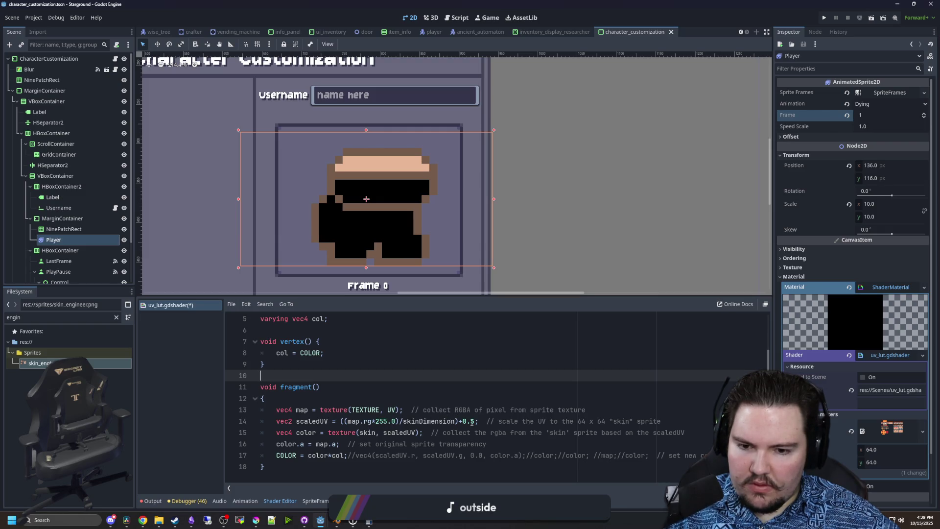
- Put +0.5 right after map.rg and remove the trailing 0.5 offset and stray parenthesis
click(373, 420)
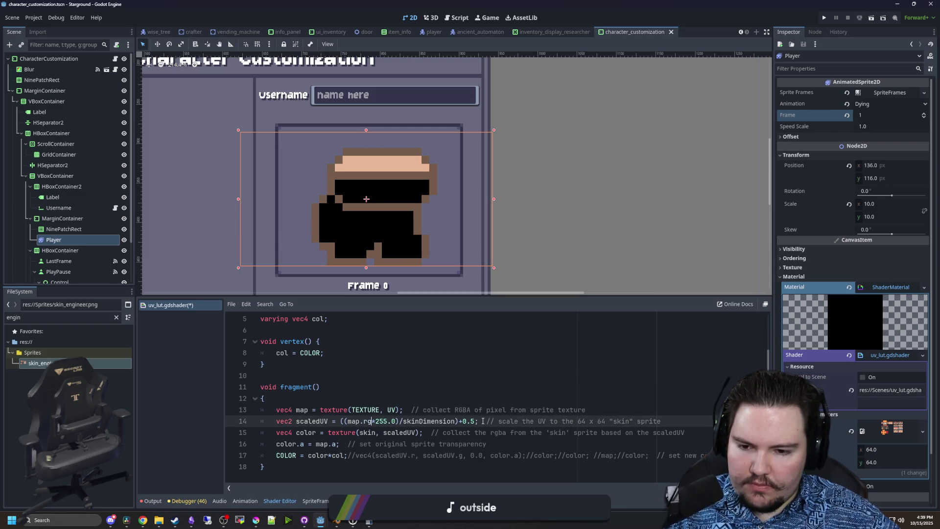
text(+0.5)
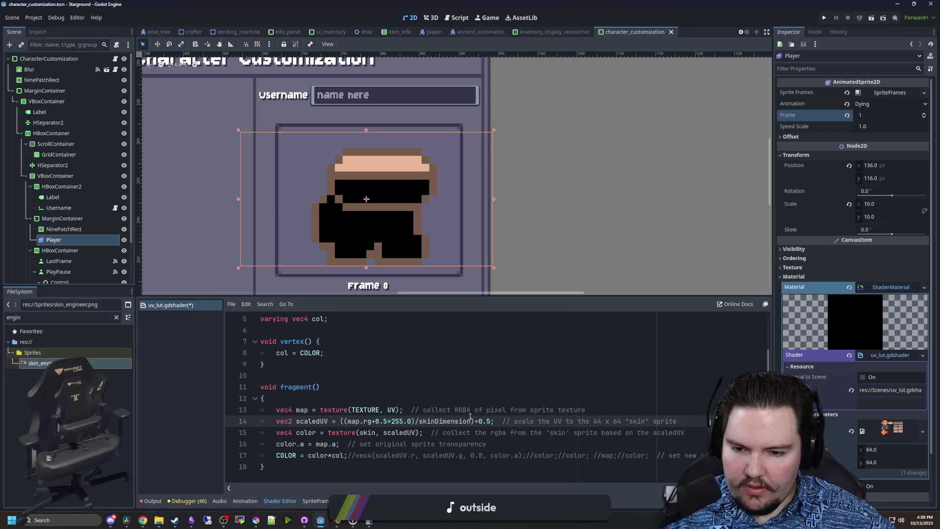
click(490, 421)
key(BackSpace)
key(BackSpace)
key(BackSpace)
key(BackSpace)
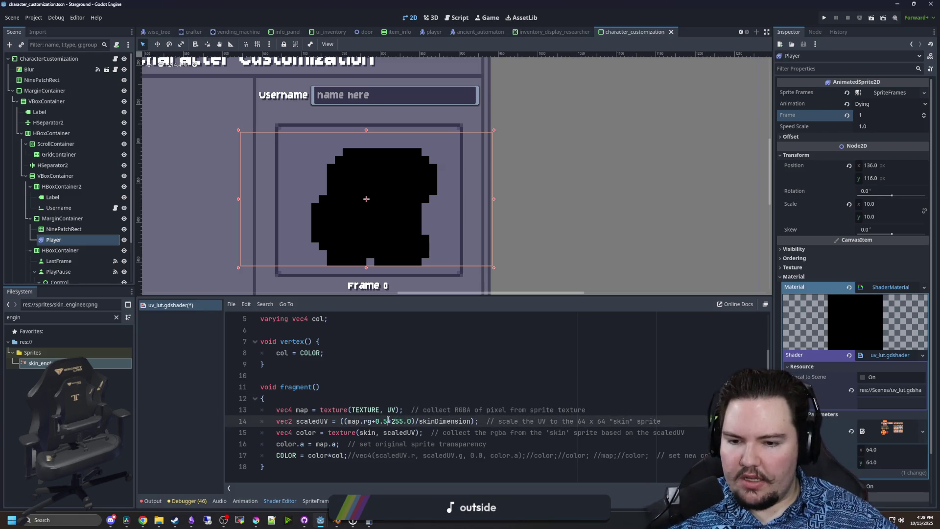
text())
key(Right)
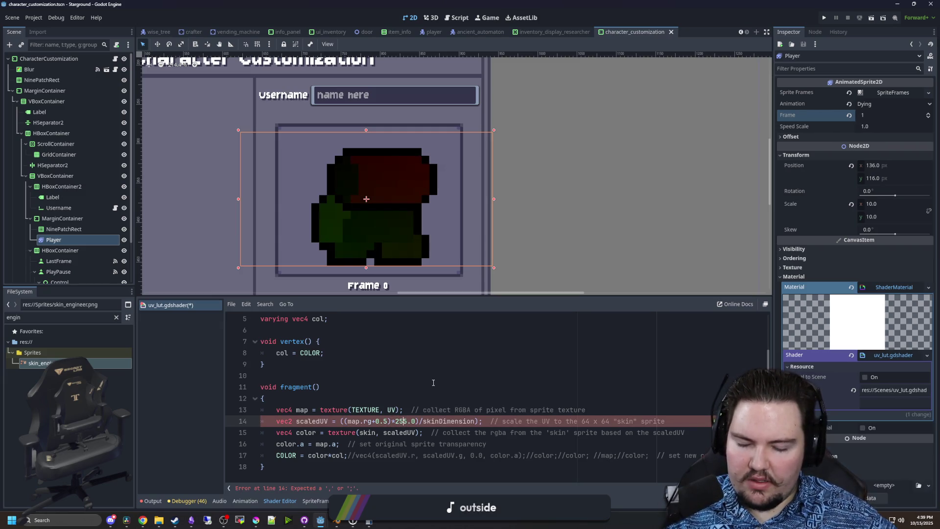
key(Right)
key(Right)
key(Right)
key(BackSpace)
click(433, 382)
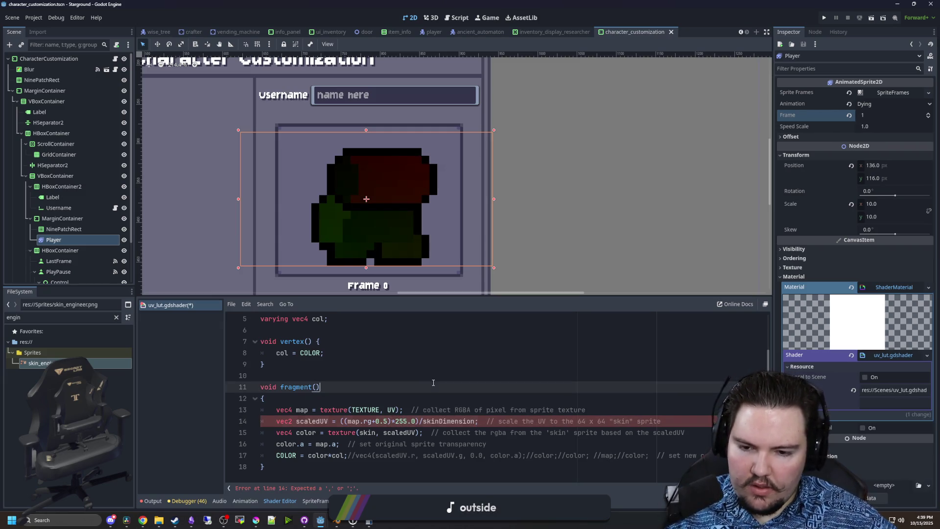
- Replace the +0.5) after map.rg with a plain +0.5 and adjust the division spacing
click(419, 419)
key(Right)
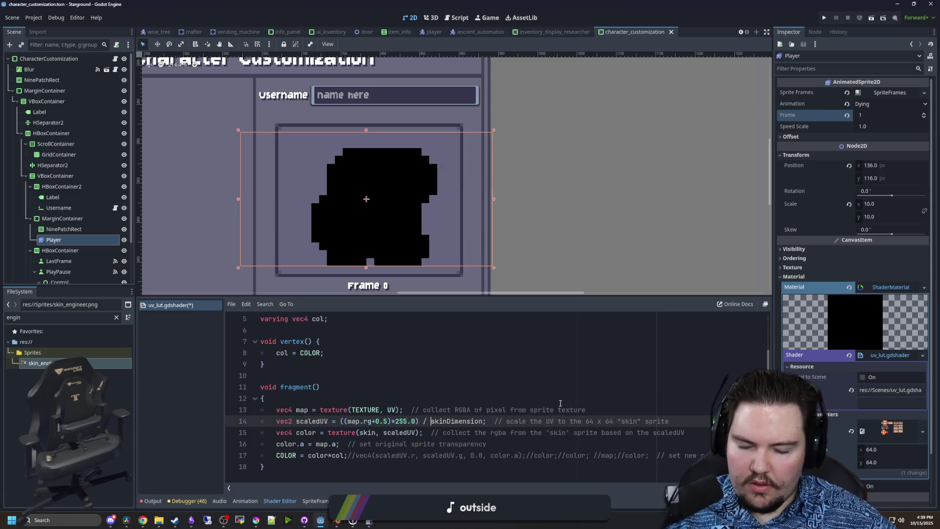
drag(394, 421, 372, 421)
key(BackSpace)
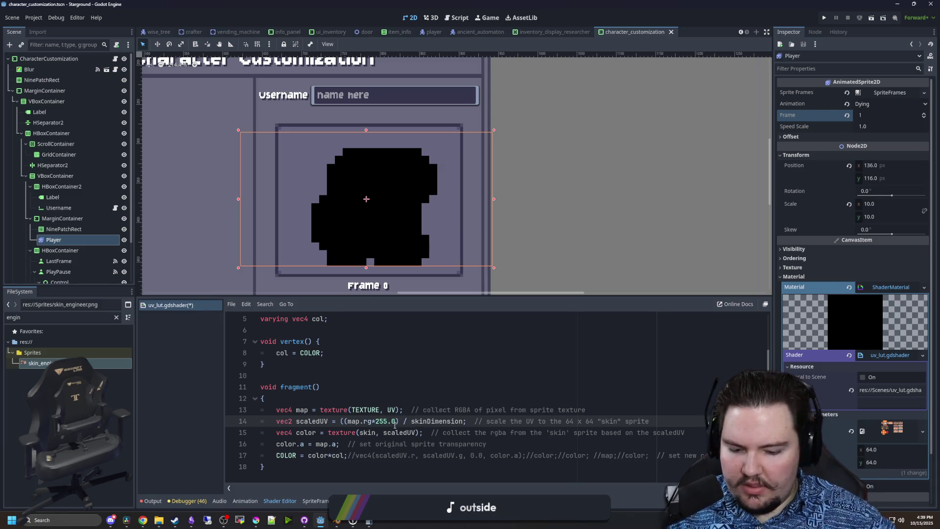
text(+0.5)
- Delete the extra '(' on line 14, add spaces around * and +, and recompile
click(391, 393)
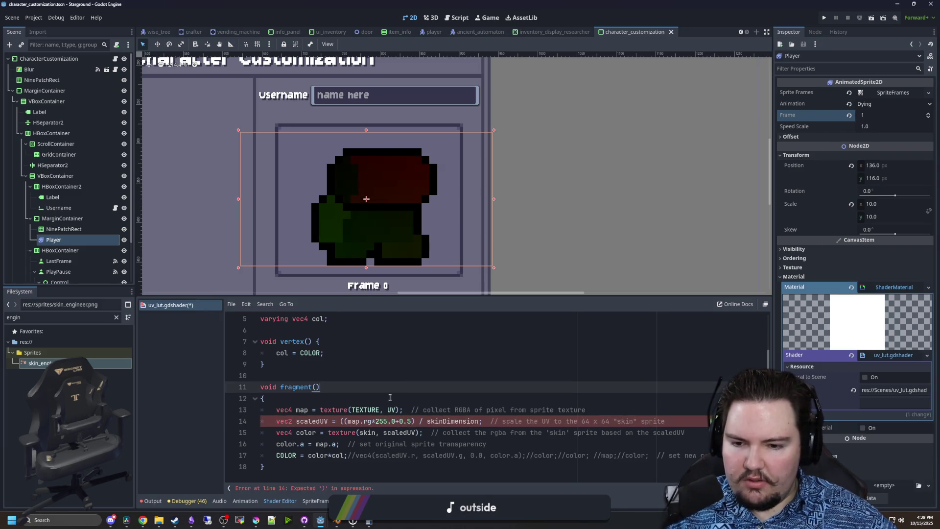
click(395, 421)
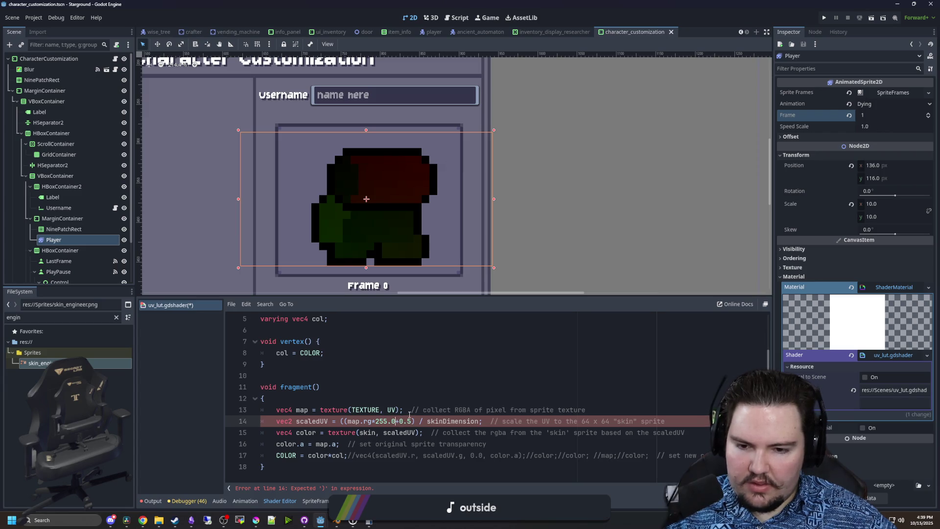
click(344, 421)
key(BackSpace)
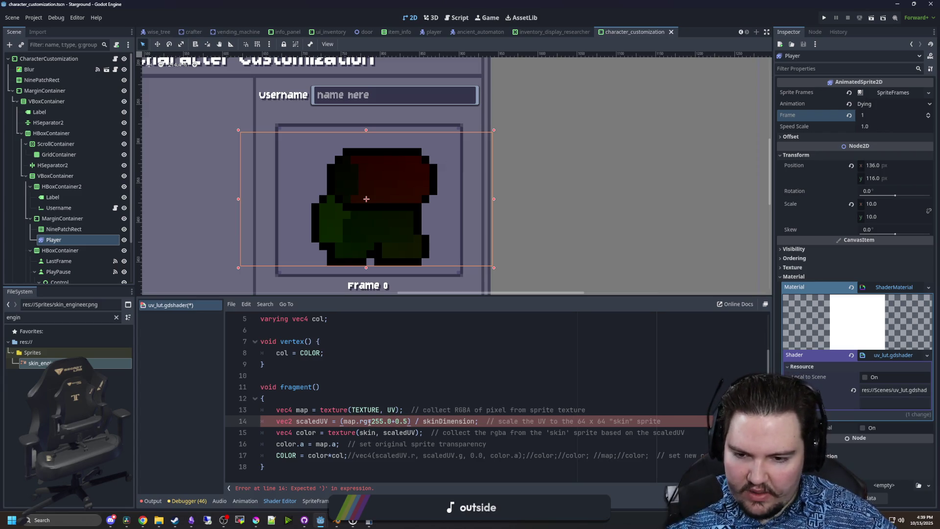
click(369, 421)
click(400, 421)
click(407, 421)
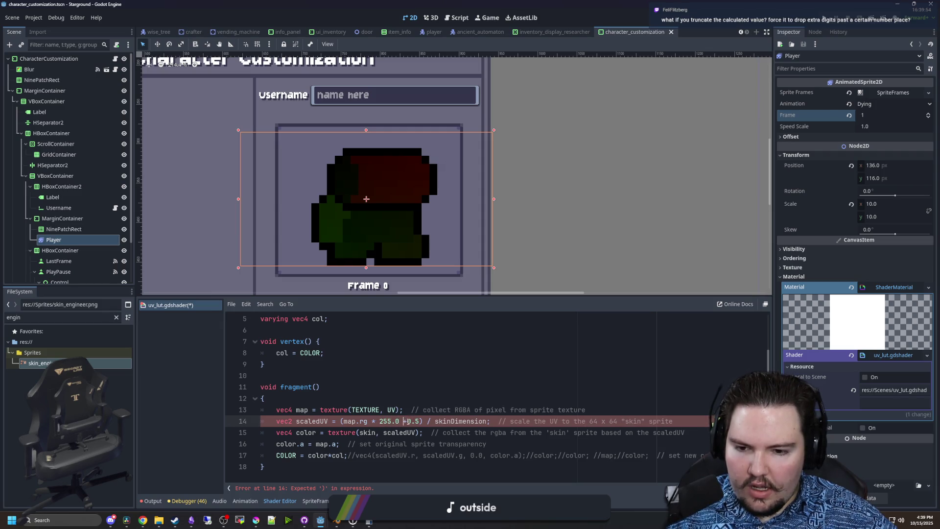
click(413, 397)
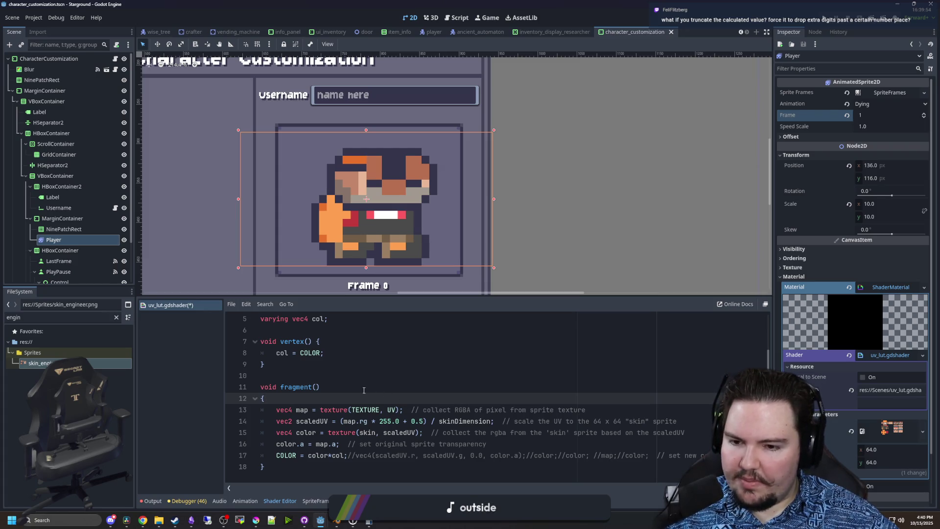
key(Return)
text(d)
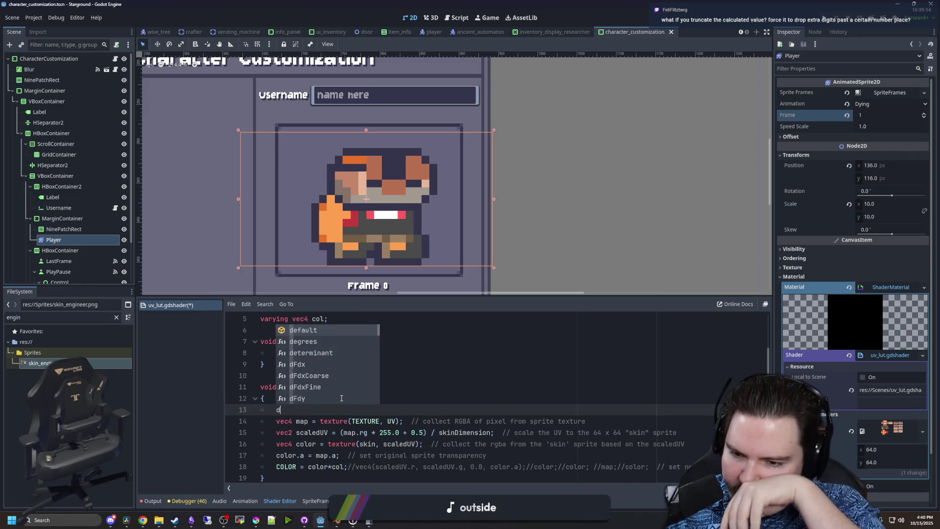
key(BackSpace)
text(round)
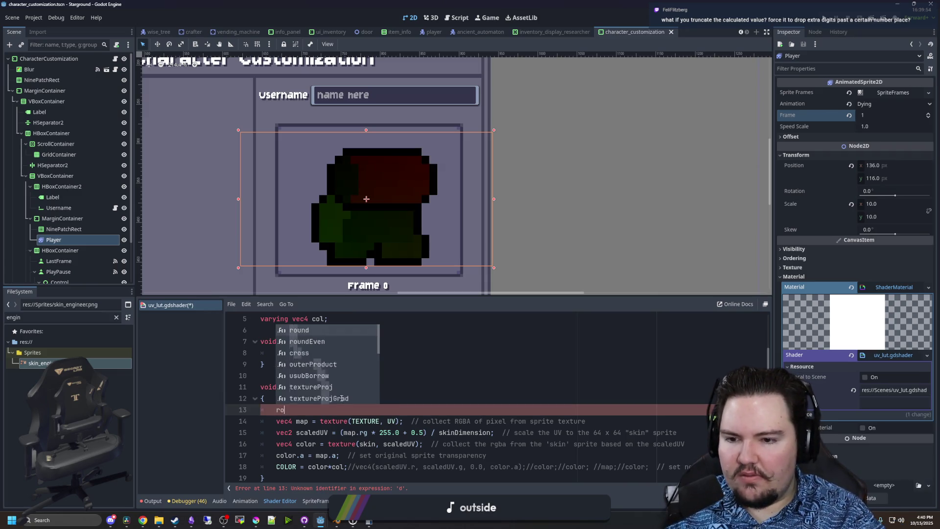
key(BackSpace)
key(BackSpace)
key(BackSpace)
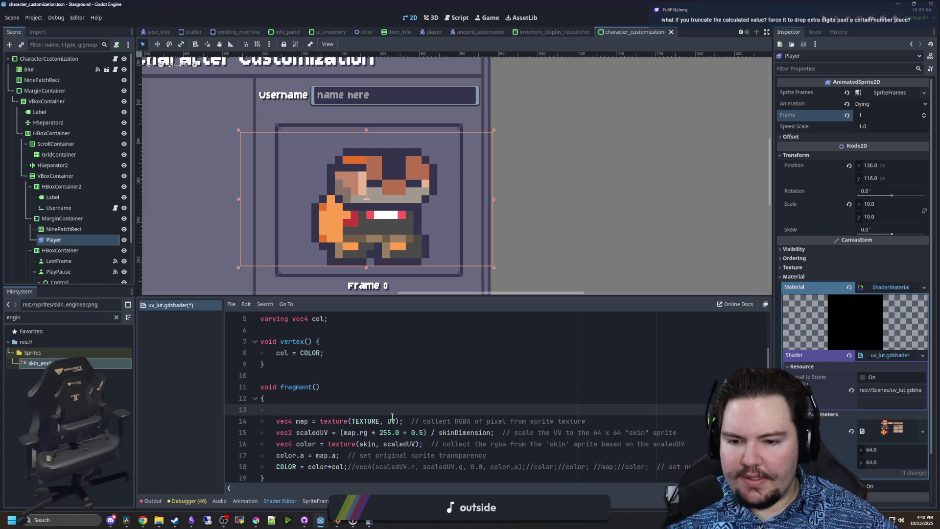
mouse_move(369, 521)
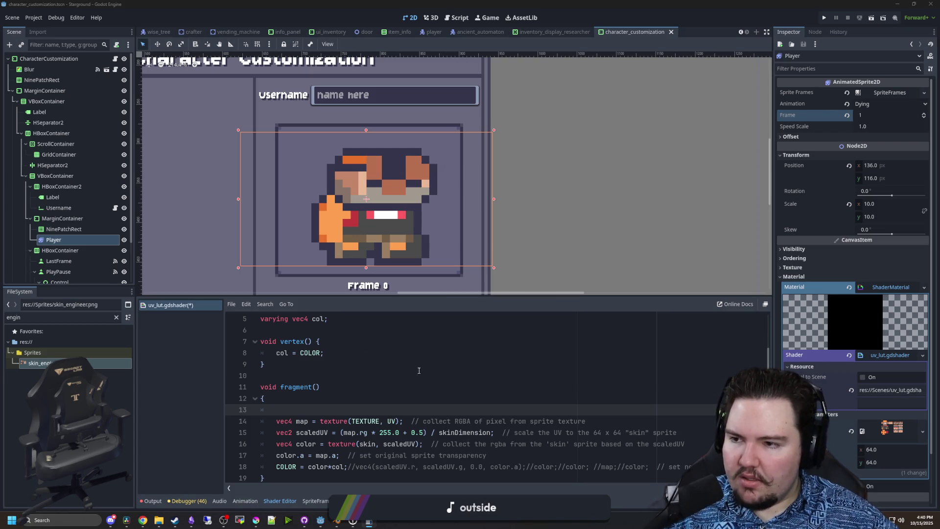
- Remove map.rg from scaledUV and add 'vec2 scaledColor = map.rg*100' below the map line
drag(344, 433, 367, 433)
key(BackSpace)
click(606, 420)
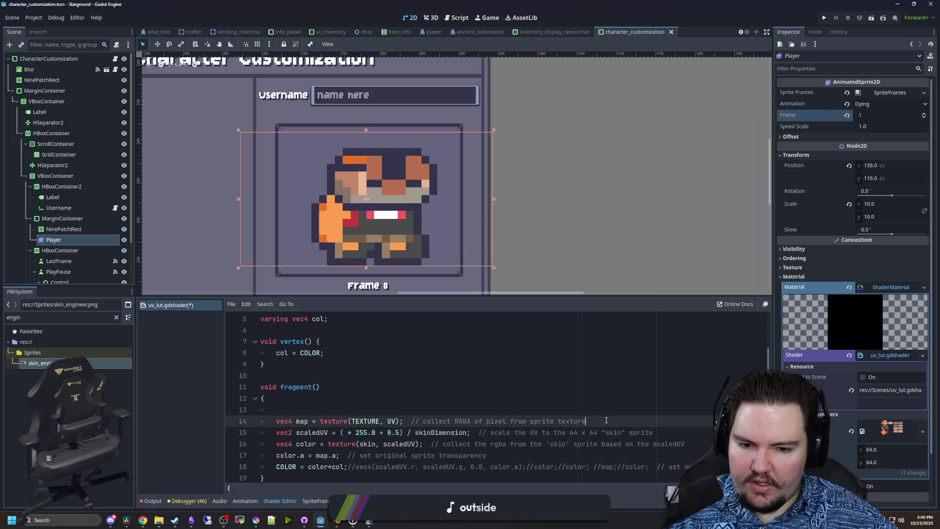
key(Return)
key(Return)
text(var scaled)
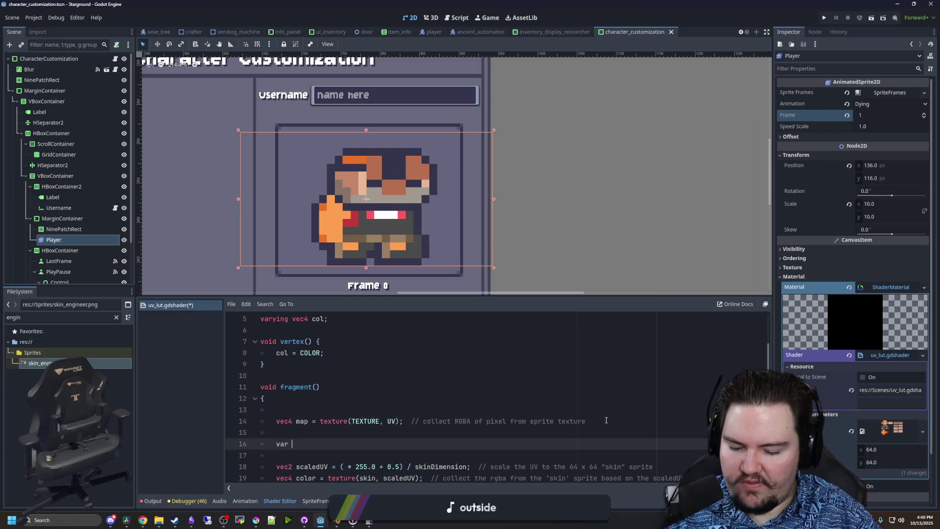
key(ctrl+BackSpace)
key(ctrl+BackSpace)
text(vec2 scaledColor = map.rg)
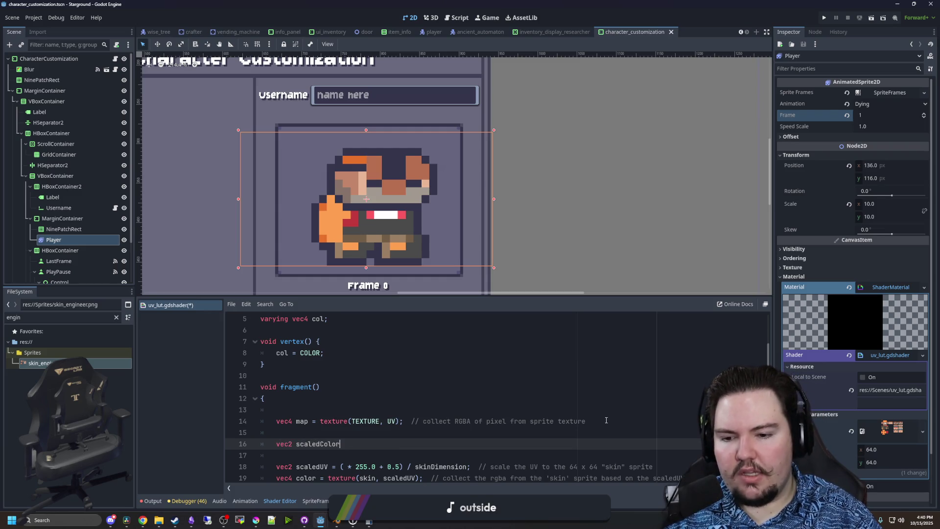
text(*100)
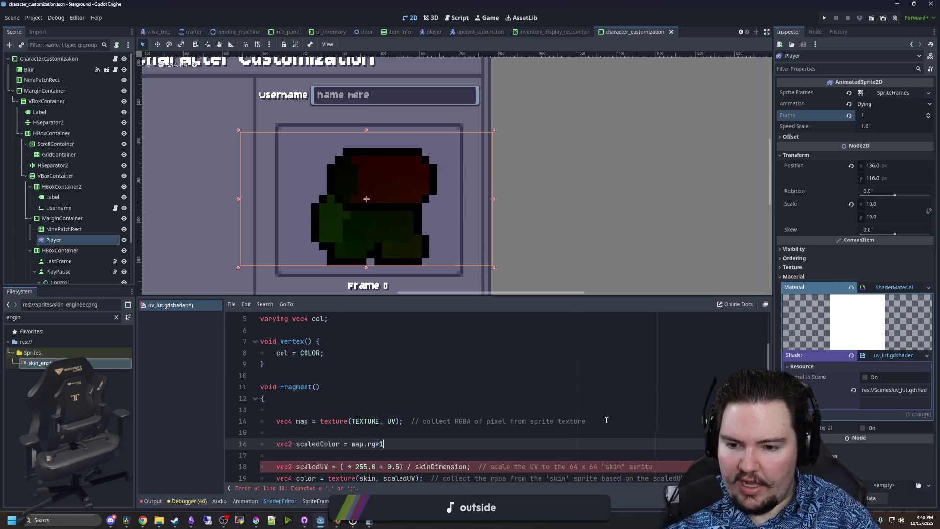
- Wrap map.rg*100 in int(), then change the cast to ivec2()
scroll(606, 420, down, 2)
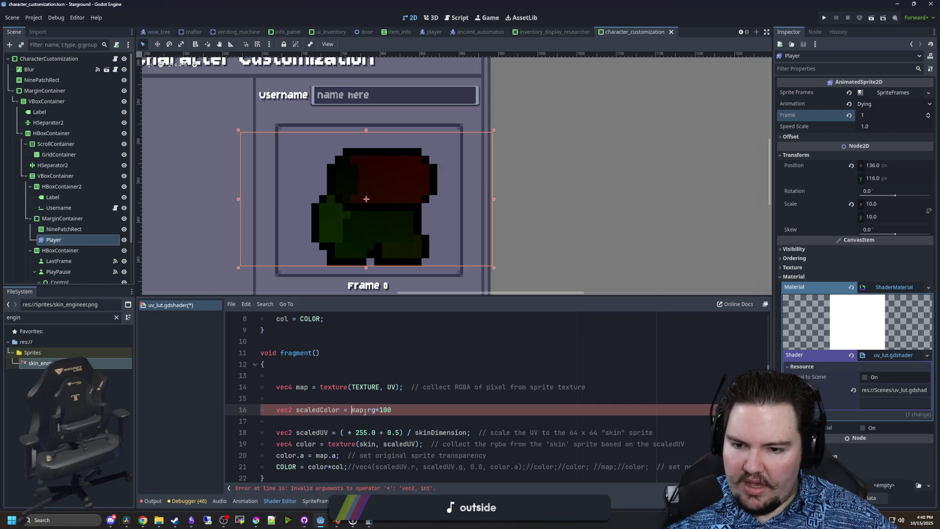
text(int()
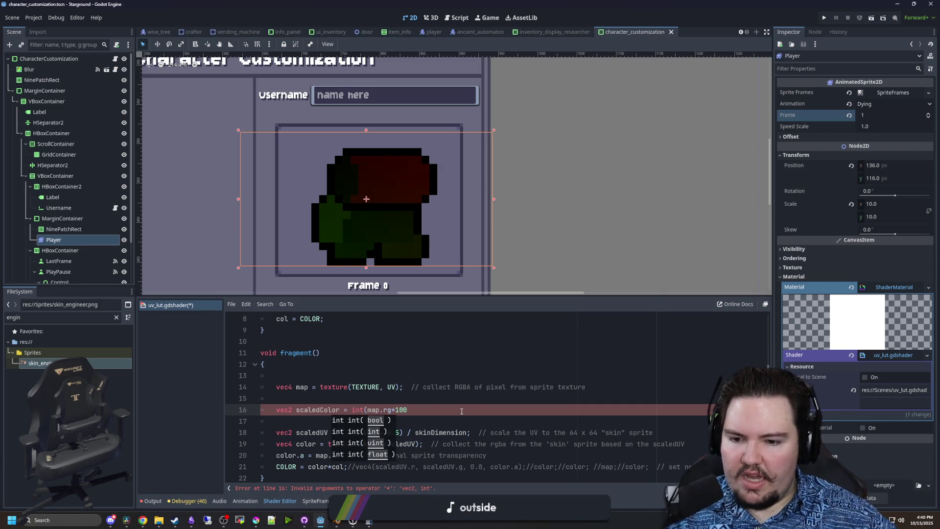
text())
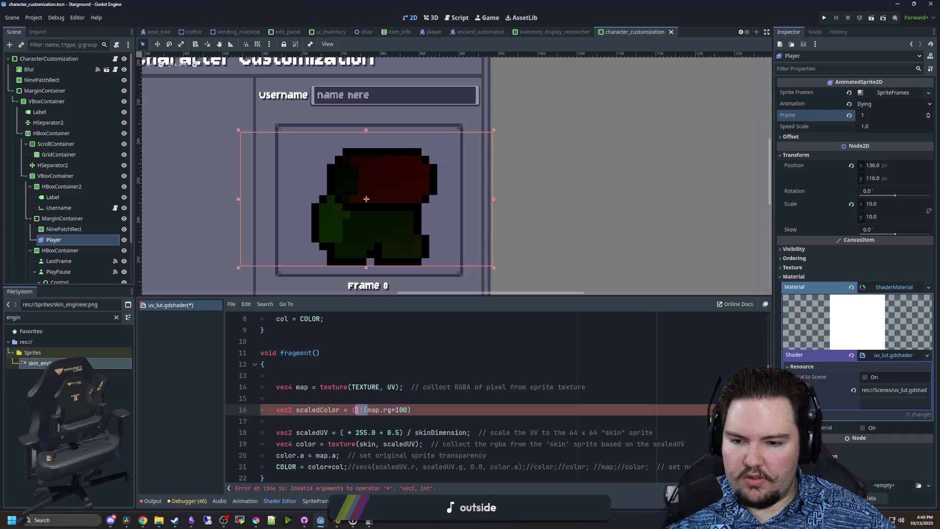
double_click(353, 410)
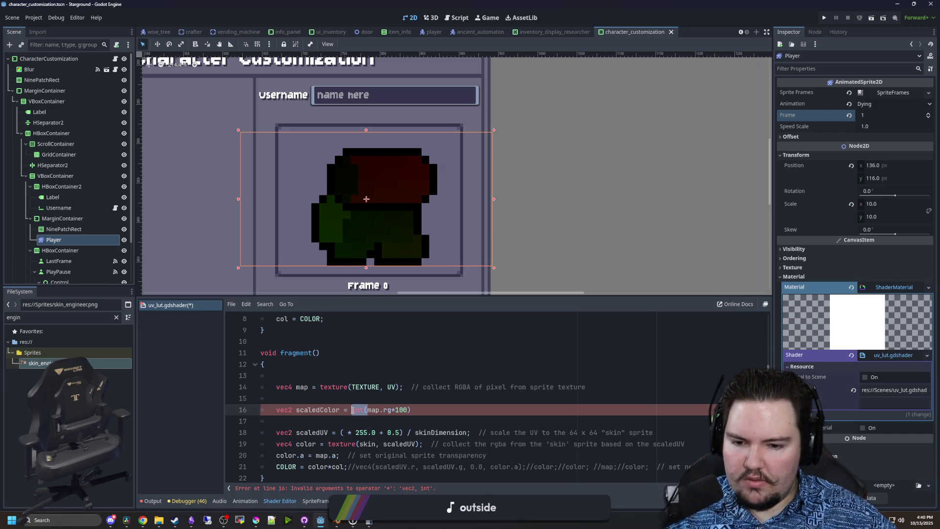
text(vec)
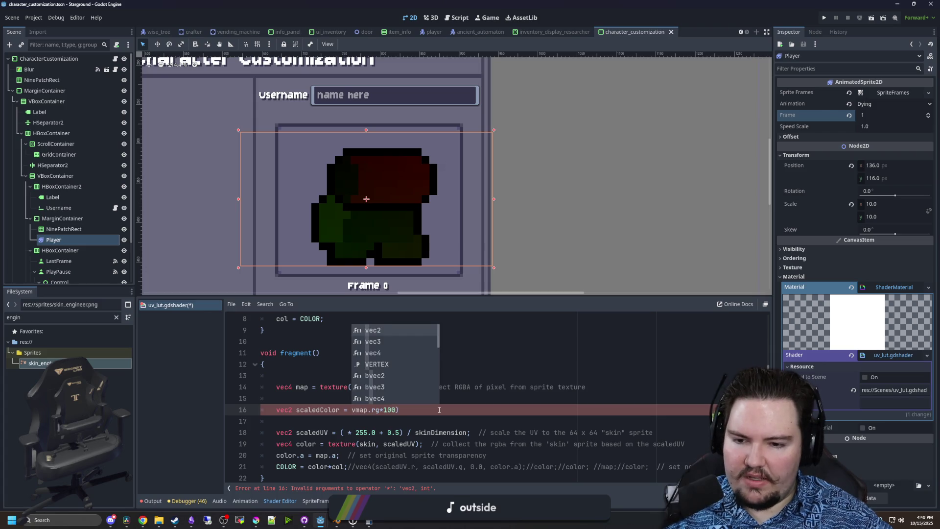
key(BackSpace)
key(BackSpace)
key(BackSpace)
text(ivec2)
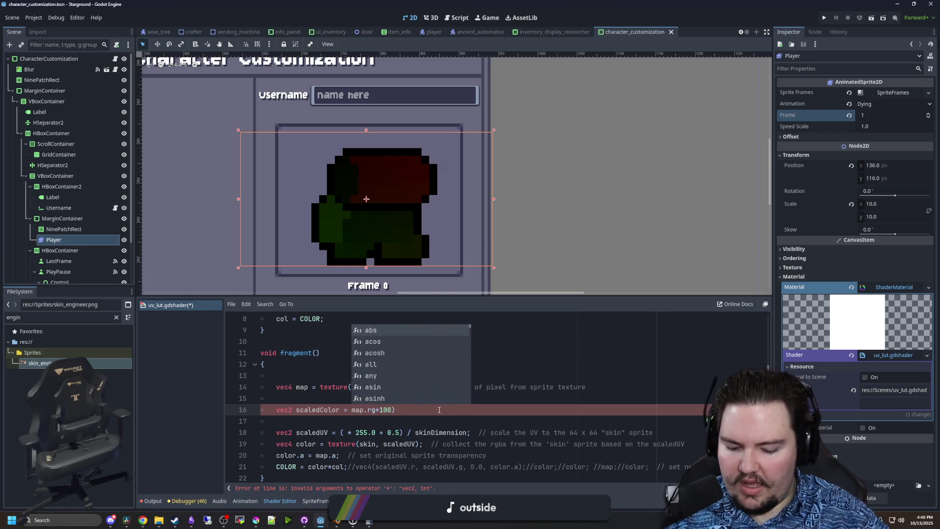
text(()
key(End)
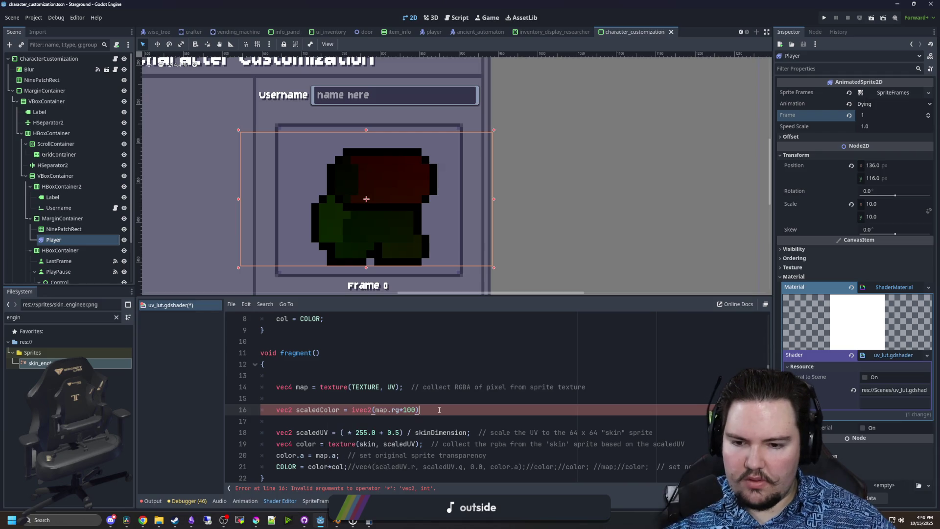
click(439, 398)
- Change 100 to 100.0 and end line 16 with a semicolon, then recompile
scroll(409, 398, down, 1)
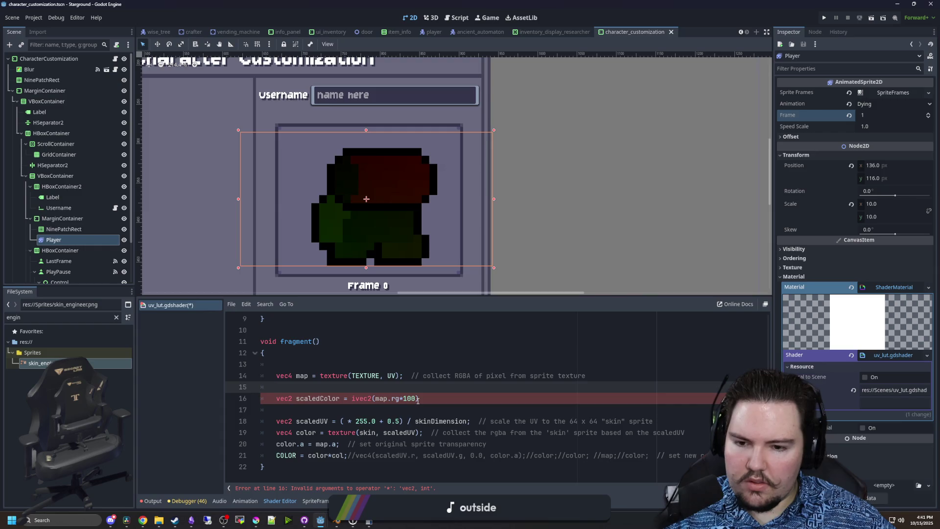
click(418, 399)
text(.0)
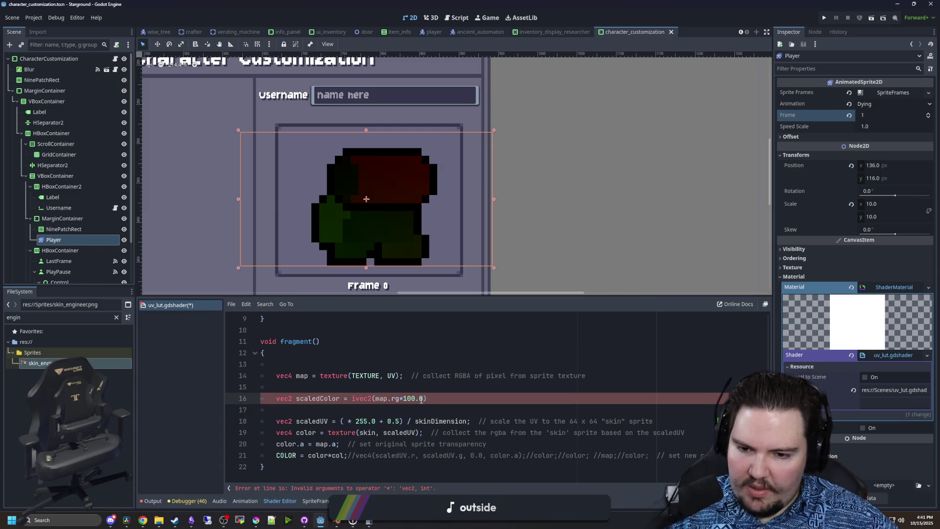
click(436, 386)
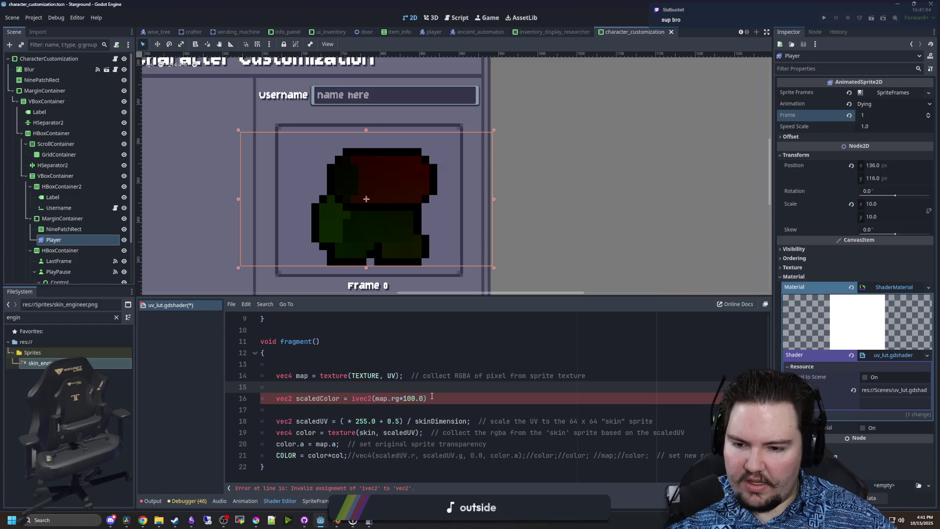
click(446, 400)
text(;)
click(399, 388)
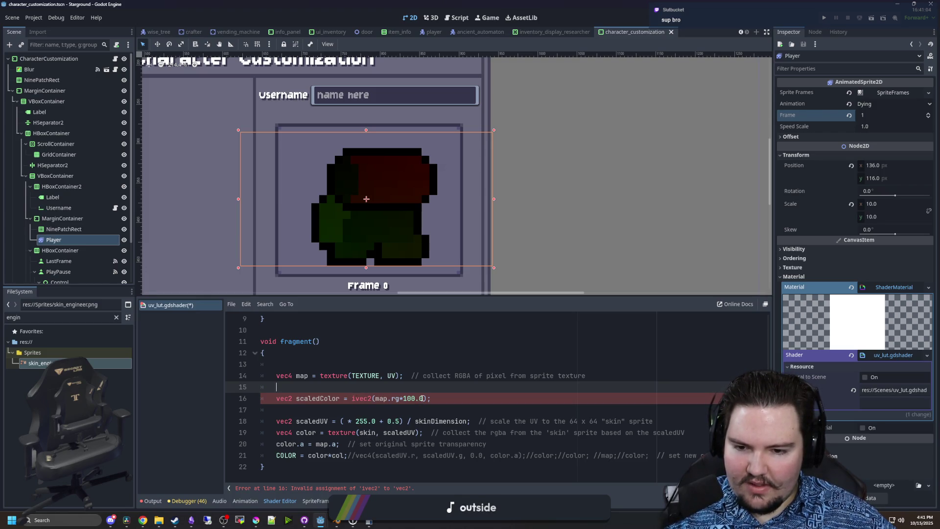
click(377, 398)
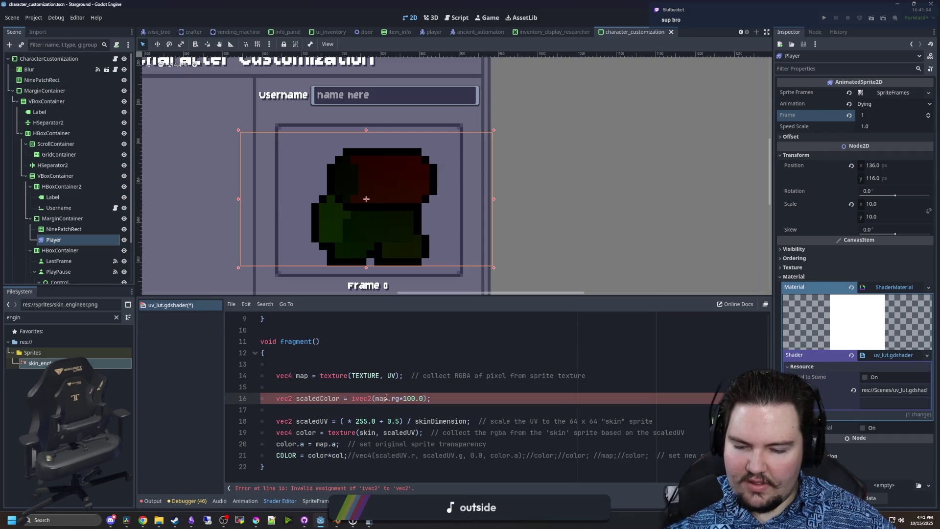
- Rewrite line 16 as ivec2(int(map.r*100.0), int(map.g*100.0)), swapping round for int
text(round(map.r*100.0), round(map.)
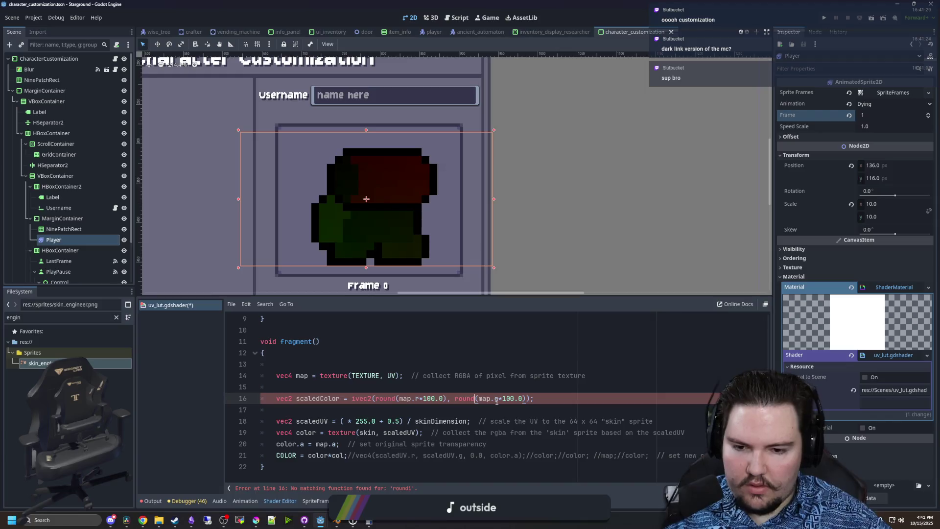
click(439, 387)
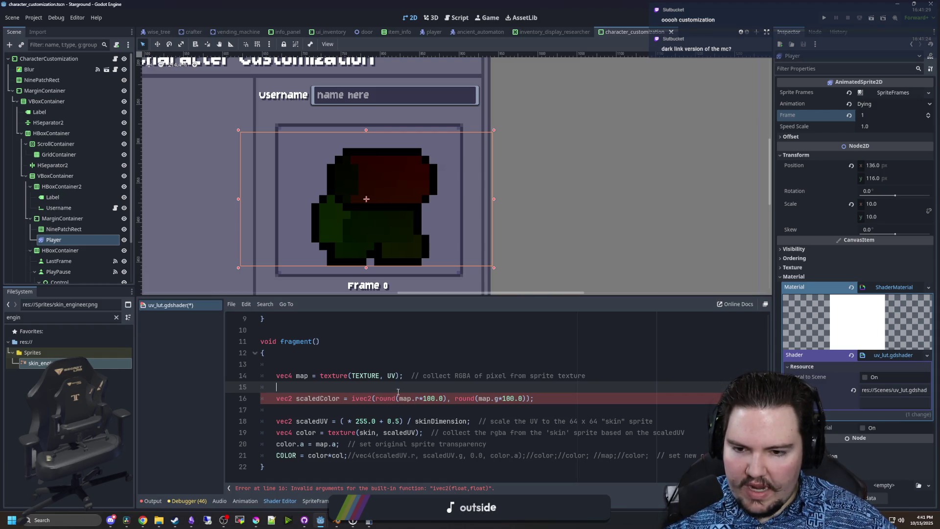
double_click(385, 398)
text(int)
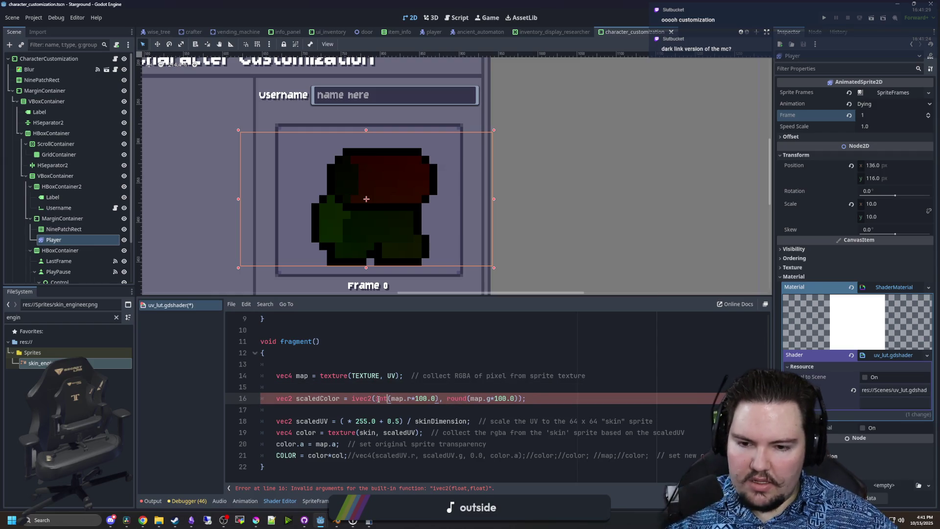
double_click(456, 398)
text(int)
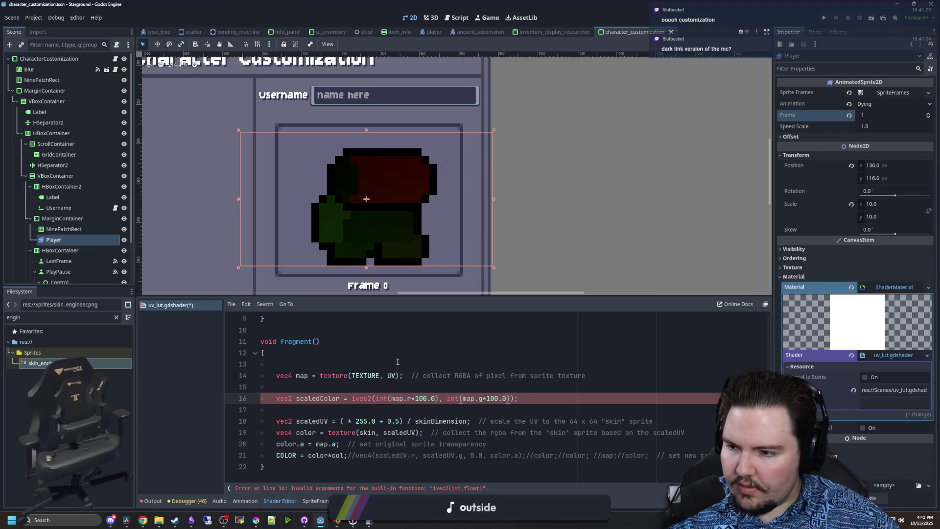
click(294, 353)
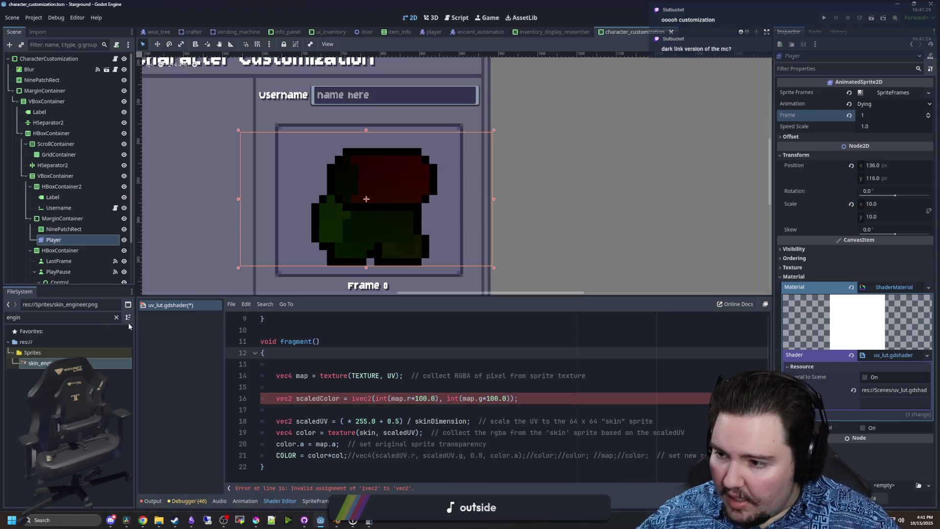
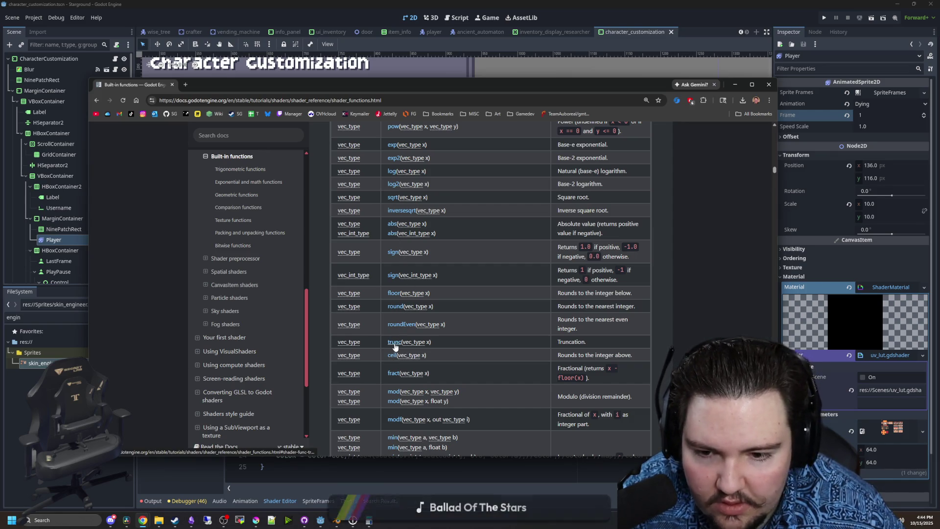
- Open the trunc entry from the built-in functions table in a new Docs tab, read it, and return to Godot
scroll(395, 346, down, 2)
scroll(394, 347, down, 8)
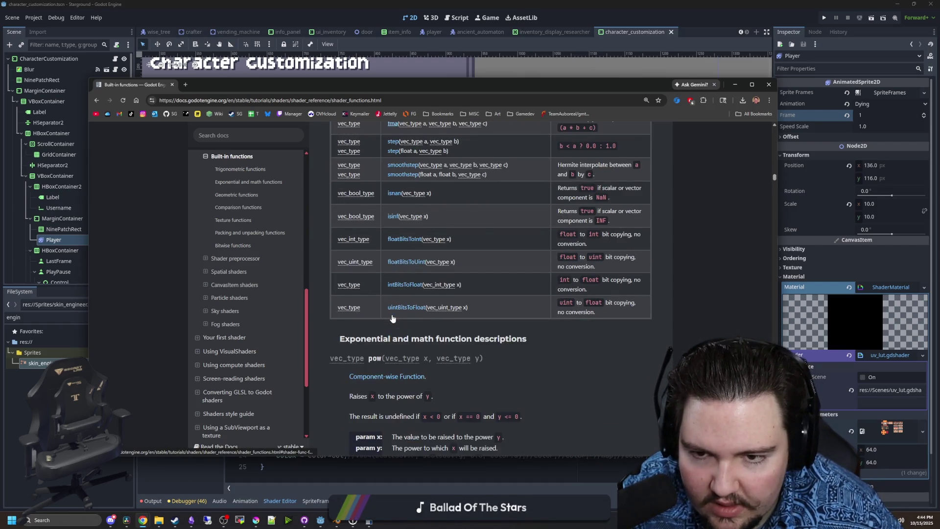
scroll(392, 319, up, 5)
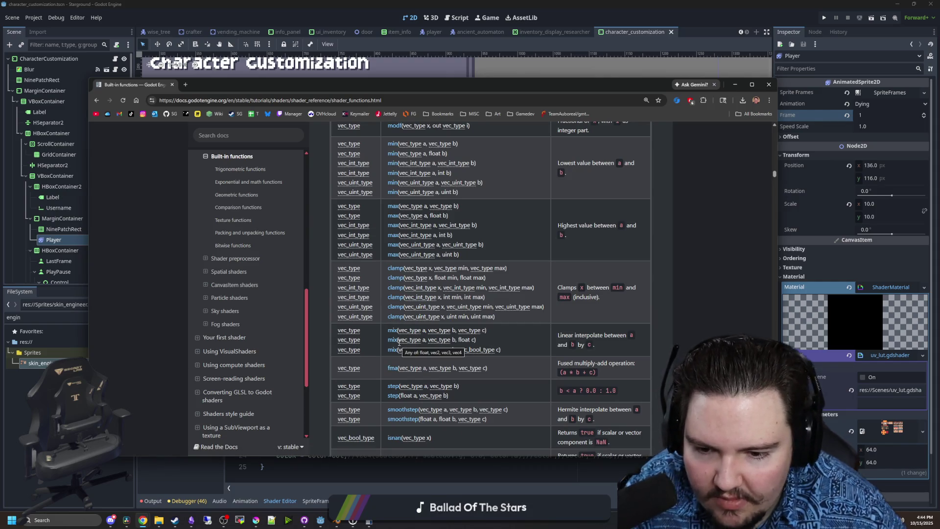
scroll(398, 343, down, 1)
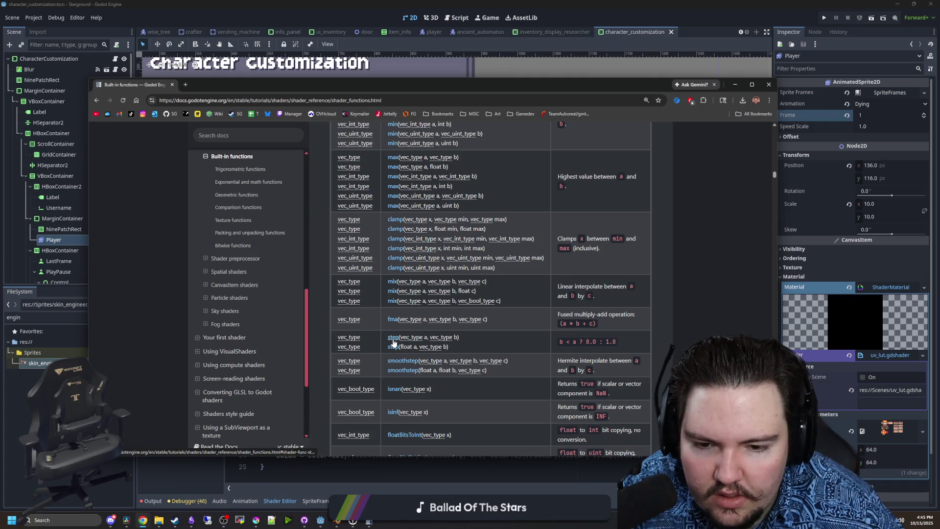
scroll(393, 343, down, 1)
scroll(394, 343, down, 1)
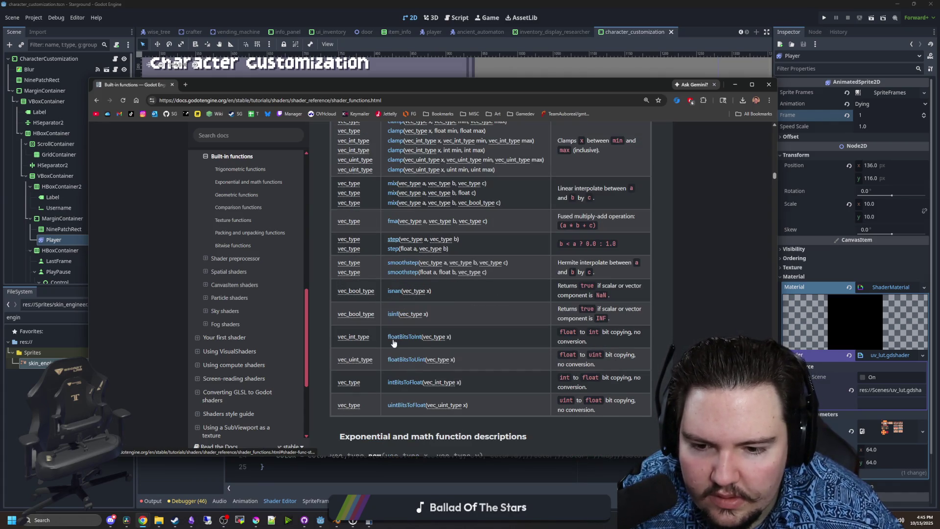
scroll(398, 338, up, 2)
scroll(401, 327, up, 4)
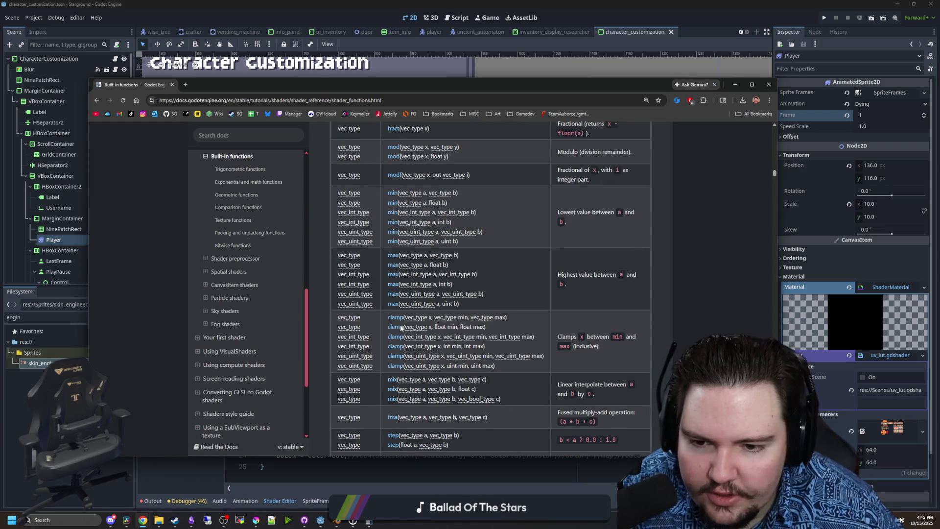
scroll(401, 324, up, 1)
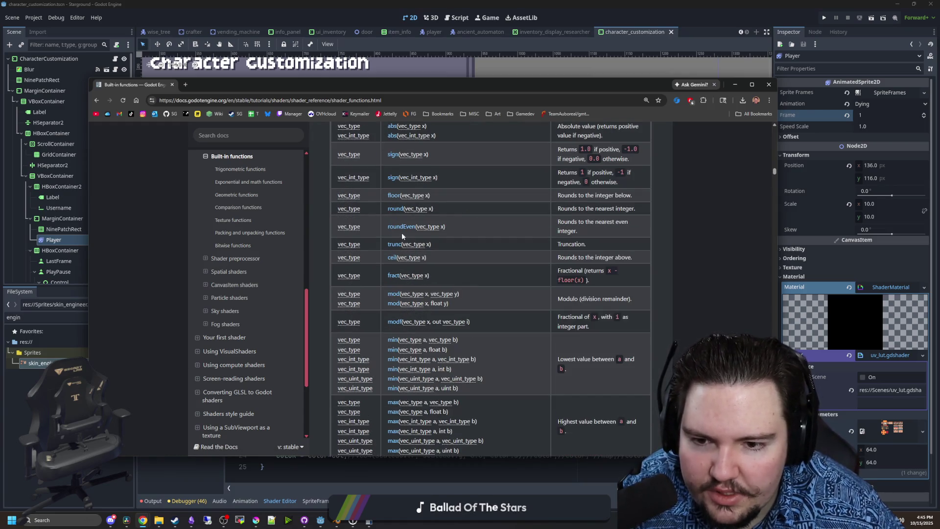
middle_click(394, 243)
click(230, 85)
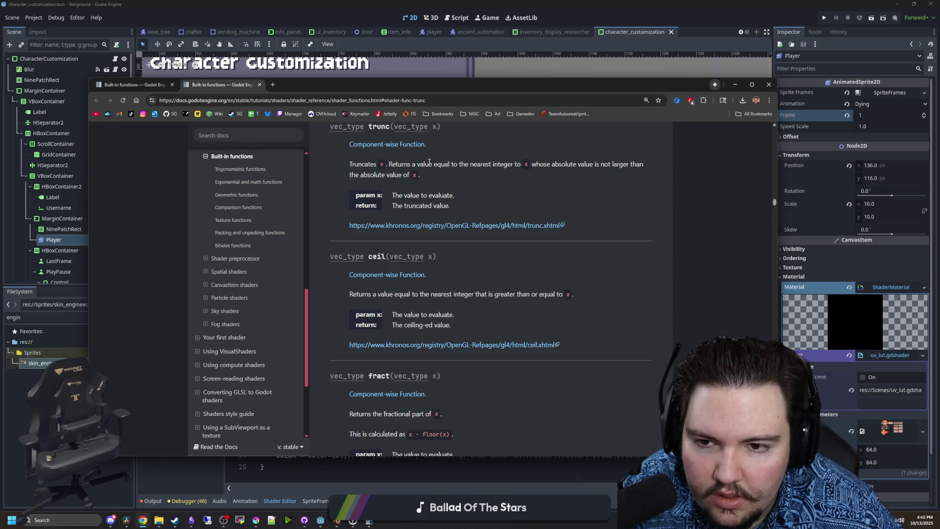
scroll(421, 163, up, 1)
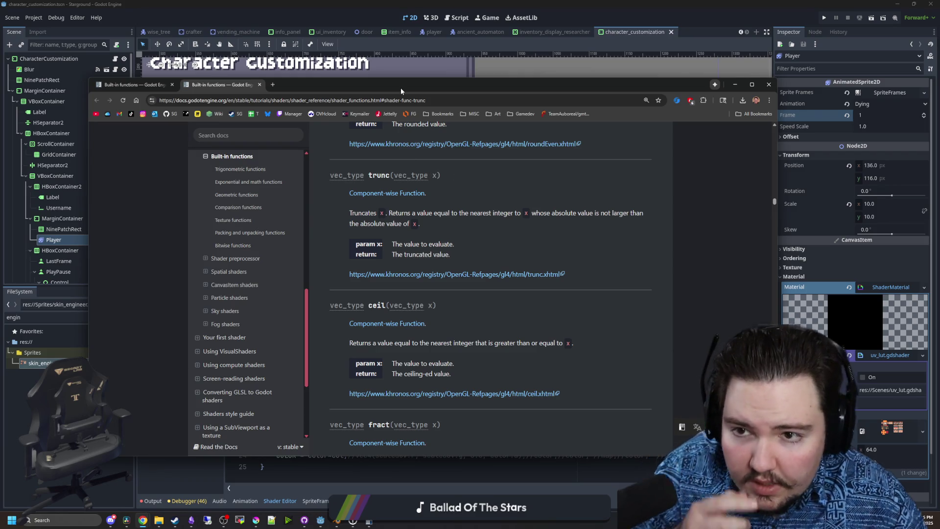
key(alt+Tab)
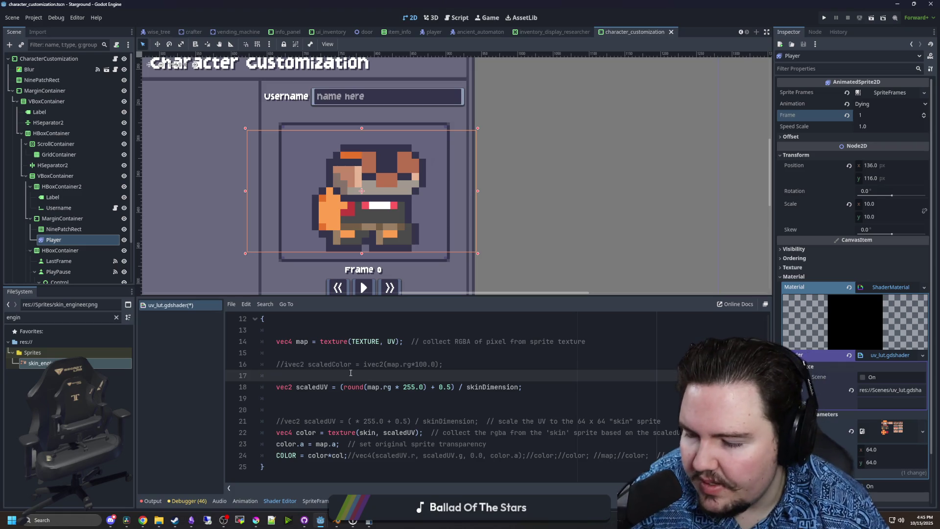
- Remove the stray vec2 on line 17 and change round to trunc on line 18
text(vec2)
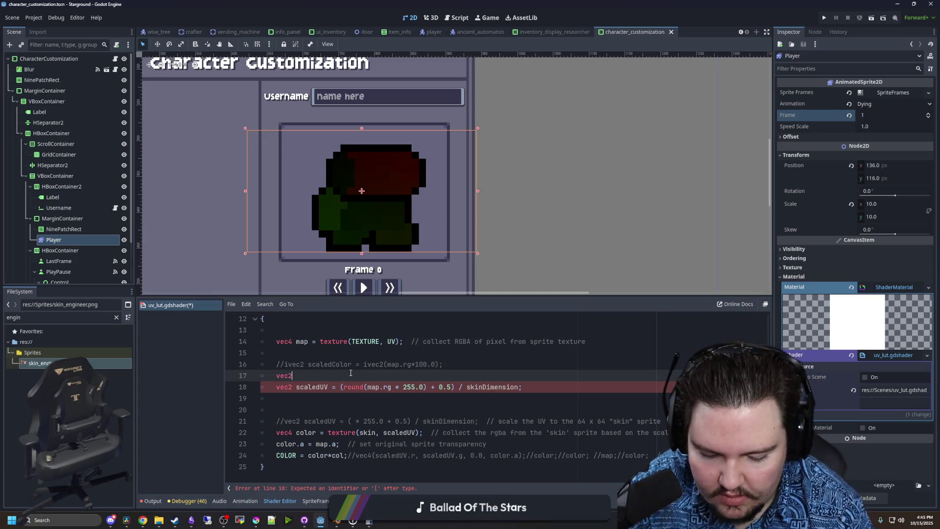
key(BackSpace)
key(BackSpace)
key(BackSpace)
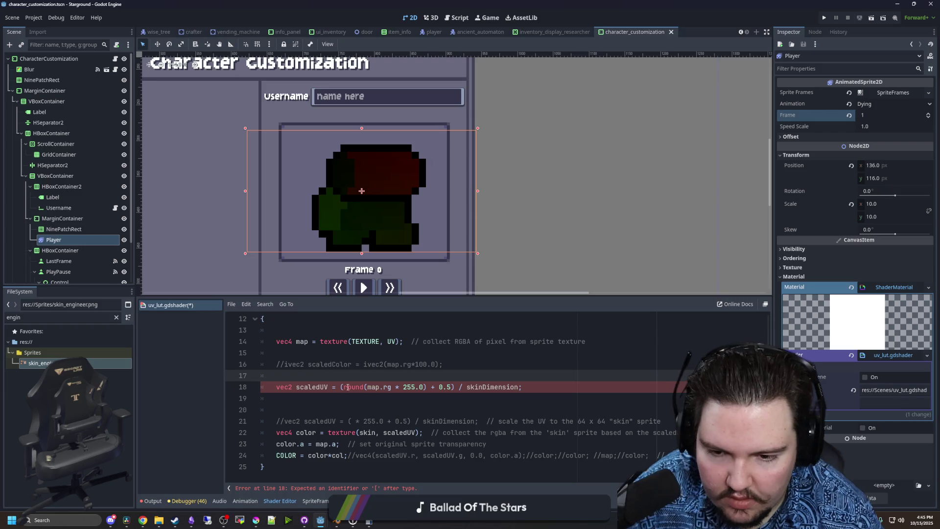
double_click(349, 387)
text(trunc)
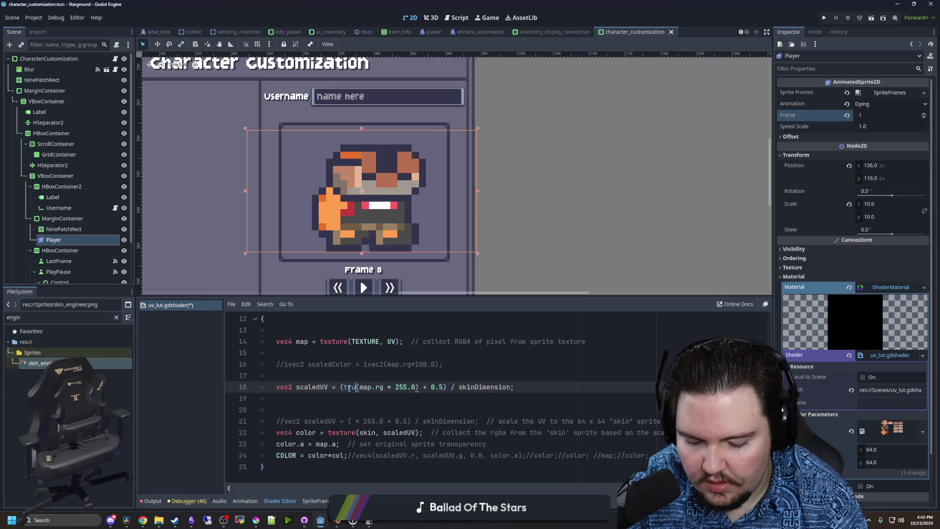
click(344, 387)
key(BackSpace)
- Add a 0.1 second argument to the trunc call and rebalance its parentheses
click(514, 386)
text())
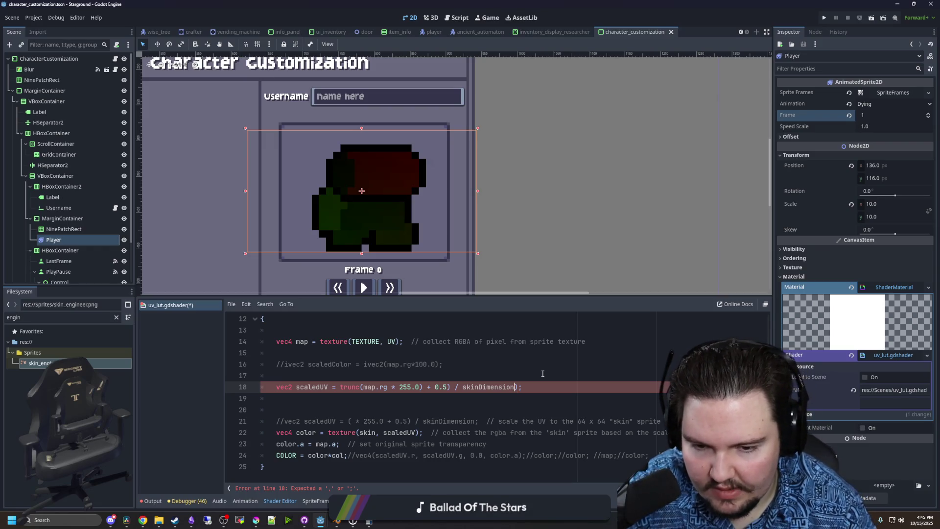
text(, 0.1)
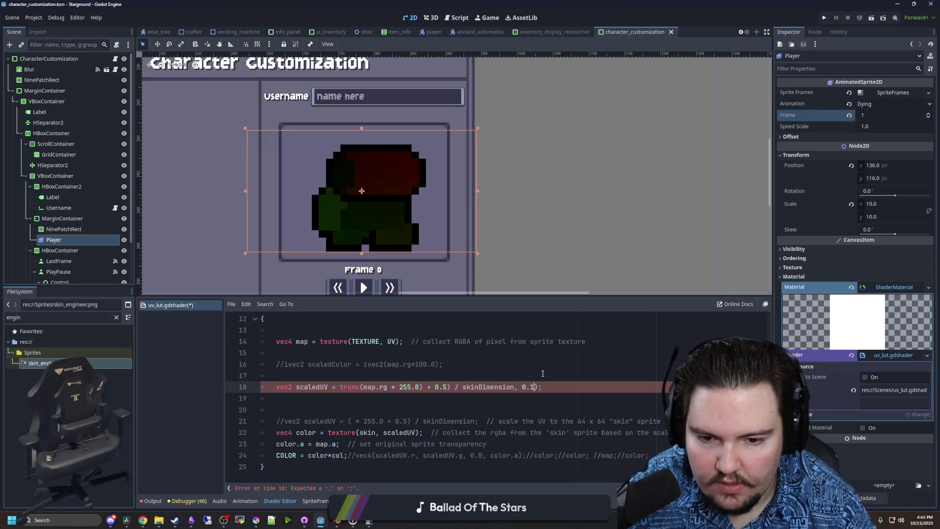
click(543, 373)
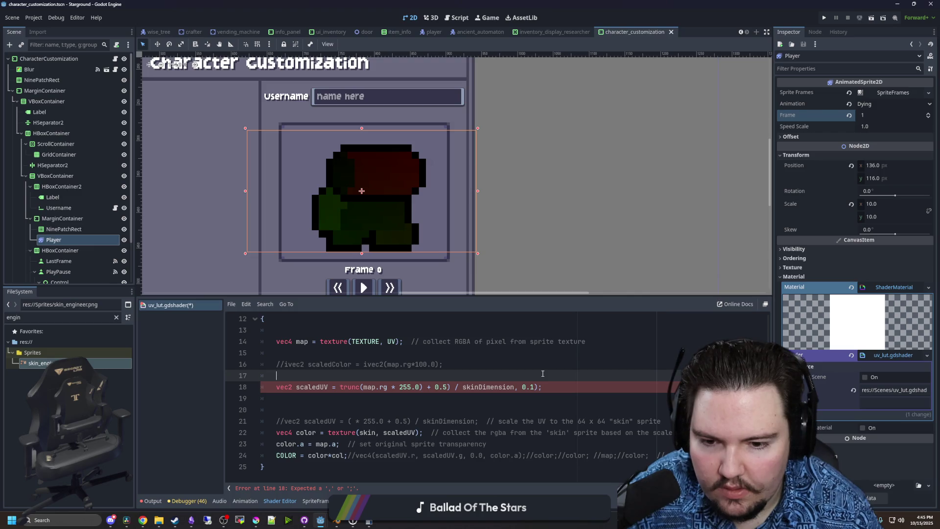
click(362, 388)
text(()
click(470, 378)
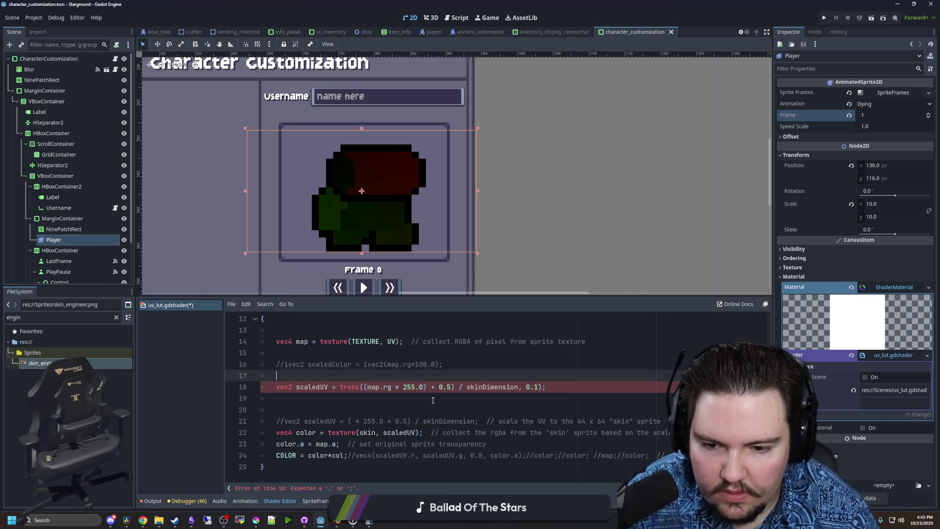
click(426, 388)
click(452, 386)
text())
click(366, 387)
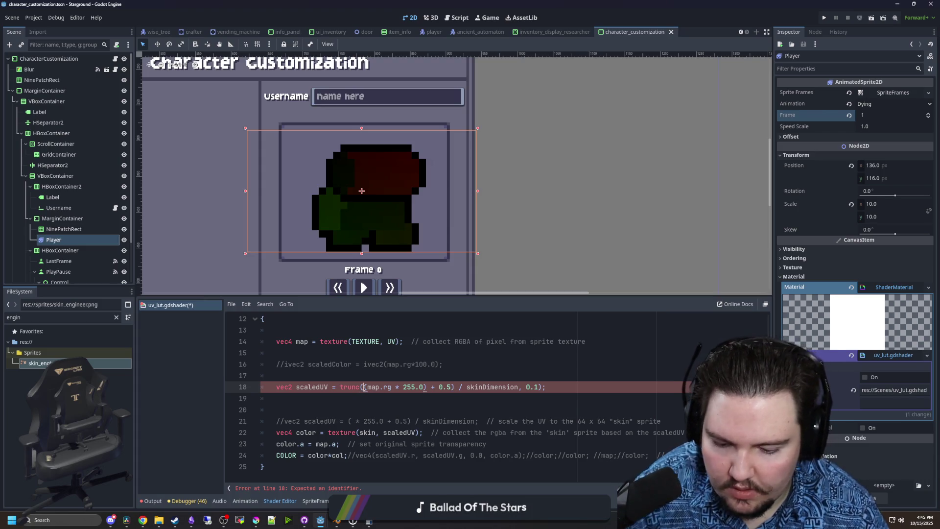
text(()
key(Delete)
click(387, 365)
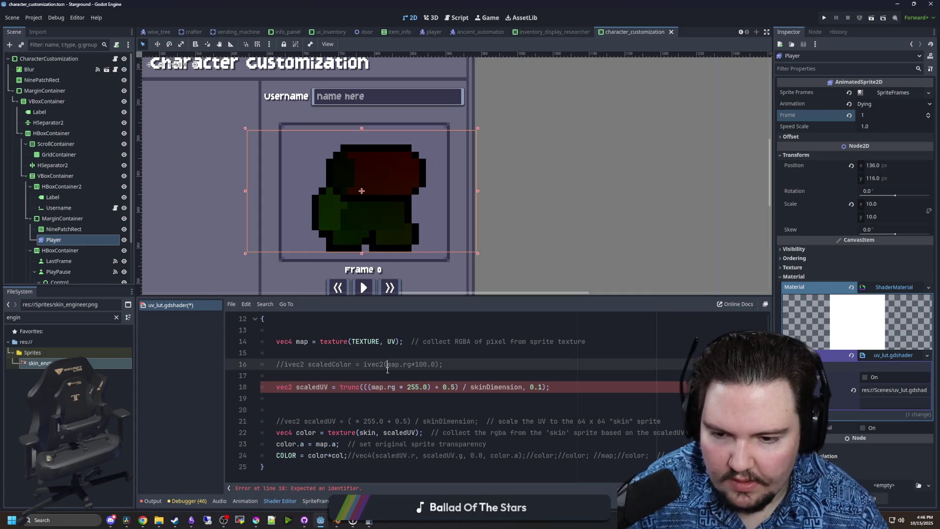
click(437, 371)
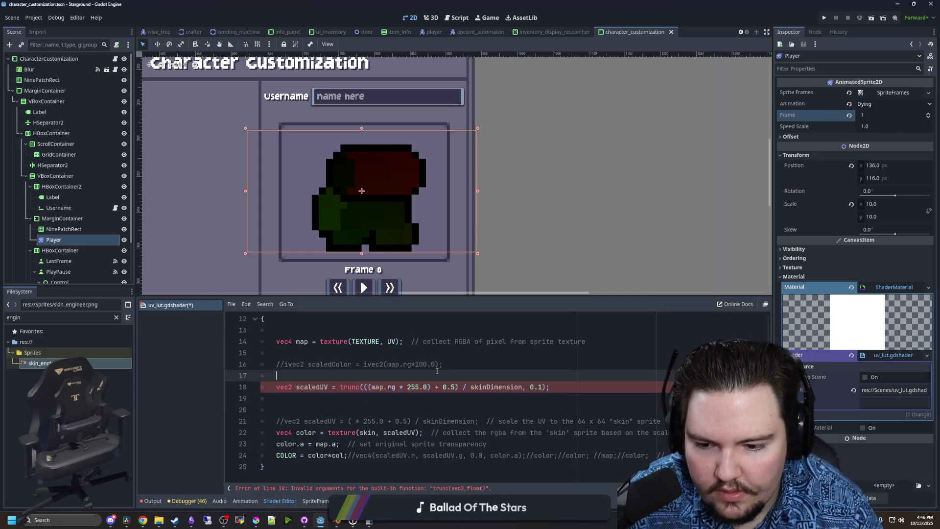
- Replace the 0.1 argument with vec2(0.1, 0.1) and recheck the line 18 error
click(541, 386)
key(BackSpace)
key(BackSpace)
key(BackSpace)
text(vec2)
text((0.1,0.1)
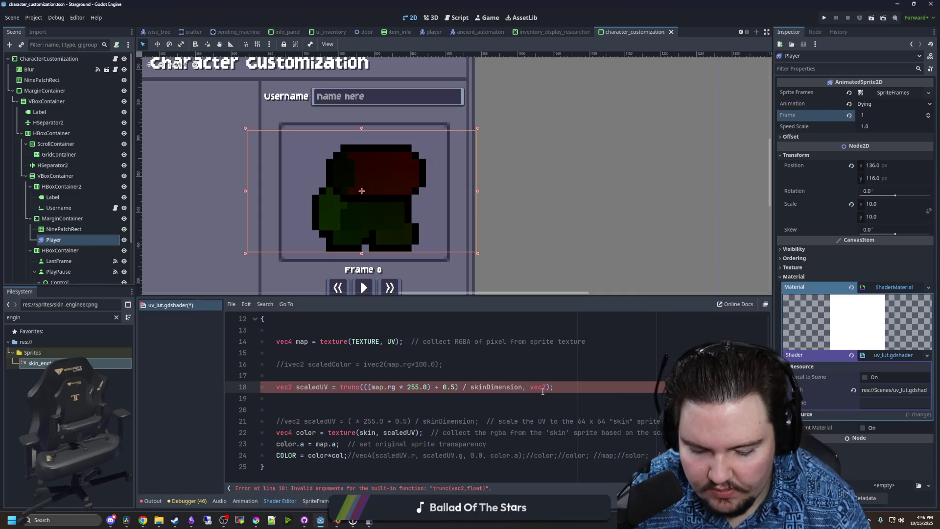
click(518, 341)
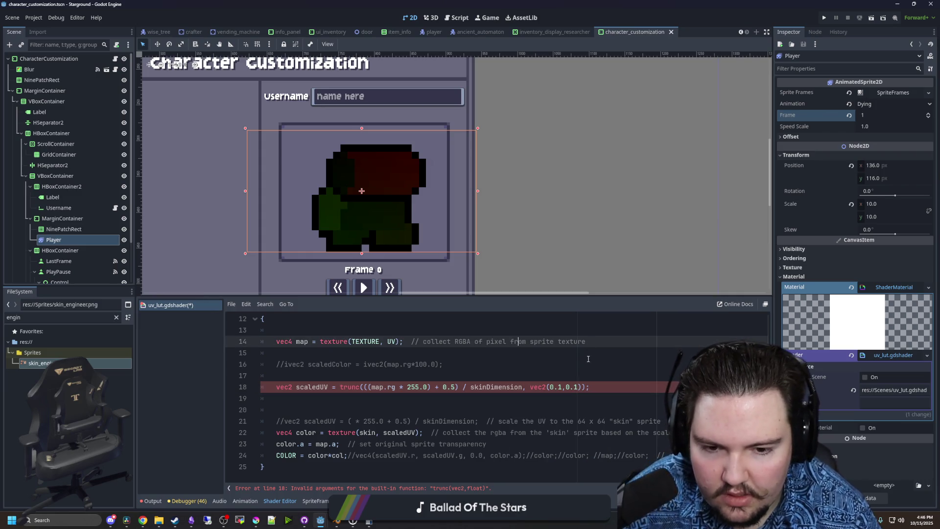
click(567, 387)
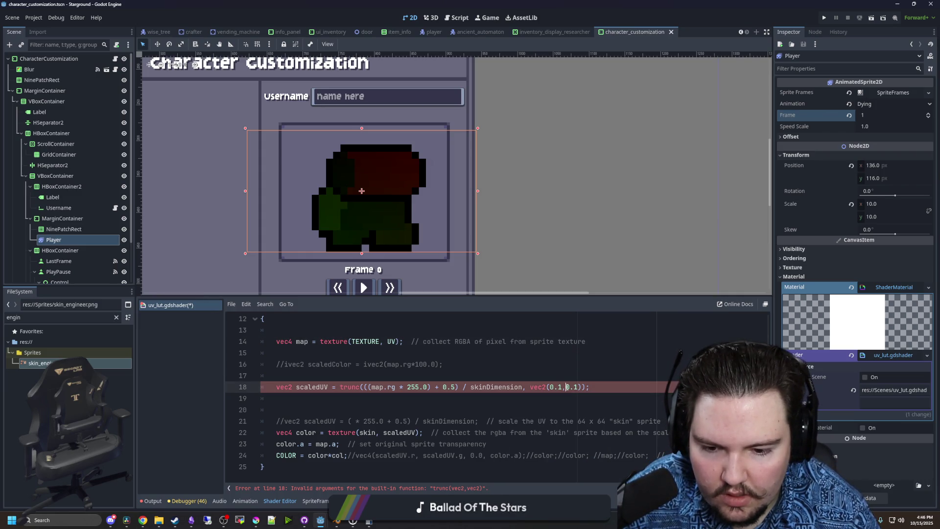
click(537, 364)
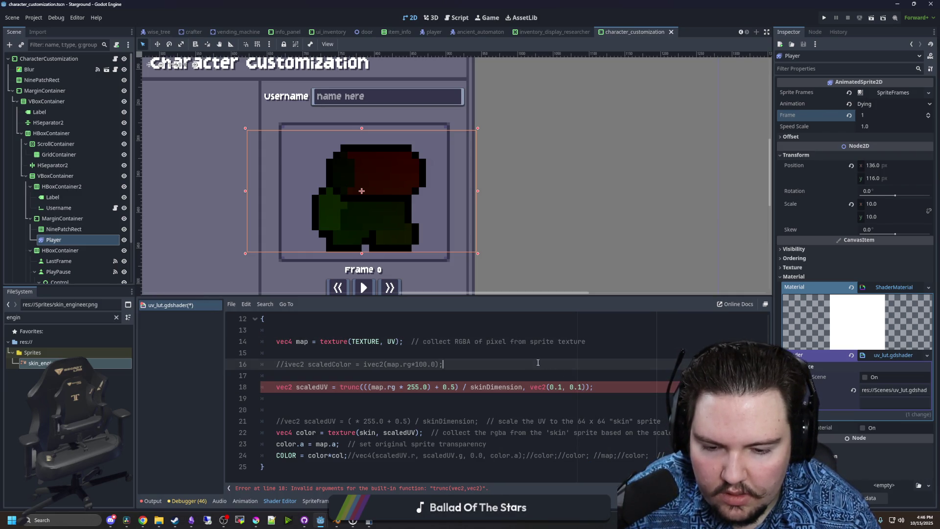
ctrl+click(349, 387)
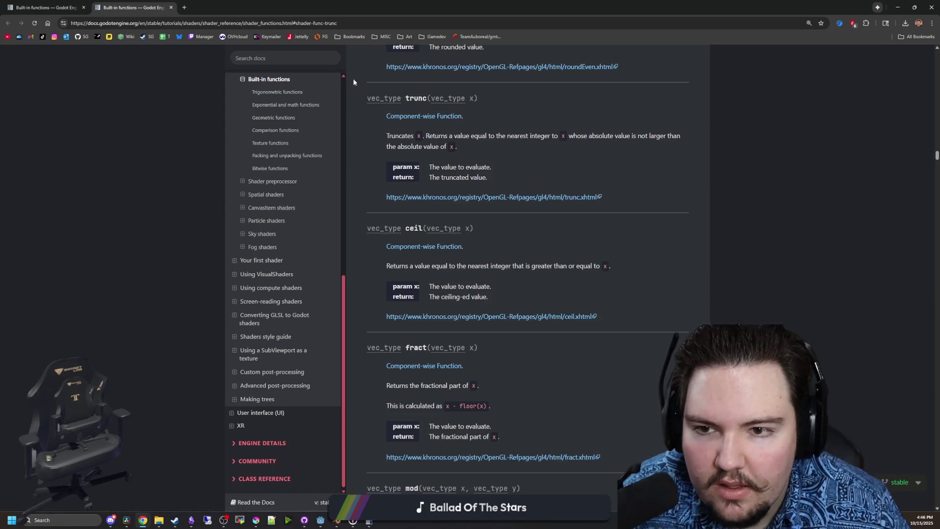
- Reset the Docs page zoom, then search it for 'trunc' and step through the matches
mouse_move(383, 96)
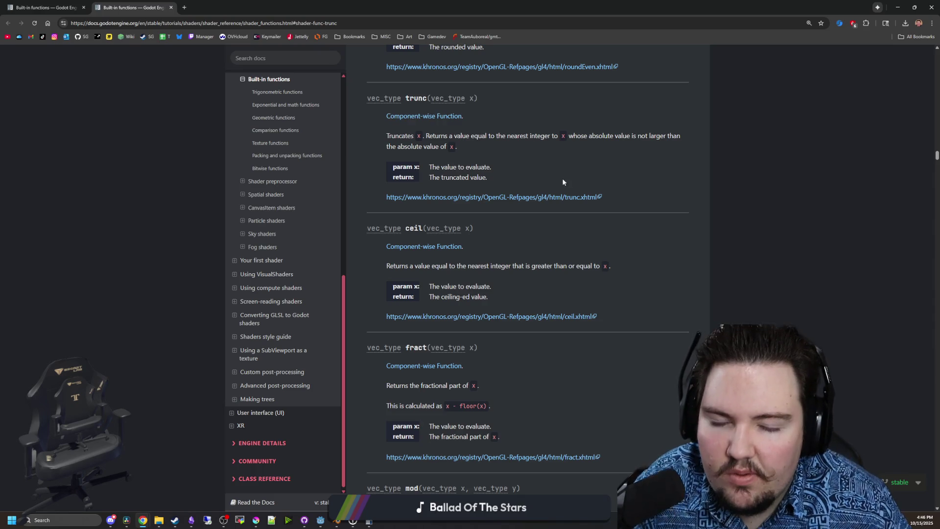
scroll(555, 170, up, 1)
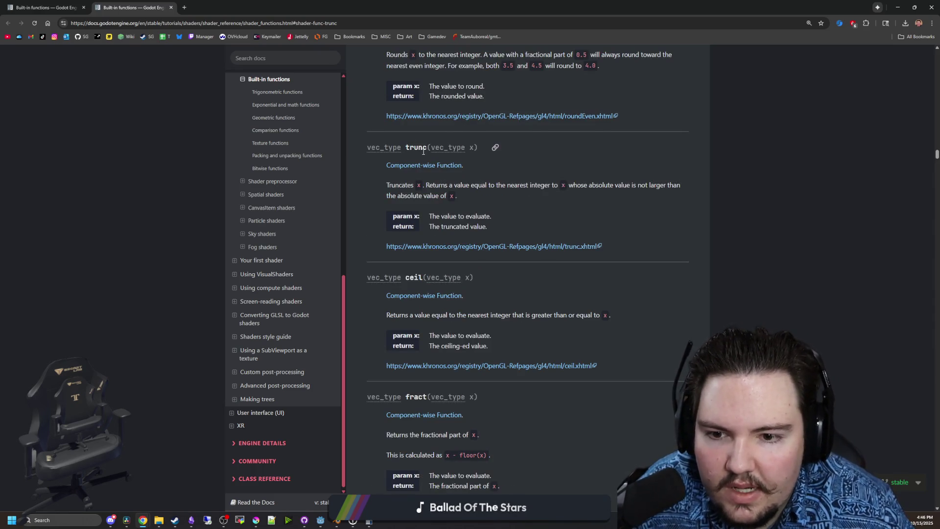
scroll(478, 257, up, 15)
scroll(479, 256, down, 1)
key(ctrl+minus)
key(ctrl+f)
text(trunc)
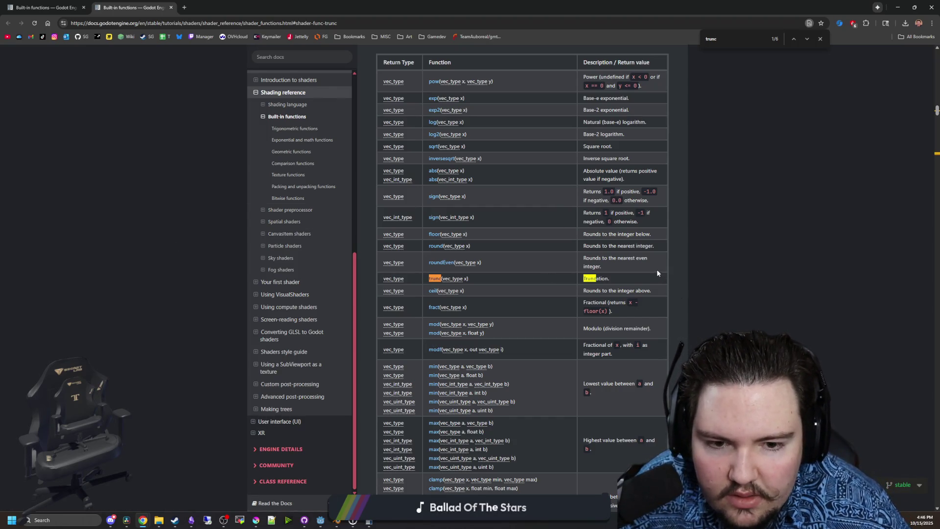
key(Return)
key(Return)
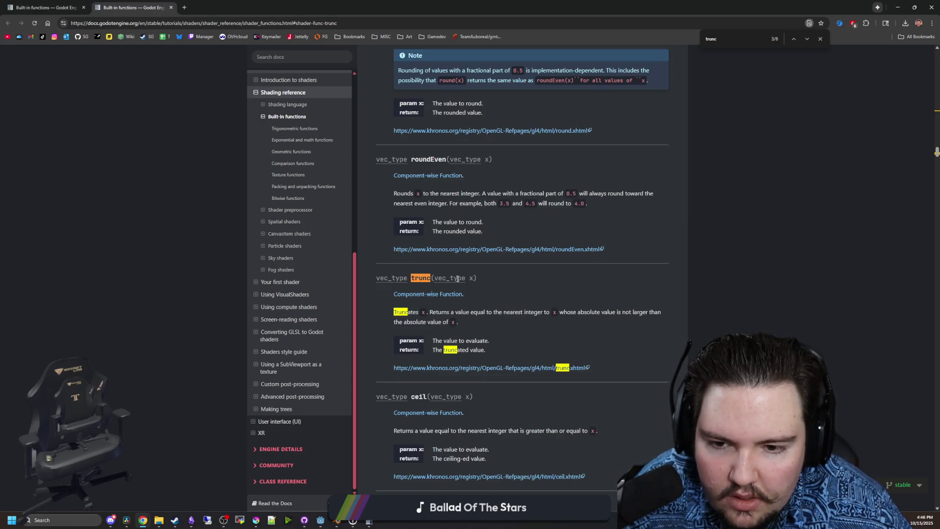
key(Return)
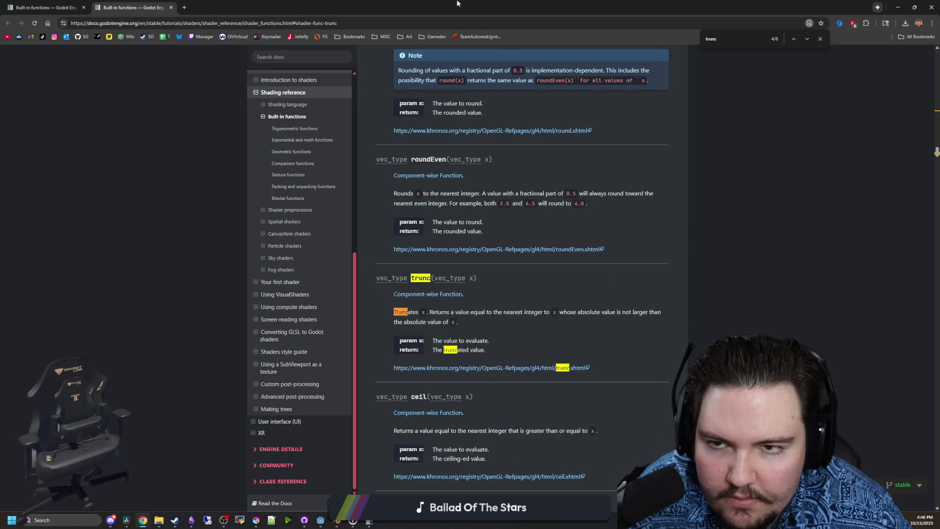
key(alt+Tab)
click(352, 380)
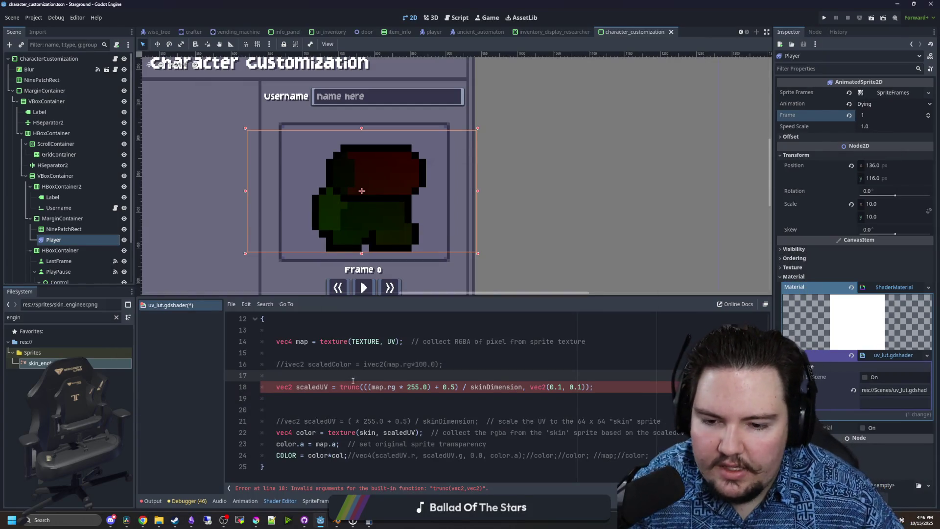
- Try a scaledUV.trunc call on a new blank line, then delete it
key(Return)
key(Return)
key(Up)
text(scaledUV.trunc)
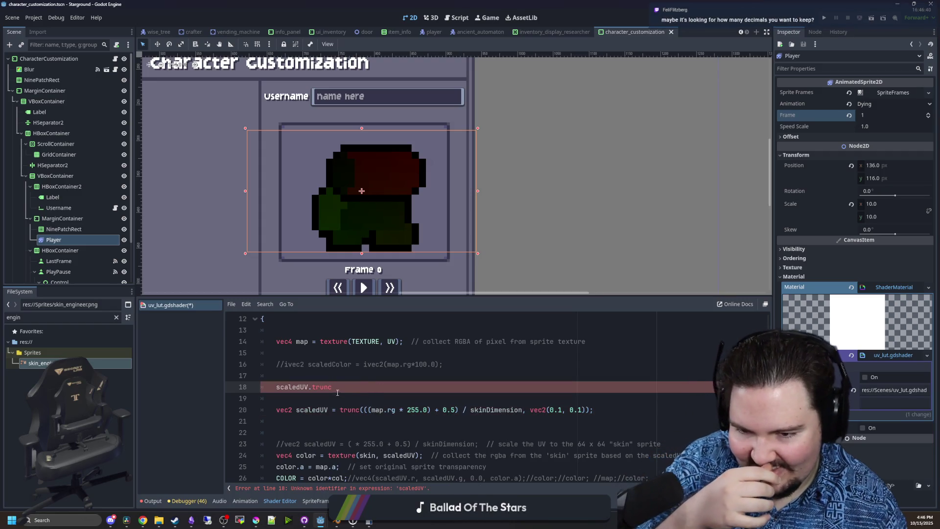
key(BackSpace)
key(BackSpace)
key(BackSpace)
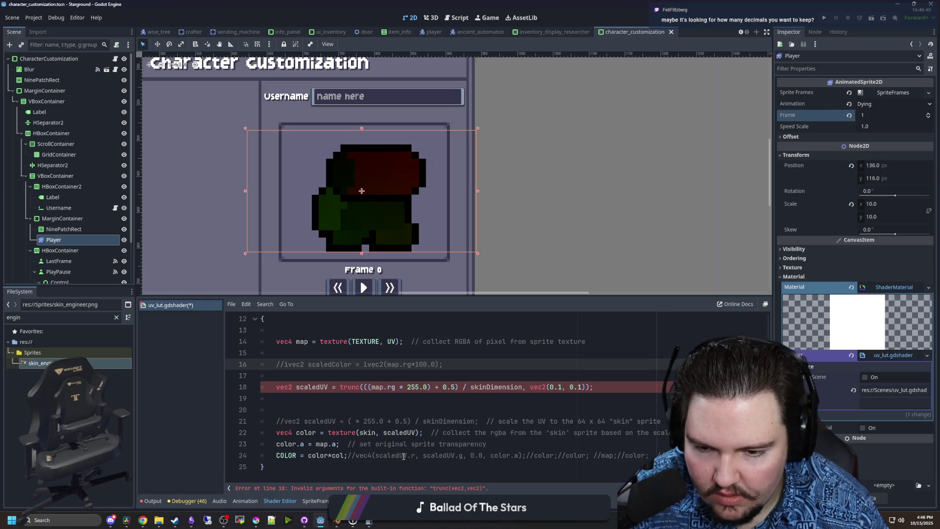
- Try a vec2. prefix before trunc on line 18, then remove it again
click(355, 386)
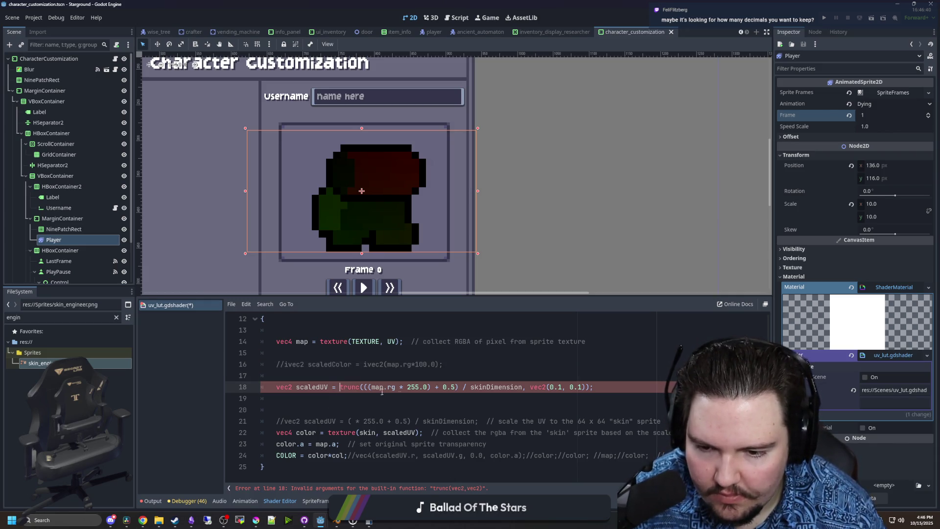
text(vec2.)
click(493, 374)
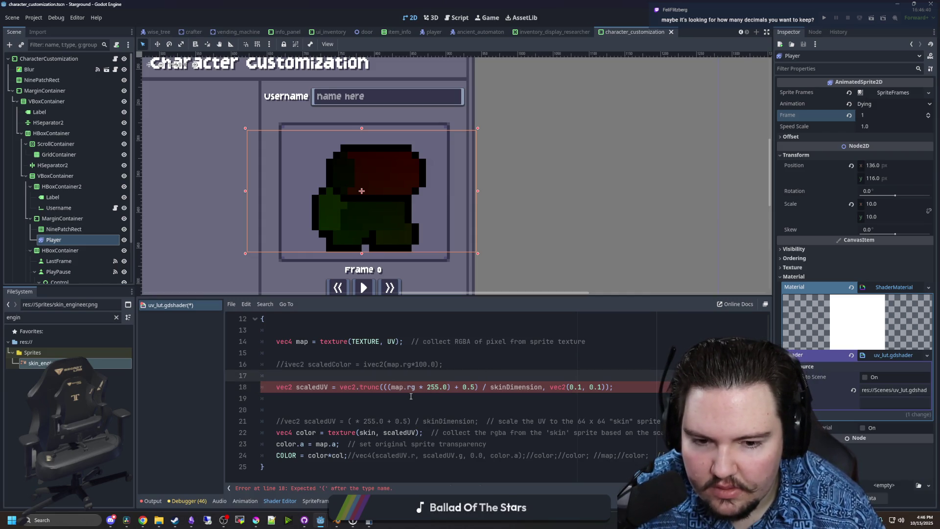
click(356, 388)
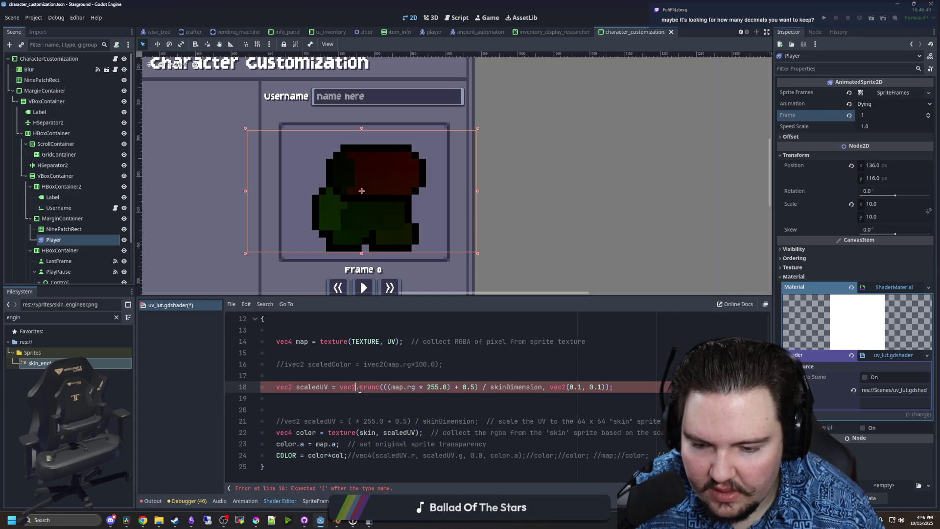
key(BackSpace)
key(BackSpace)
key(BackSpace)
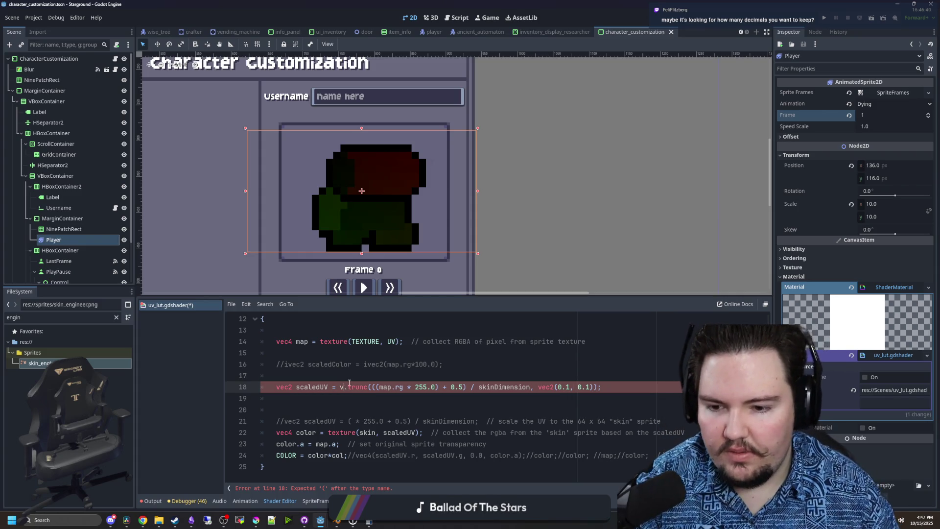
key(Delete)
click(363, 375)
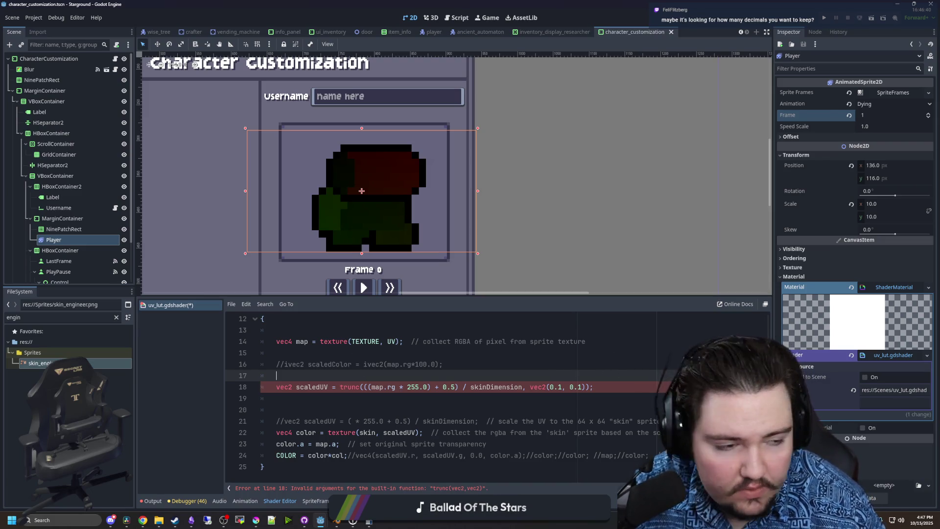
key(alt+Tab)
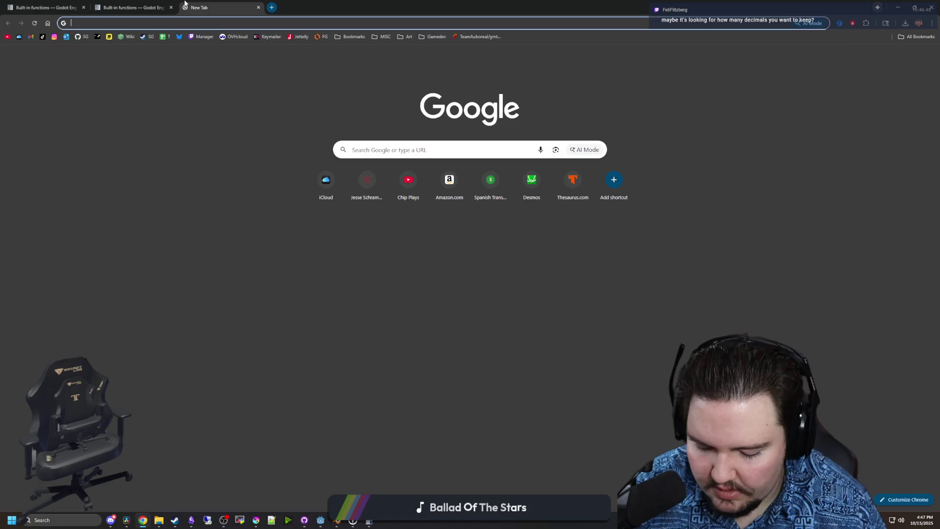
- Search Google for 'godot trunc shader' in a new tab and scroll through the results
click(184, 7)
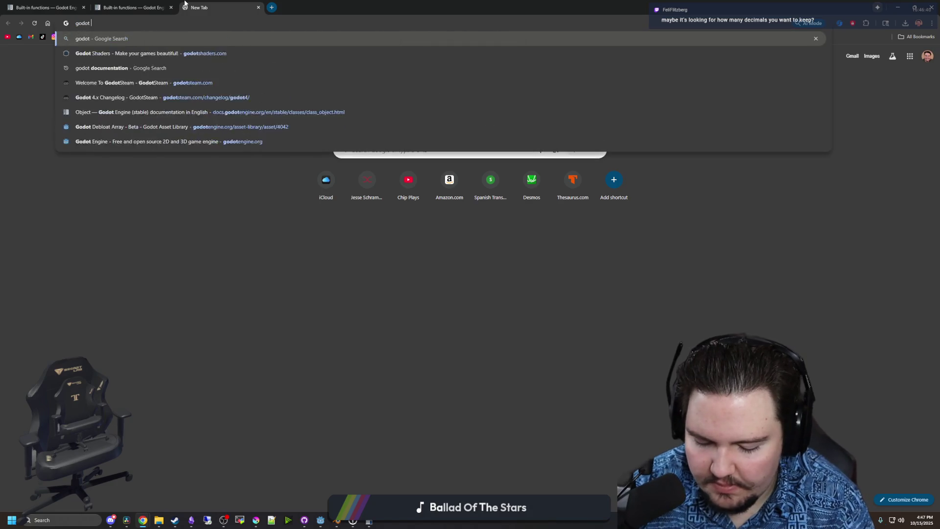
text(godot trunc )
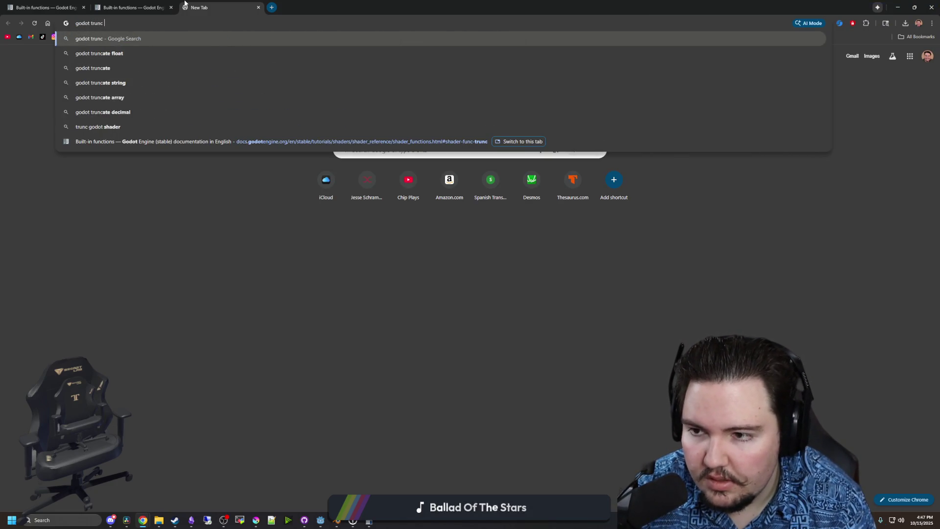
text(shader)
key(Return)
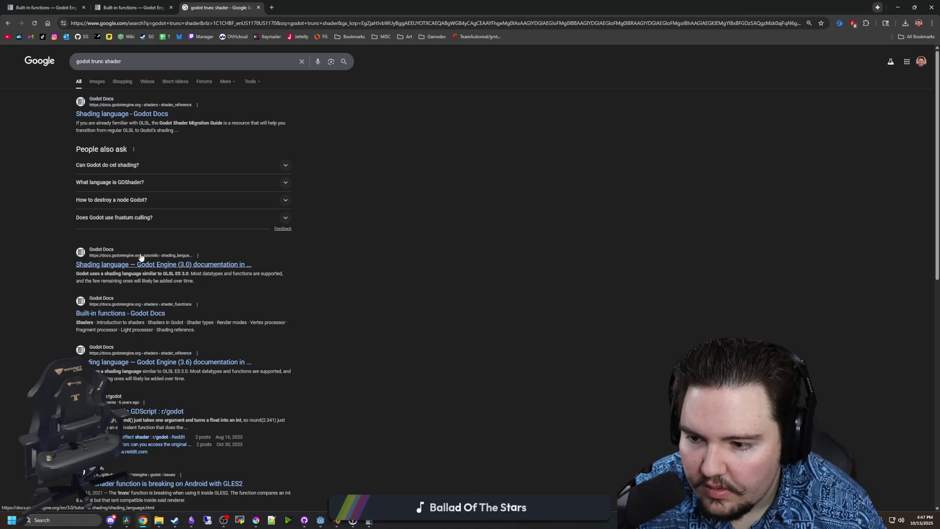
scroll(139, 260, down, 1)
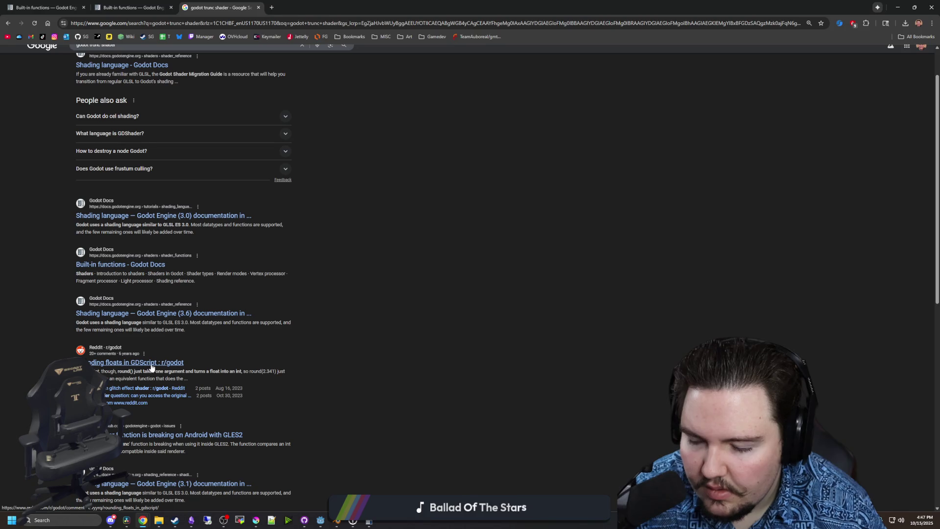
scroll(152, 367, down, 1)
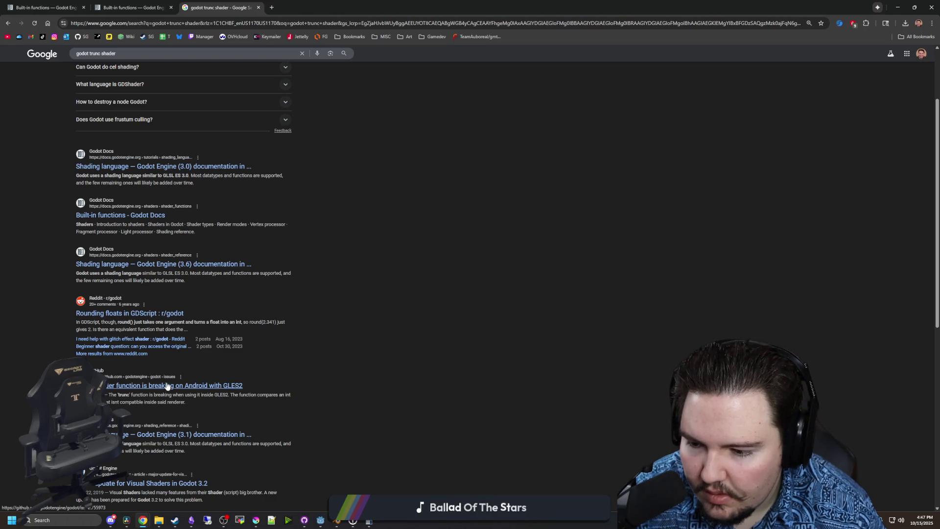
scroll(167, 386, down, 1)
scroll(158, 416, down, 1)
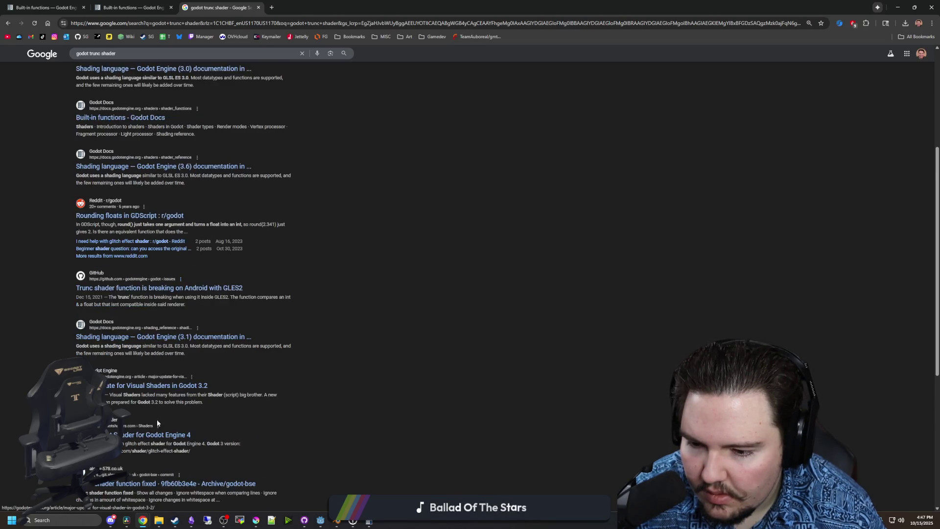
scroll(157, 422, down, 1)
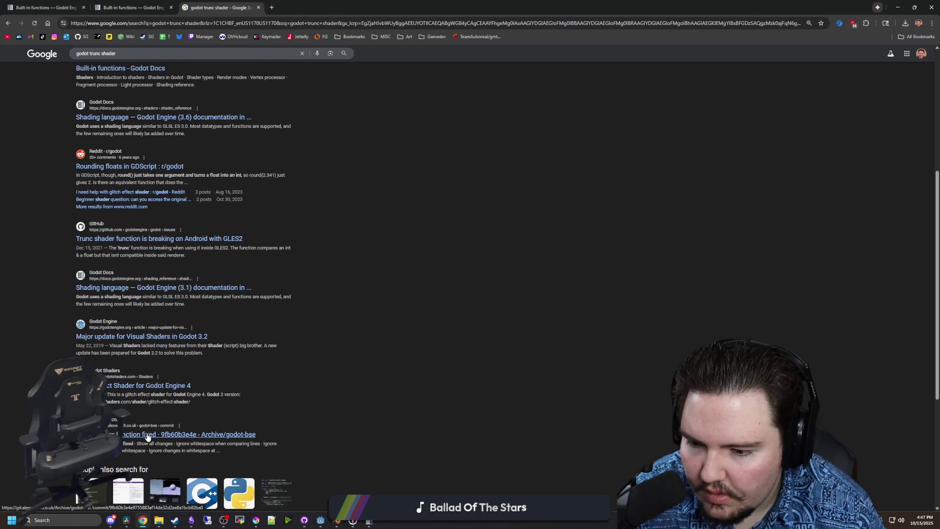
scroll(147, 436, down, 3)
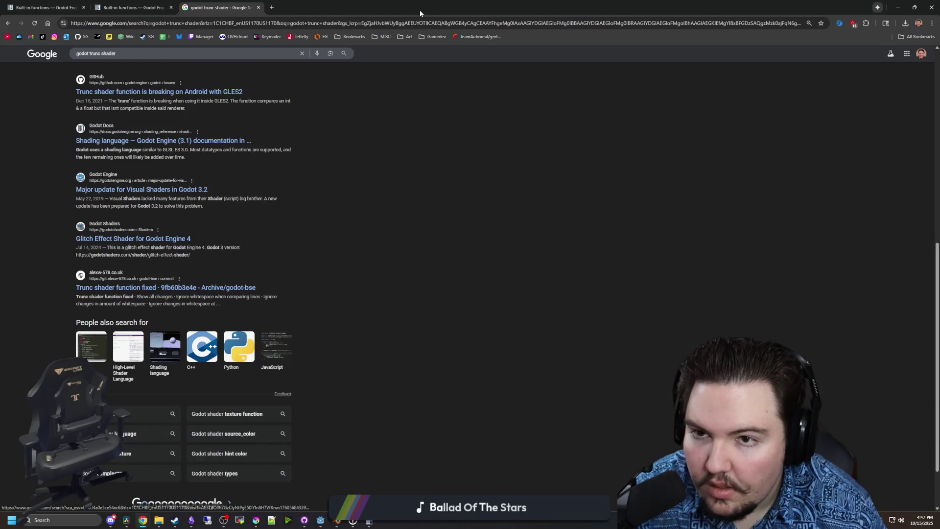
key(alt+Tab)
- Add a trunc(1.0, 0.1) test line and comment out the scaledUV line on line 20
key(Return)
key(Return)
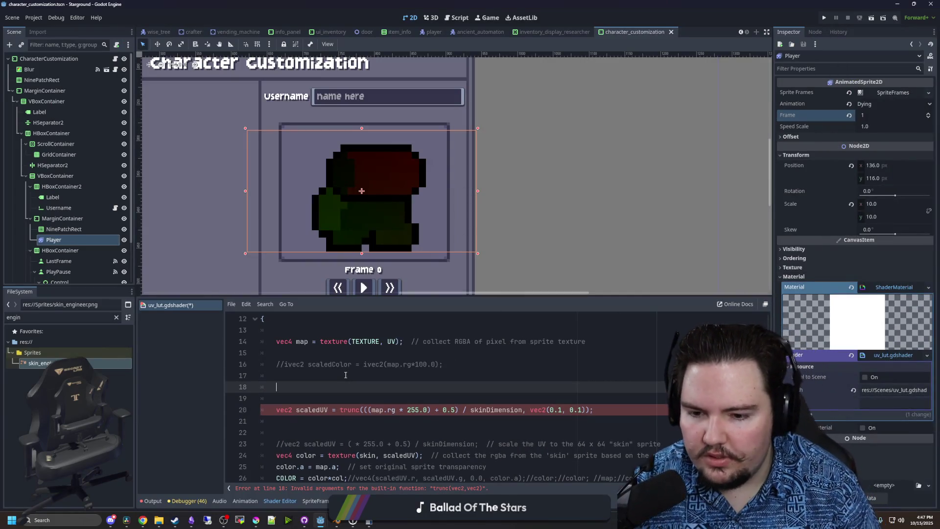
text(trunc()
text(1.0, 0.1)
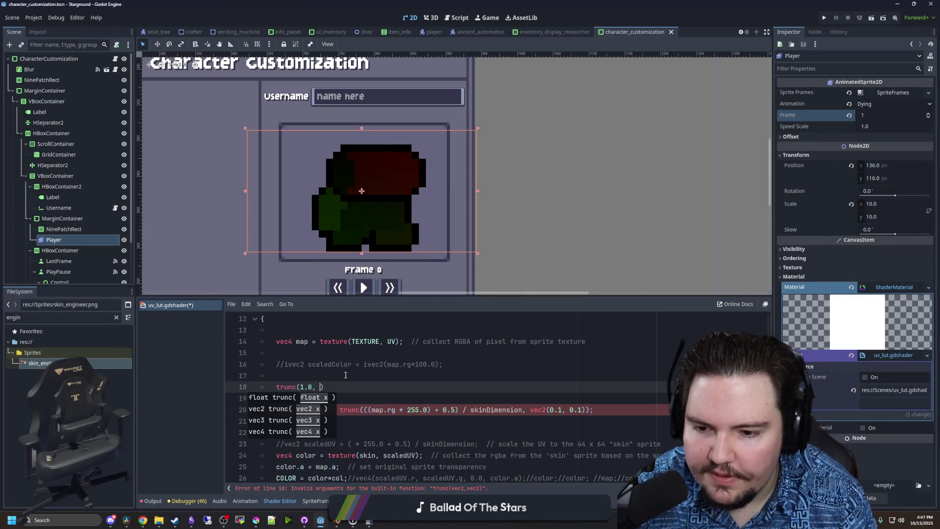
click(327, 378)
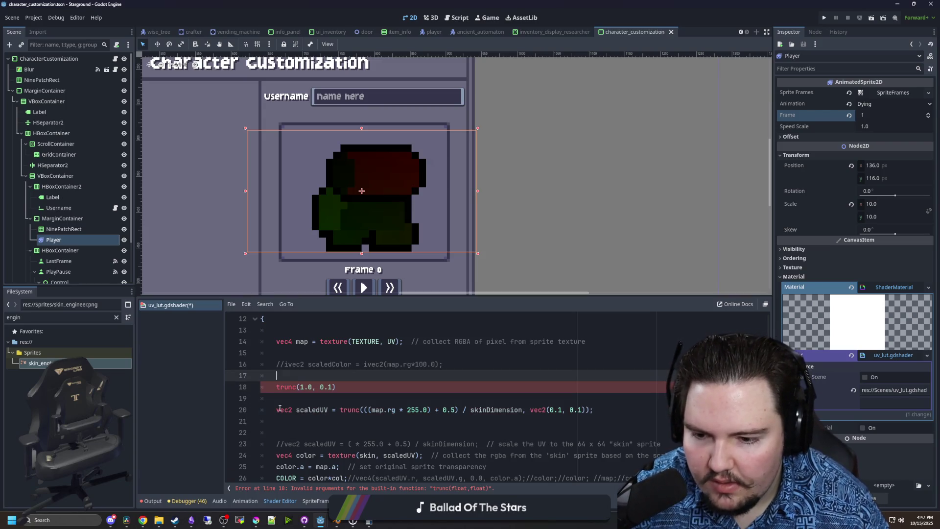
click(275, 409)
key(ctrl+k)
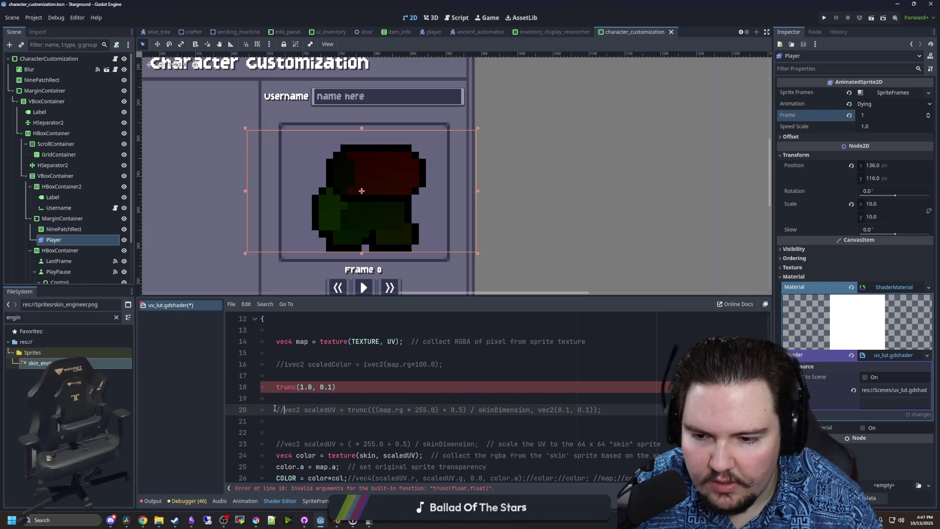
key(Up)
key(Up)
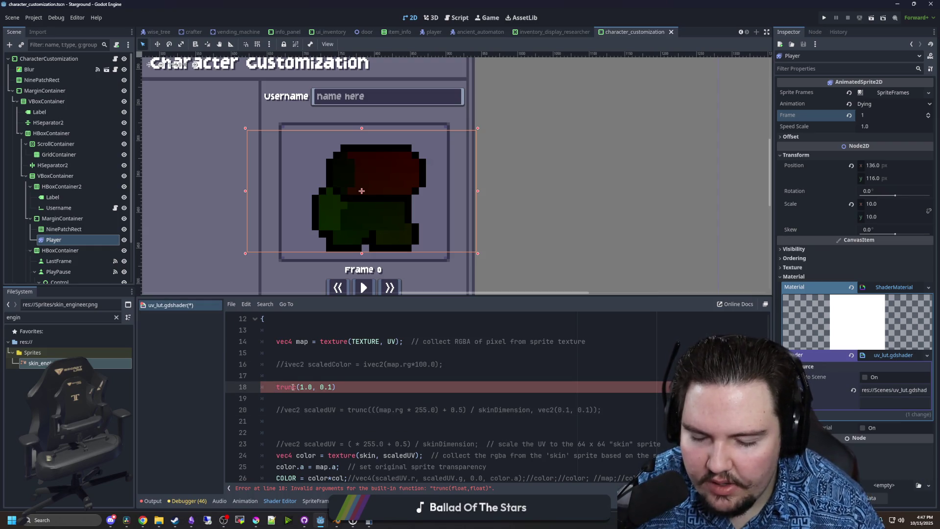
triple_click(273, 388)
key(Up)
key(Up)
key(Up)
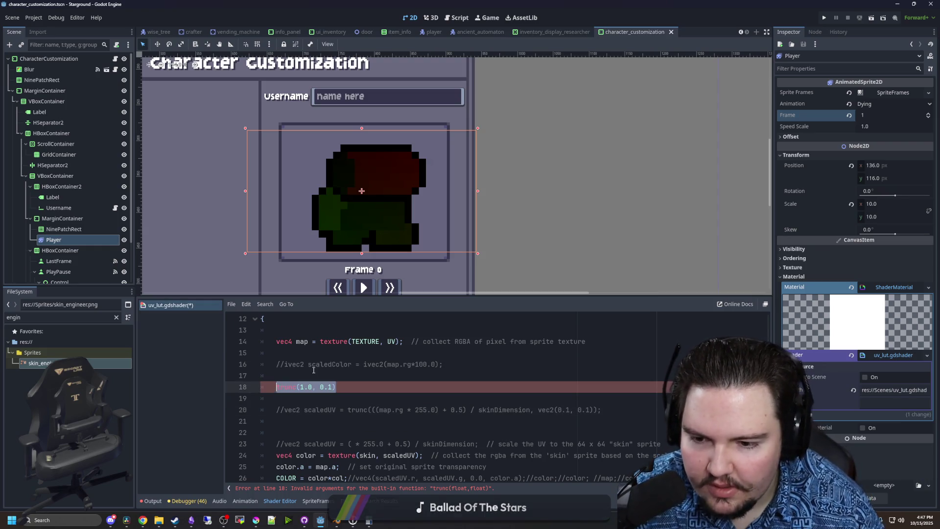
key(alt+Tab)
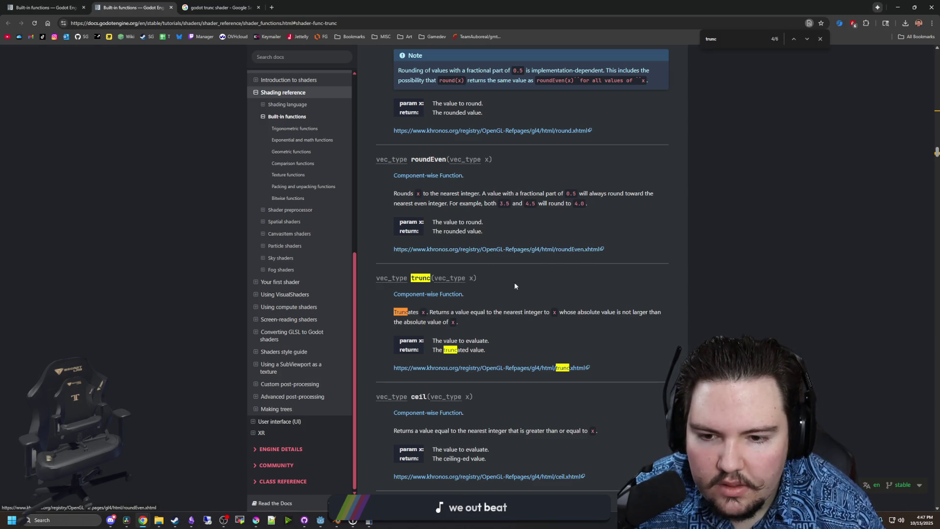
- Scroll past trunc through min, max, clamp, mix and smoothstep in the math functions table
scroll(497, 270, down, 4)
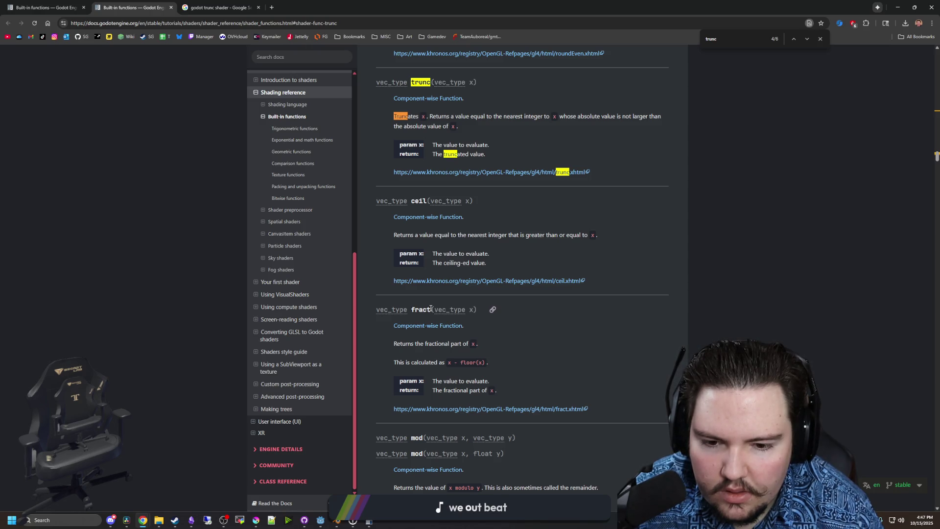
scroll(430, 308, down, 3)
scroll(430, 309, down, 4)
scroll(431, 312, up, 14)
scroll(430, 311, up, 20)
scroll(533, 320, down, 6)
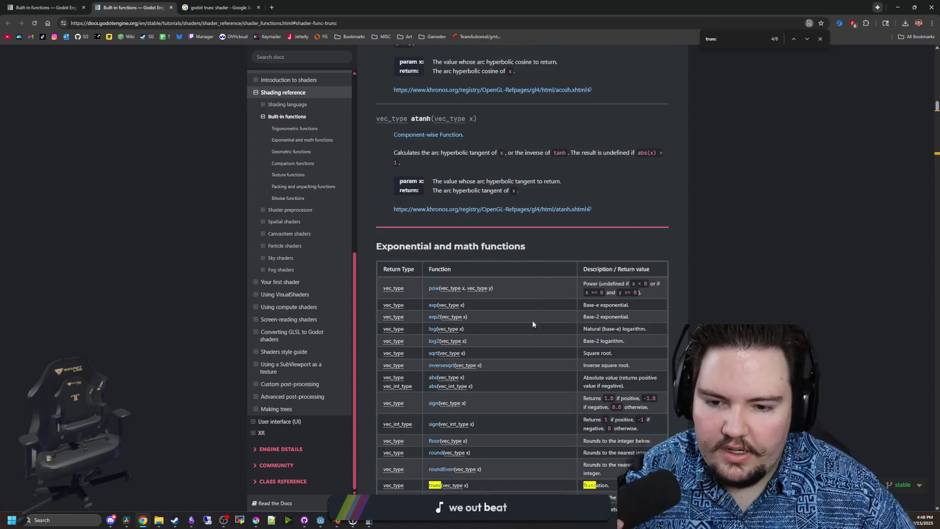
scroll(478, 327, down, 2)
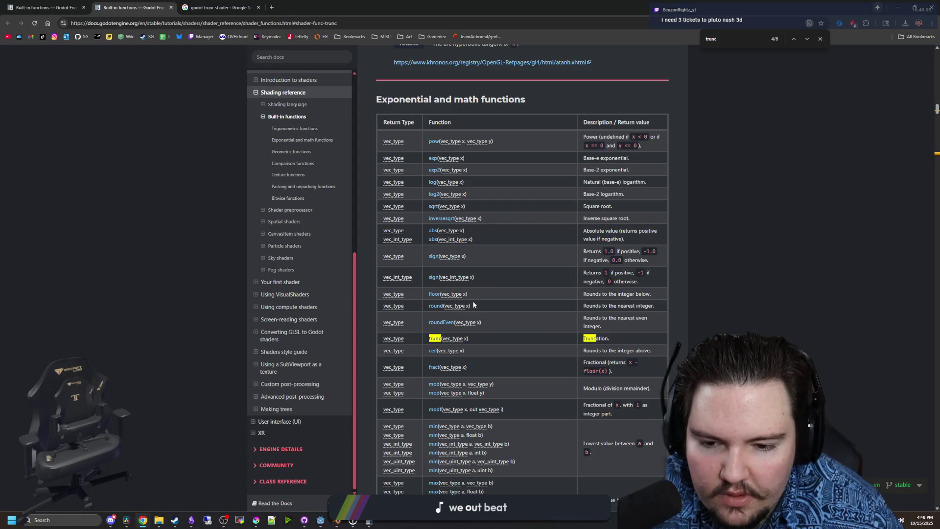
scroll(445, 338, down, 1)
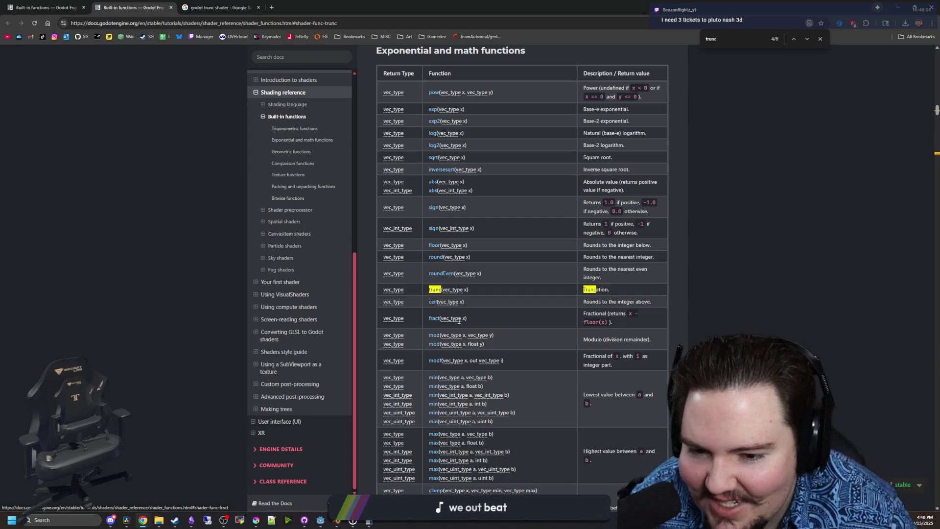
scroll(437, 321, down, 1)
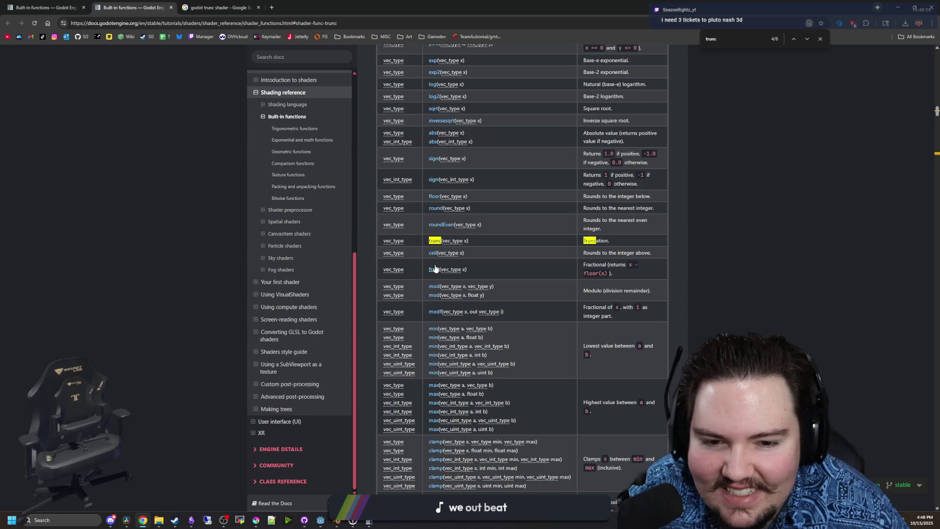
scroll(434, 268, down, 1)
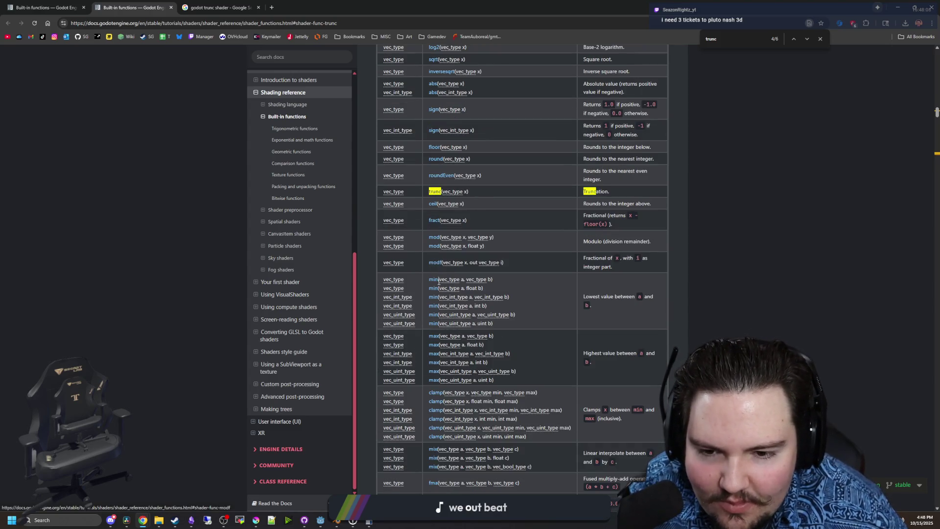
scroll(437, 266, down, 2)
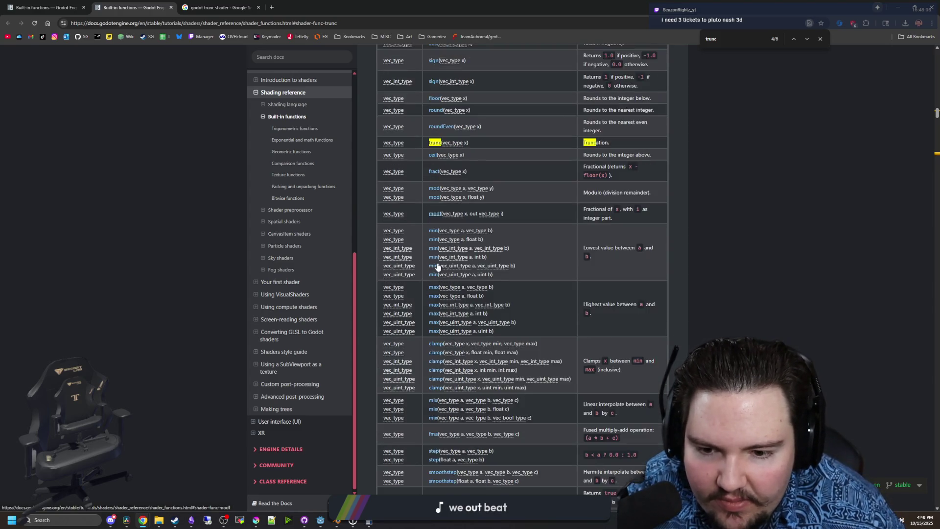
scroll(430, 321, down, 1)
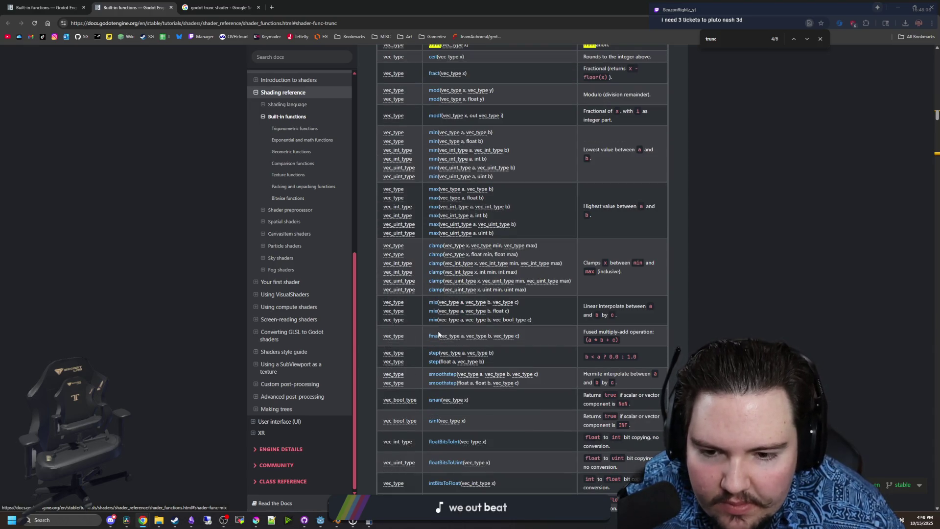
scroll(433, 336, down, 1)
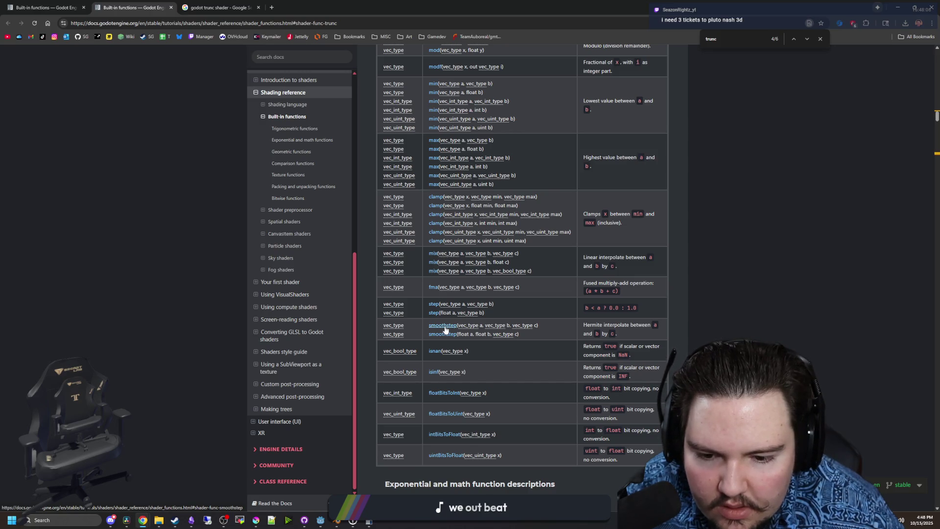
- Delete the trunc(1.0, 0.1) test line, strip trunc from the scaledUV line and uncomment it
key(alt+Tab)
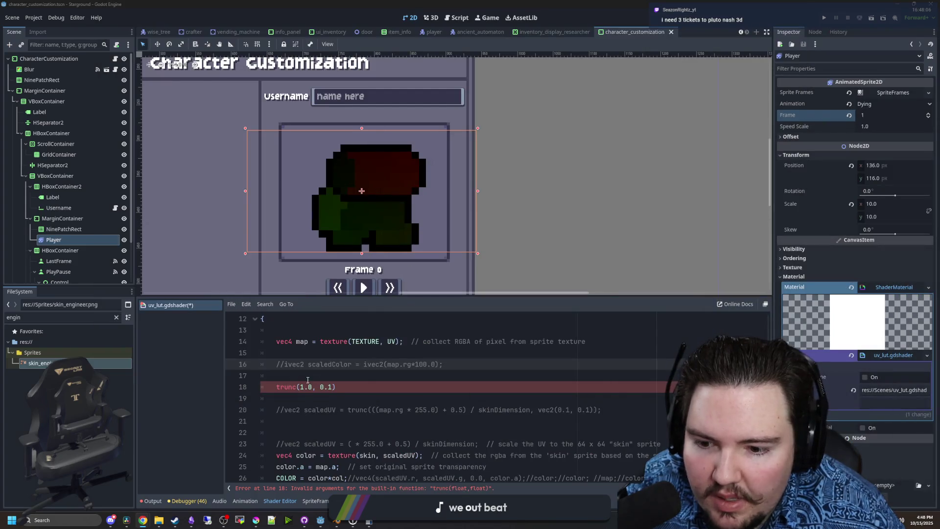
drag(275, 387, 516, 385)
key(BackSpace)
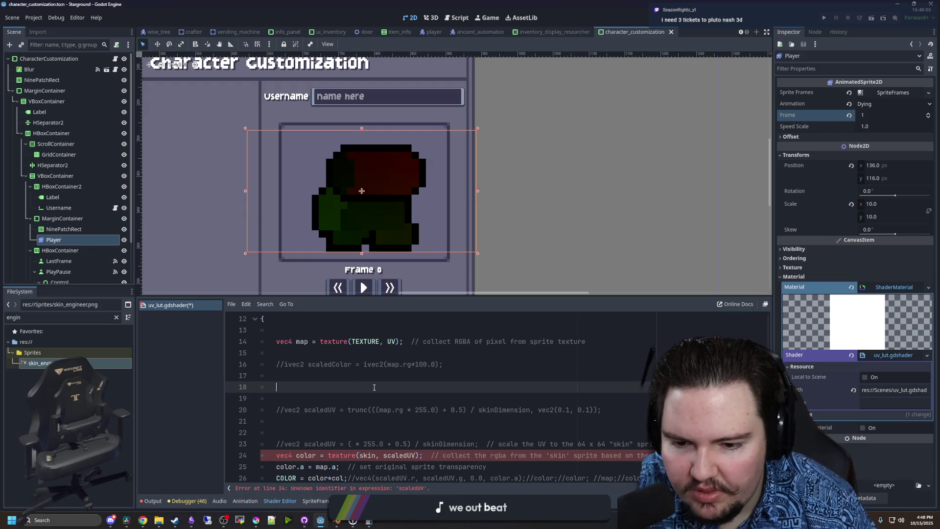
drag(373, 410, 347, 410)
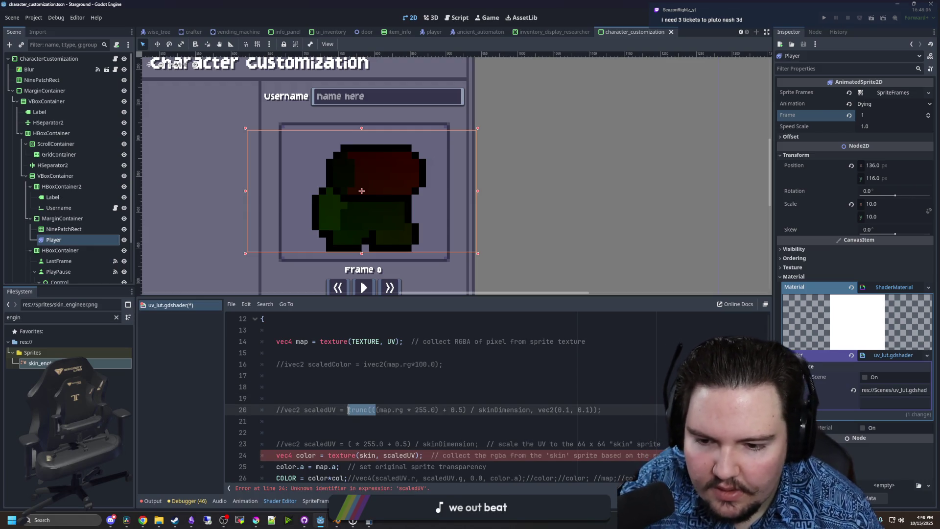
key(BackSpace)
click(569, 409)
key(BackSpace)
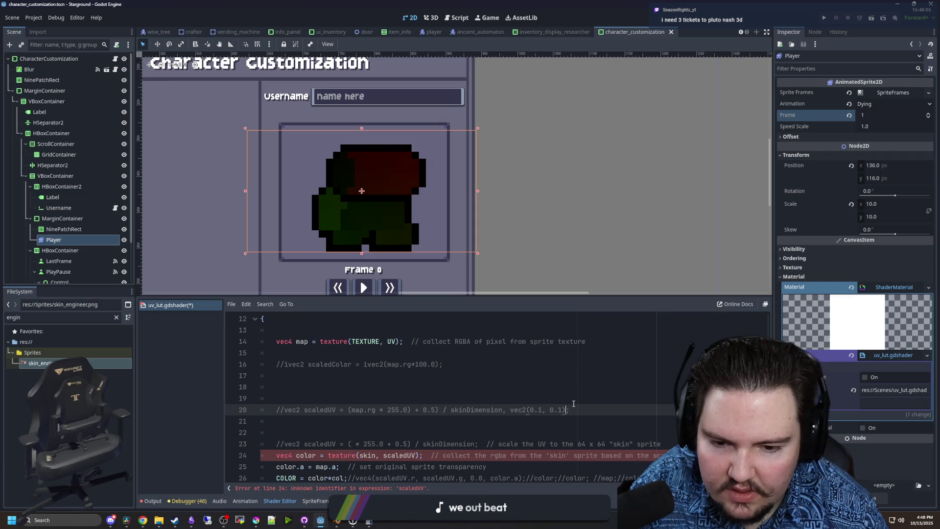
key(ctrl+k)
- Remove the vec2(0.1, 0.1) argument from the scaledUV line and fix its parentheses
click(403, 387)
mouse_move(557, 410)
mouse_down()
mouse_move(478, 410)
mouse_move(499, 410)
mouse_up()
key(BackSpace)
click(510, 398)
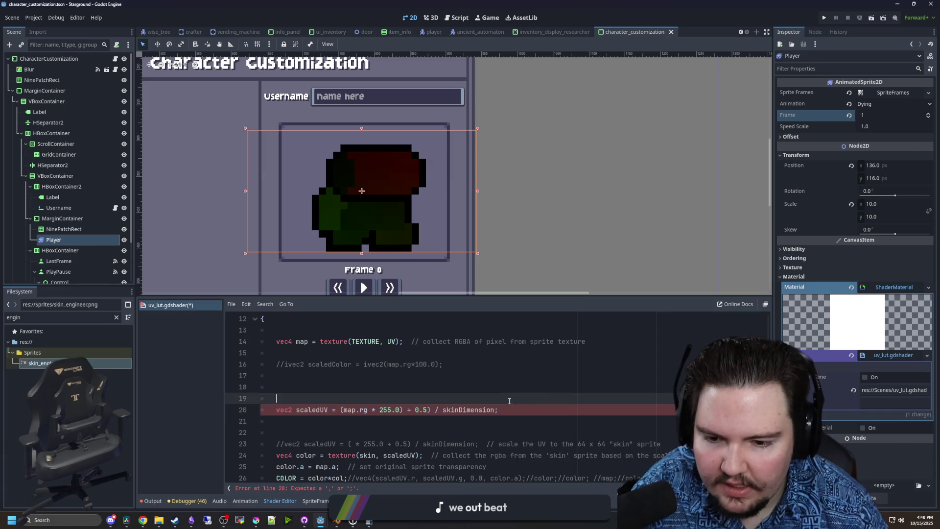
click(429, 410)
text())
click(341, 409)
text(()
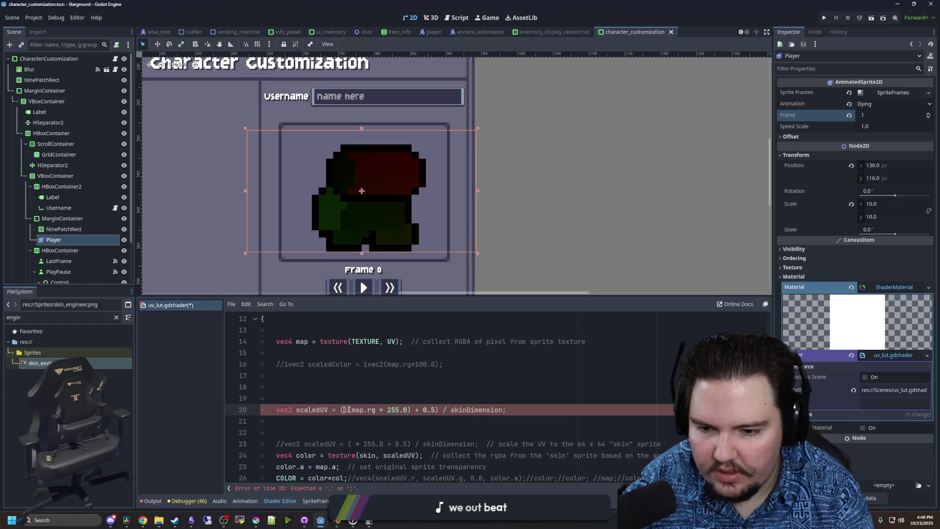
key(Delete)
- Add 'scaledUV *= 1000.0;' below the scaledUV line so the shader recompiles
key(Return)
key(Return)
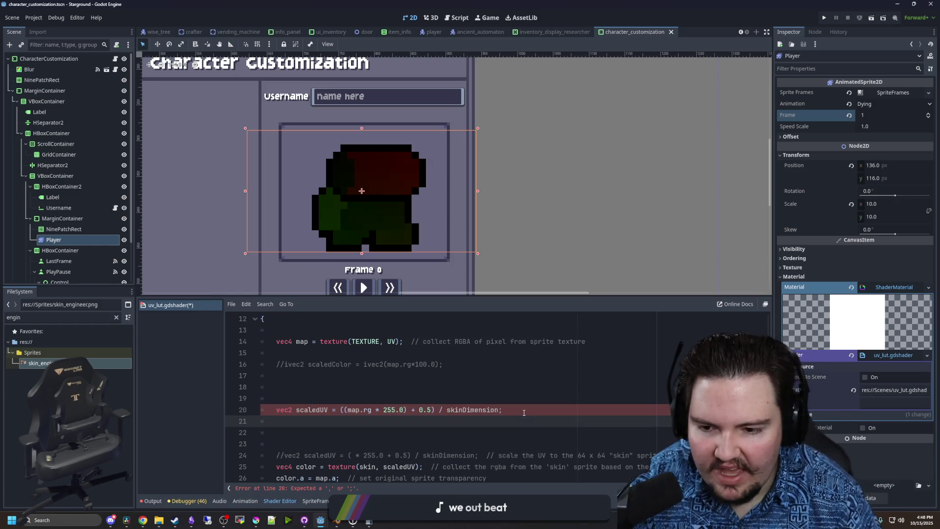
text(scaledUVa)
key(BackSpace)
text(*)
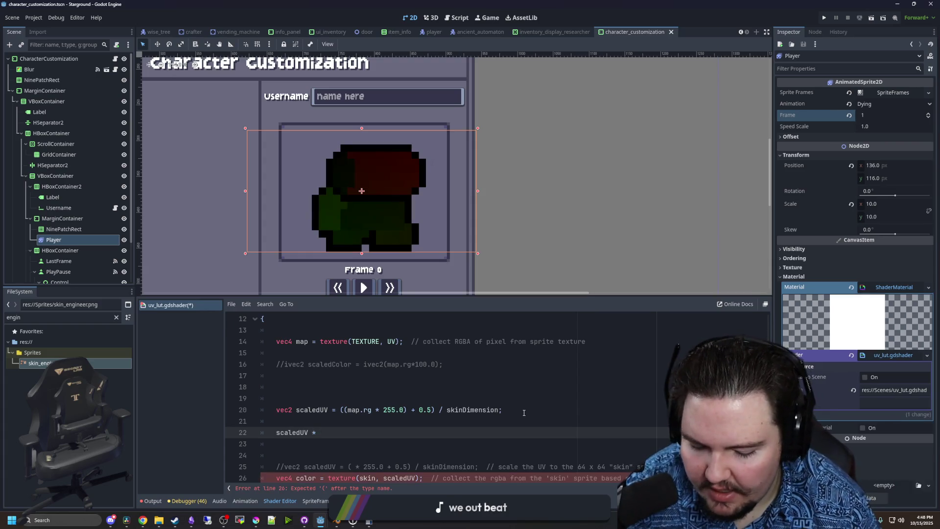
text(1000.0)
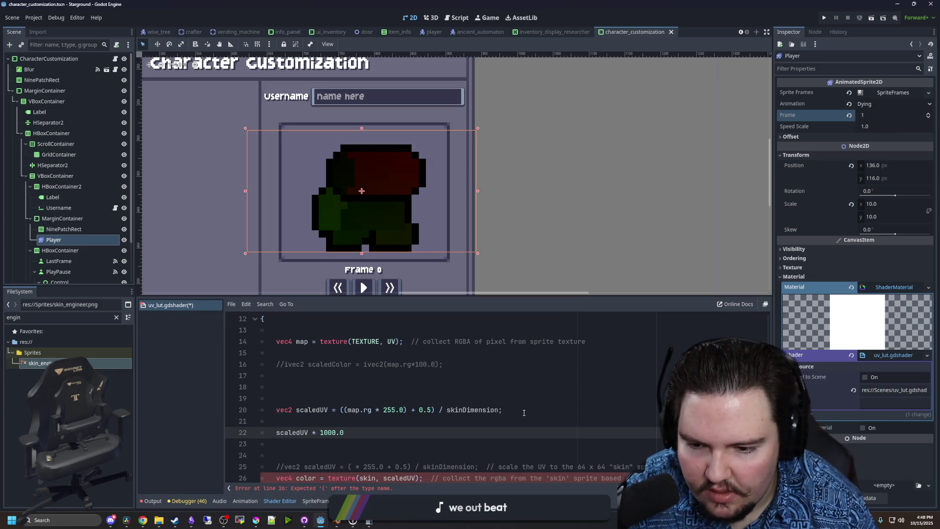
text(=)
click(373, 450)
scroll(373, 416, down, 3)
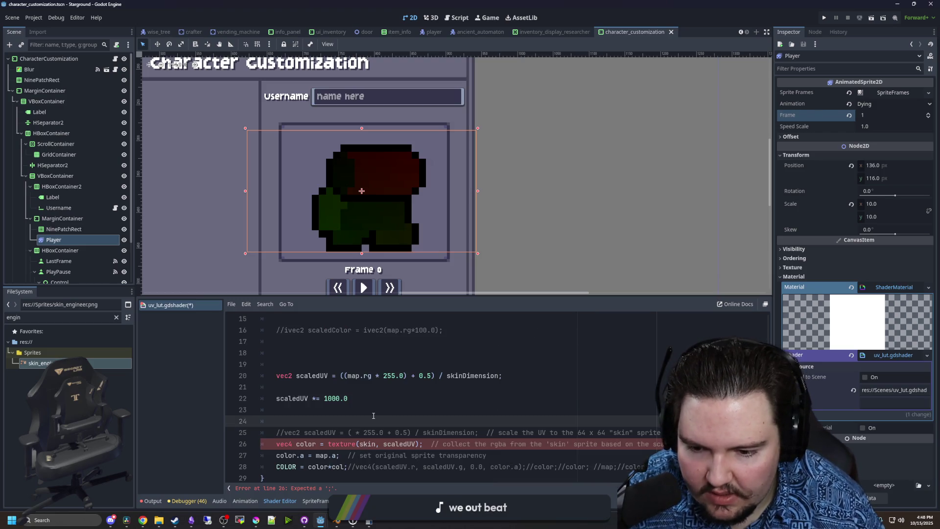
click(364, 395)
text(;)
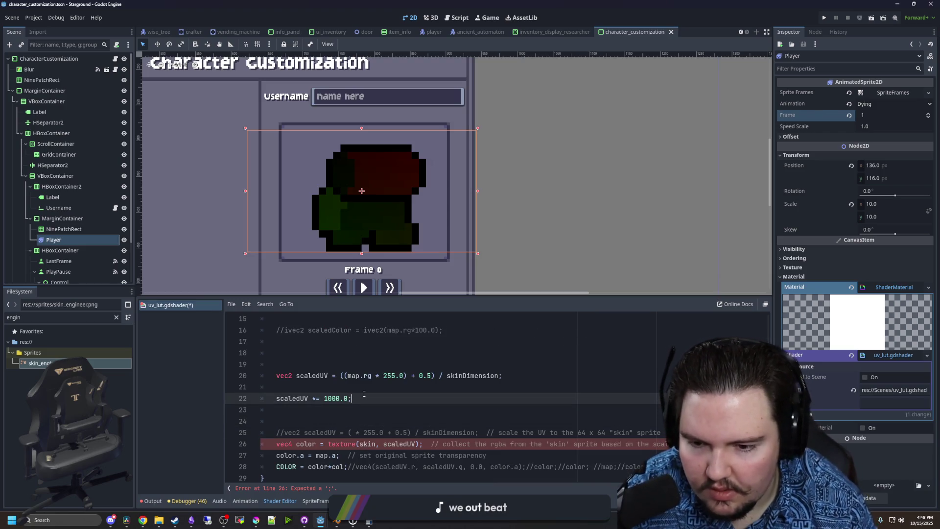
click(375, 382)
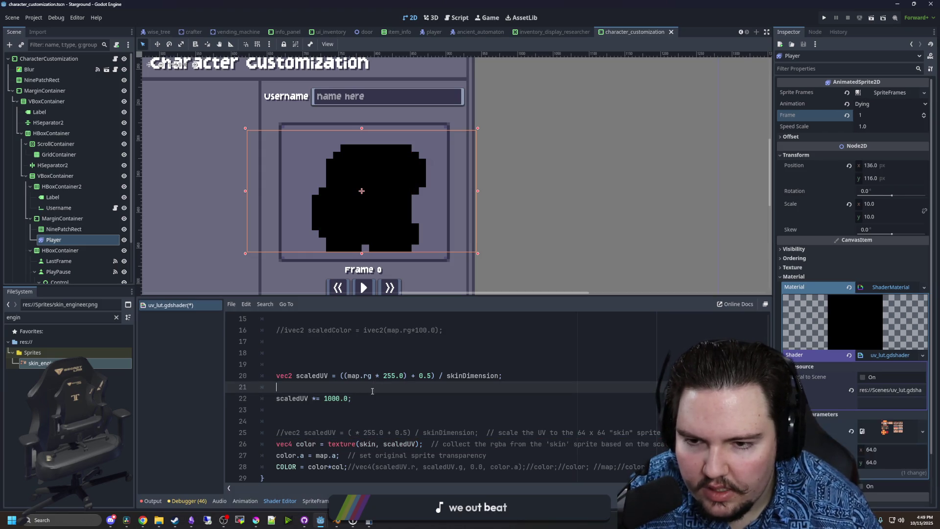
- Add the line 'scaledUV = round(scaledUV) / 1000.0;' below the multiply line
click(365, 398)
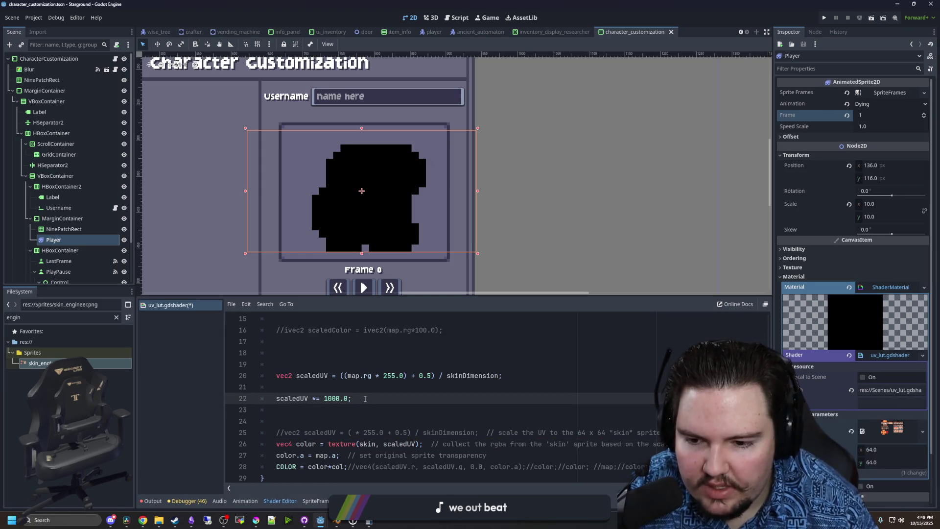
key(Return)
key(Return)
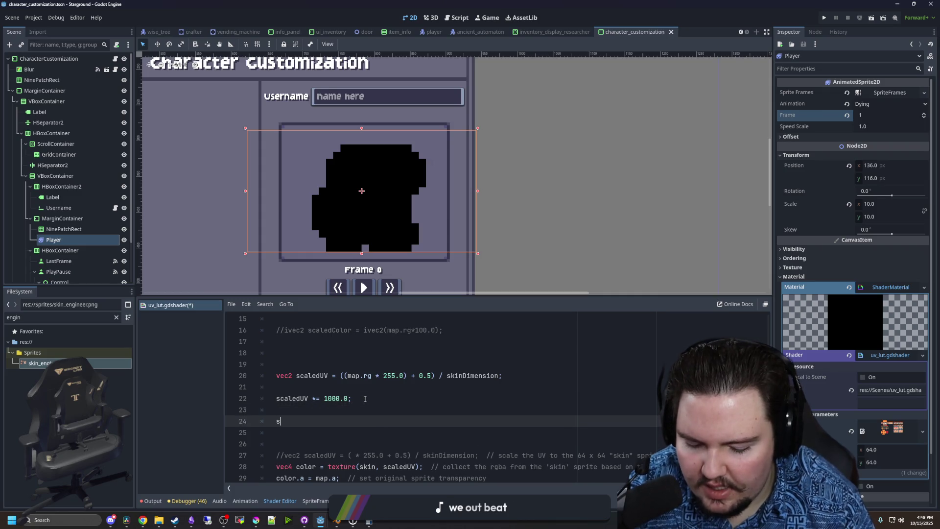
text(ro)
key(Return)
text(scaledUV)
click(274, 421)
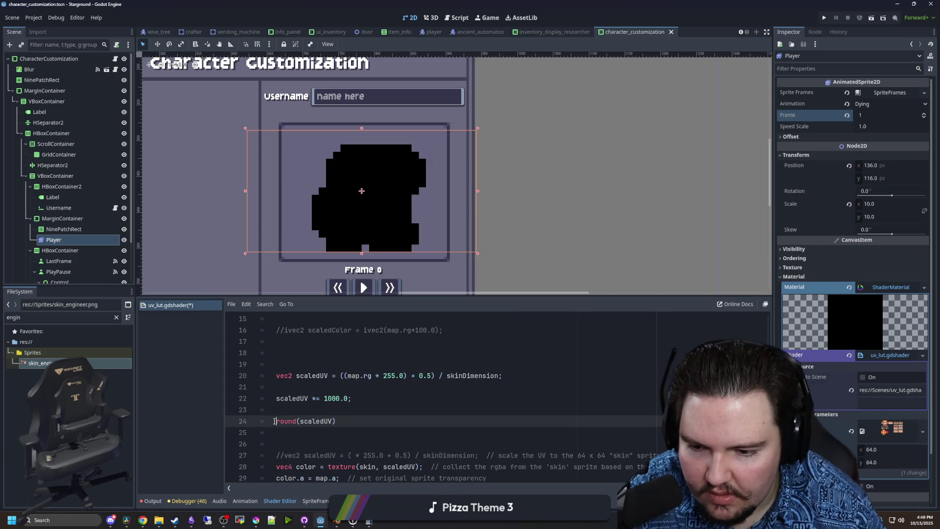
text(scaledUV =)
click(401, 423)
text(/ 1000.0)
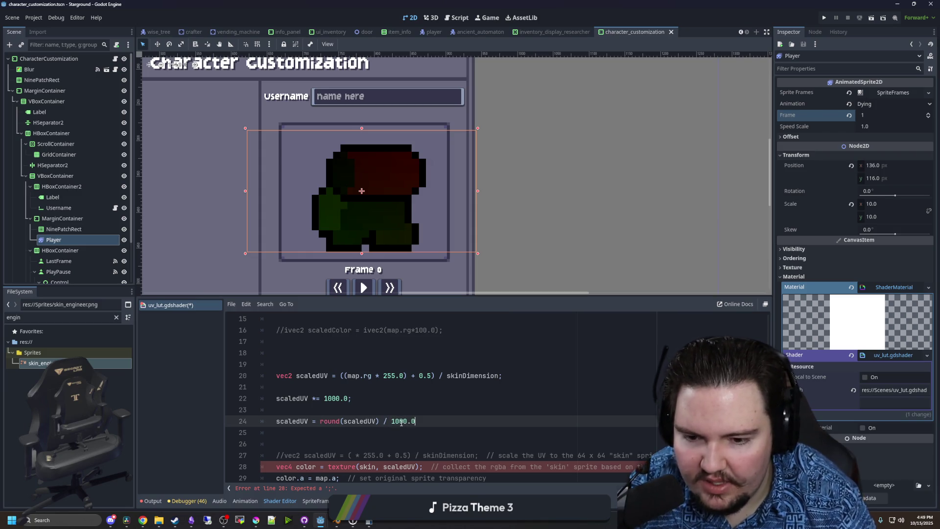
click(391, 403)
click(437, 429)
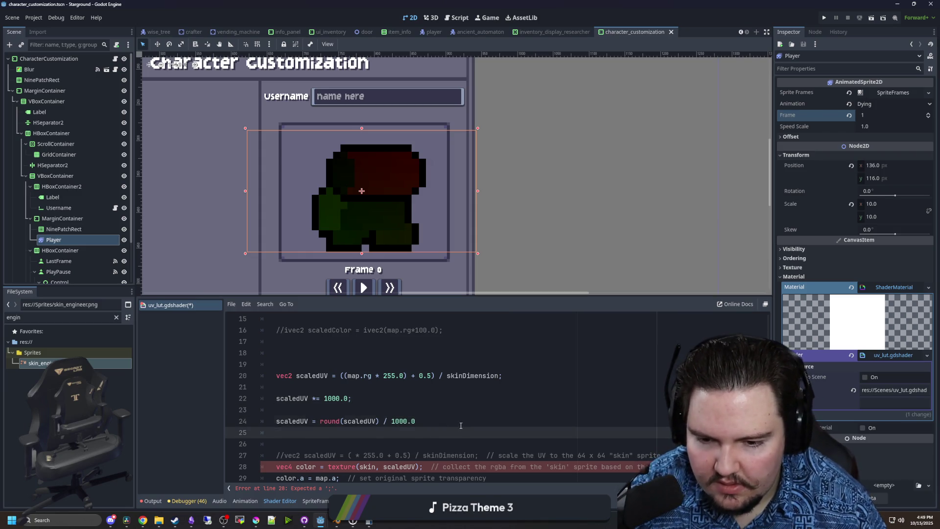
click(455, 422)
text(;)
click(427, 412)
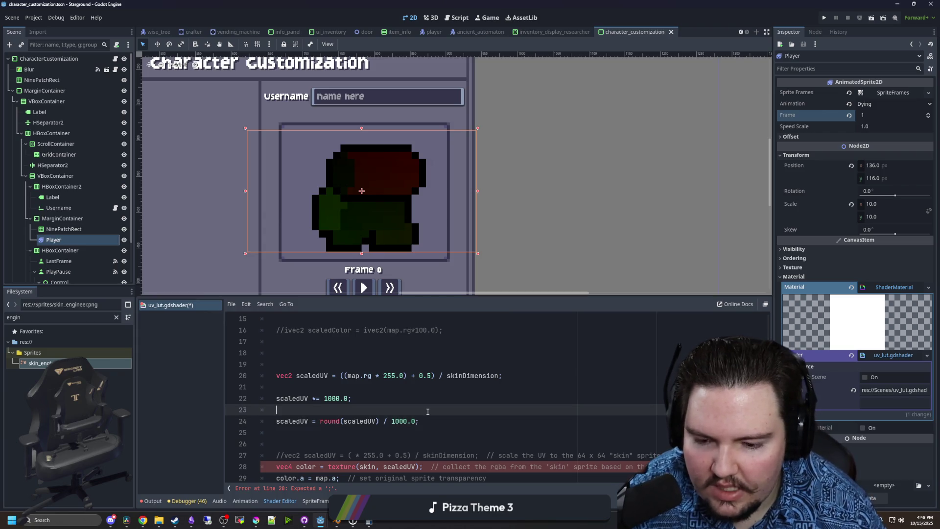
- Reduce the multiplier and divisor constants from 1000.0 down to 10.0
click(346, 398)
key(BackSpace)
click(406, 421)
key(BackSpace)
click(409, 403)
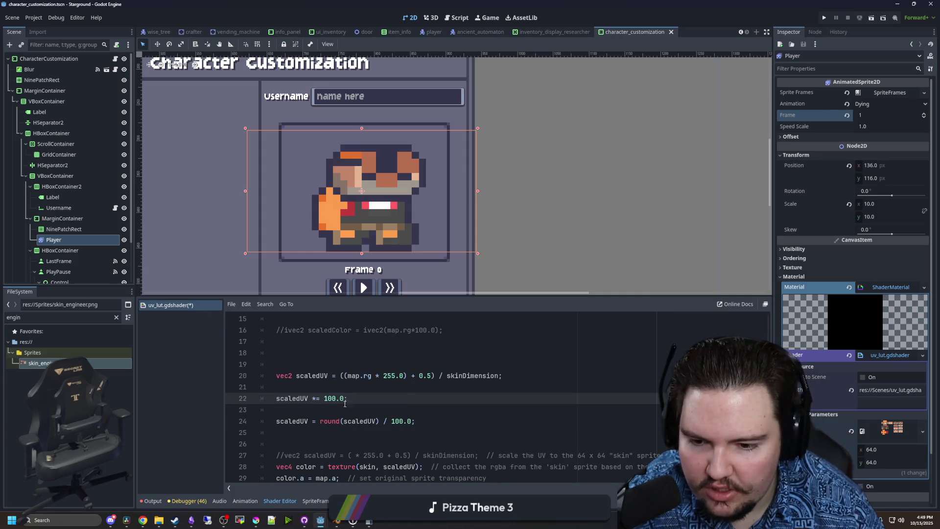
click(384, 407)
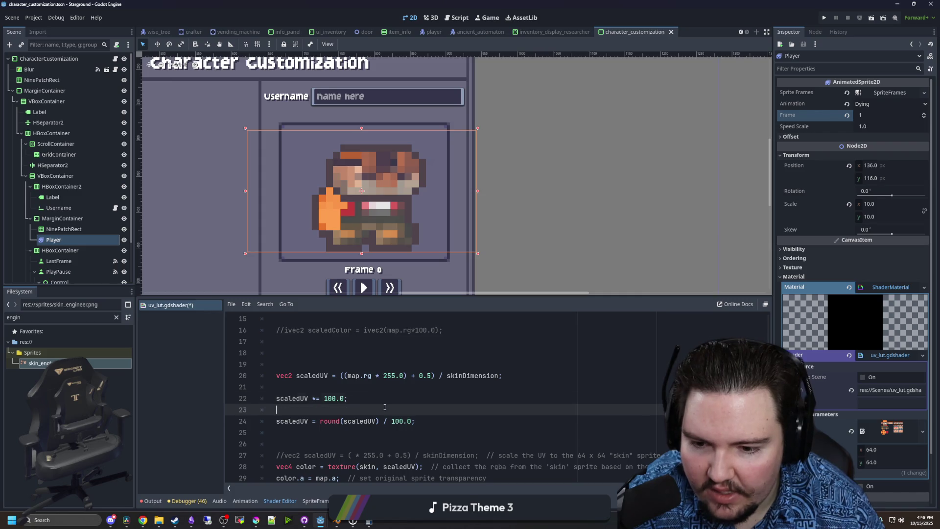
click(341, 398)
key(BackSpace)
click(402, 421)
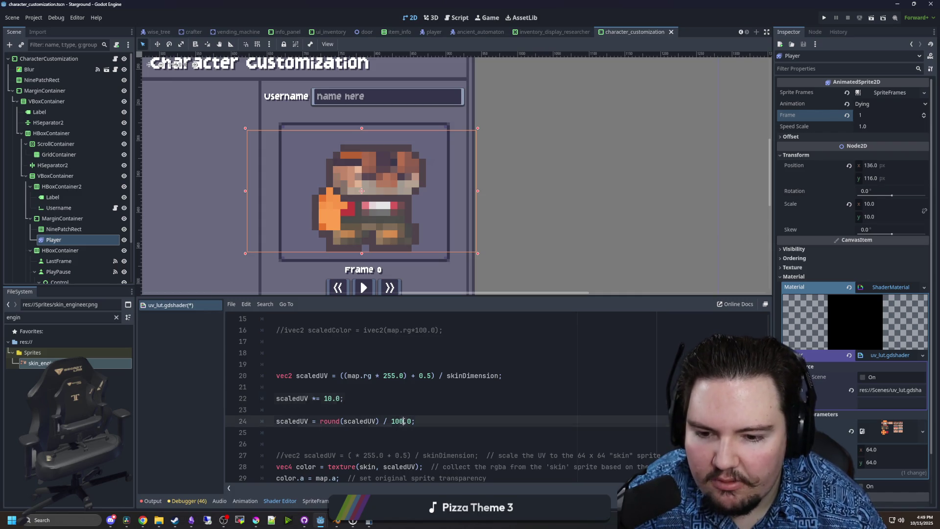
key(BackSpace)
click(397, 408)
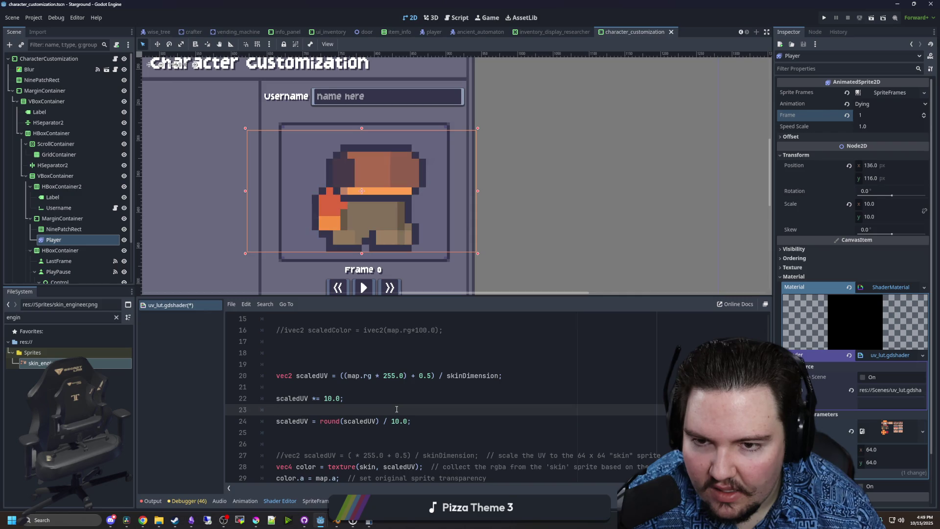
- Add zeros until both constants read 100000.0, then select the multiply and round lines 21–24
click(332, 398)
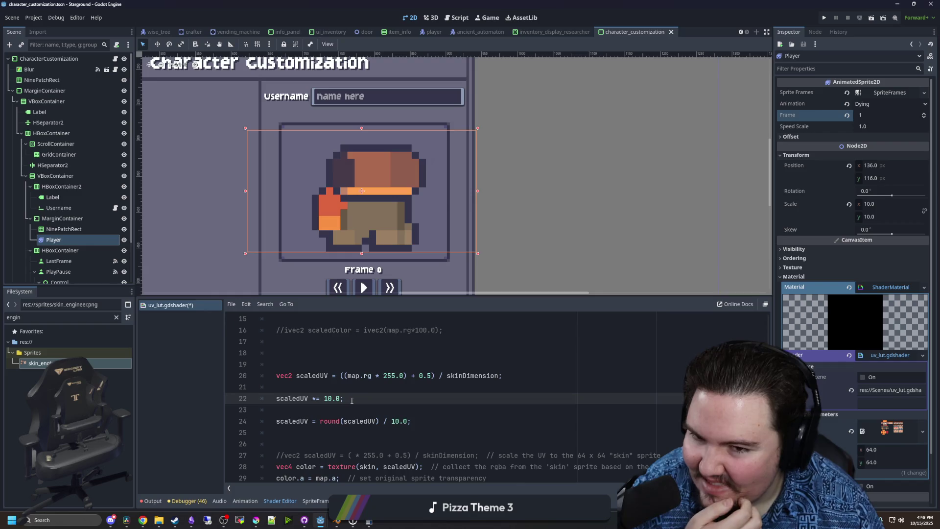
text(0)
click(400, 420)
text(0)
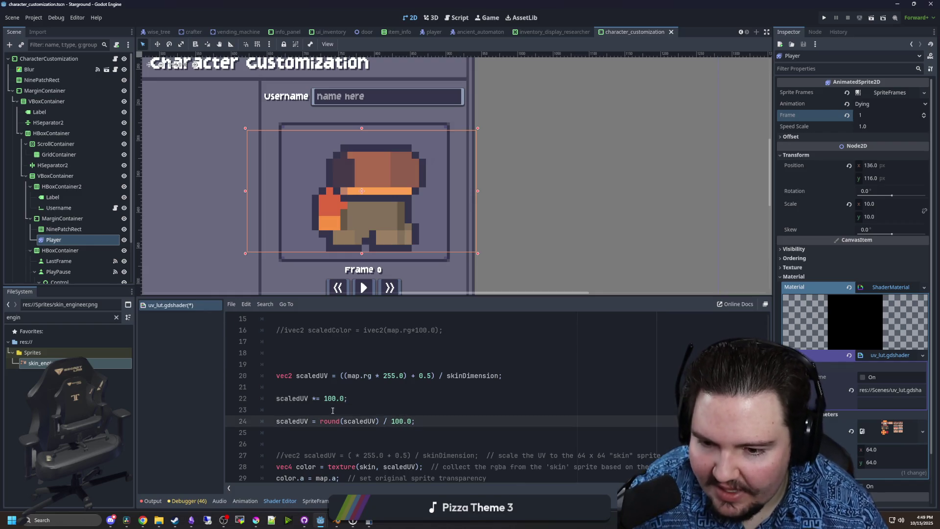
click(337, 398)
text(0)
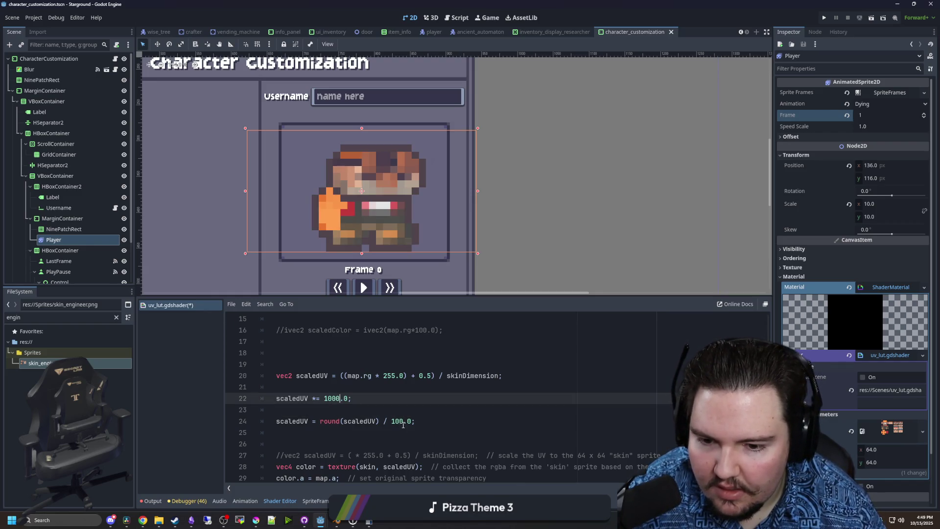
click(402, 421)
text(0)
click(401, 408)
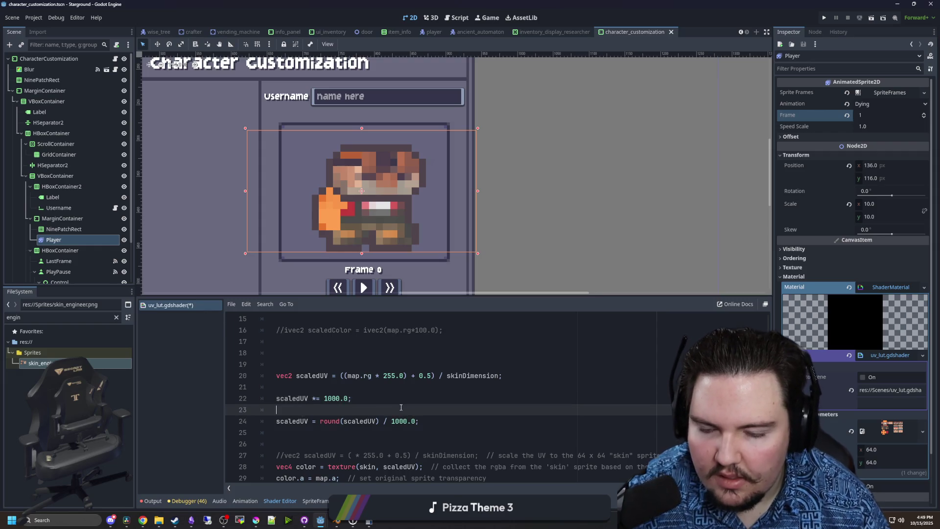
click(342, 397)
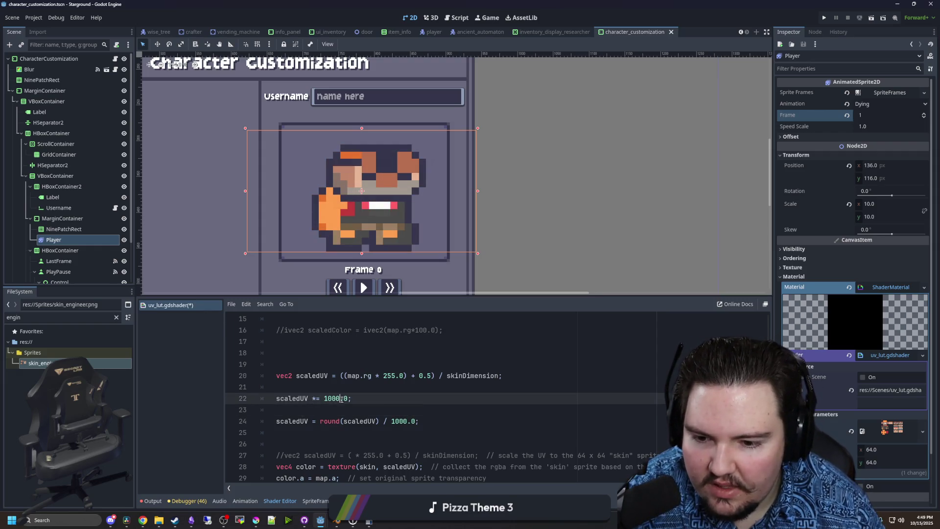
text(0)
click(407, 421)
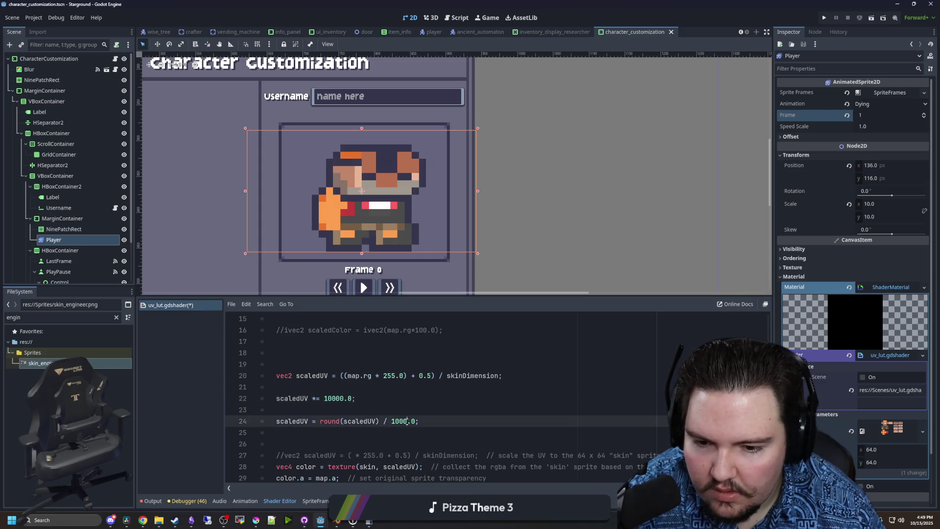
text(0)
click(412, 404)
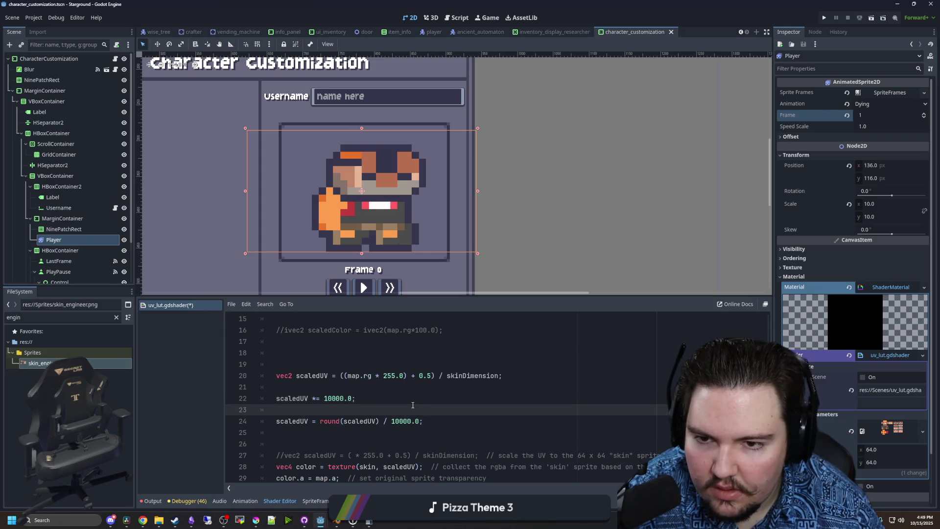
click(412, 421)
text(0)
click(344, 398)
text(0)
click(359, 391)
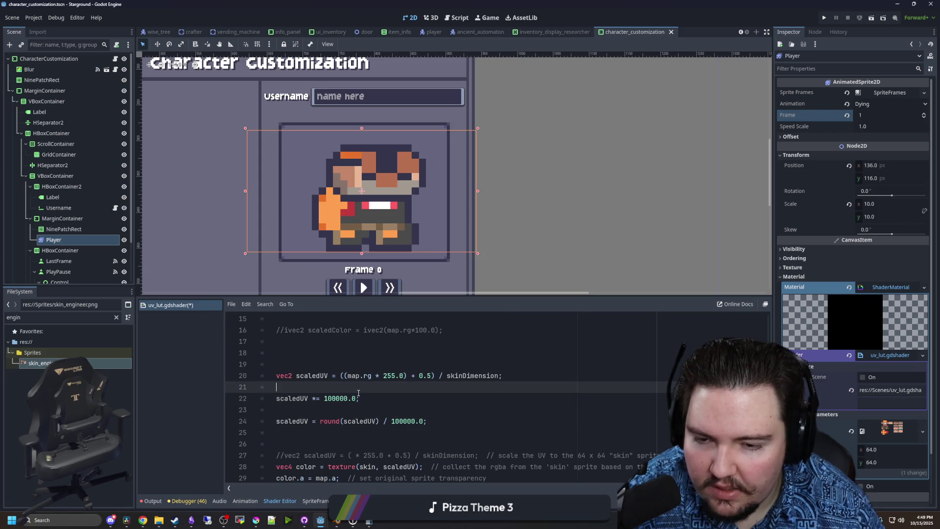
drag(446, 430, 234, 391)
- Delete the rounding lines, move the scale comment onto line 20, and remove leftover lines 22–23
key(BackSpace)
click(502, 398)
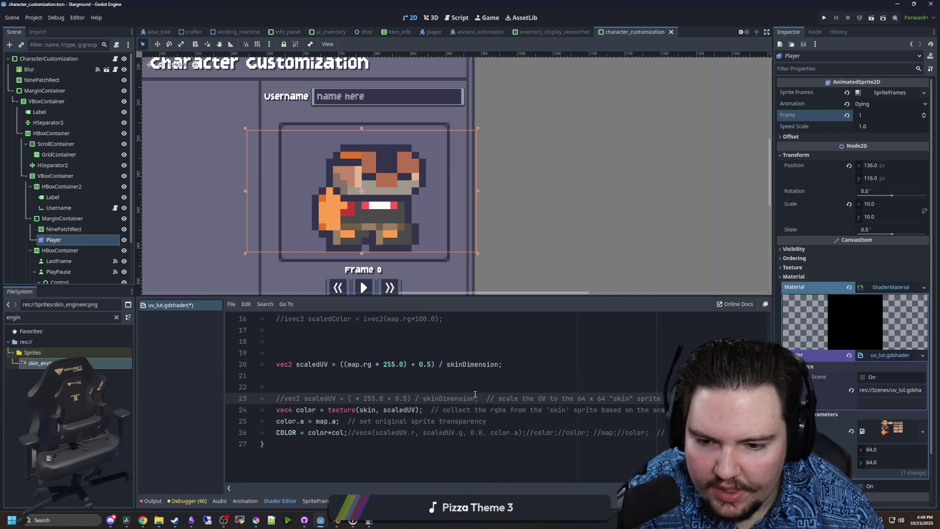
click(412, 390)
drag(660, 398, 243, 387)
key(ctrl+x)
click(512, 364)
key(ctrl+v)
key(BackSpace)
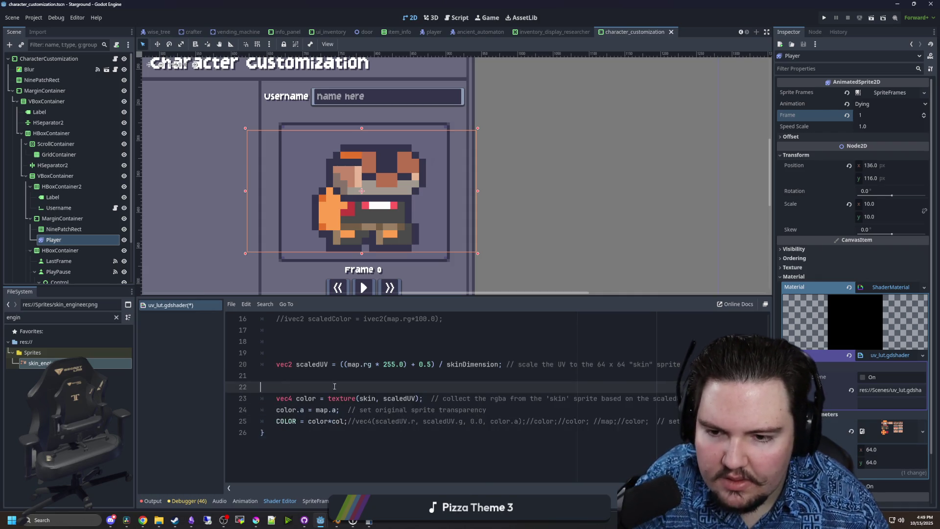
- Delete the old commented lines 15–19 and the empty line at the fragment start
scroll(242, 387, up, 2)
drag(278, 432, 196, 388)
key(BackSpace)
scroll(296, 360, down, 1)
key(BackSpace)
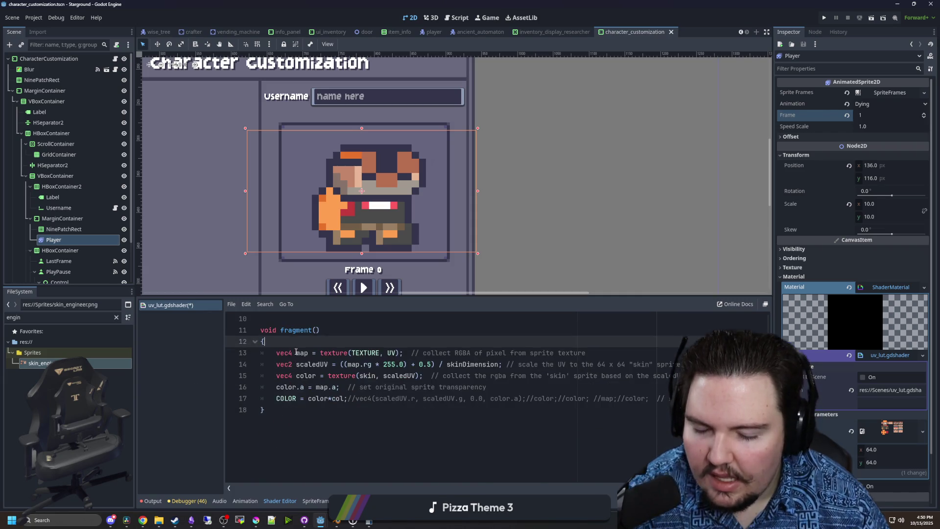
scroll(373, 393, up, 3)
scroll(384, 409, down, 2)
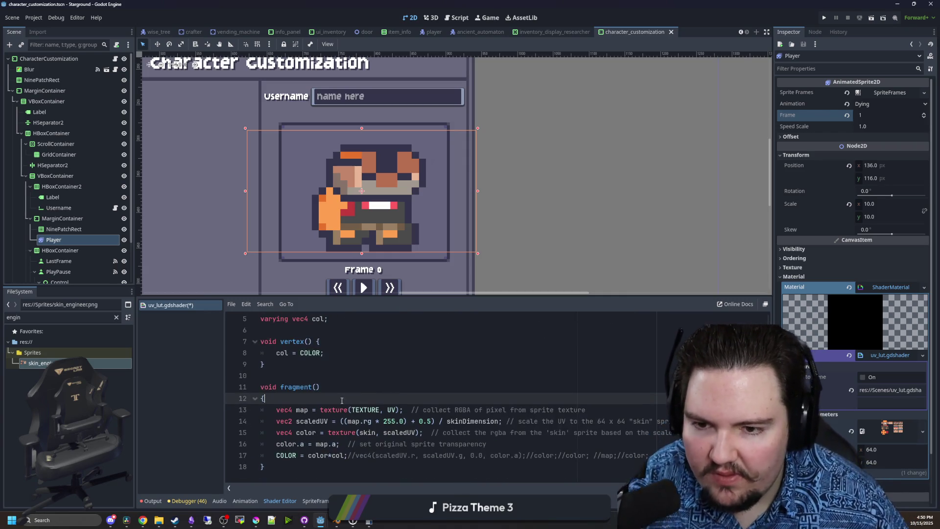
click(330, 373)
- Save the shader and scene with Ctrl+S
key(ctrl+s)
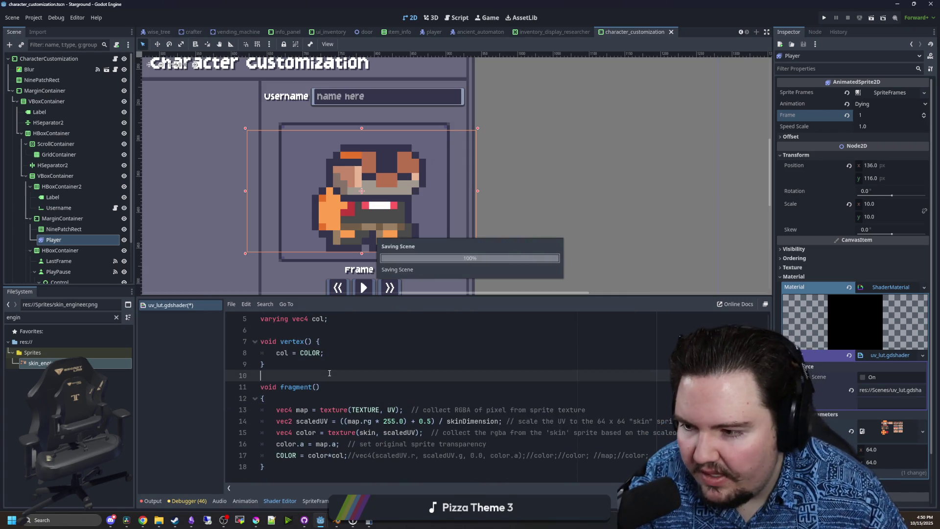
key(ctrl+s)
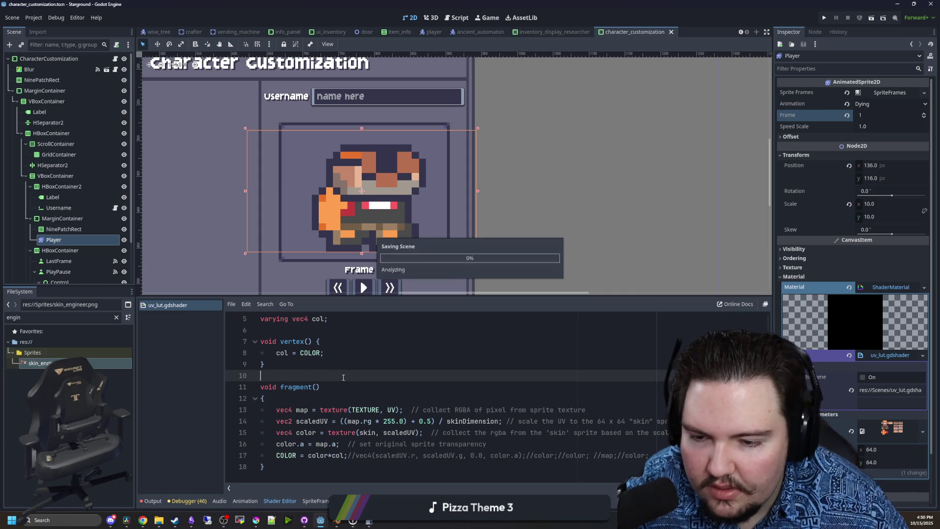
scroll(399, 172, up, 1)
key(ctrl+s)
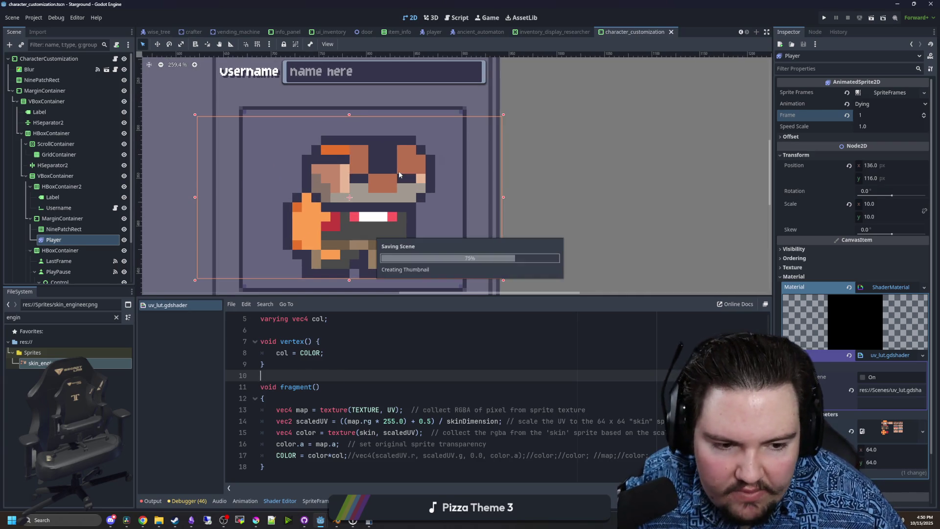
click(256, 520)
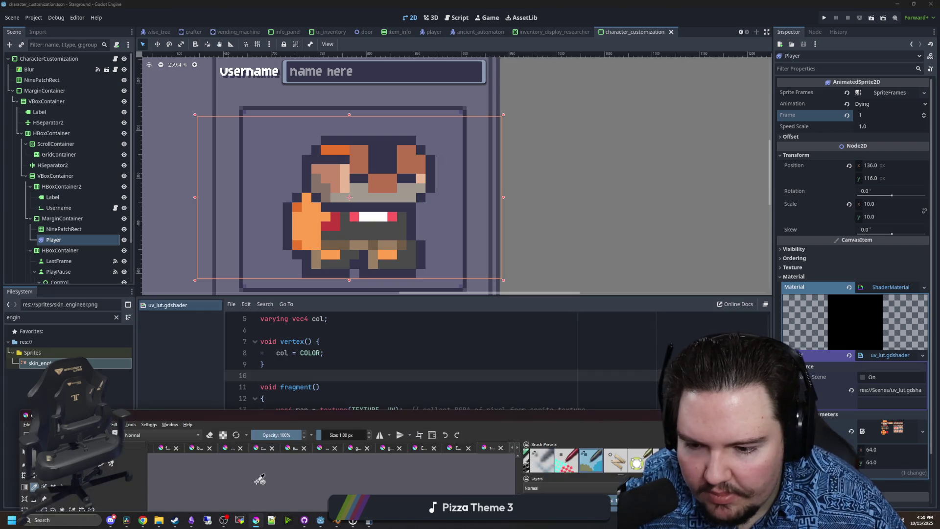
- In player_death_uv, merge Paint Layer 1 down, save it as PNG, and close the image
drag(582, 419, 651, 1)
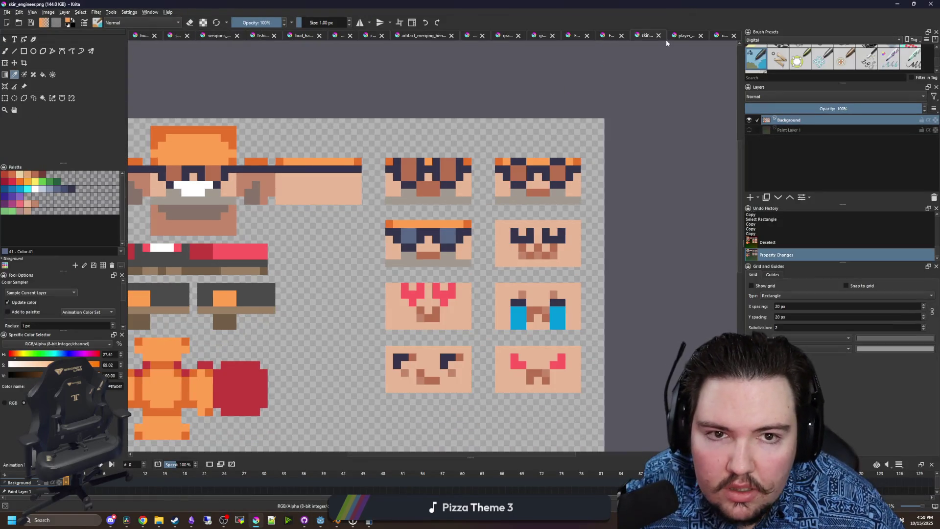
click(685, 35)
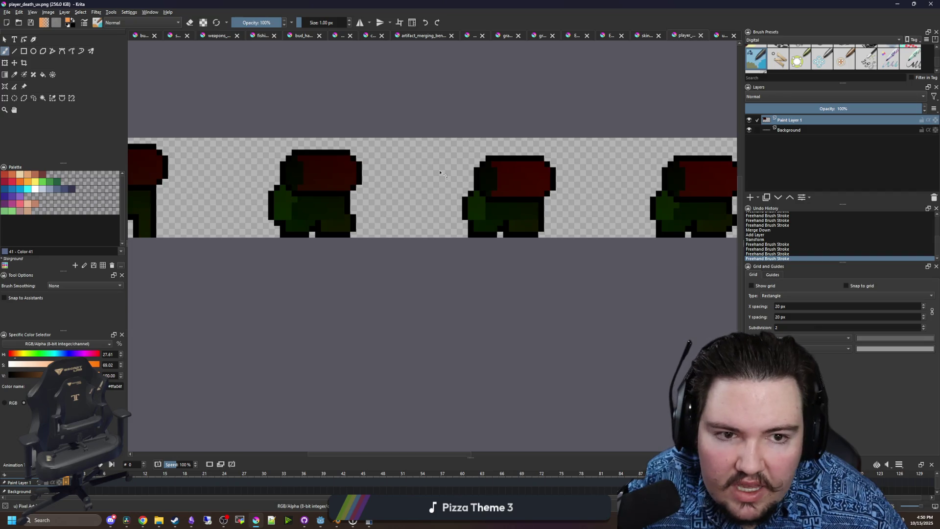
right_click(795, 122)
click(824, 194)
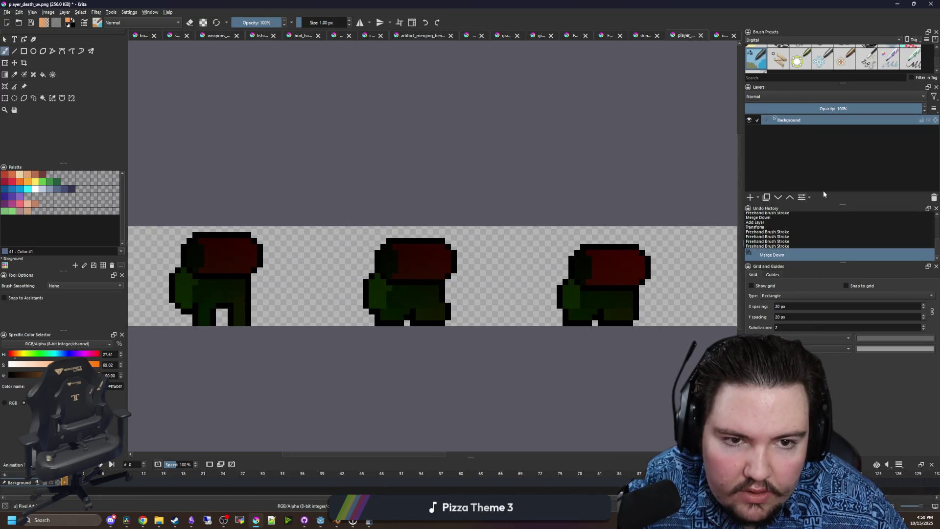
key(ctrl+s)
click(504, 327)
click(700, 35)
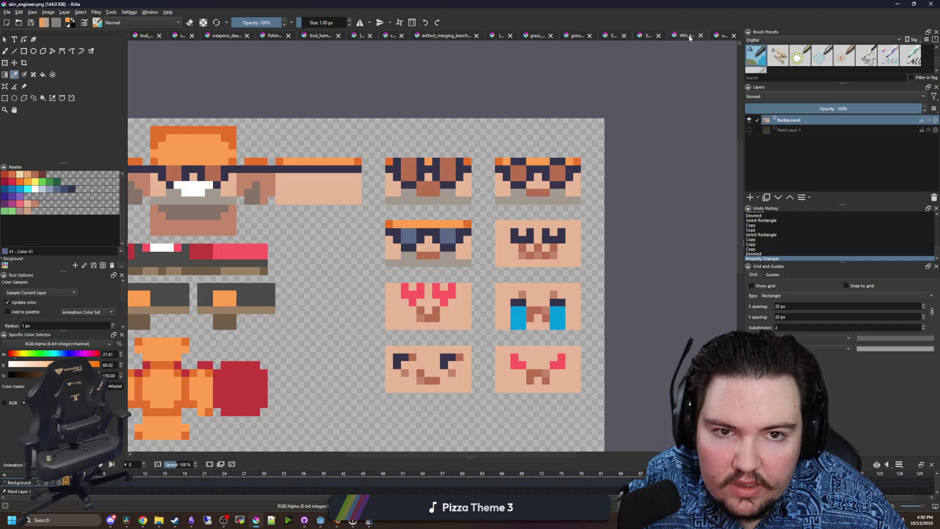
- In uv_img, sample the darkest top-left gradient pixel with the Color Sampler, shown as RGB
click(719, 36)
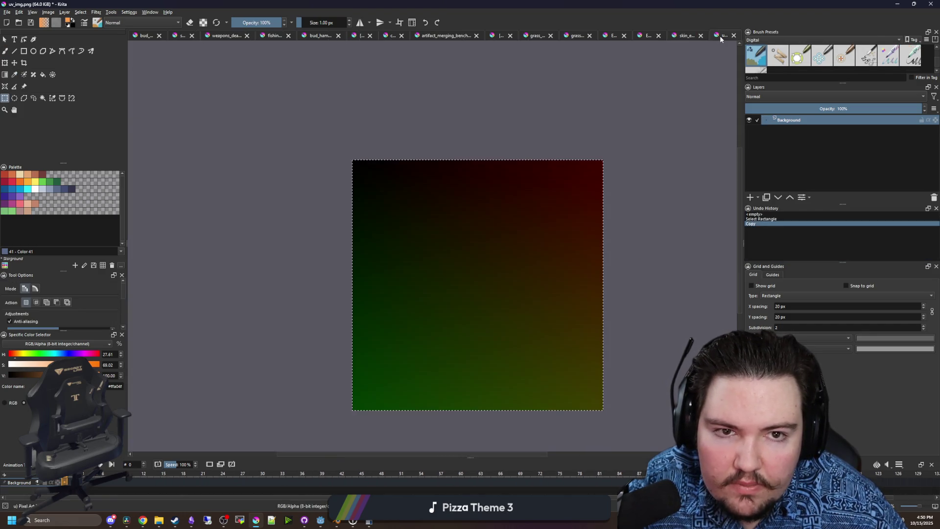
scroll(521, 281, up, 4)
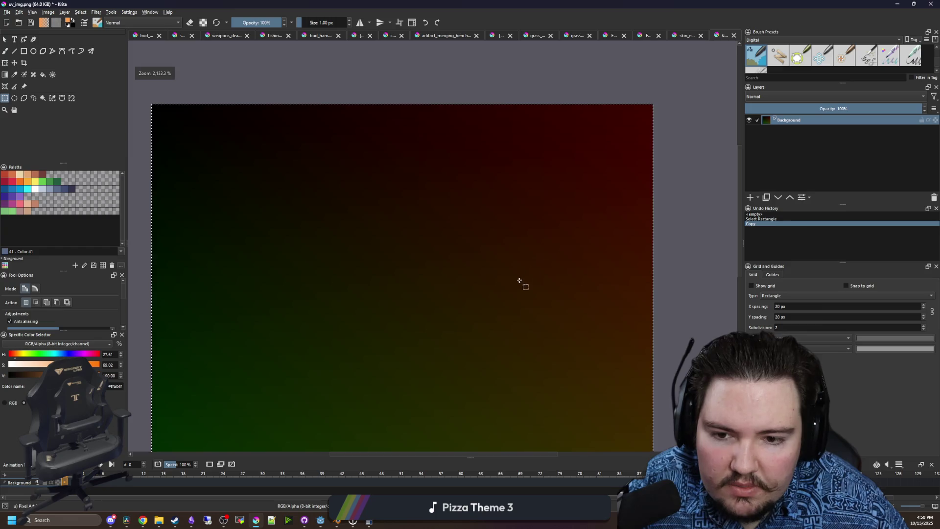
scroll(474, 295, down, 1)
scroll(465, 252, down, 5)
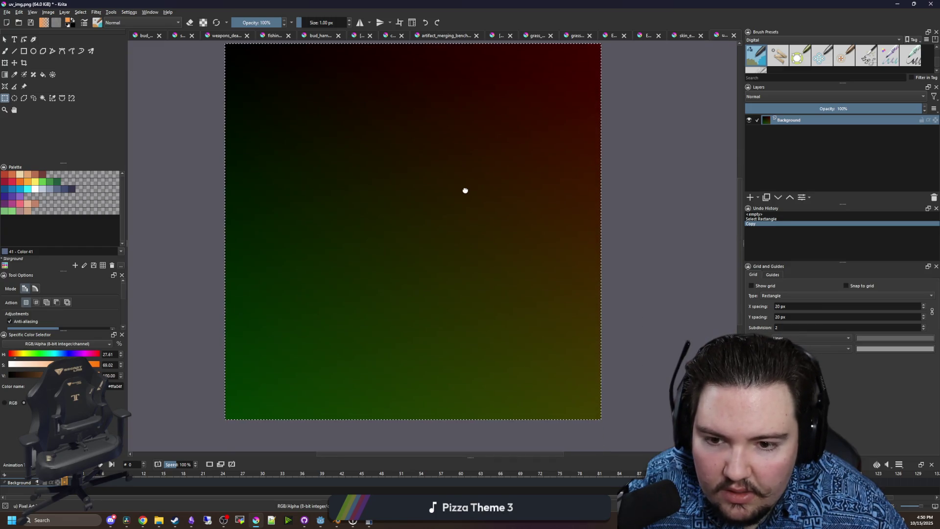
key(p)
scroll(332, 193, up, 1)
key(ctrl+shift+a)
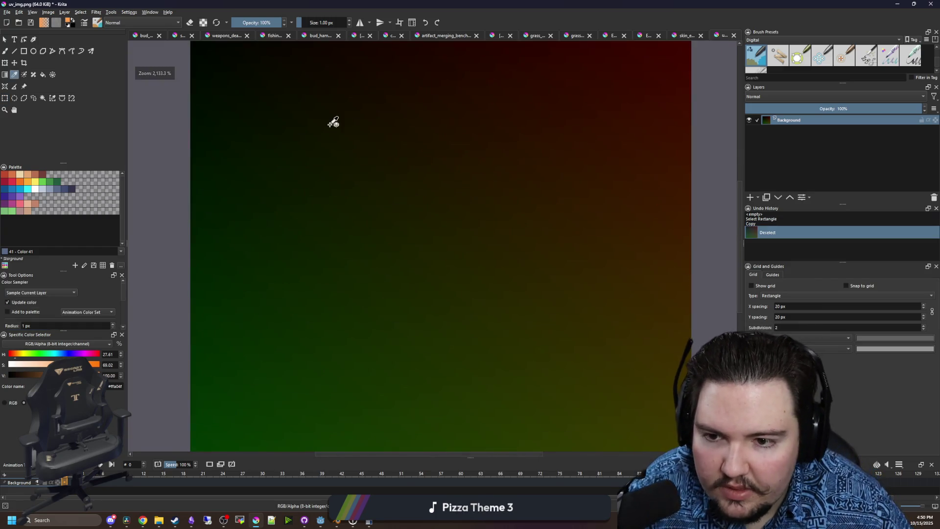
scroll(191, 182, up, 6)
click(188, 168)
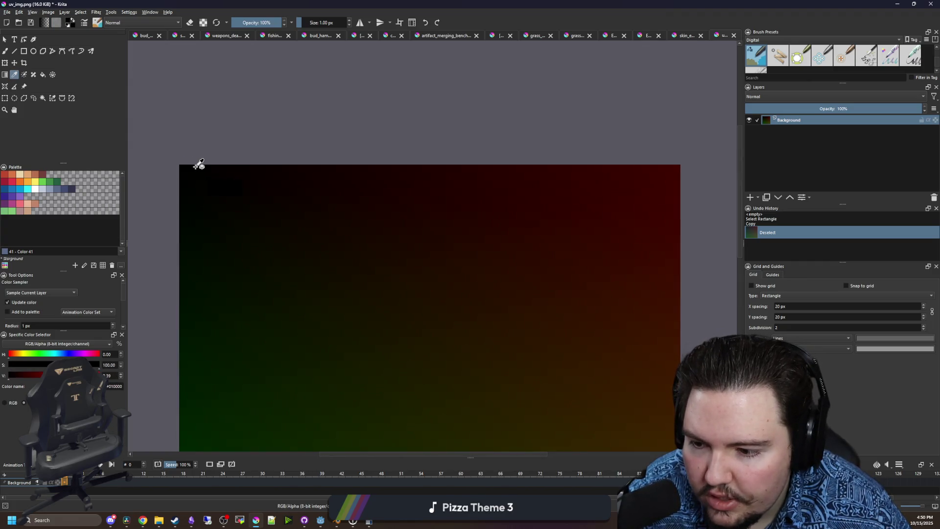
click(5, 402)
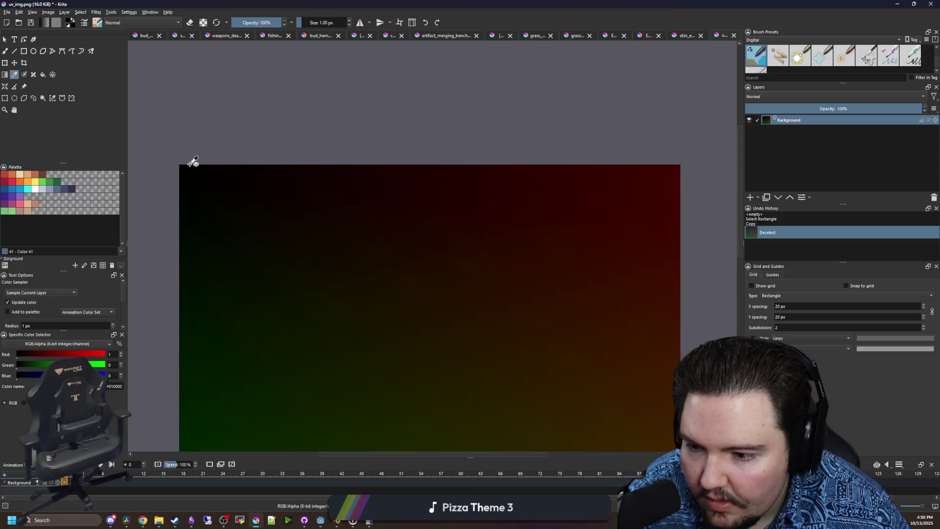
- Sample red values along the gradient's top row from left to near its right end
scroll(192, 163, up, 1)
click(269, 177)
drag(270, 176, 472, 175)
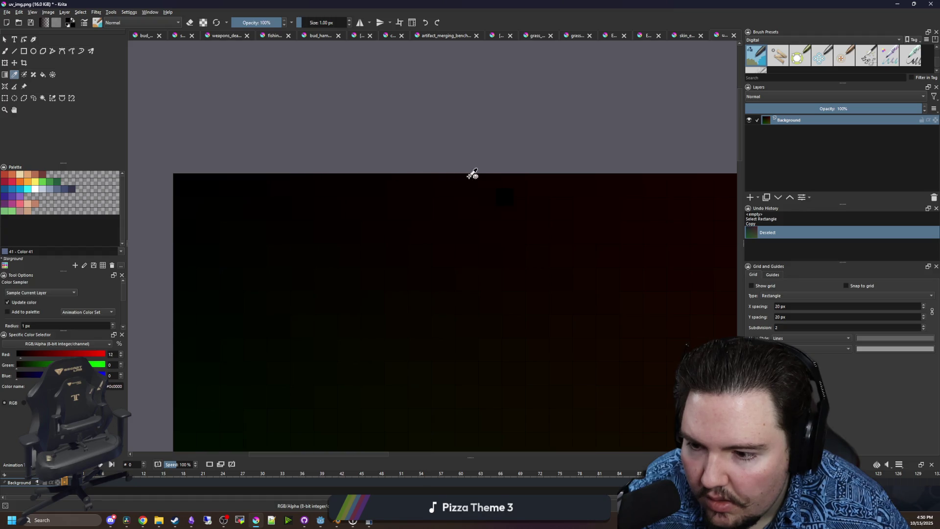
mouse_move(529, 175)
mouse_down()
mouse_move(382, 193)
mouse_move(203, 190)
mouse_up()
drag(294, 194, 452, 188)
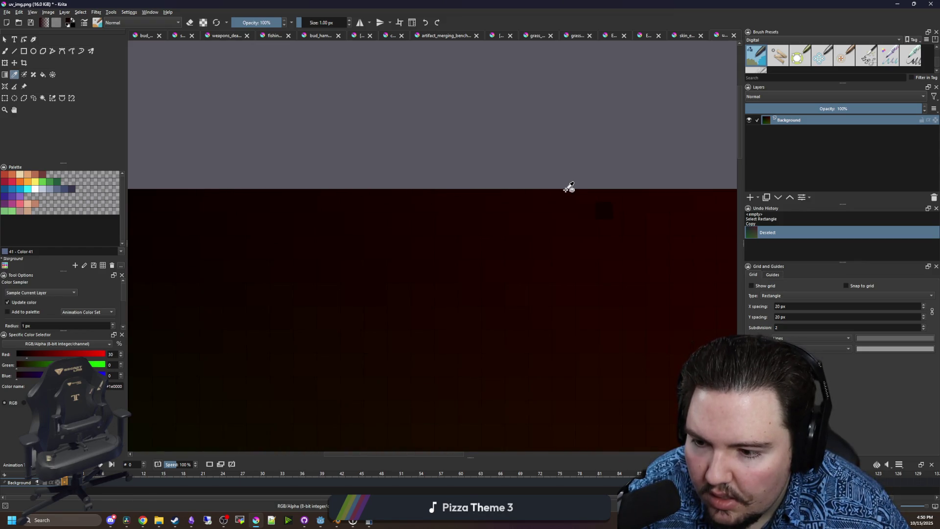
drag(574, 189, 139, 194)
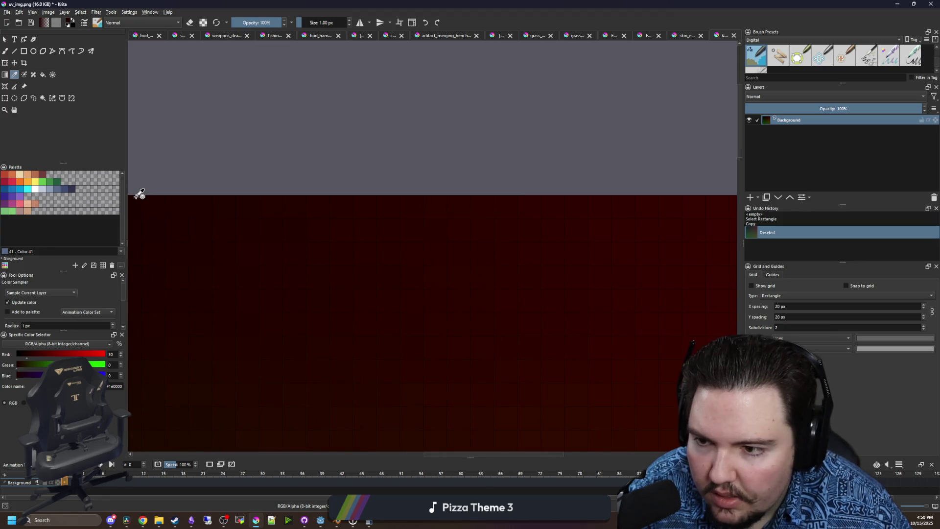
mouse_move(354, 195)
mouse_down()
mouse_move(578, 196)
mouse_move(535, 204)
mouse_move(215, 187)
mouse_up()
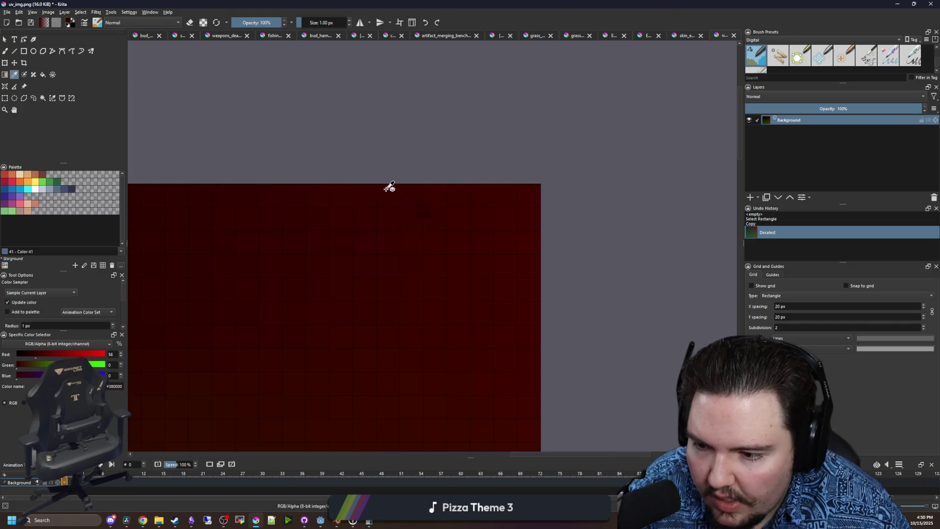
drag(539, 185, 569, 185)
scroll(569, 185, down, 5)
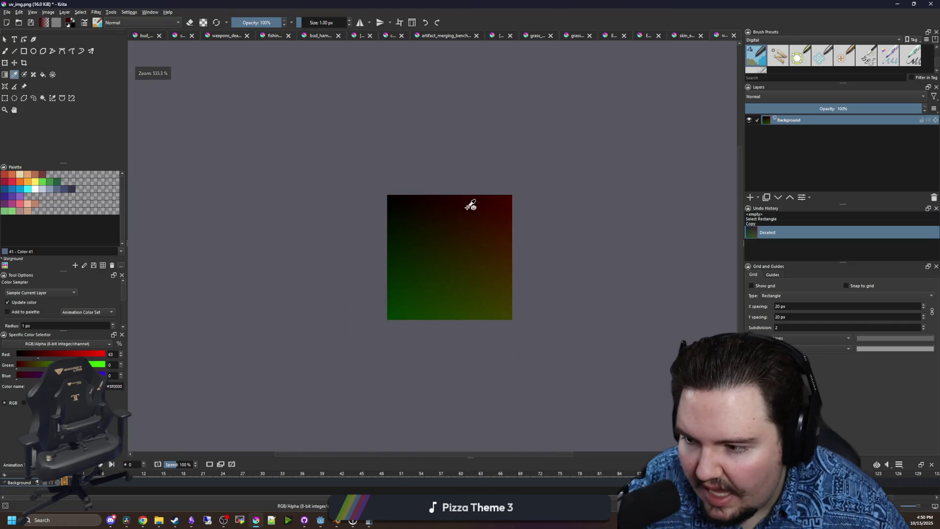
scroll(477, 230, up, 1)
scroll(484, 250, up, 1)
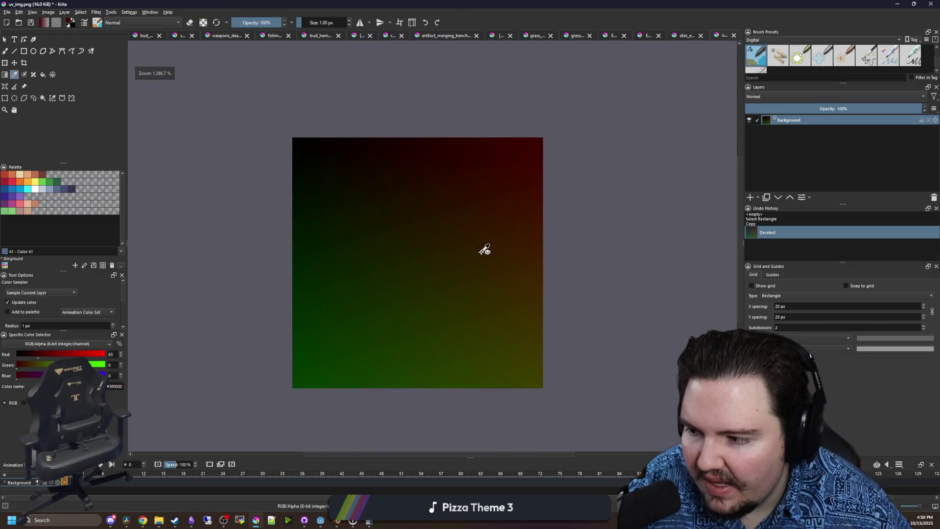
click(683, 35)
click(639, 36)
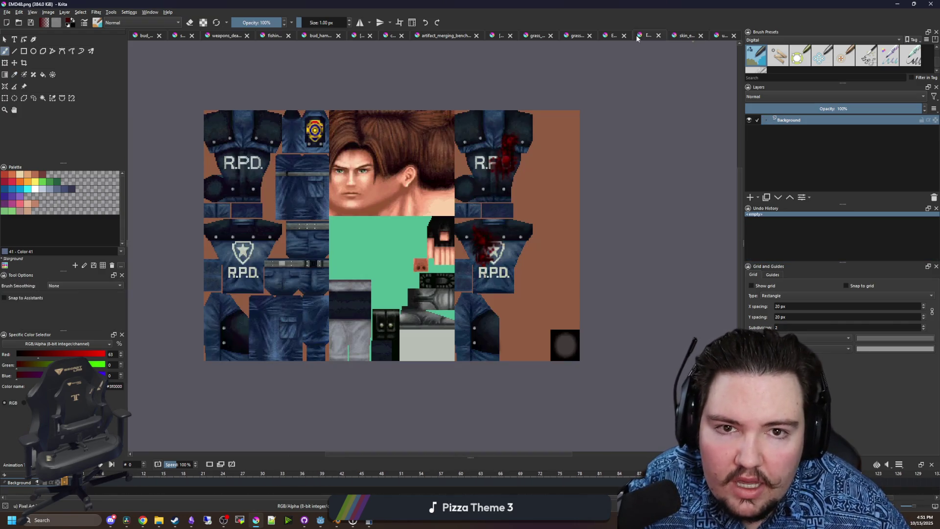
- From File > Open, browse via the Starground folder into Forager-Game's Sprites folder
click(684, 35)
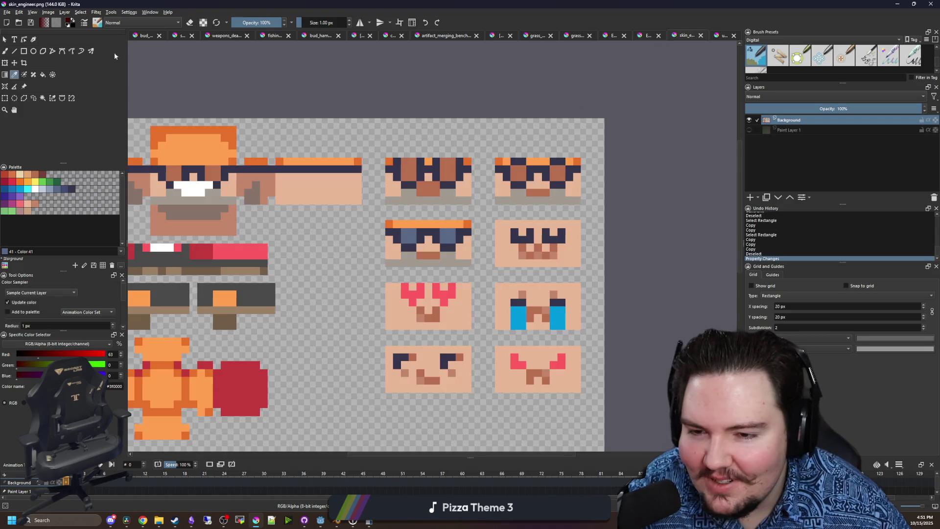
click(8, 12)
click(22, 28)
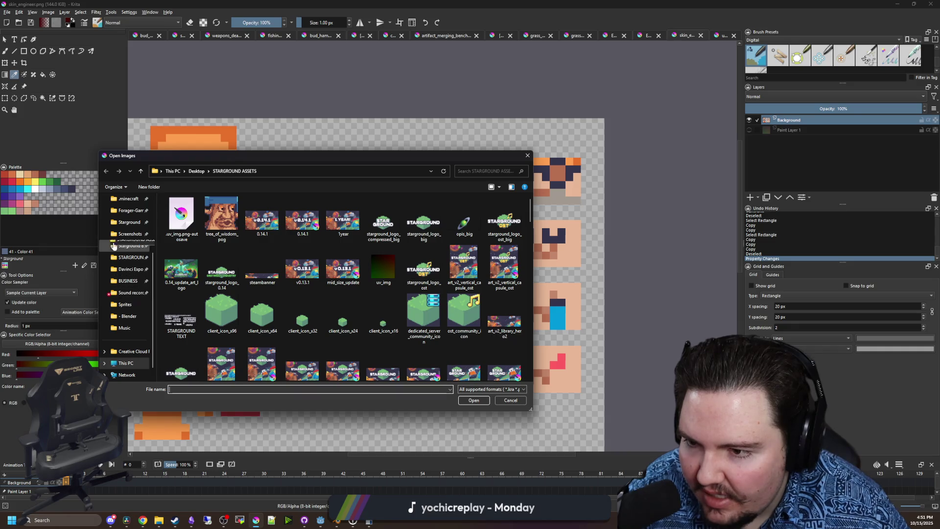
click(129, 222)
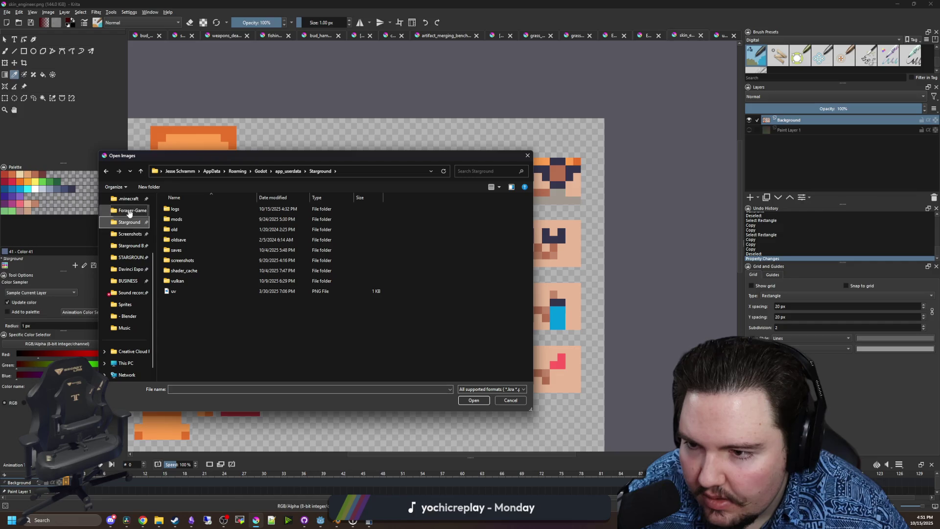
click(130, 210)
double_click(185, 322)
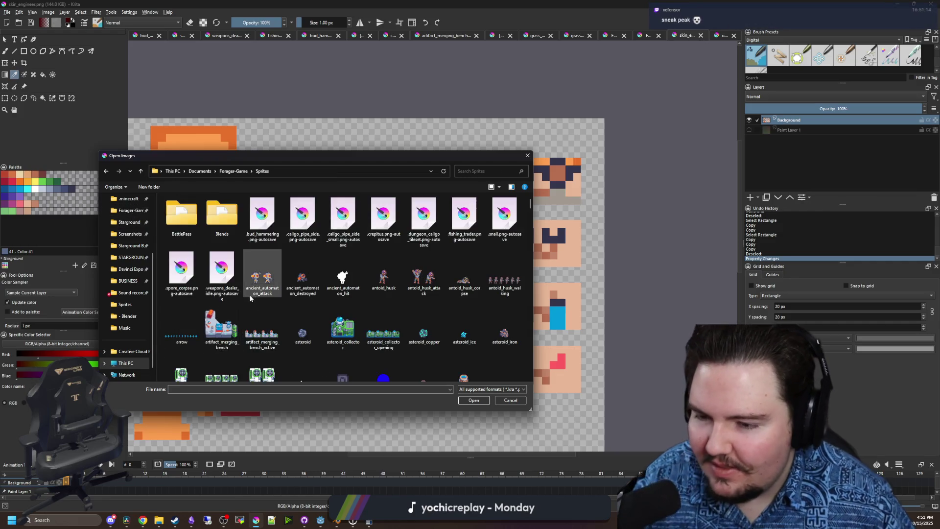
scroll(293, 291, down, 3)
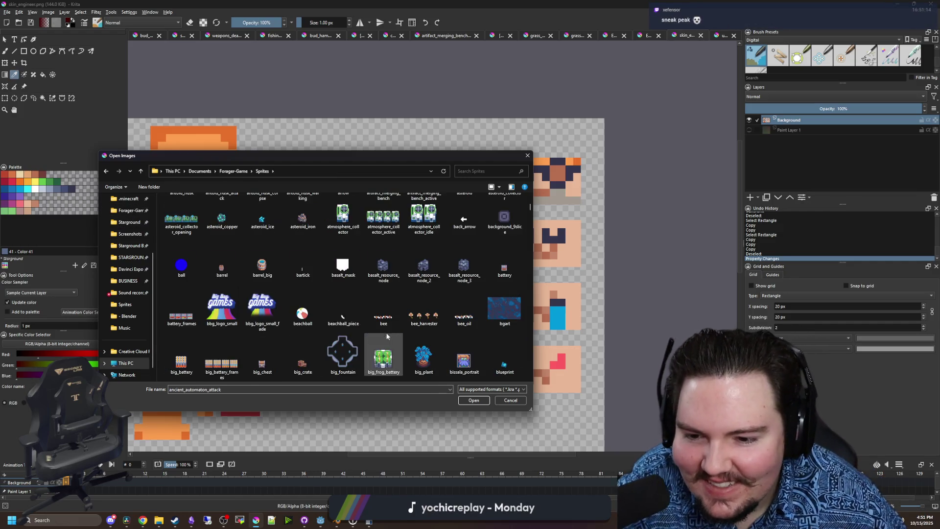
click(350, 320)
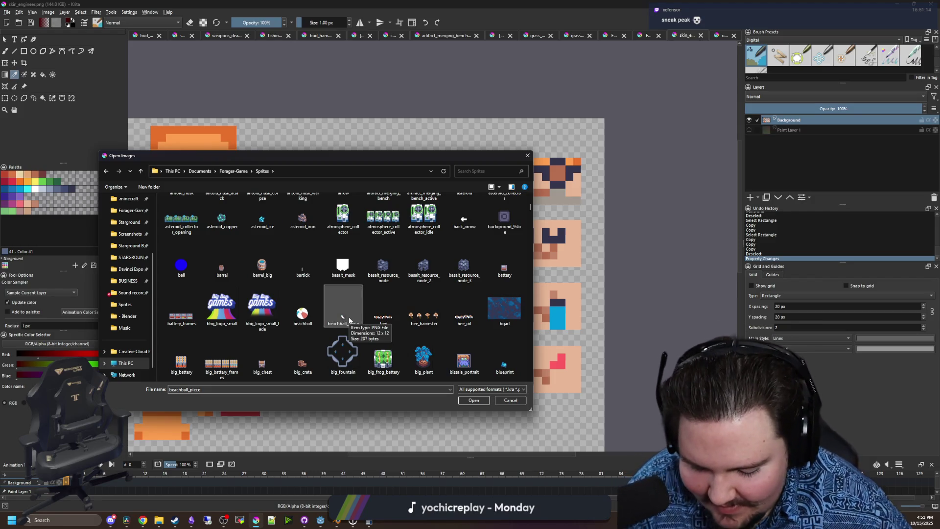
- Open player_death_uv.png from the Sprites folder and switch to the Color Sampler
key(p)
key(Right)
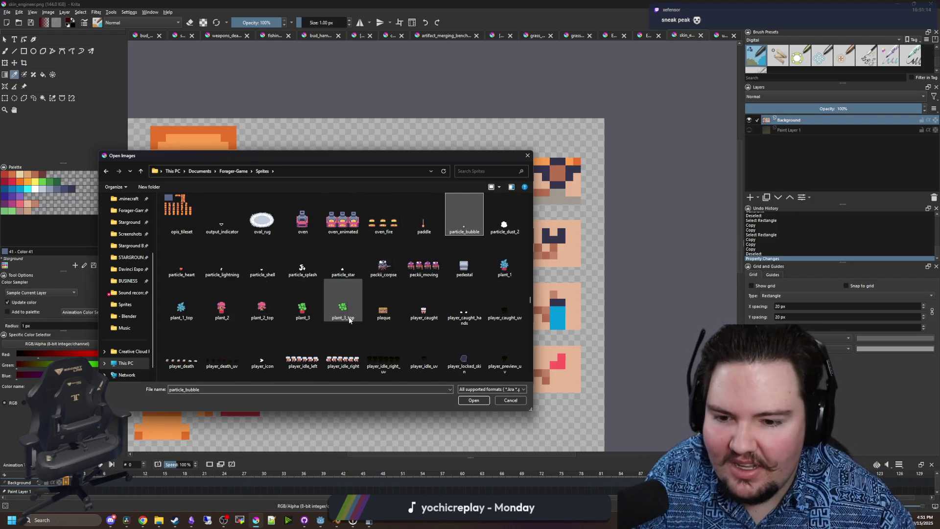
double_click(226, 364)
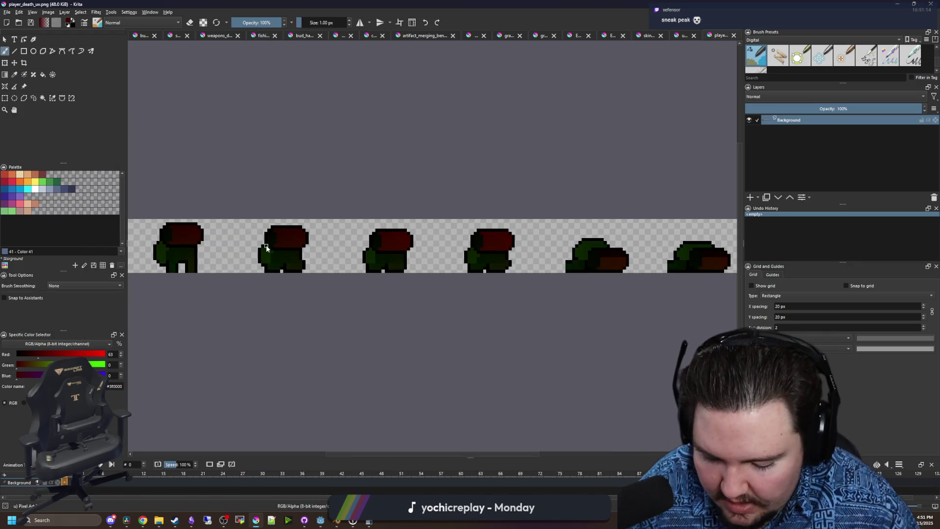
key(p)
scroll(294, 244, down, 2)
scroll(321, 238, up, 10)
scroll(308, 247, up, 2)
- Compare red values across the dark-red hat pixels, then bring Godot back to the front
click(303, 254)
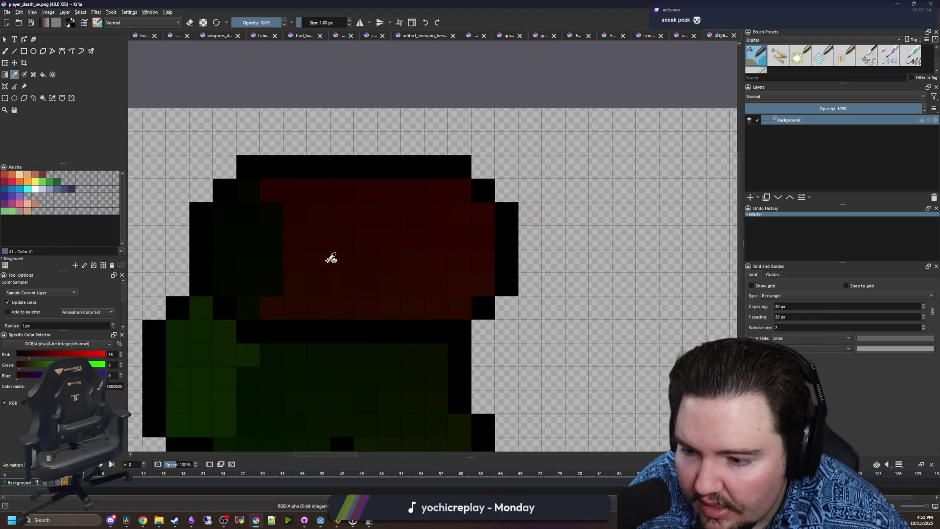
click(393, 258)
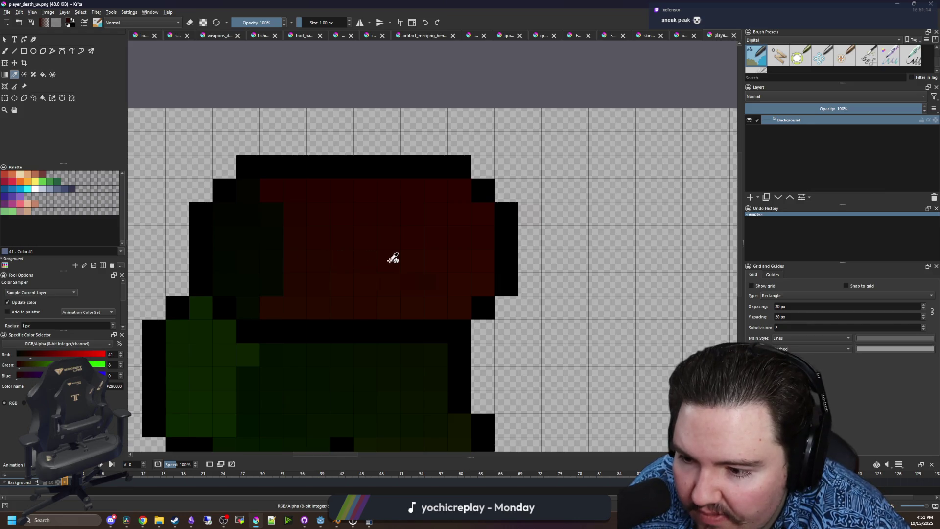
click(464, 261)
drag(466, 261, 484, 259)
scroll(458, 214, down, 2)
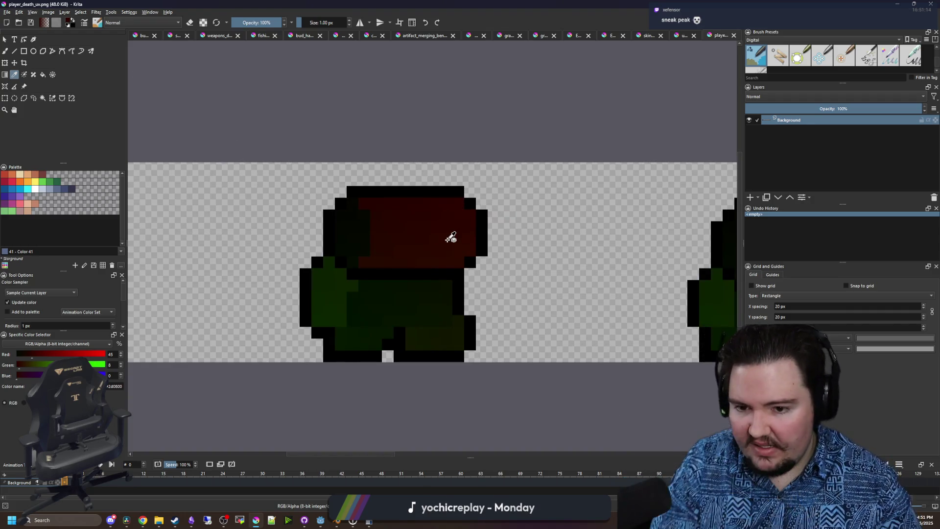
scroll(412, 183, down, 2)
scroll(412, 208, up, 3)
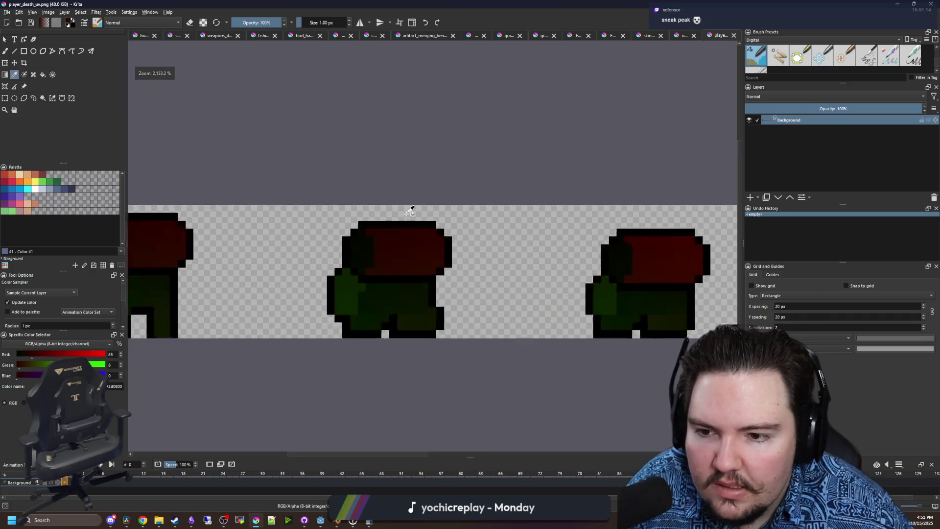
scroll(447, 308, down, 3)
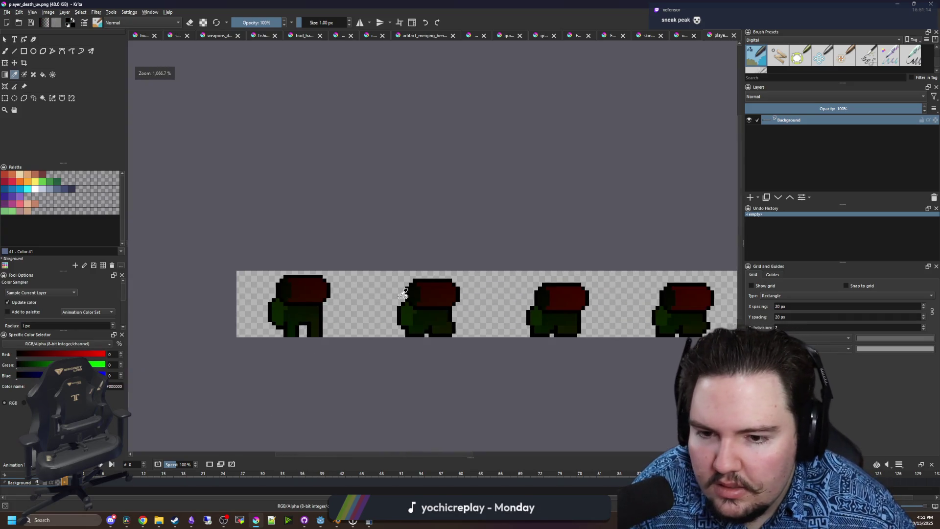
drag(486, 6, 487, 448)
click(327, 373)
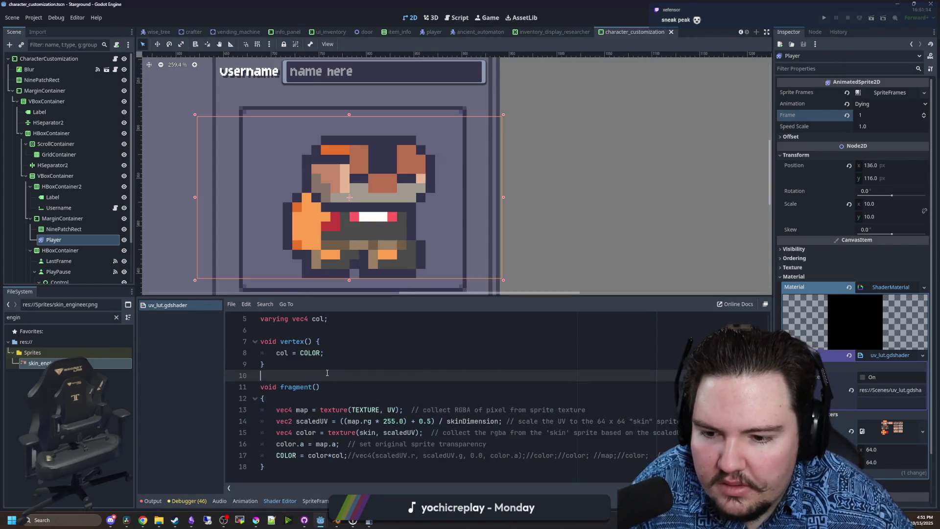
key(ctrl+s)
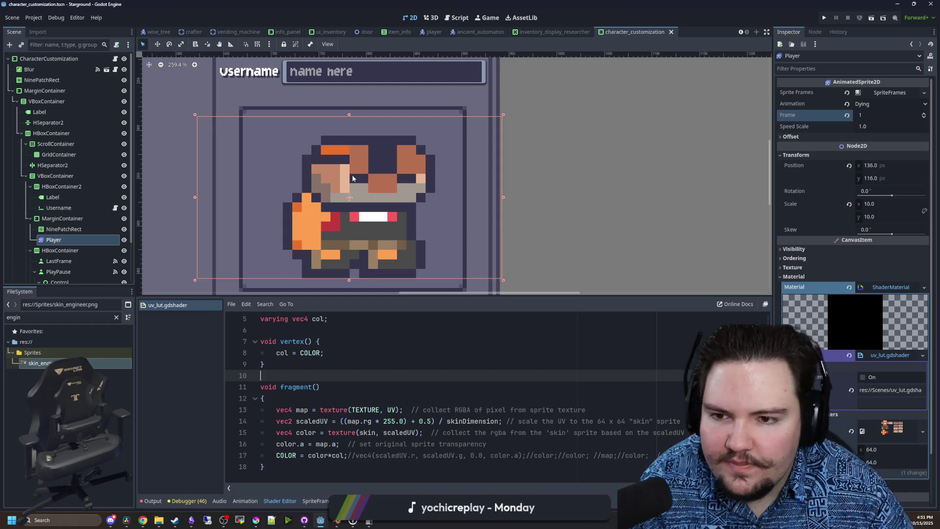
click(438, 330)
scroll(383, 145, up, 2)
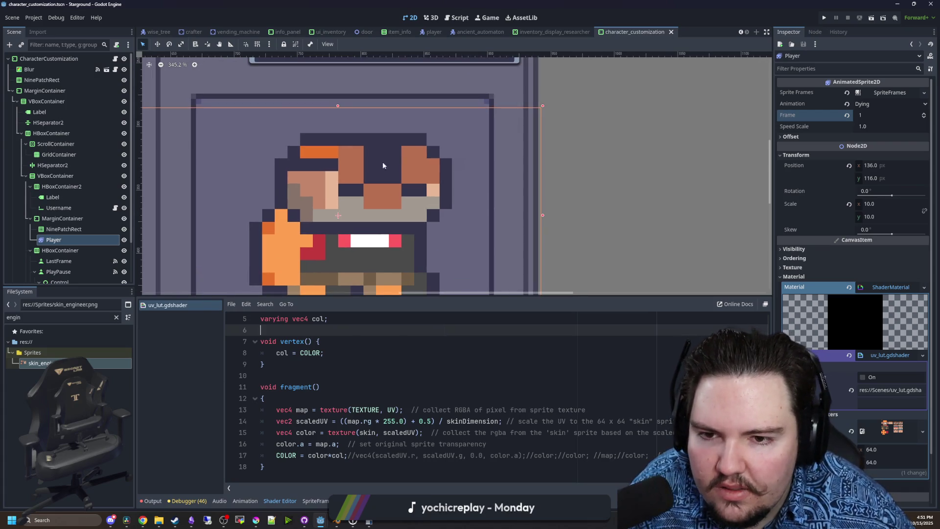
key(Down)
key(Down)
key(Down)
key(ctrl+s)
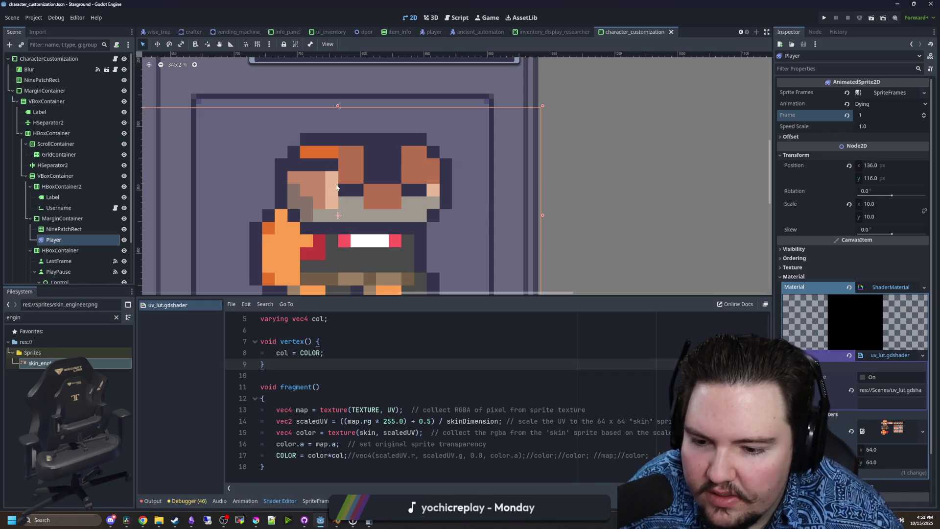
mouse_move(304, 520)
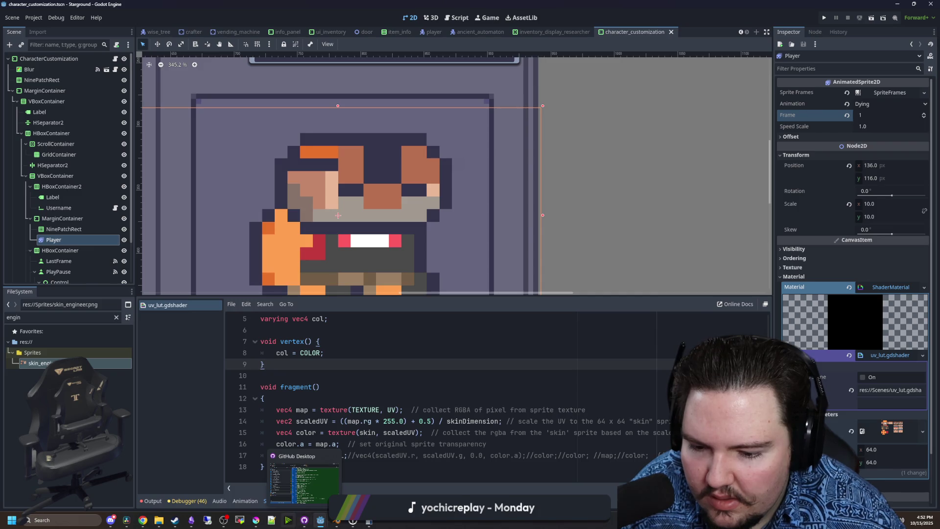
click(255, 521)
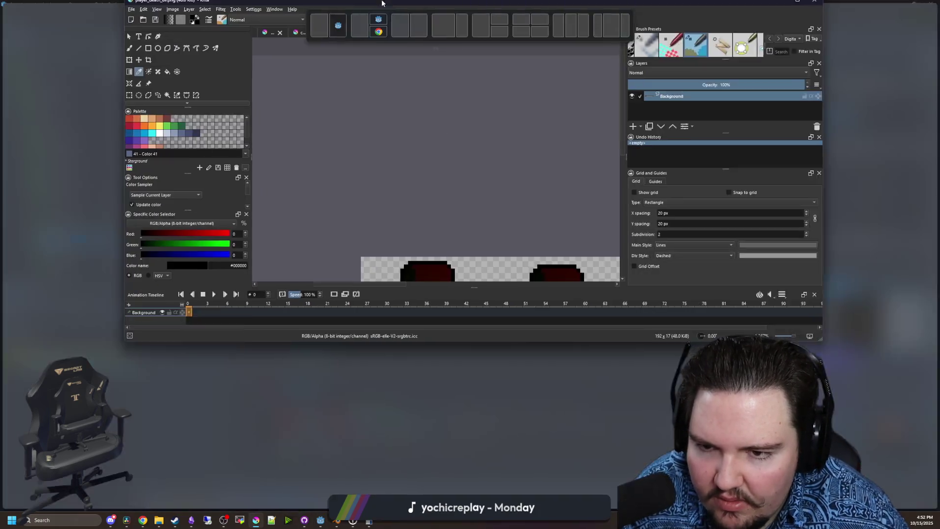
scroll(369, 327, up, 3)
scroll(307, 284, up, 2)
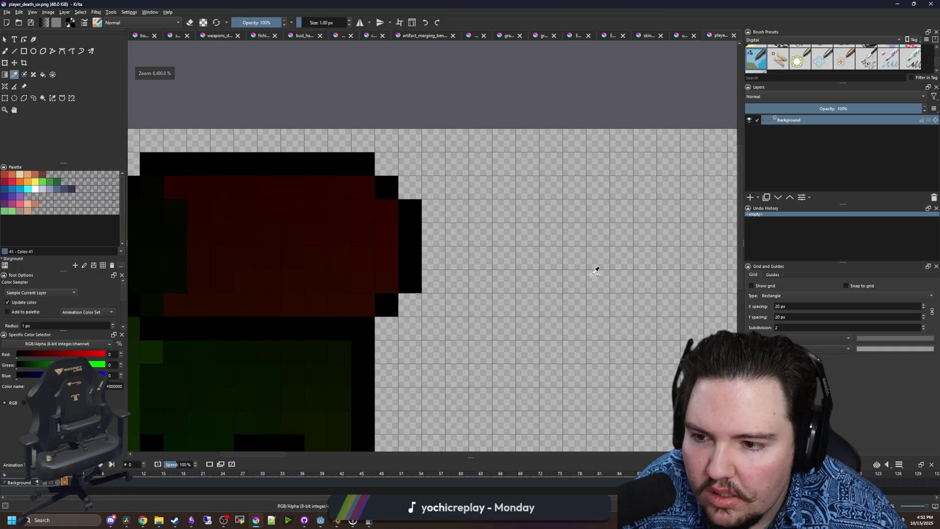
scroll(596, 269, down, 2)
scroll(402, 303, up, 2)
scroll(402, 303, down, 1)
scroll(346, 335, down, 1)
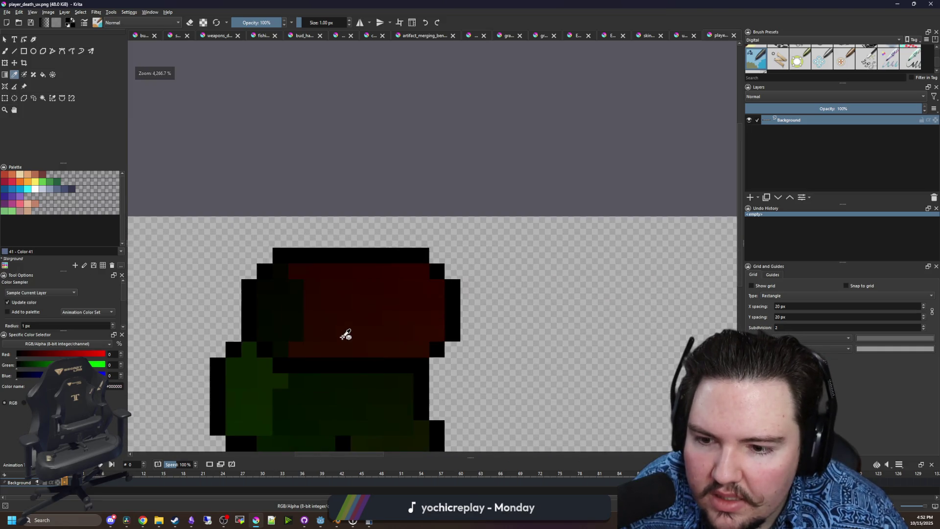
key(alt+Tab)
click(389, 351)
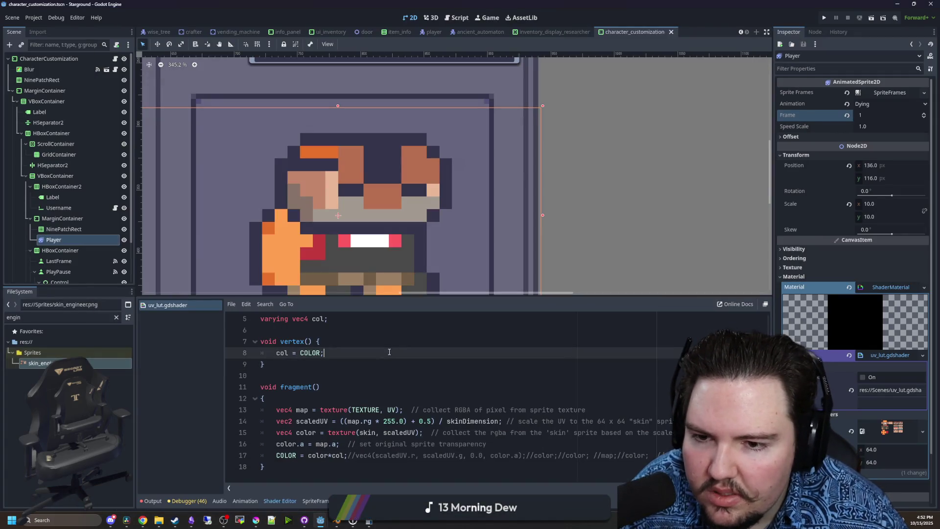
- Reselect the Player node, preview Dying frame 1, then set the Frame back to 0
click(63, 228)
click(54, 239)
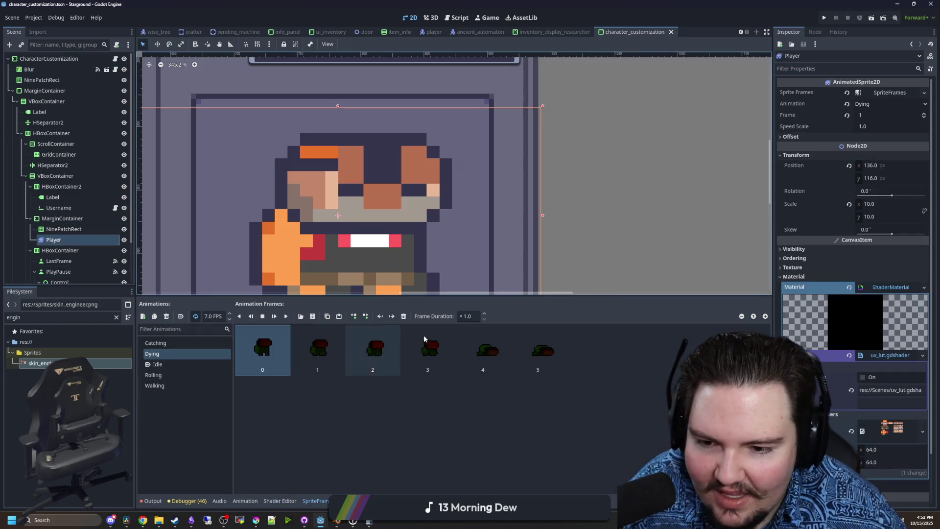
click(869, 117)
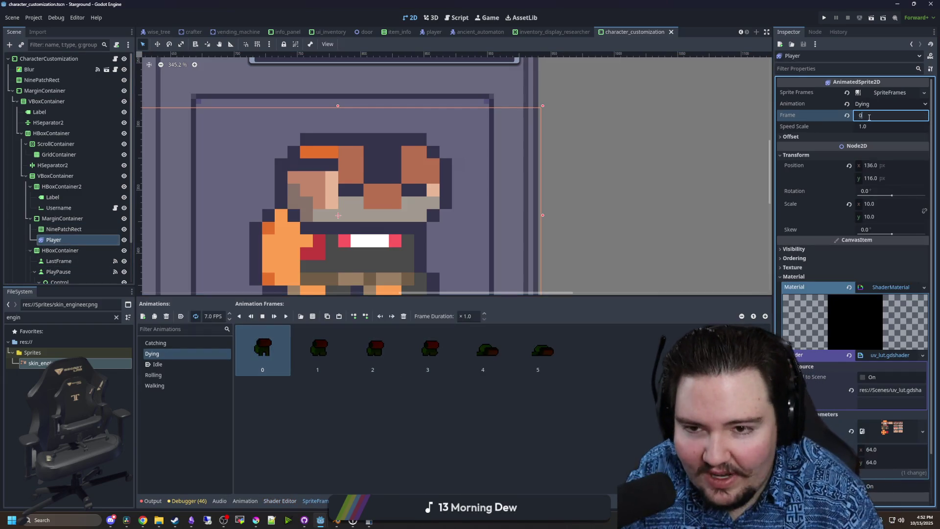
key(Return)
text(1)
key(Return)
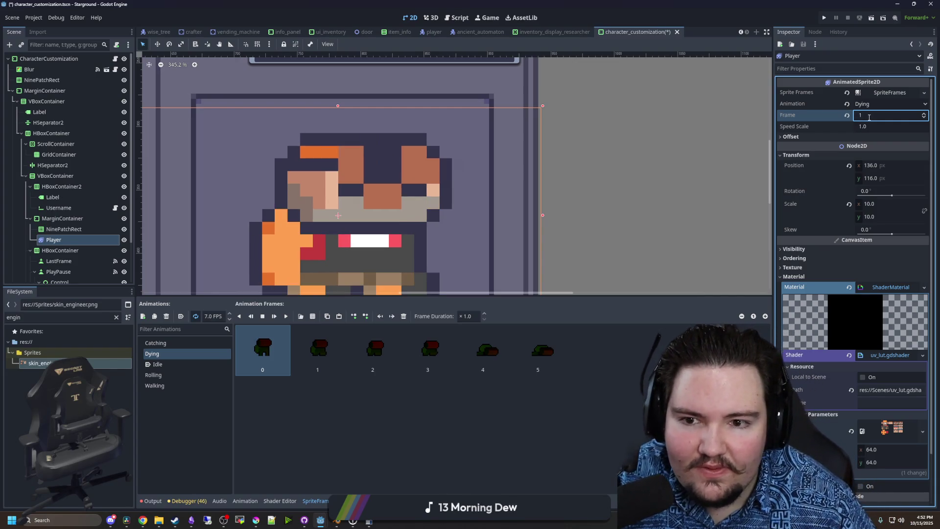
key(Return)
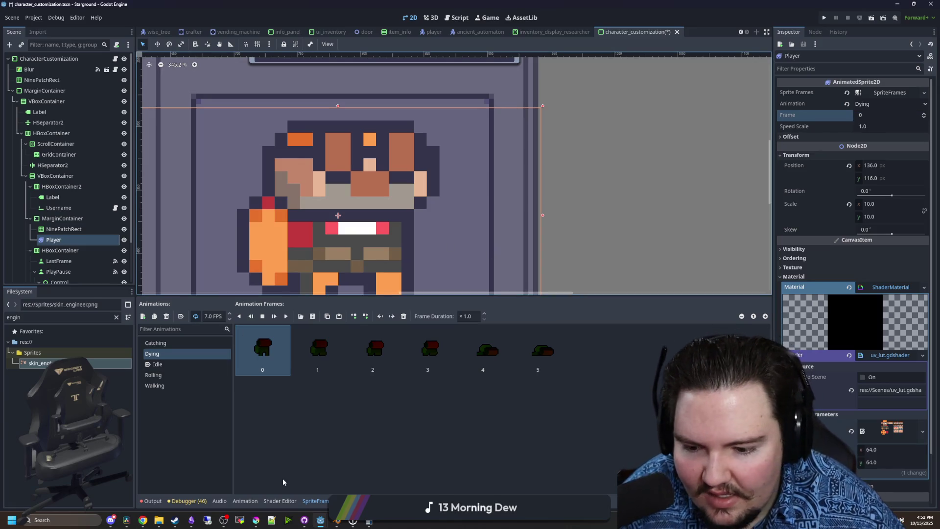
mouse_move(256, 520)
click(261, 499)
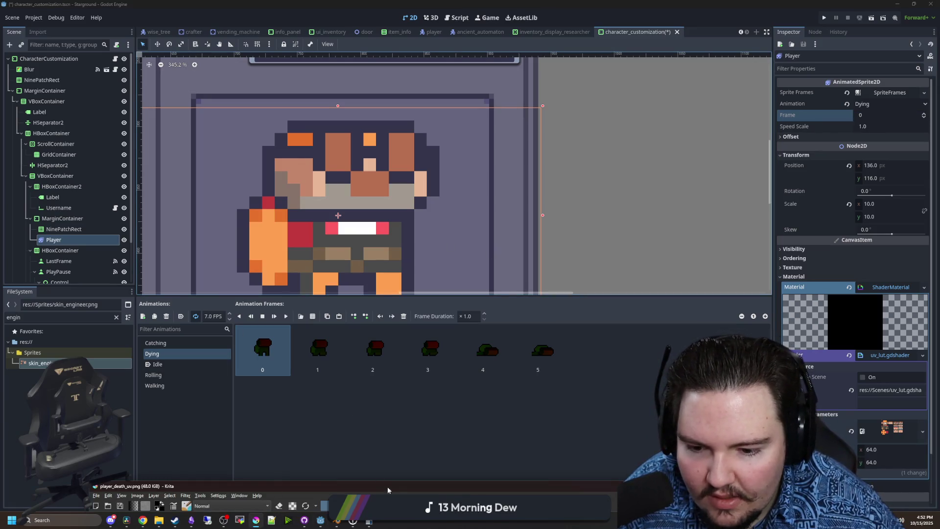
- Copy the first death sprite's dark-red hat block onto the second sprite's head
scroll(597, 230, up, 2)
scroll(348, 264, left, 4)
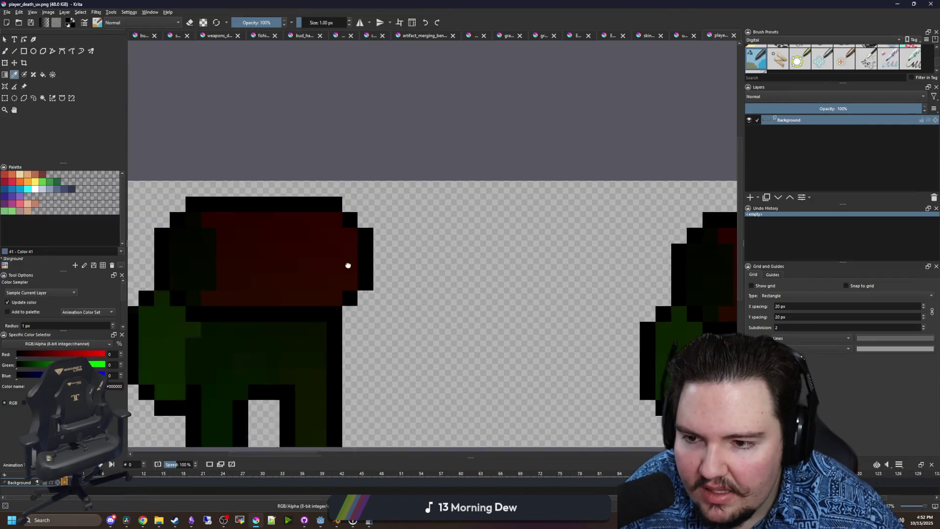
key(ctrl+r)
mouse_move(308, 315)
mouse_down()
mouse_move(418, 220)
mouse_move(496, 190)
mouse_up()
key(ctrl+c)
scroll(238, 237, down, 2)
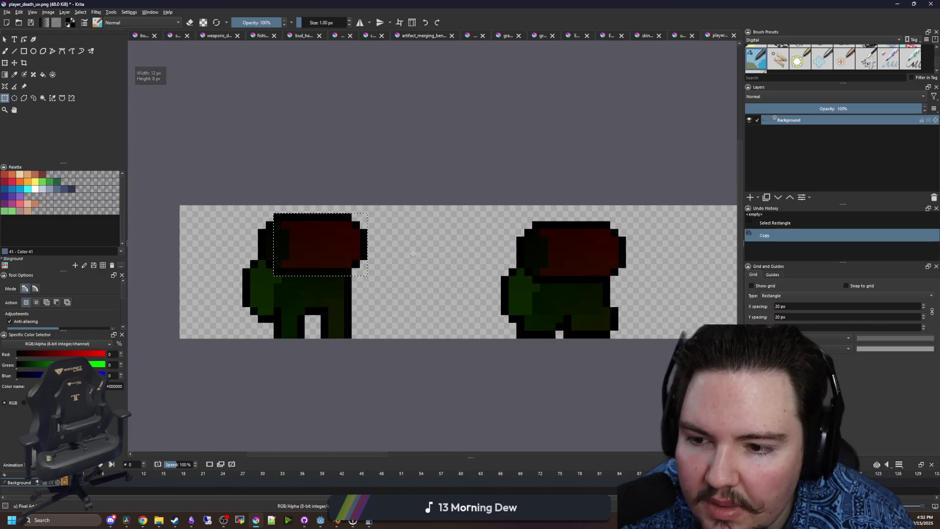
scroll(284, 273, right, 3)
key(ctrl+t)
mouse_move(229, 282)
mouse_down()
mouse_move(485, 275)
mouse_move(485, 286)
mouse_up()
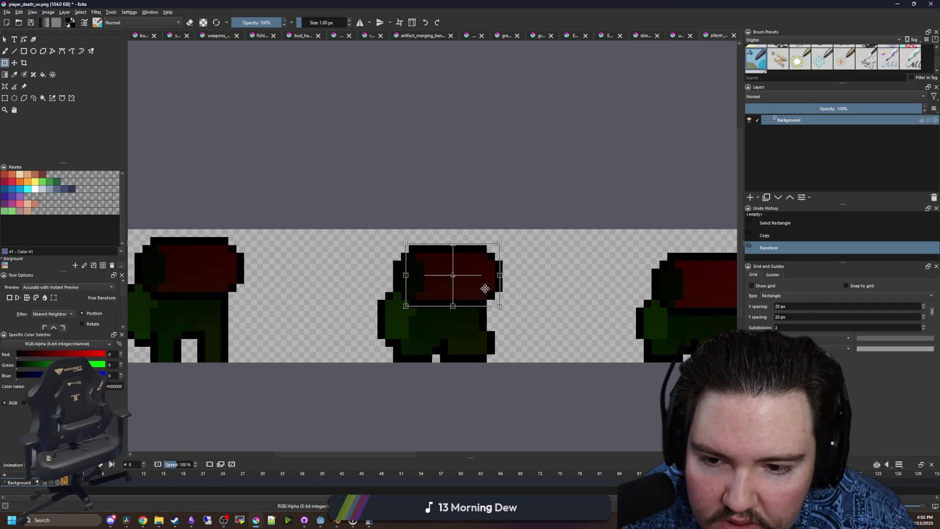
key(ctrl+shift+a)
- Save player_death_uv.png as PNG and return to Godot so it reimports
scroll(472, 289, up, 2)
scroll(405, 262, down, 2)
key(ctrl+s)
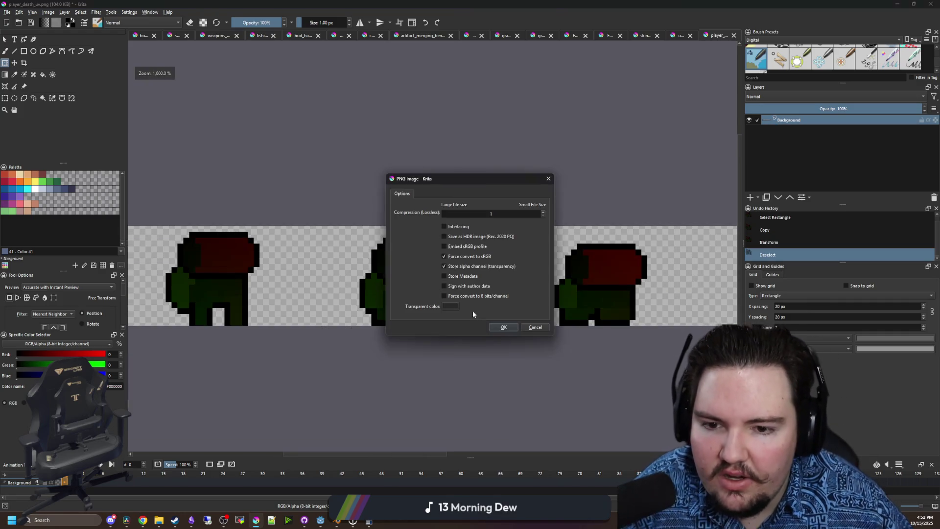
key(Return)
key(alt+Tab)
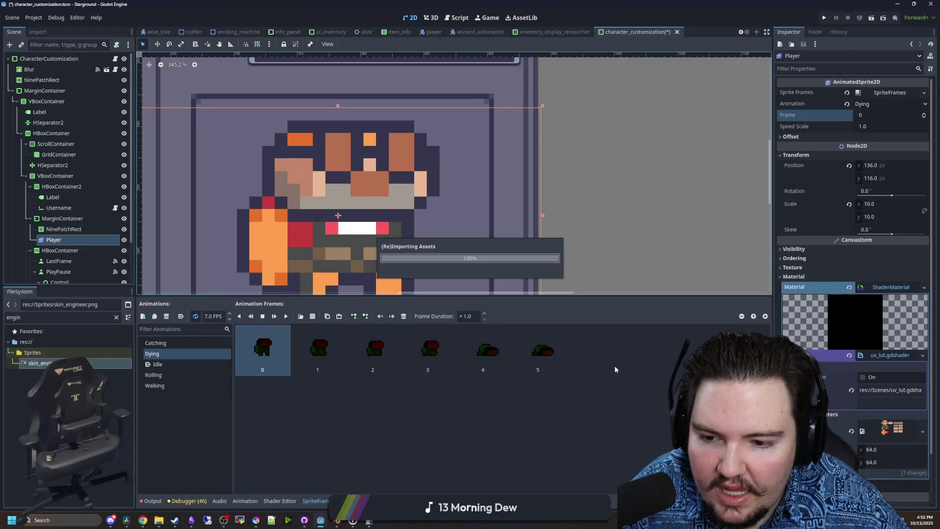
- Set the Player's displayed frame to 1 and centre the customization panel to check the recolour
click(864, 115)
text(1)
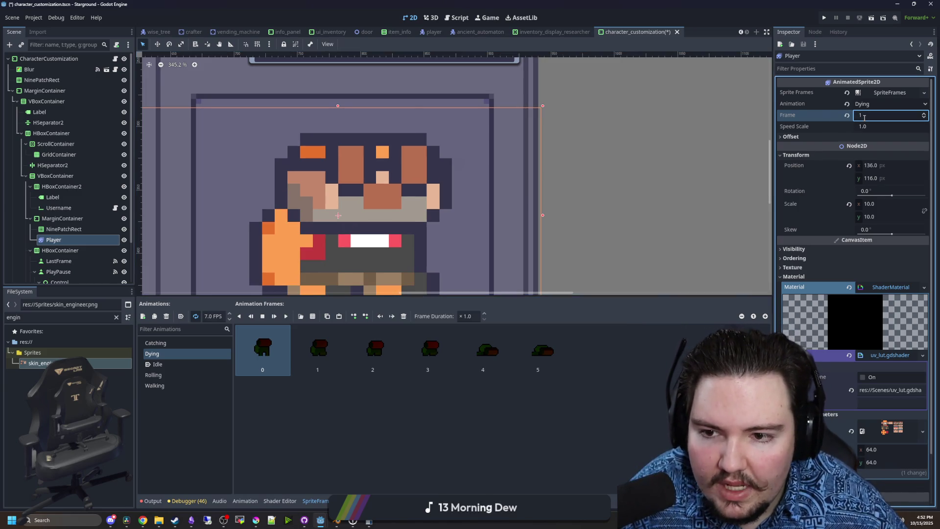
scroll(328, 143, down, 3)
click(856, 116)
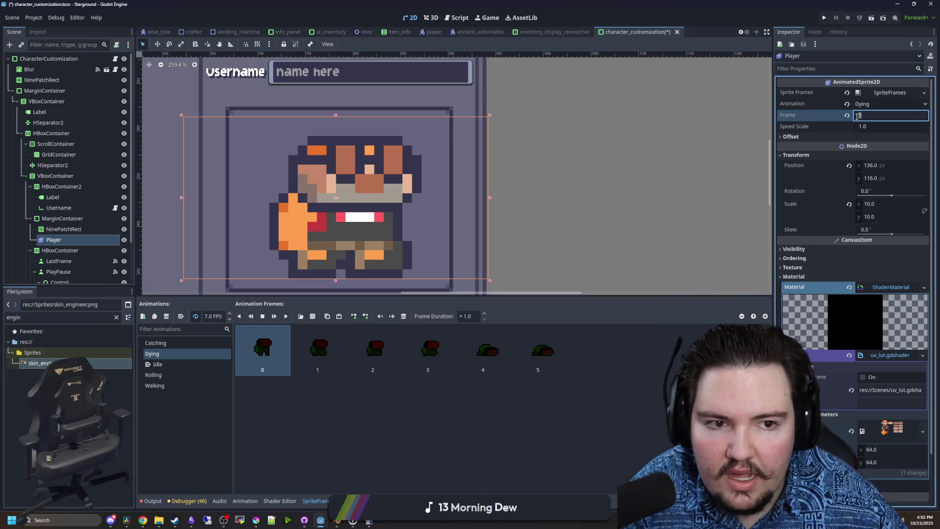
text(21)
key(Return)
scroll(325, 186, up, 2)
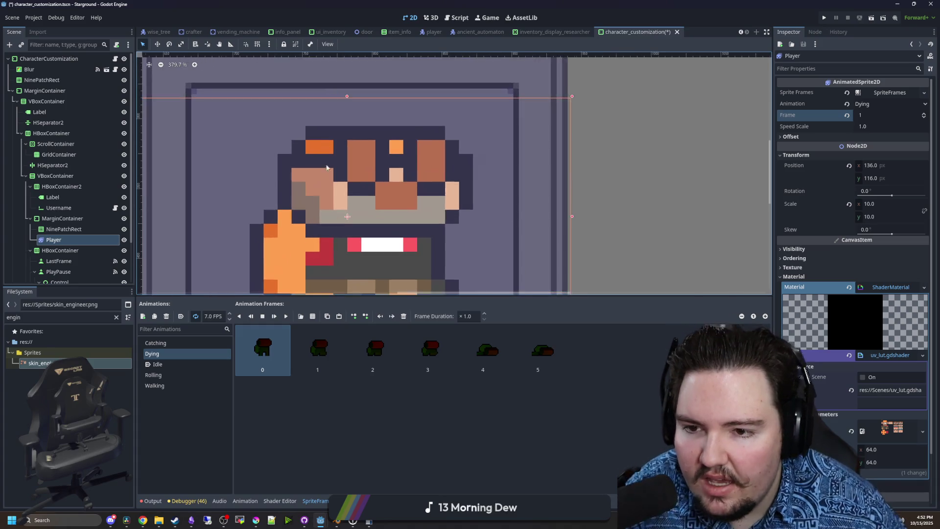
scroll(349, 180, down, 1)
scroll(349, 180, down, 5)
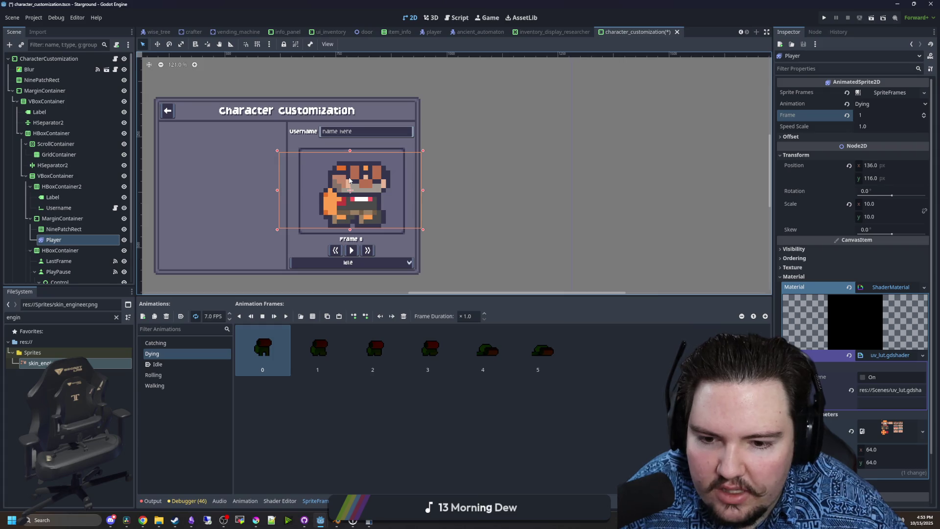
scroll(404, 108, up, 2)
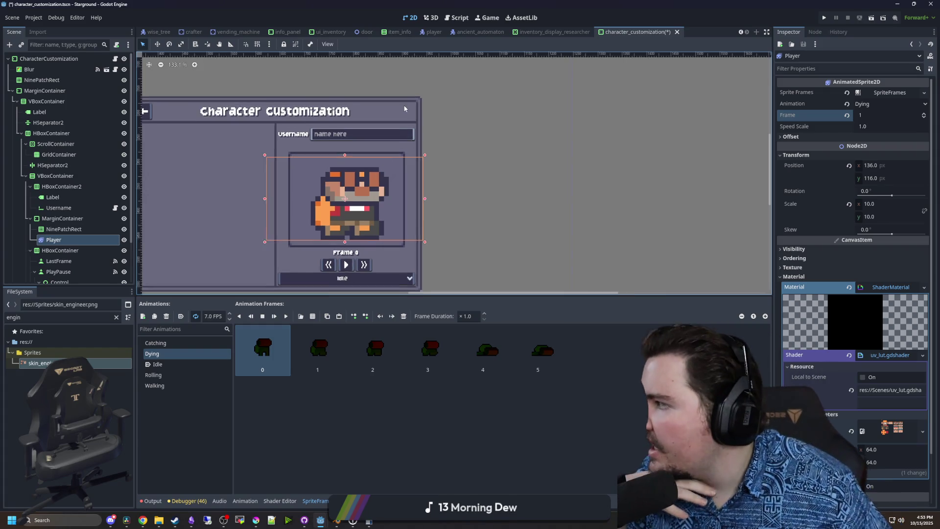
drag(404, 108, 433, 77)
- Reset the Dying animation to frame 0, then step through the frames up to 5
click(869, 115)
text(0)
key(Return)
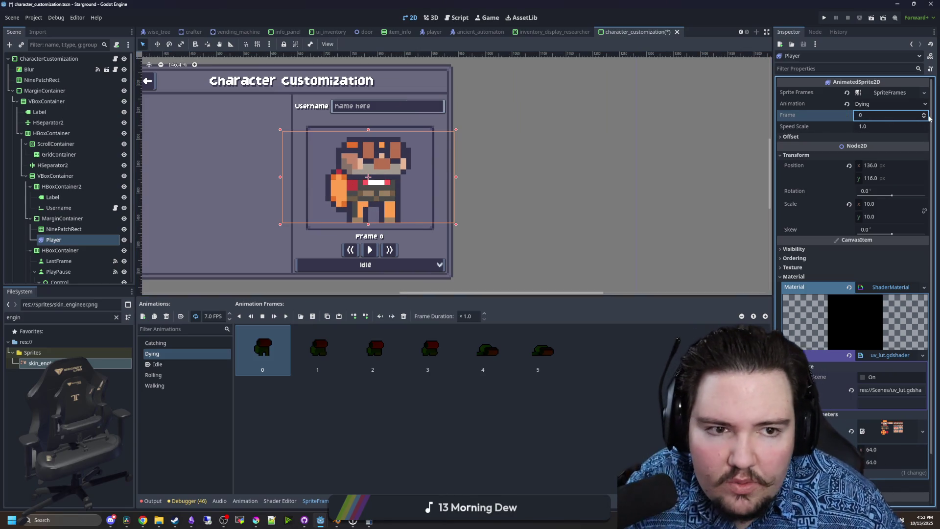
click(923, 114)
click(923, 114)
click(923, 114)
click(923, 114)
click(923, 114)
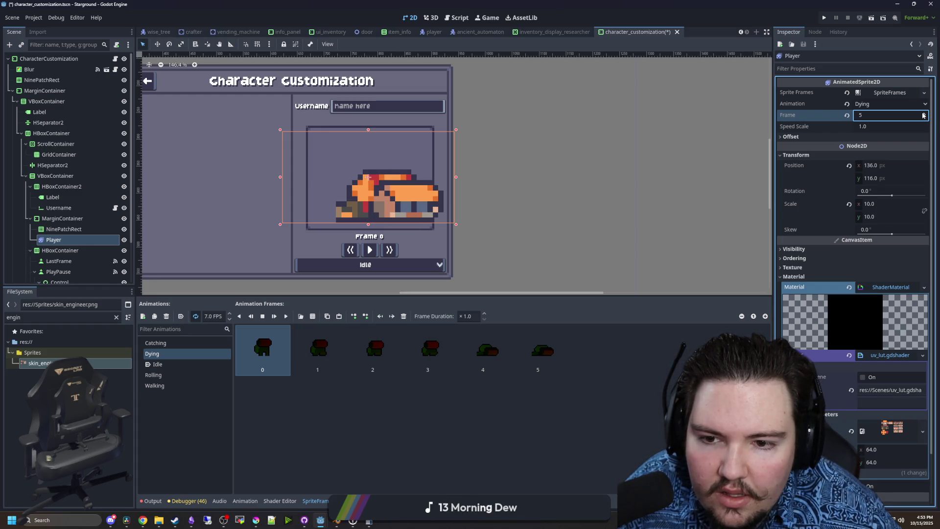
- Save the character customization scene with the Player deselected
scroll(423, 163, down, 5)
key(ctrl+s)
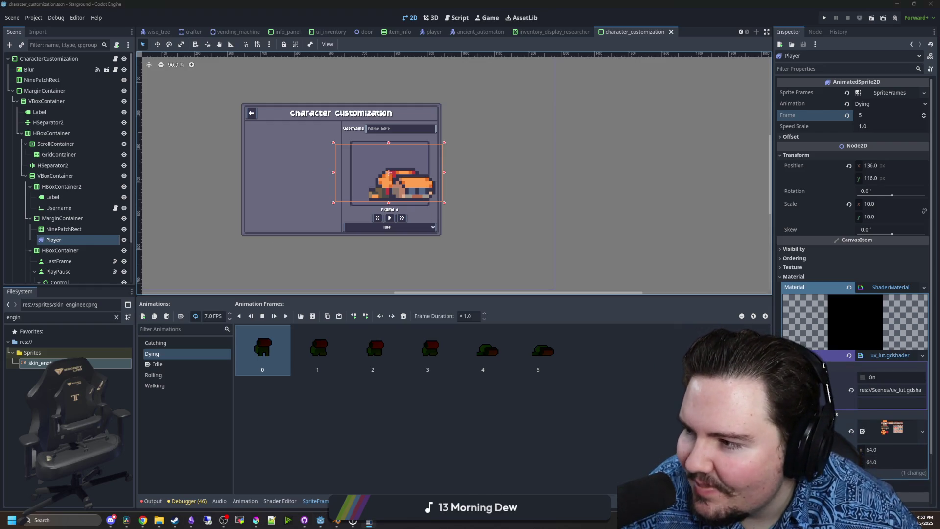
click(554, 183)
key(ctrl+s)
scroll(457, 251, down, 5)
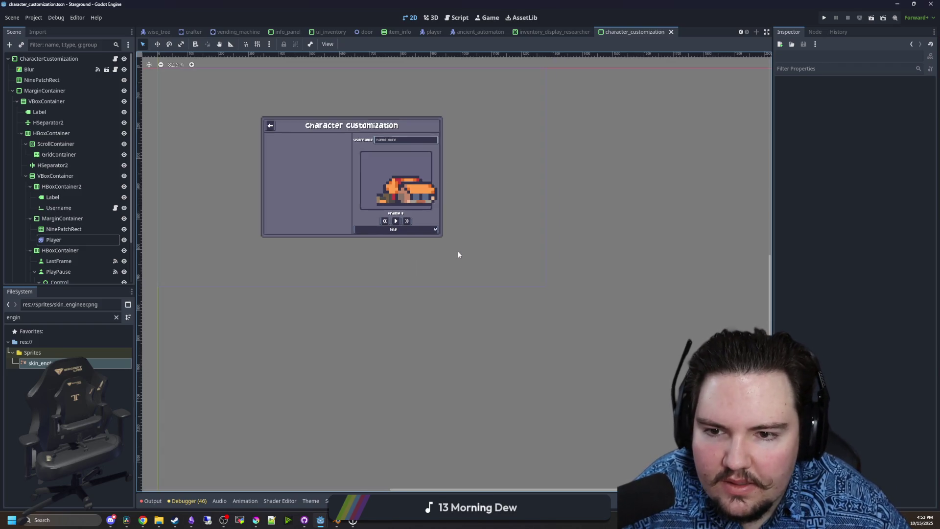
- Put the Player node back on the Idle animation
scroll(430, 161, up, 4)
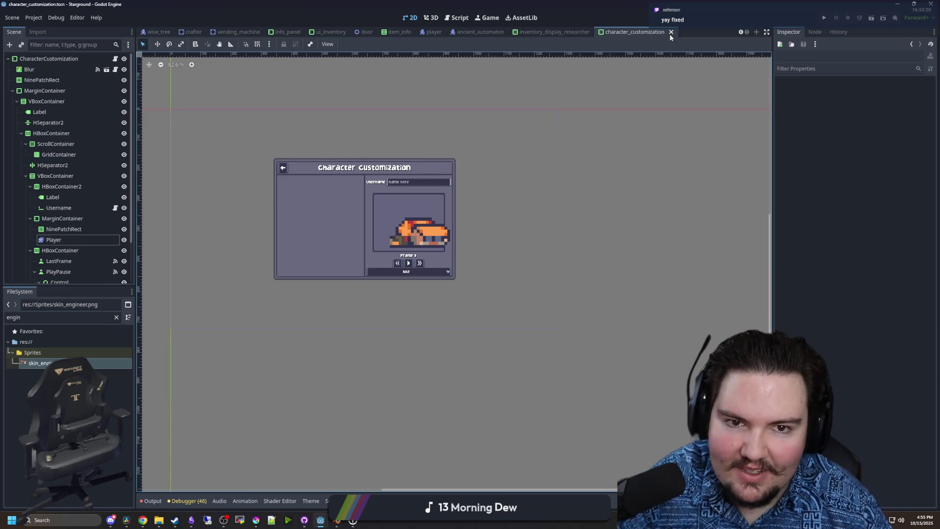
click(54, 240)
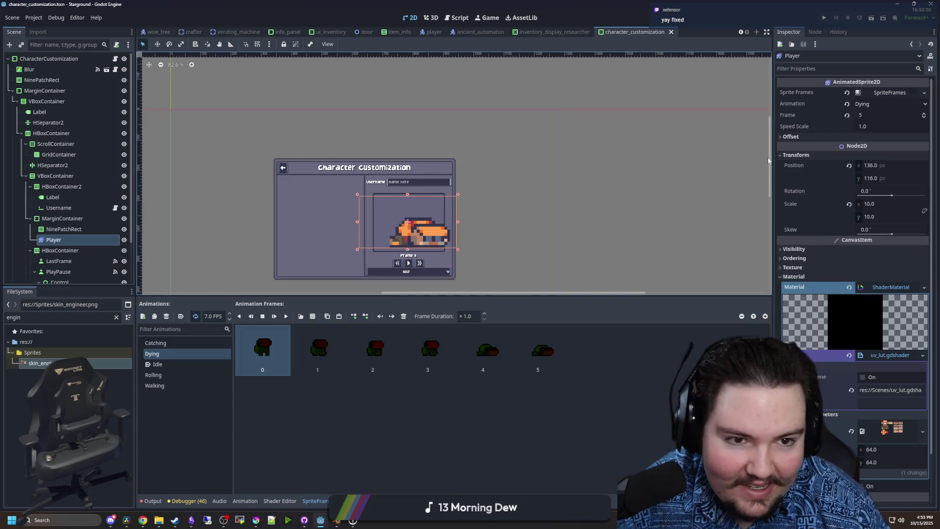
click(160, 365)
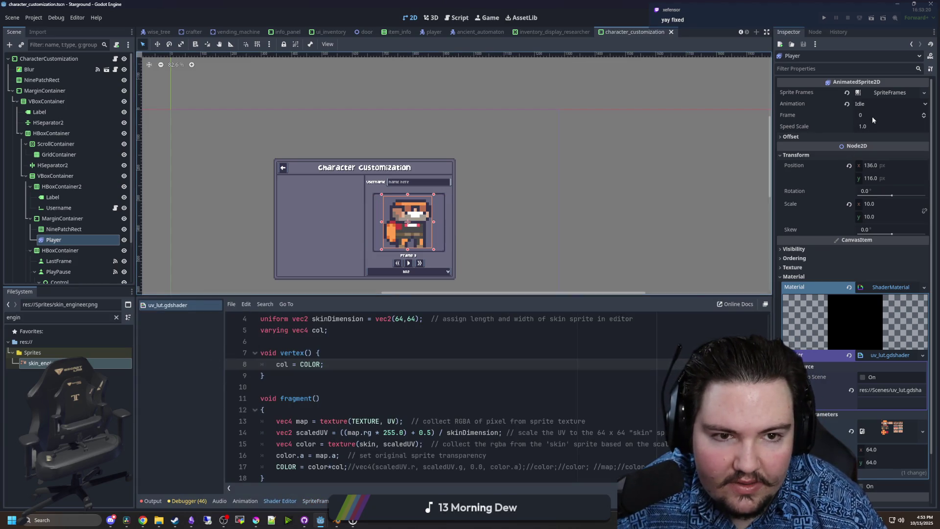
- Save the scene, run the game, and open its Customize menu
key(ctrl+s)
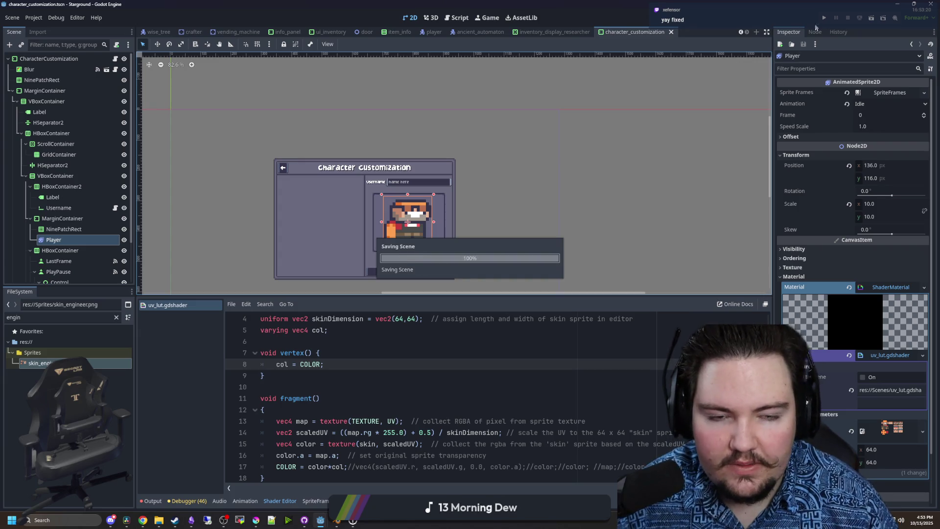
click(823, 19)
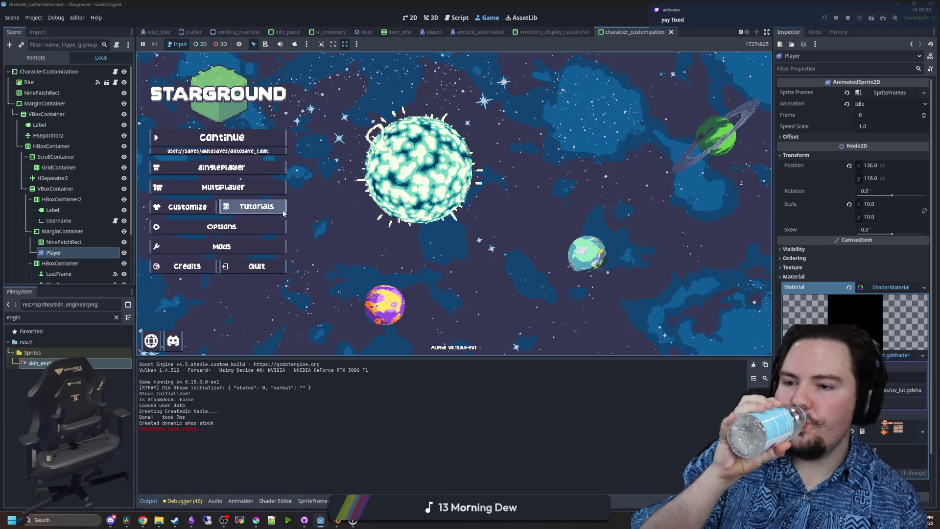
click(199, 209)
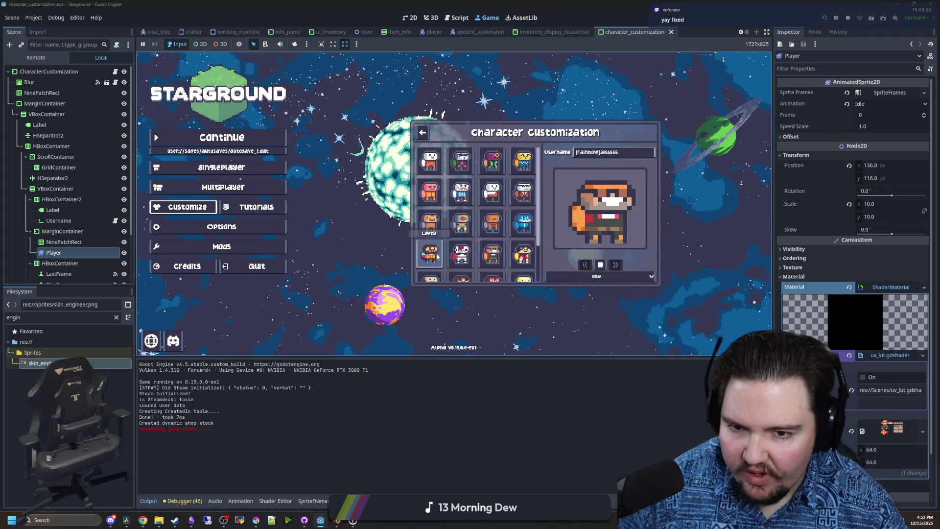
- Preview the recoloured character's Dying animation in-game, then return the preview to Idle
click(549, 276)
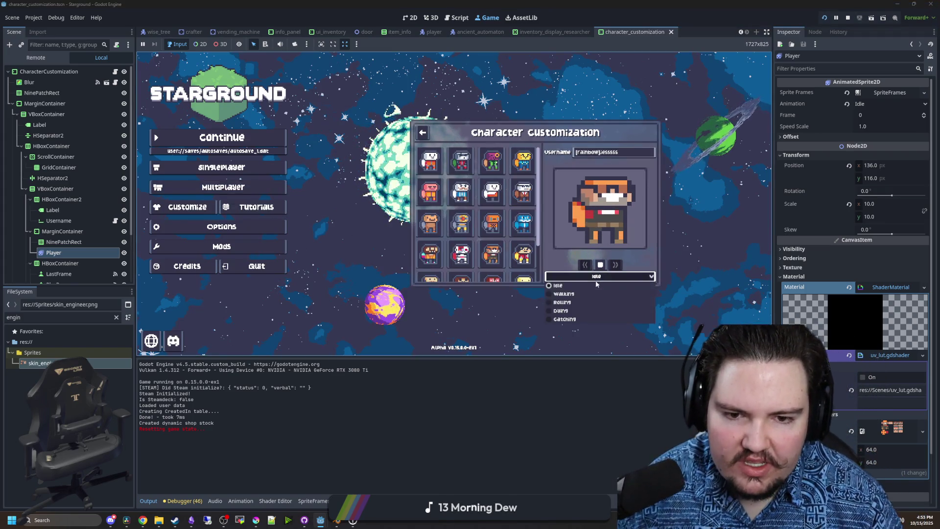
click(569, 310)
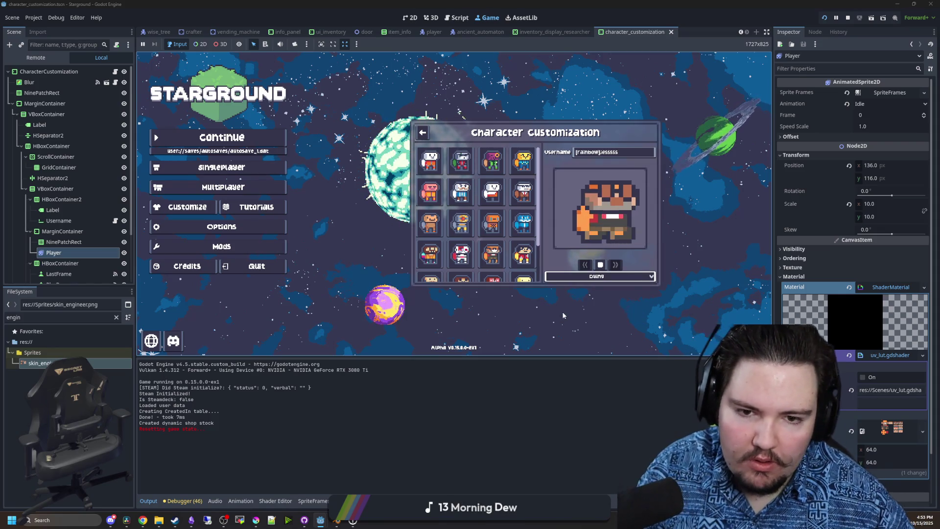
click(584, 277)
click(585, 285)
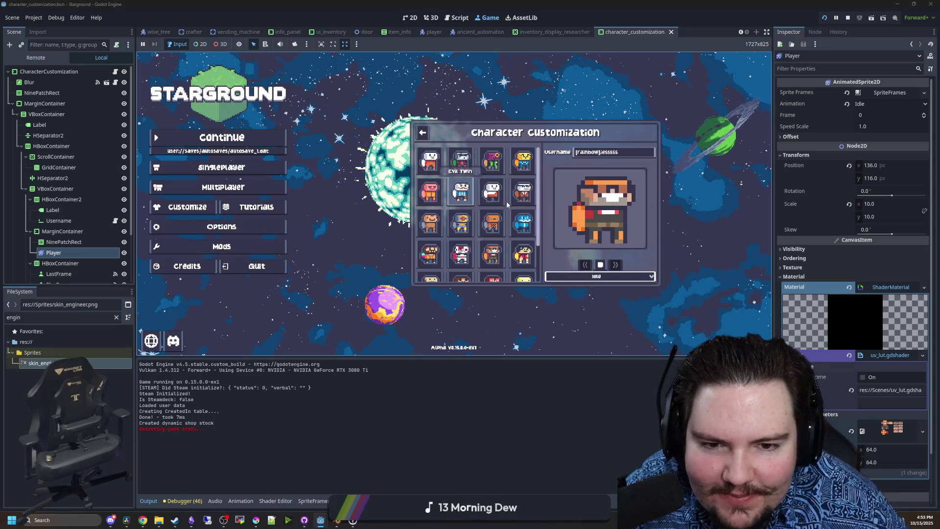
- Scroll the skin grid, then bring up the Godot Robot Plush page in Chrome
scroll(521, 210, down, 2)
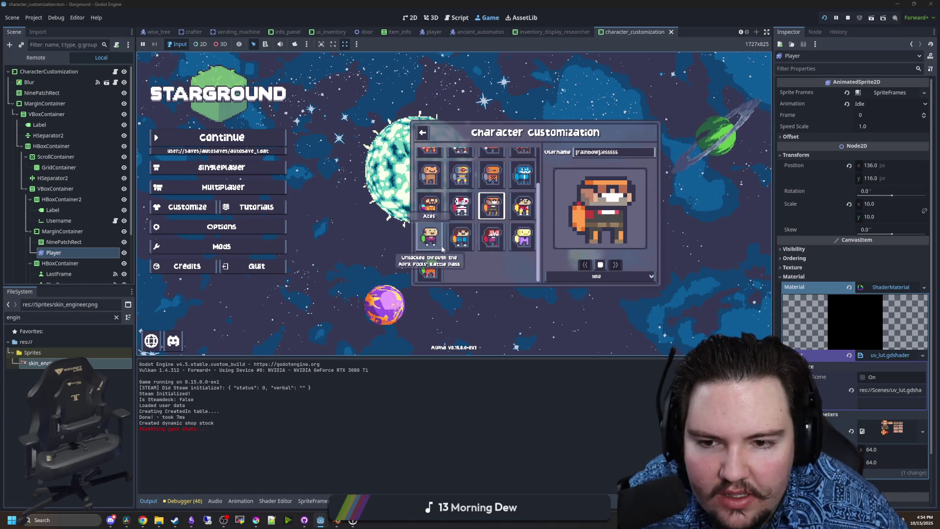
scroll(491, 221, up, 2)
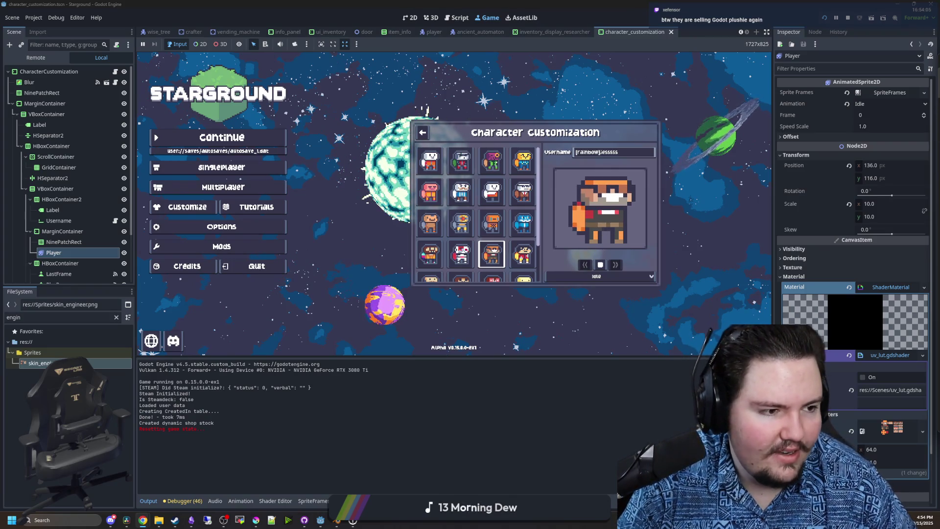
key(alt+Tab)
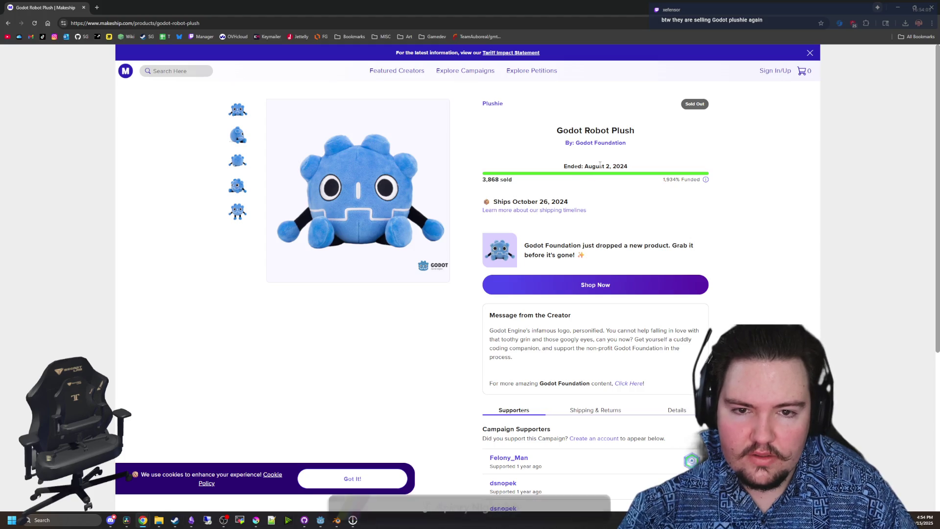
- Look over the sold-out Godot Robot Plush campaign details, then switch to the V2 Plushie page
drag(600, 167, 622, 166)
click(622, 166)
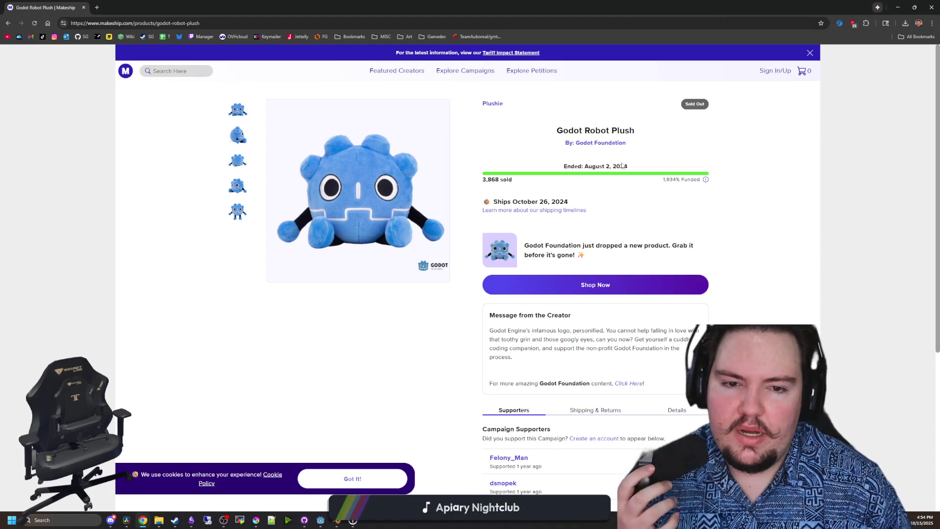
scroll(534, 242, down, 3)
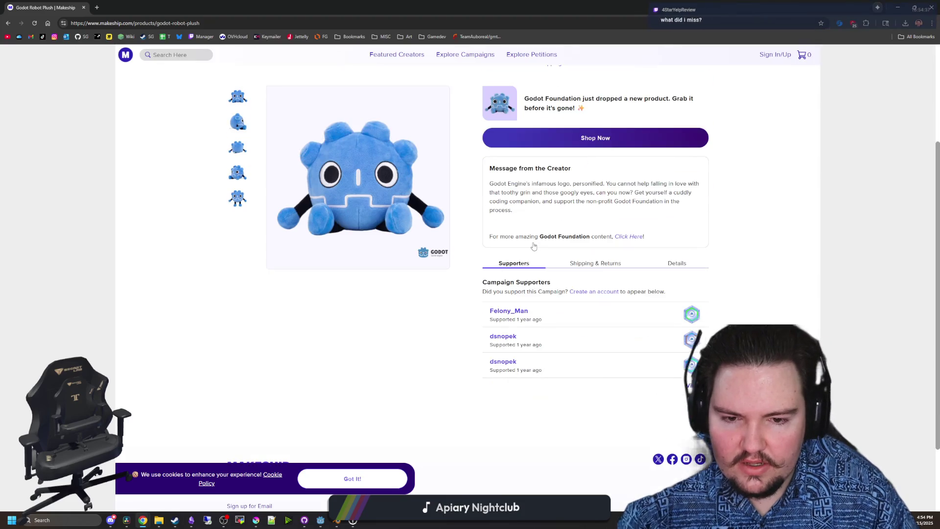
scroll(364, 239, up, 3)
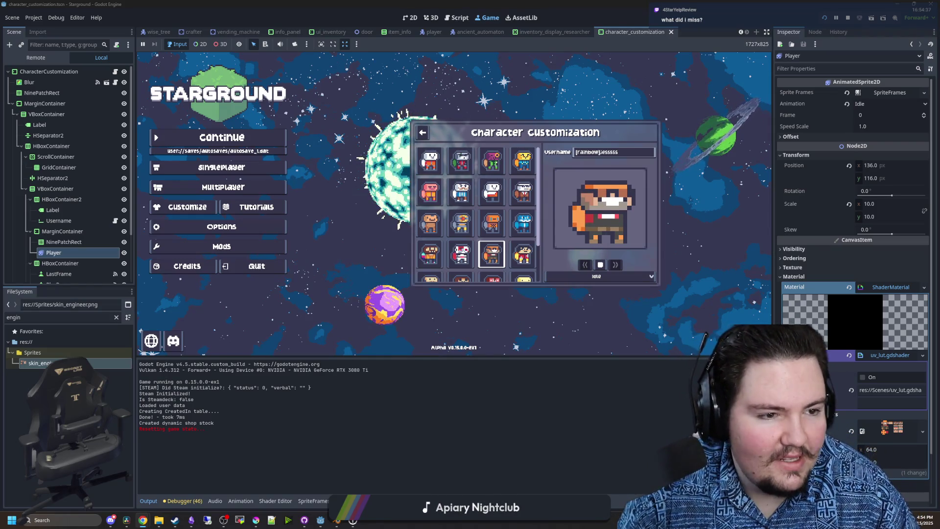
key(alt+Tab)
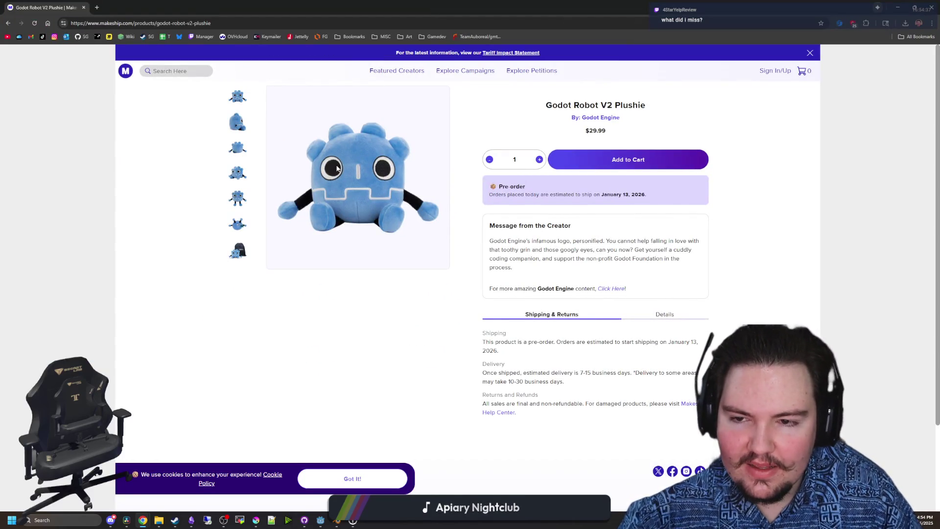
- Look over the V2 Plushie page and view its photos with the bag and alone
mouse_move(239, 146)
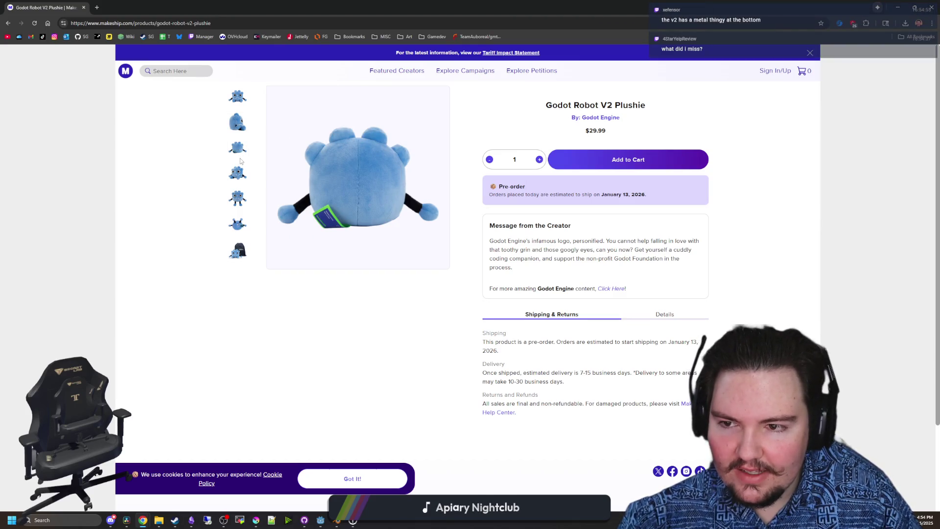
mouse_move(235, 197)
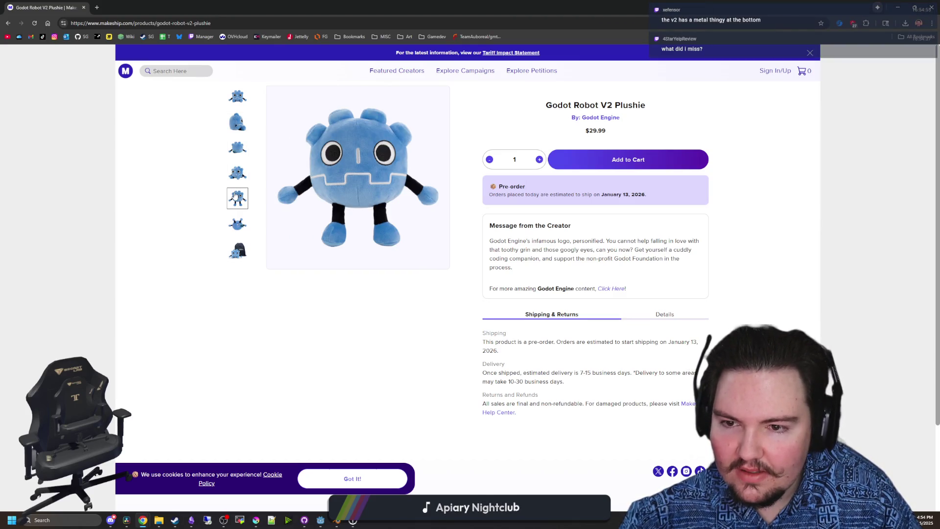
mouse_move(236, 226)
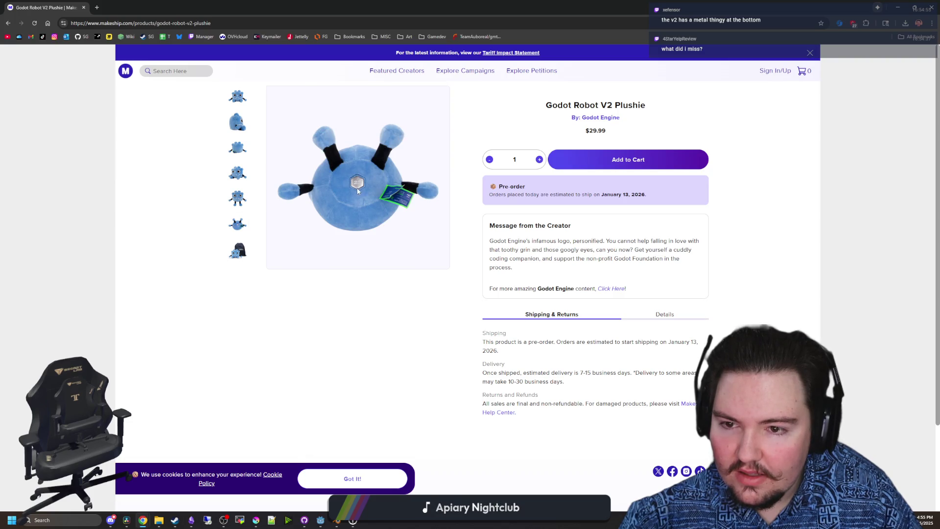
scroll(367, 187, up, 6)
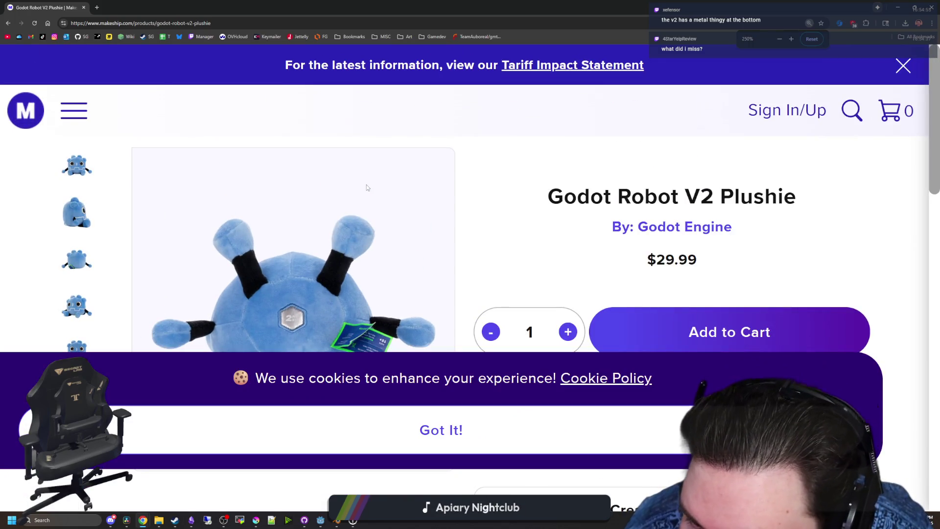
scroll(366, 187, down, 4)
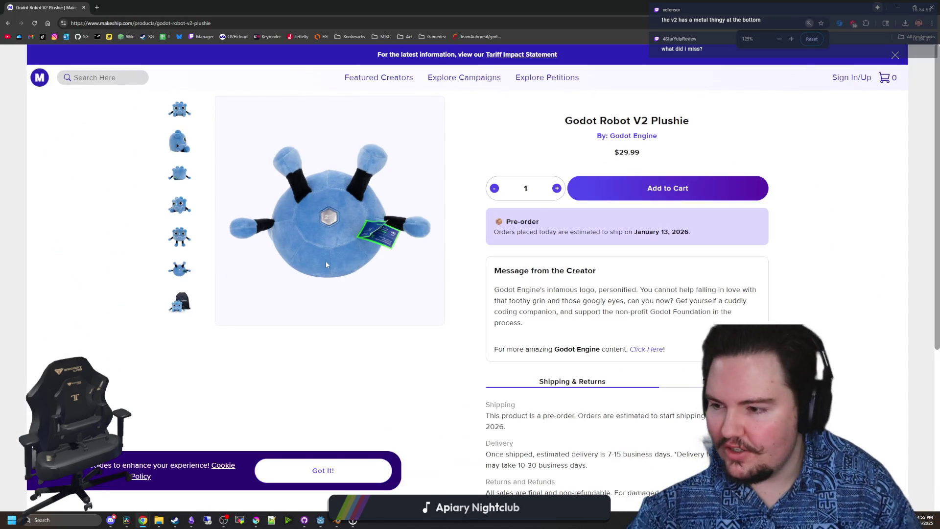
click(184, 303)
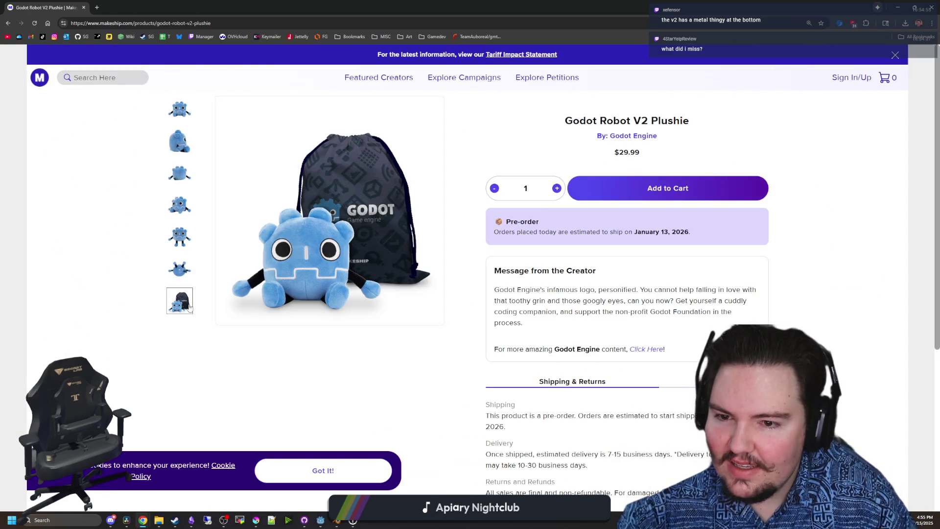
click(185, 117)
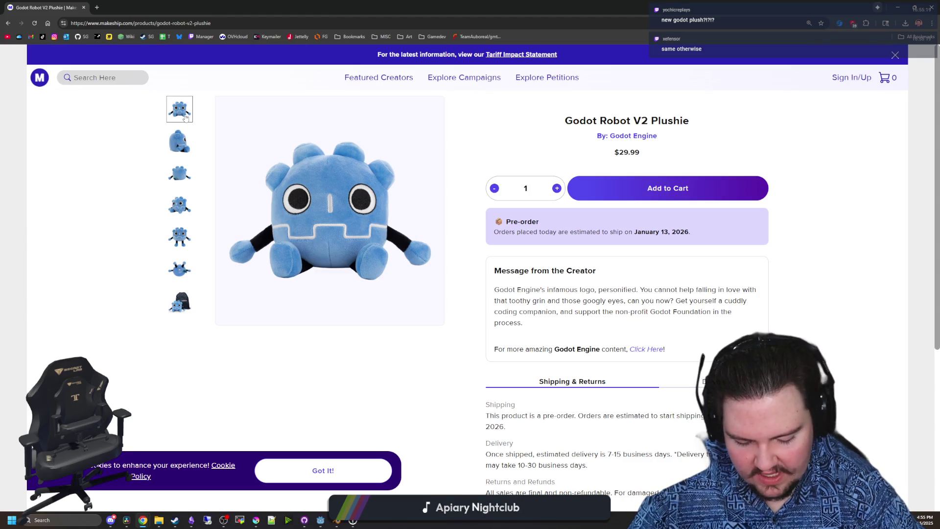
- Cycle through the side, three-quarter, underside and back photos, ending on the front view
click(180, 182)
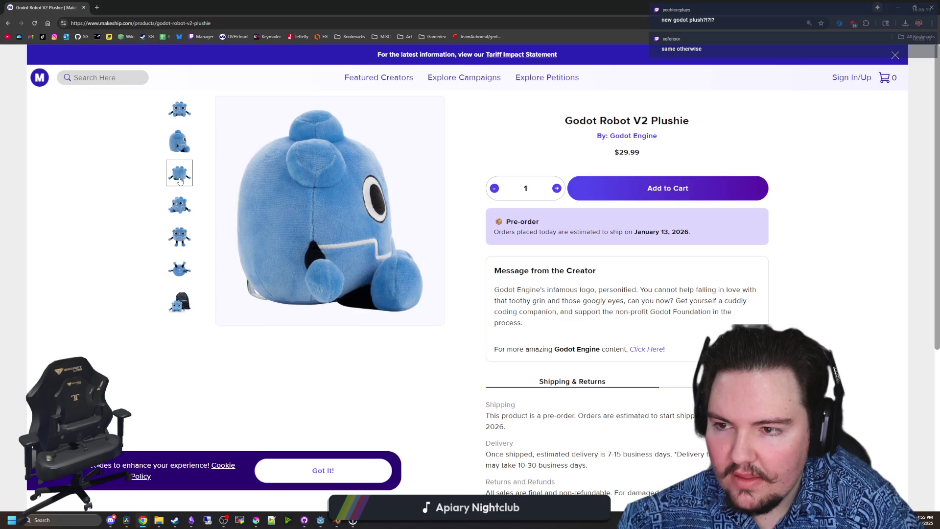
click(180, 205)
click(183, 242)
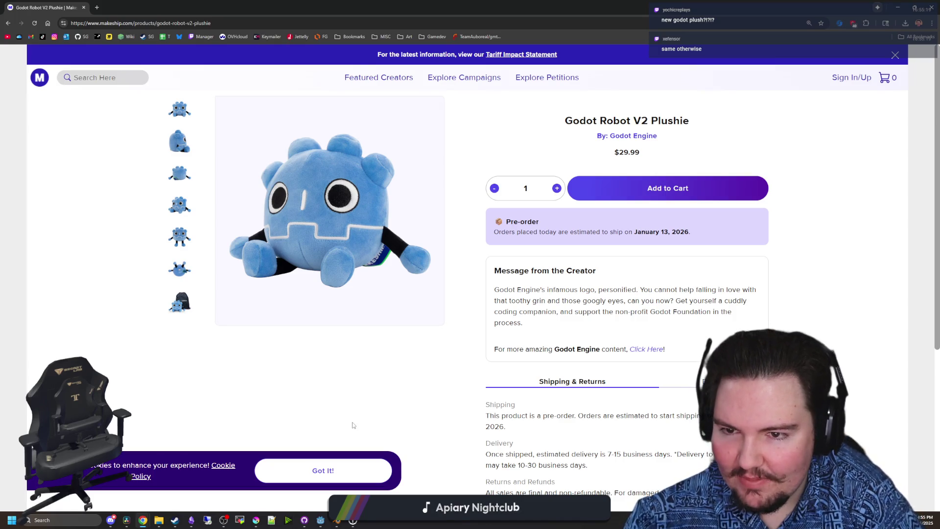
click(182, 269)
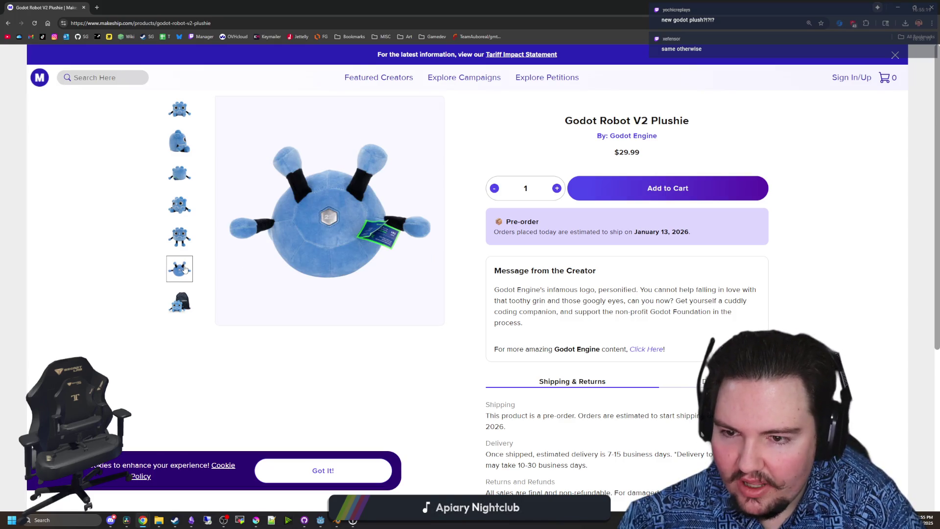
click(189, 237)
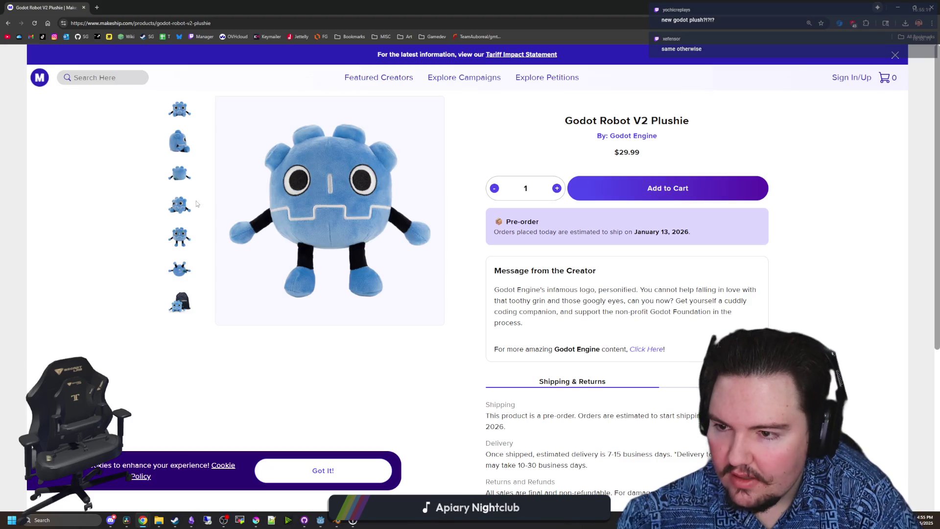
click(182, 176)
click(186, 121)
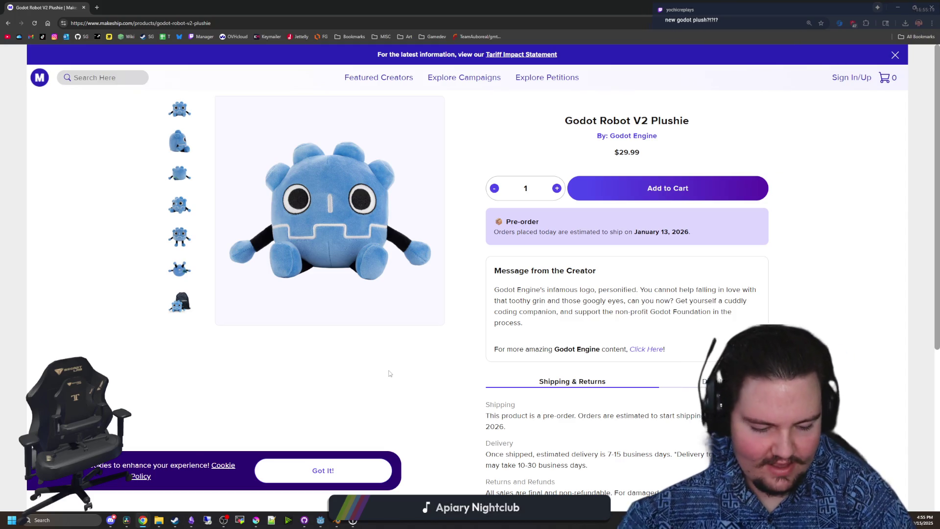
- Flip through the V2 Plushie's side, back and underside photos
click(179, 141)
click(179, 109)
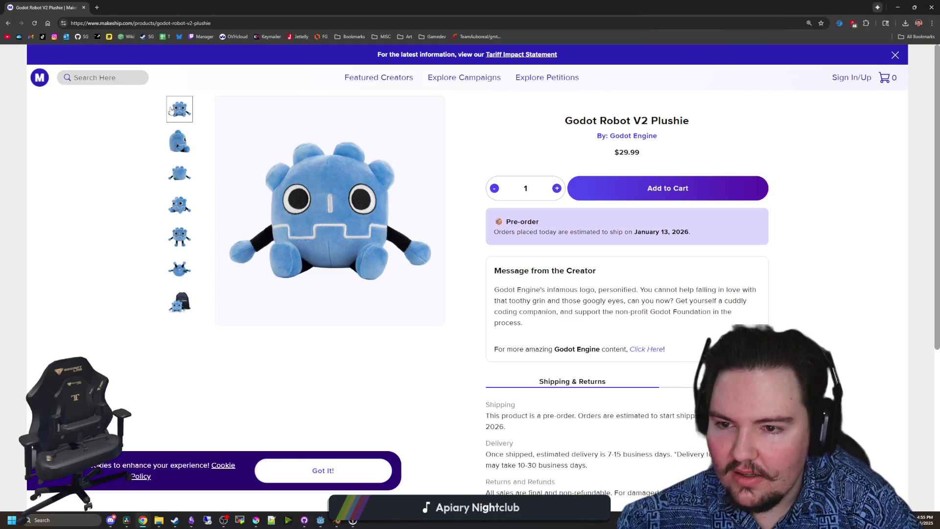
click(179, 141)
click(179, 173)
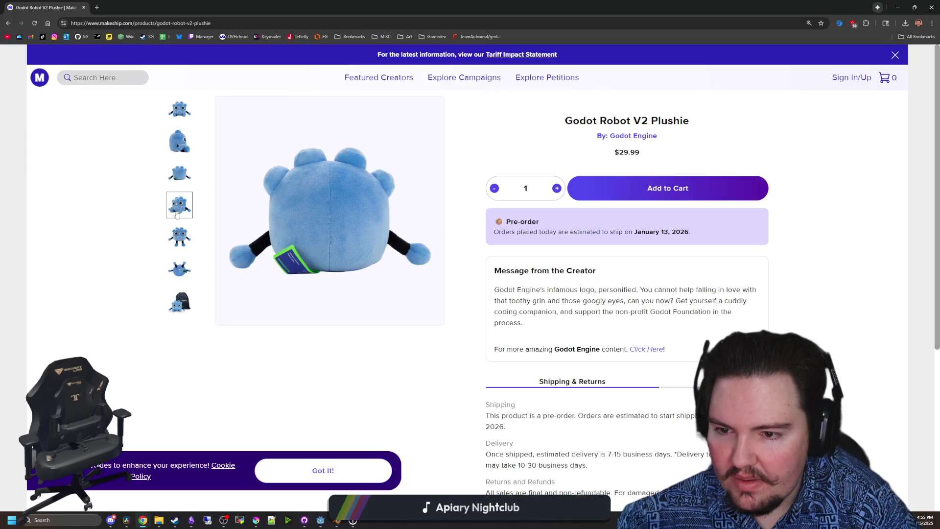
click(178, 208)
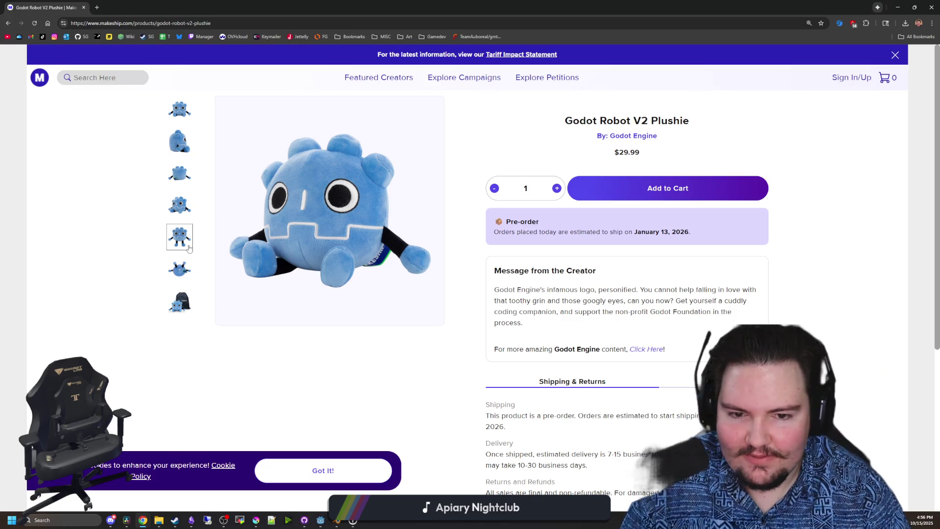
scroll(603, 329, down, 5)
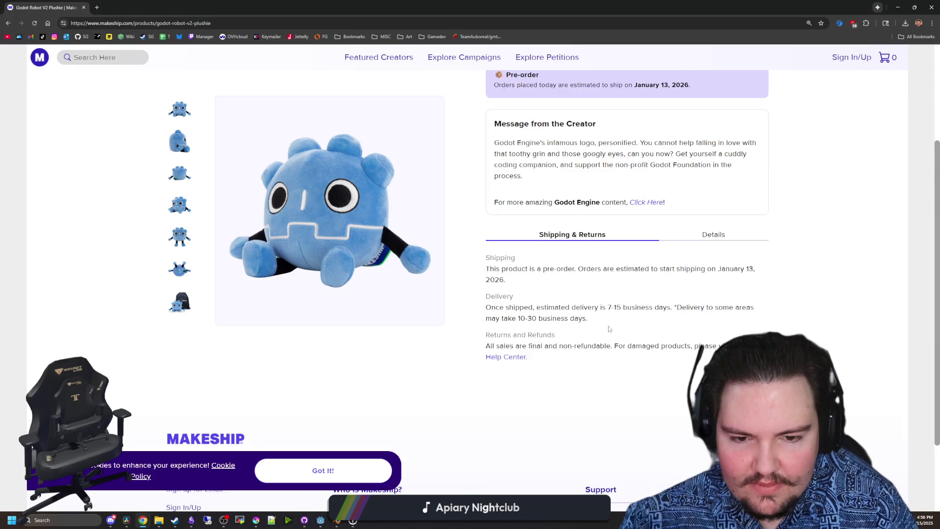
scroll(186, 266, up, 1)
click(187, 265)
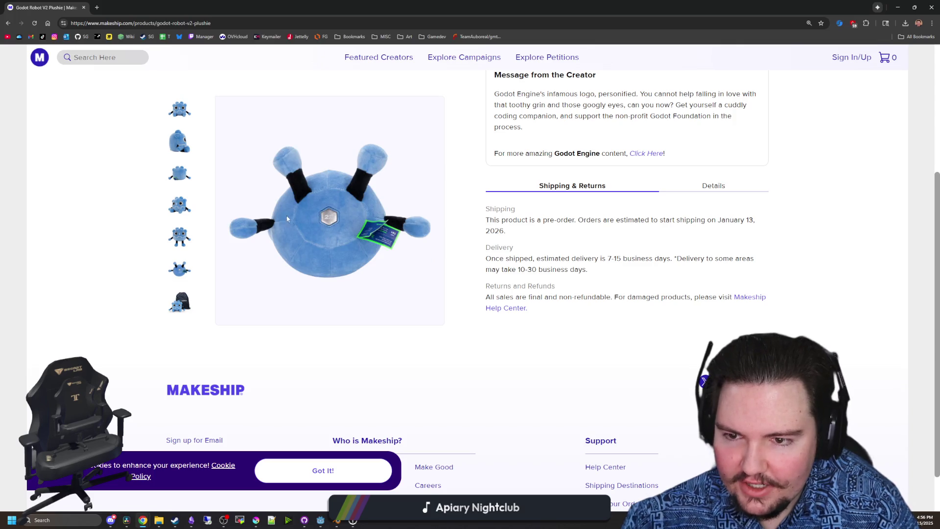
- Show the Details: 12.0 cm high and wide, 9.5 cm deep, plus materials
scroll(327, 212, up, 3)
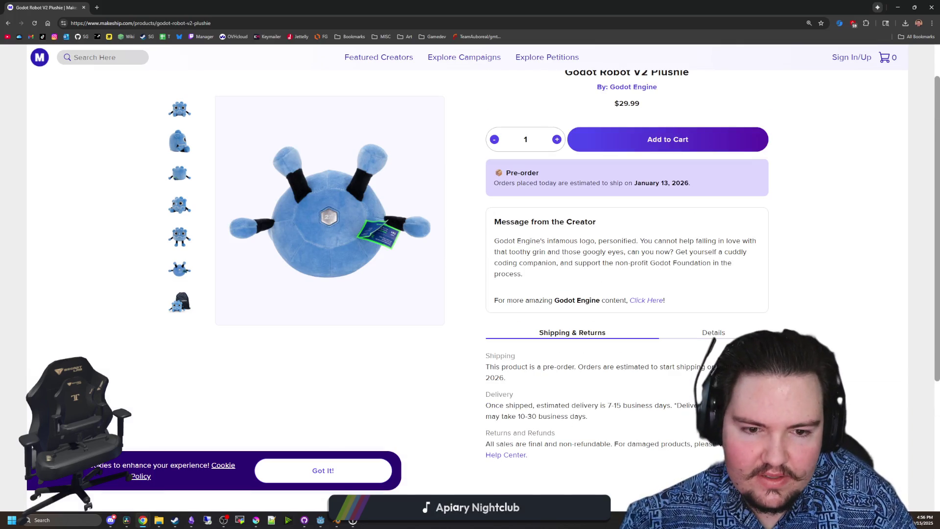
click(711, 330)
scroll(719, 335, down, 4)
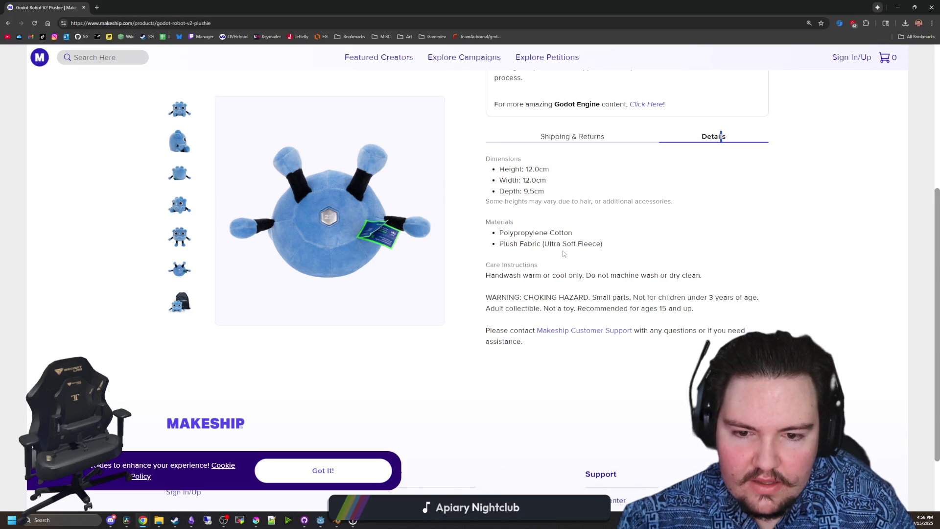
- Return to the front-view photo and read down through the details and care instructions
scroll(563, 253, up, 5)
click(187, 114)
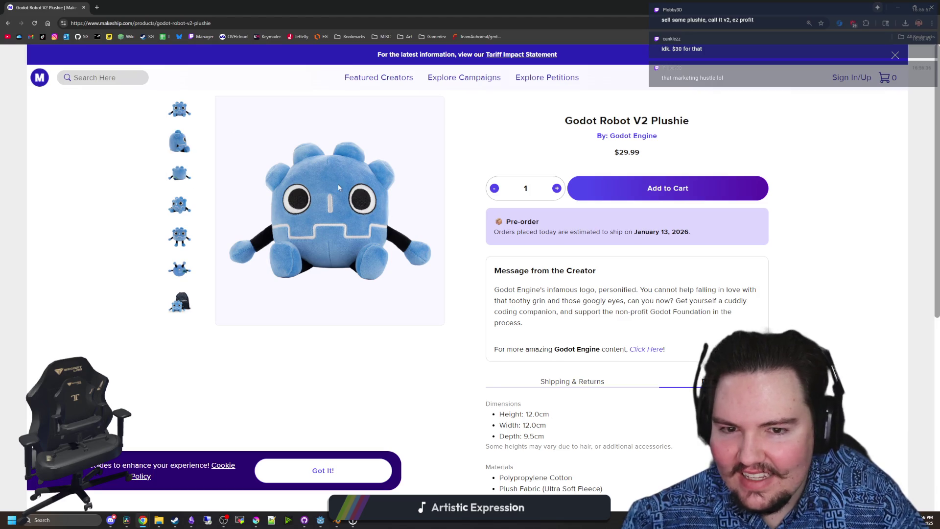
scroll(561, 304, down, 2)
scroll(556, 293, down, 2)
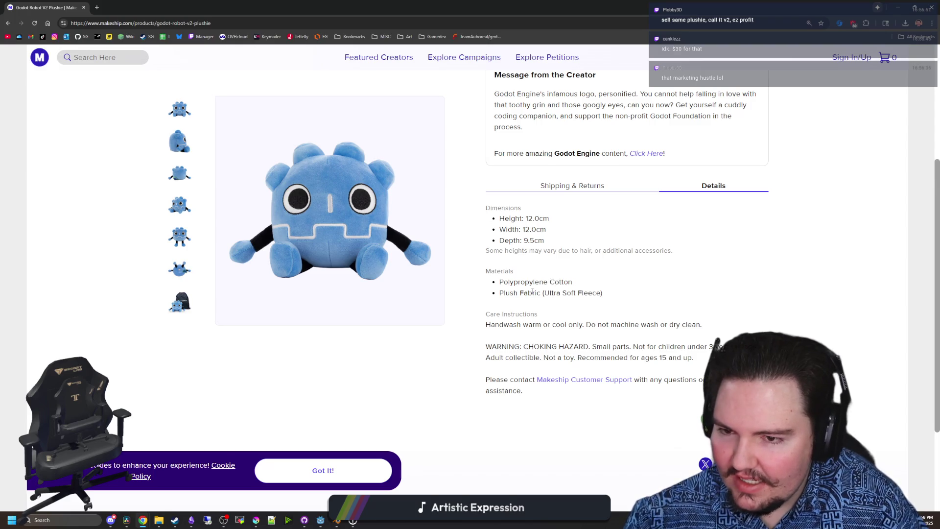
scroll(532, 290, up, 4)
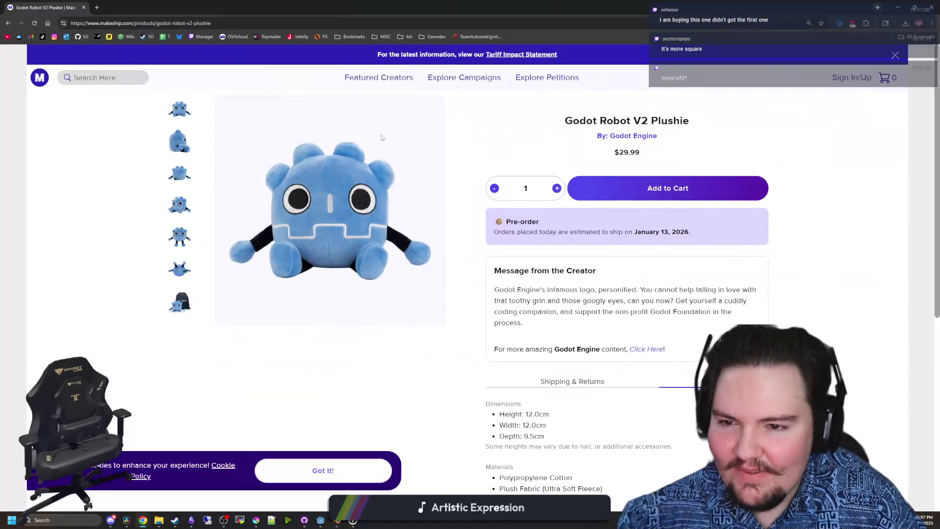
- Go back to the search results and open the original and V2 plushie pages in new tabs
key(alt+Left)
middle_click(133, 116)
middle_click(119, 387)
- Click back and forth between the original Godot Robot Plush and V2 Plushie tabs
click(130, 6)
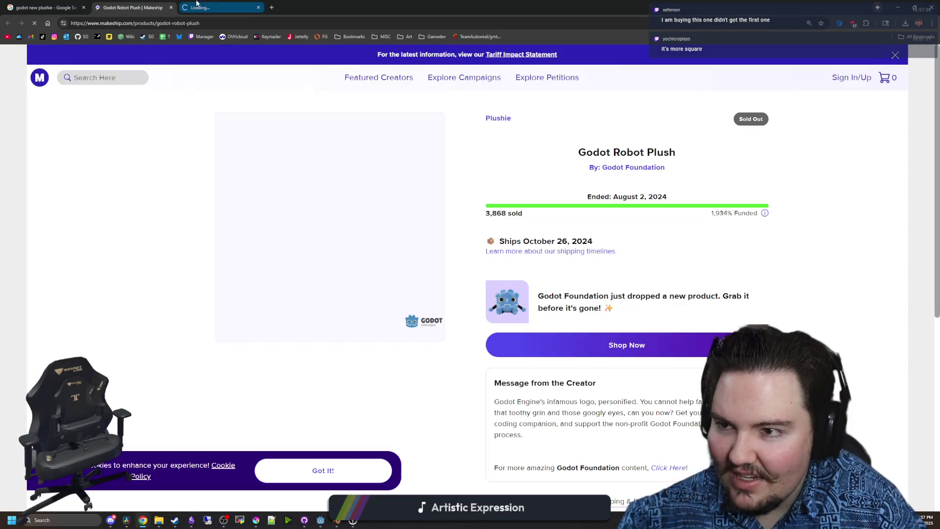
click(220, 7)
click(133, 7)
click(243, 3)
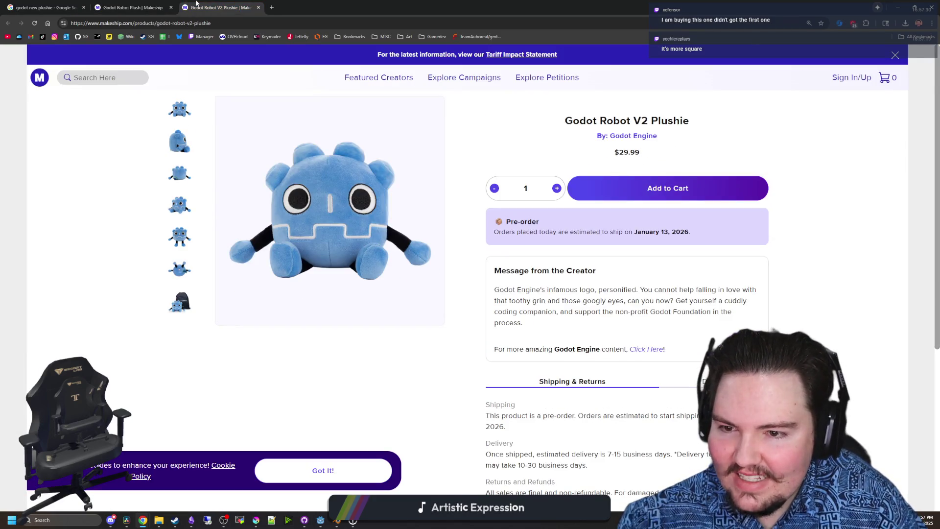
click(168, 3)
click(196, 6)
click(169, 3)
click(215, 3)
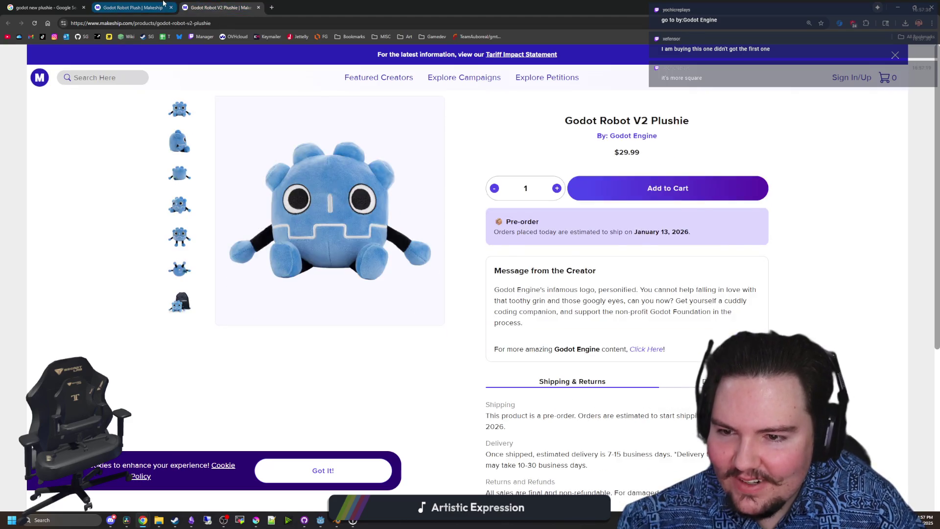
click(161, 3)
click(216, 3)
click(161, 3)
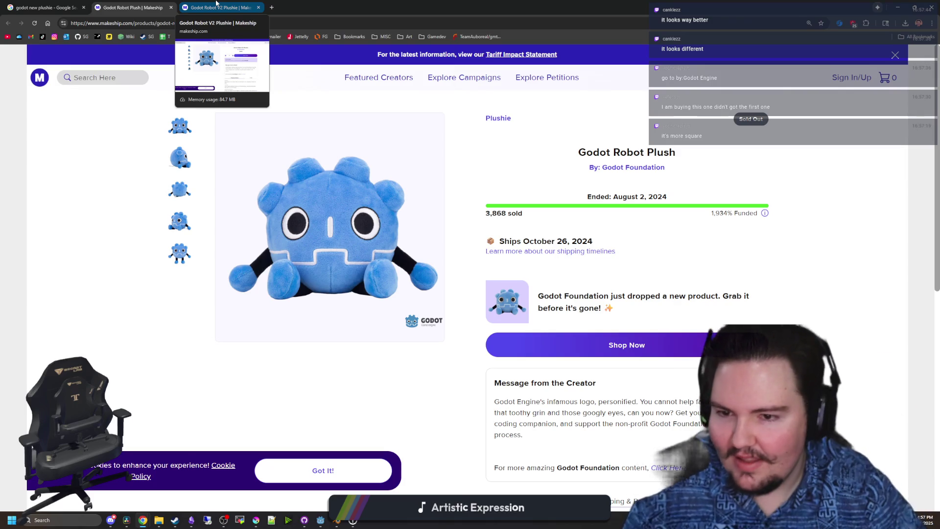
click(216, 2)
- Flip rapidly between the two plushie tabs with Ctrl+Tab to compare them
key(ctrl+shift+Tab)
key(ctrl+Tab)
key(ctrl+shift+Tab)
key(ctrl+Tab)
key(ctrl+shift+Tab)
key(ctrl+Tab)
key(ctrl+shift+Tab)
key(ctrl+Tab)
key(ctrl+shift+Tab)
key(ctrl+Tab)
key(ctrl+shift+Tab)
key(ctrl+Tab)
key(ctrl+shift+Tab)
key(ctrl+Tab)
- Compare the tabs once more, finishing on the Godot Robot V2 Plushie page
click(161, 4)
click(194, 5)
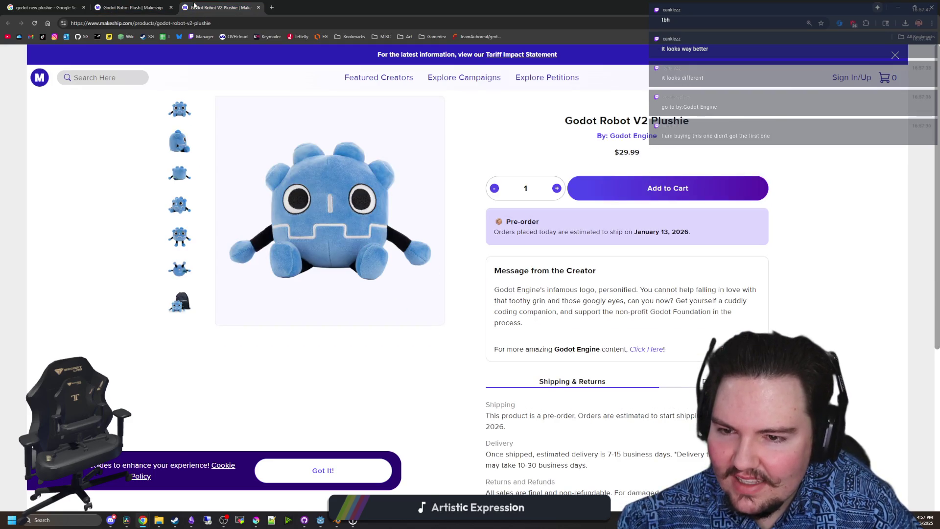
click(167, 3)
click(194, 5)
click(147, 3)
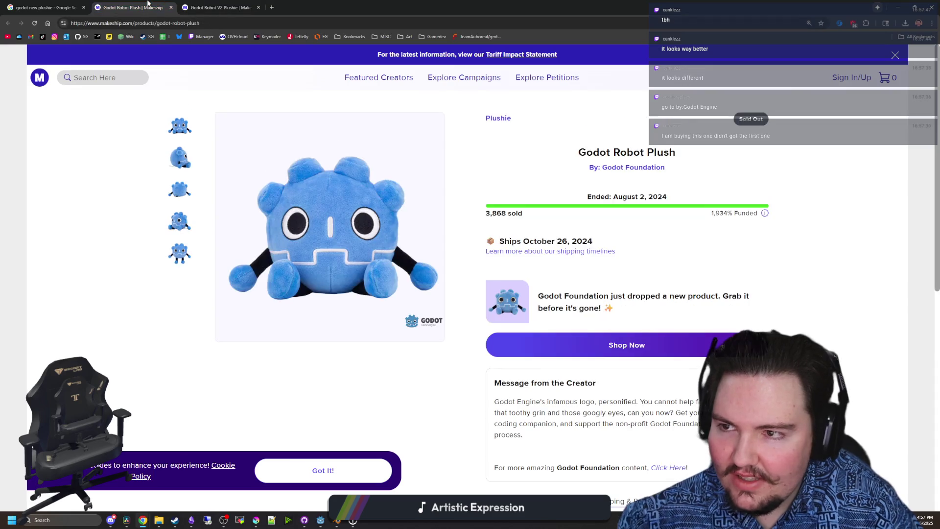
click(180, 4)
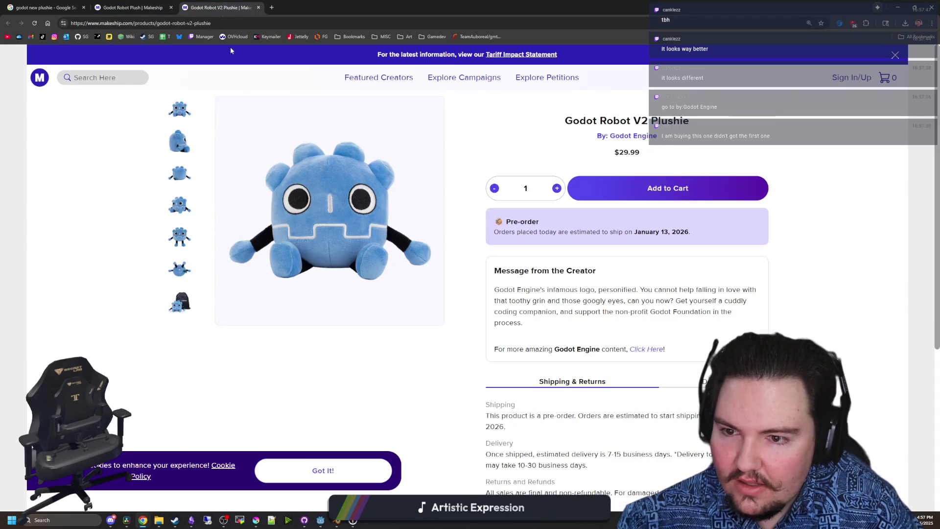